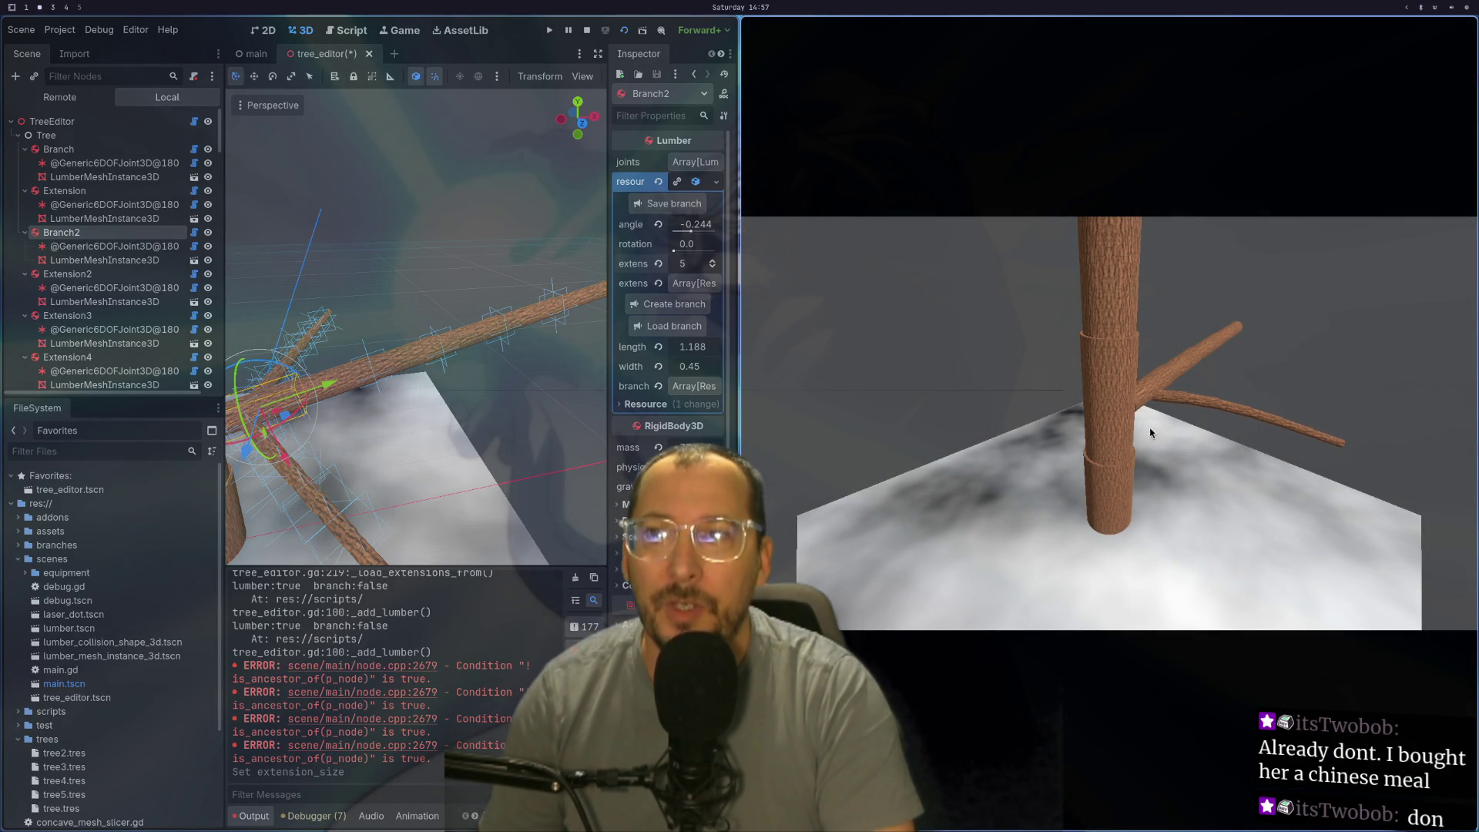
Step: Inspect a branch joint in the running game, then stop the running project
click(1157, 378)
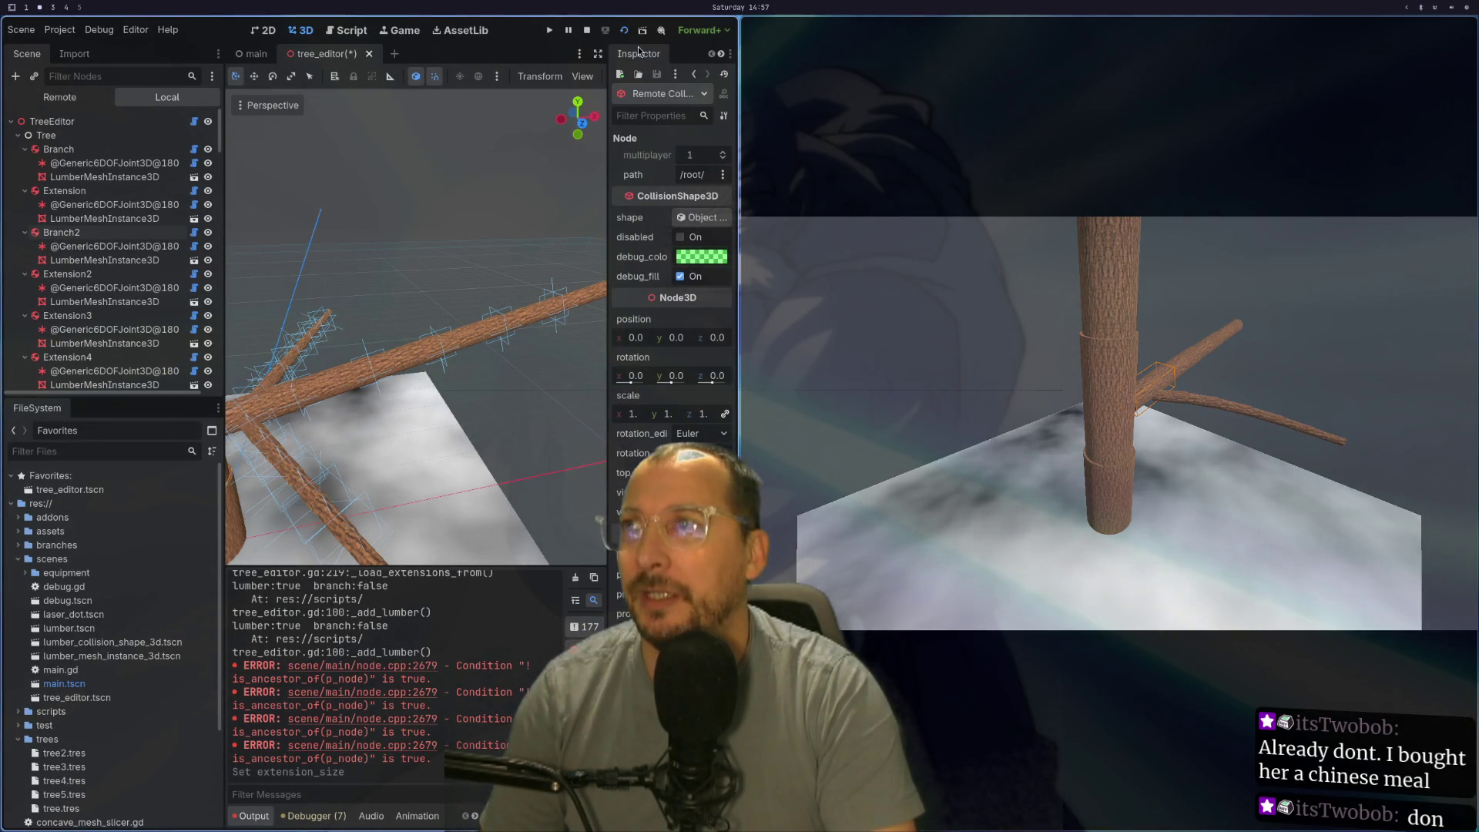
click(587, 30)
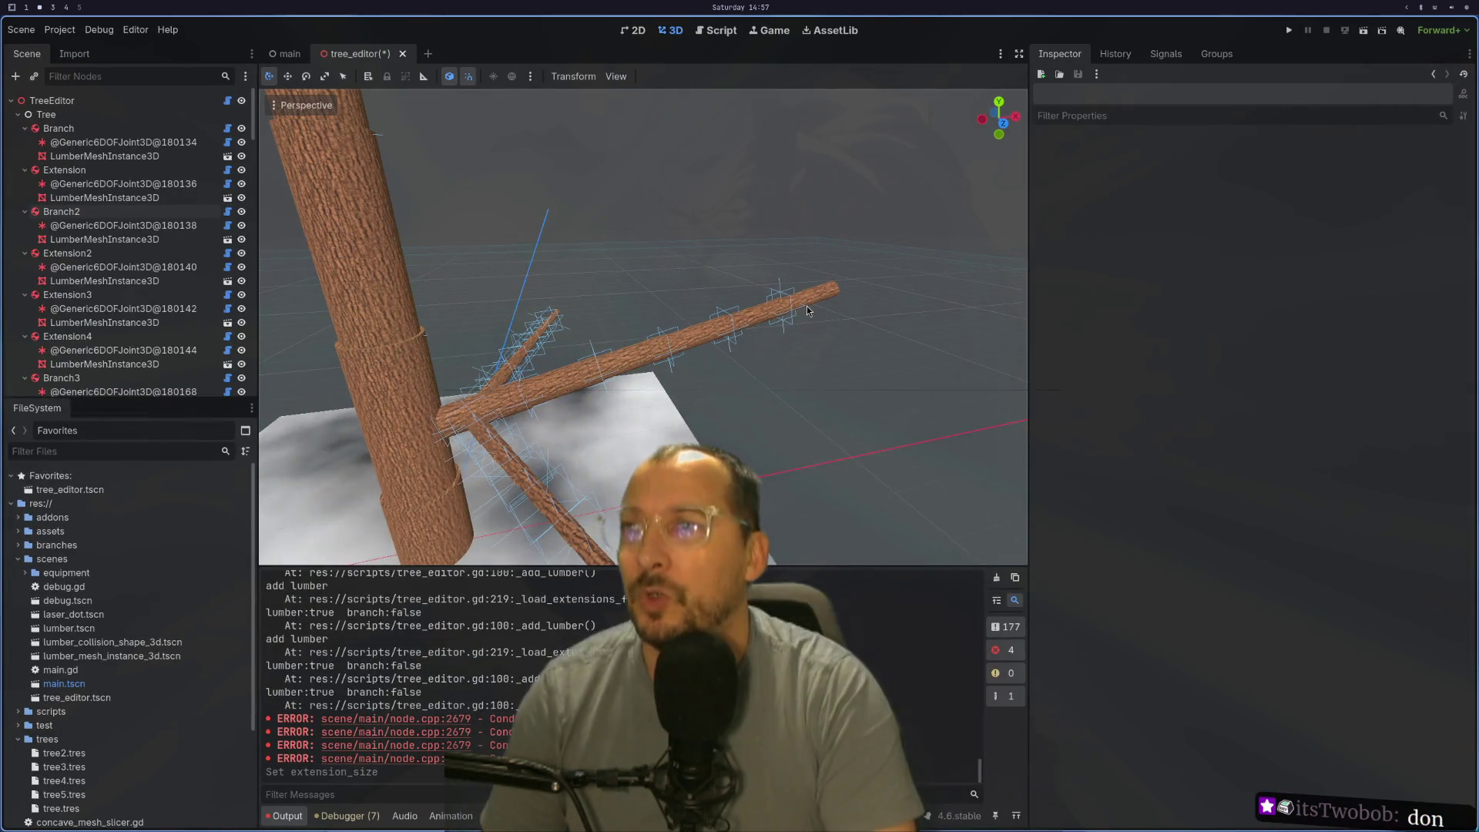
Step: Select the joint, Branch3, Extension and Branch2 meshes while orbiting around the trunk
click(462, 395)
click(586, 355)
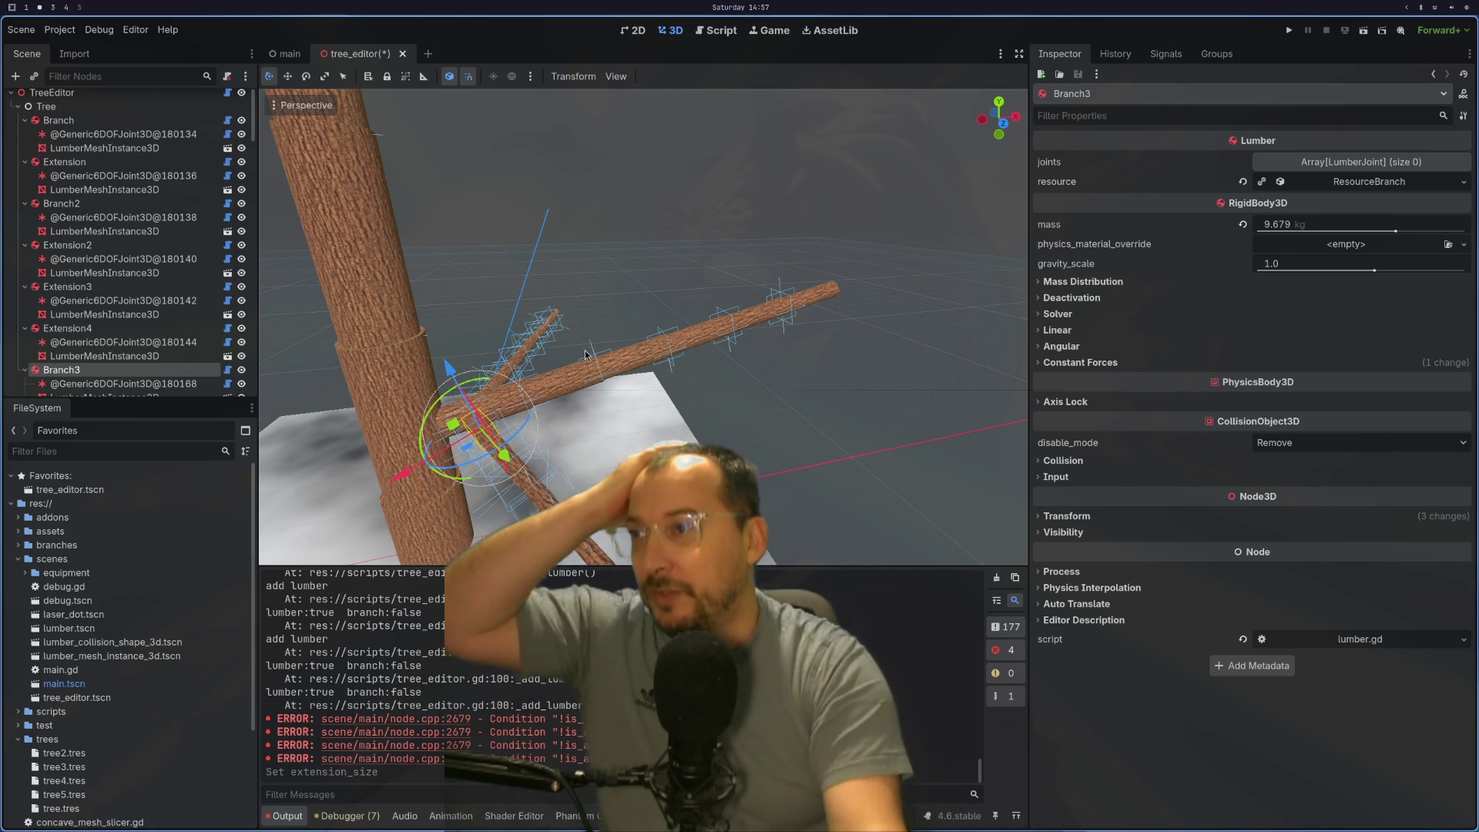
drag(486, 354, 512, 410)
click(512, 443)
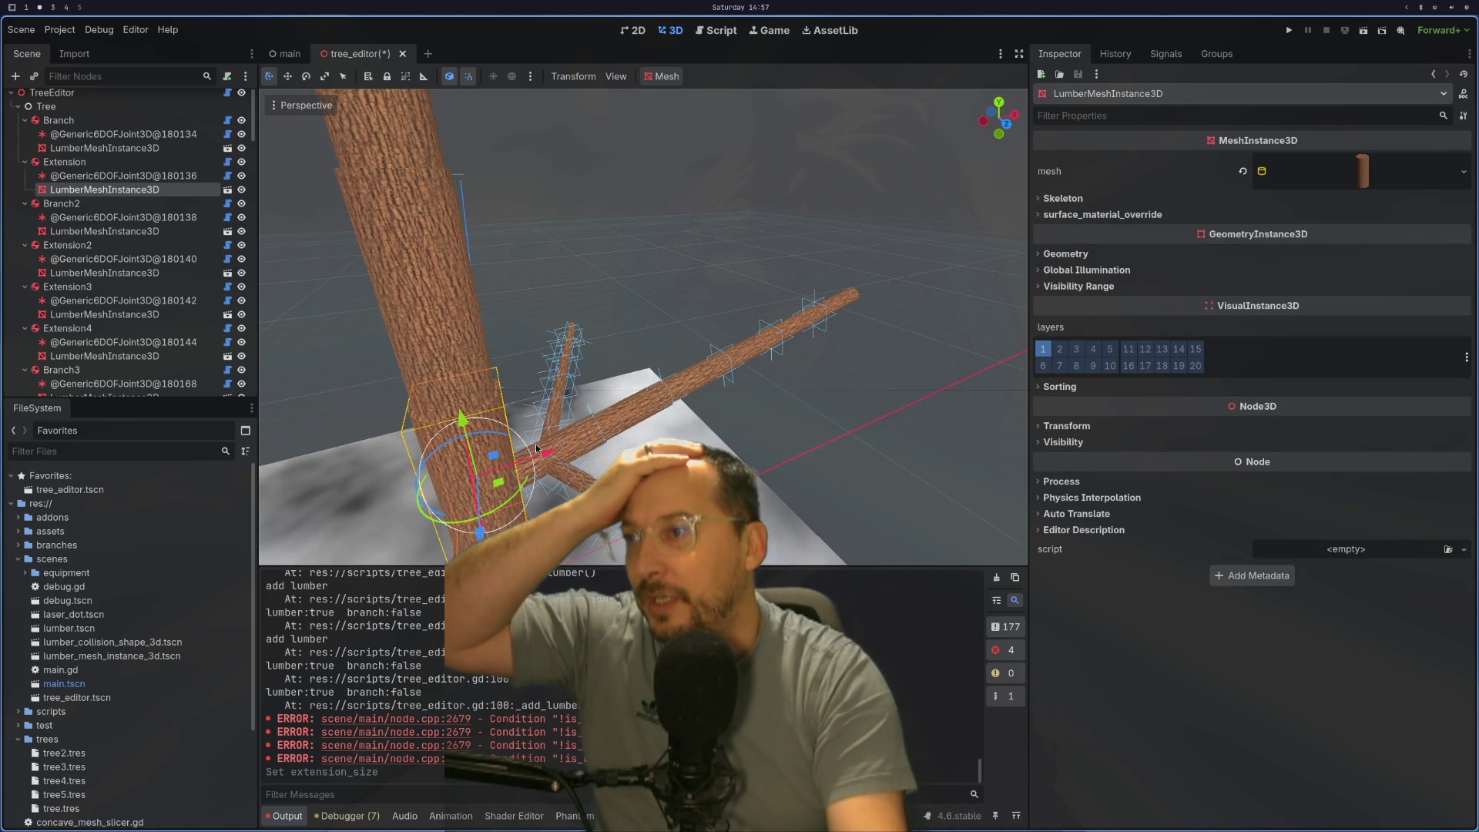
click(574, 431)
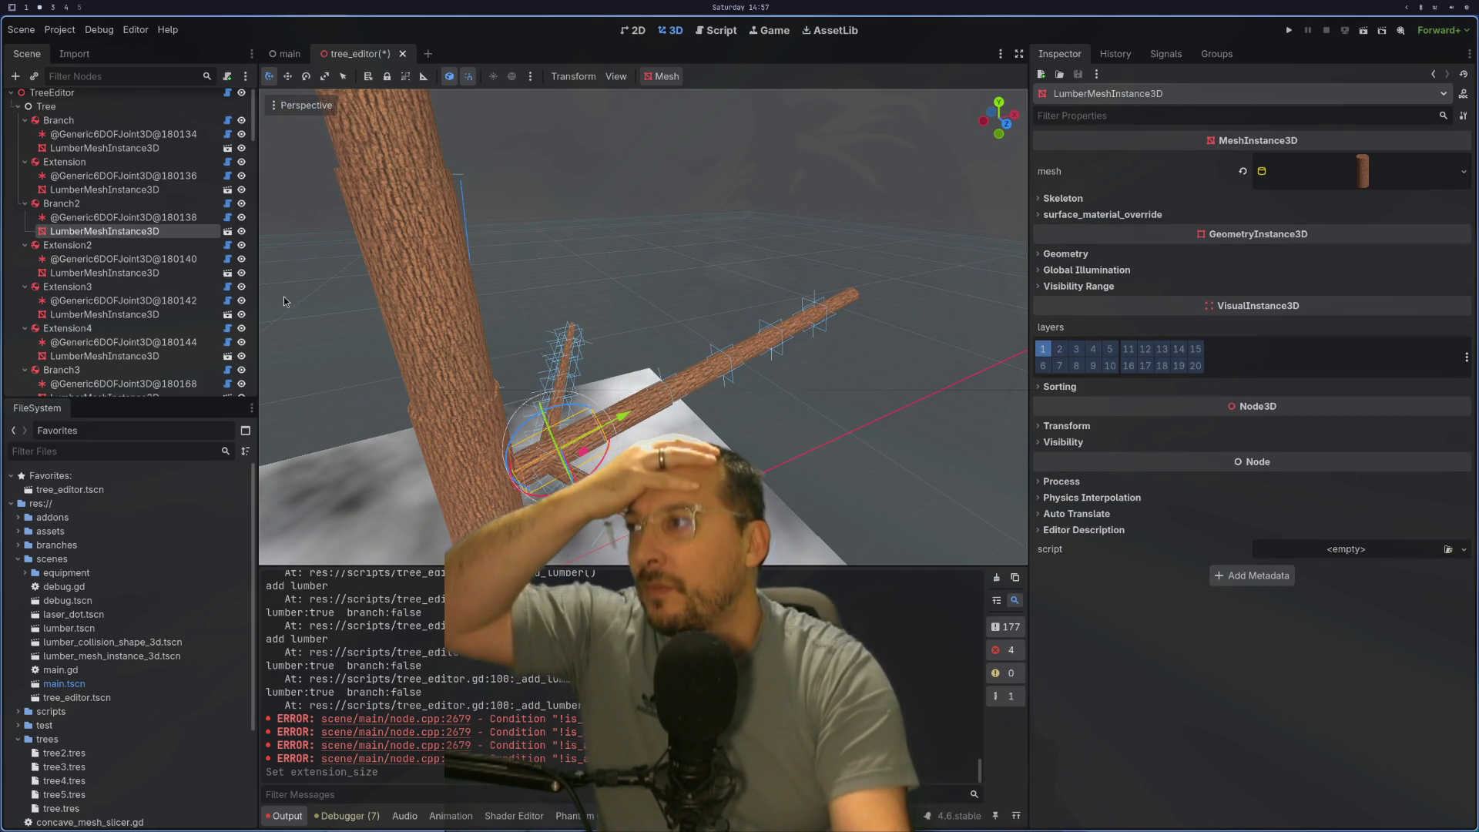
click(119, 210)
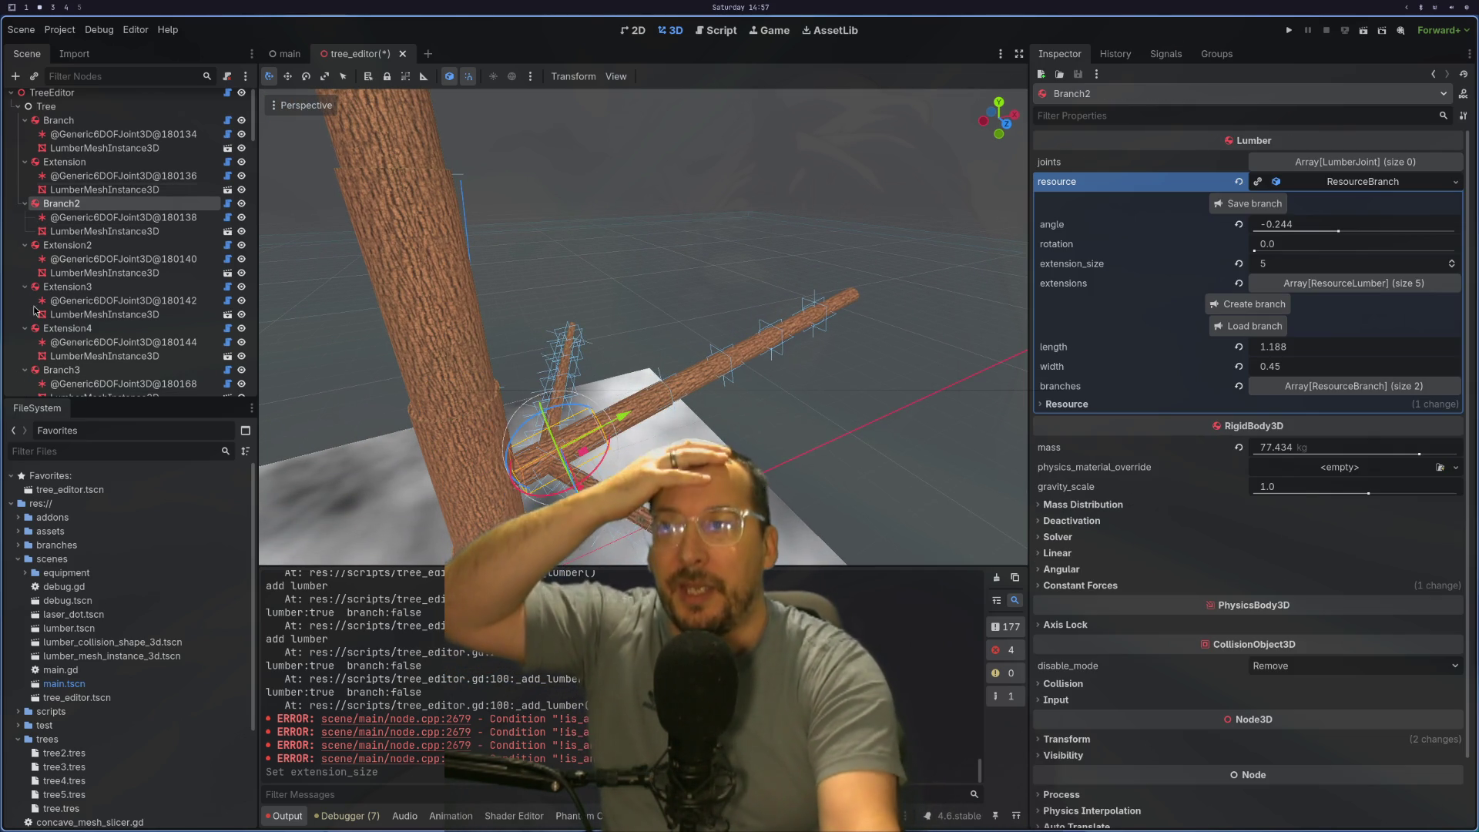
mouse_move(648, 290)
mouse_down()
mouse_move(578, 301)
mouse_move(607, 422)
mouse_move(645, 434)
mouse_up()
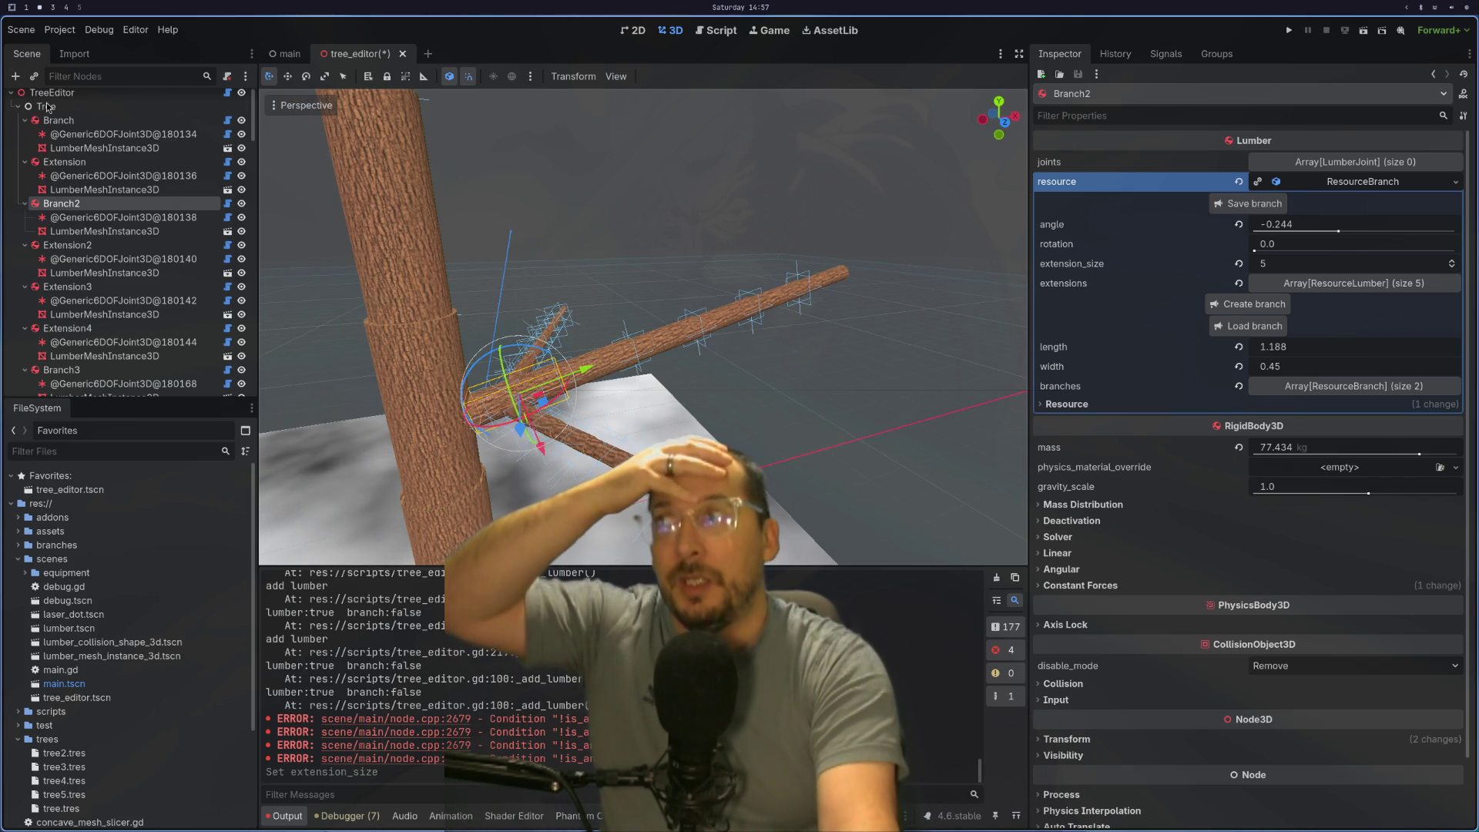
Step: Collapse Branch2, Extension2–4, Branch3 and Extension17 in the scene hierarchy
click(25, 202)
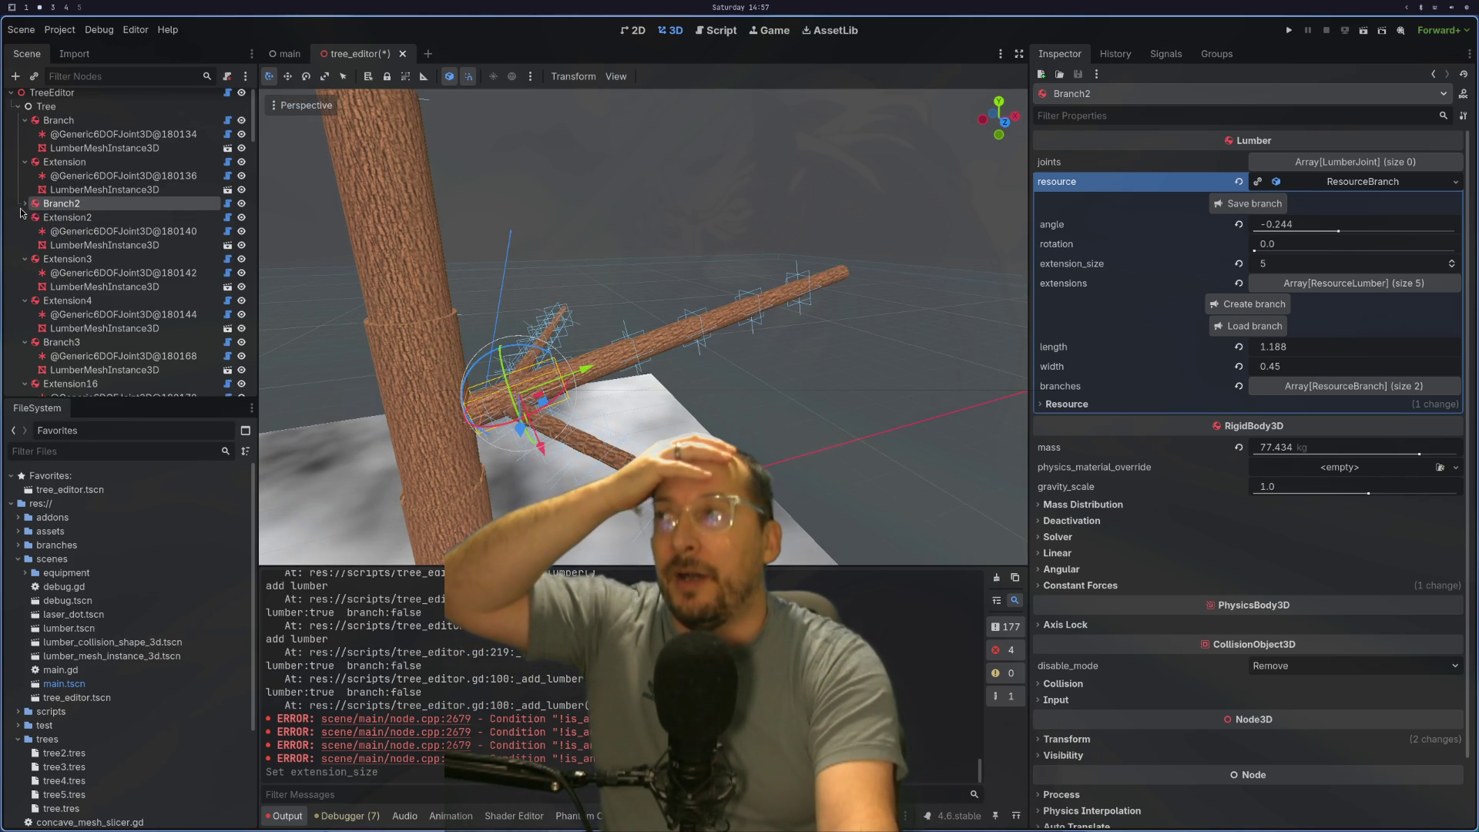
click(24, 218)
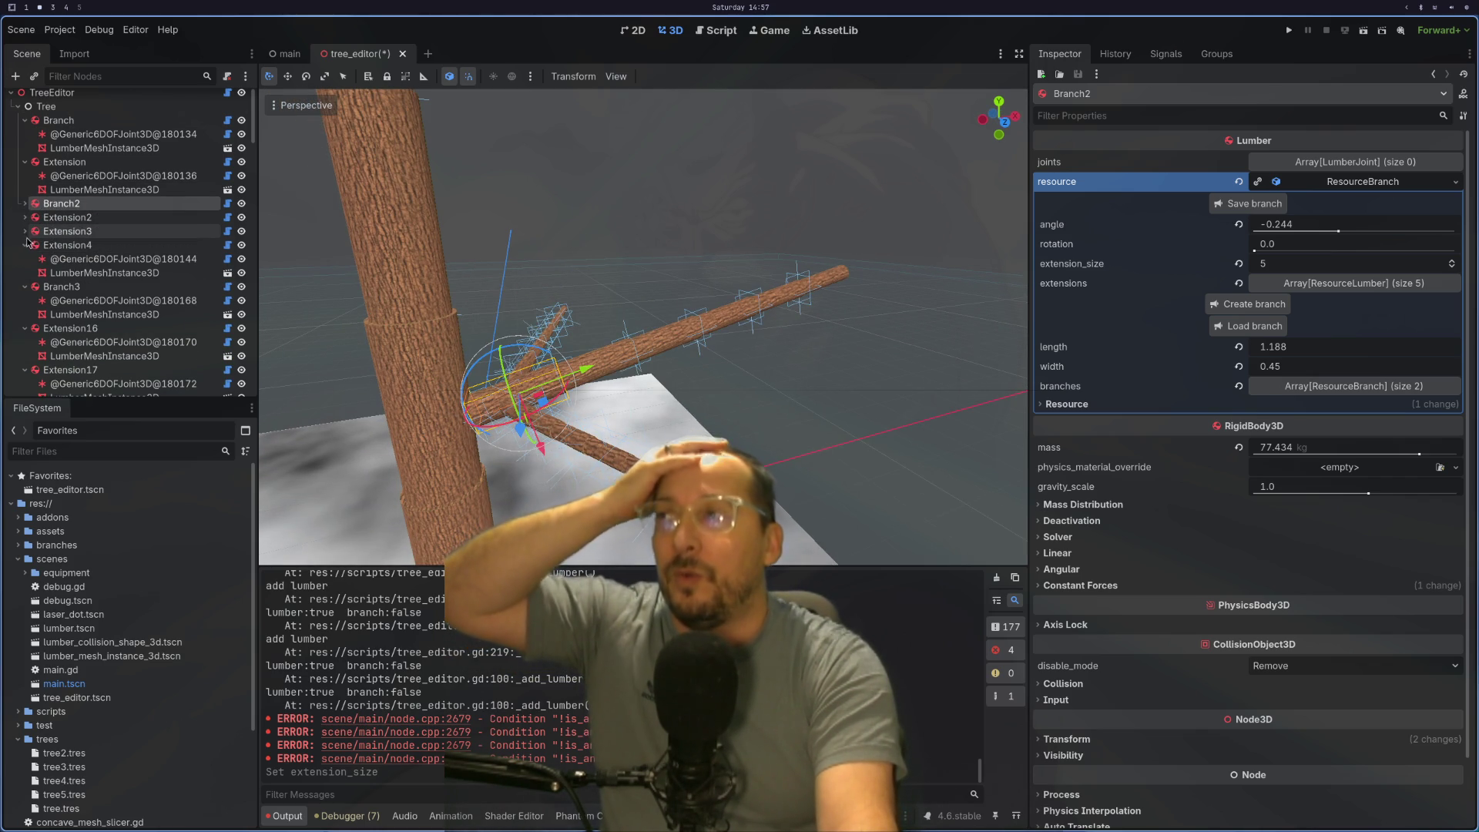
click(24, 245)
click(25, 258)
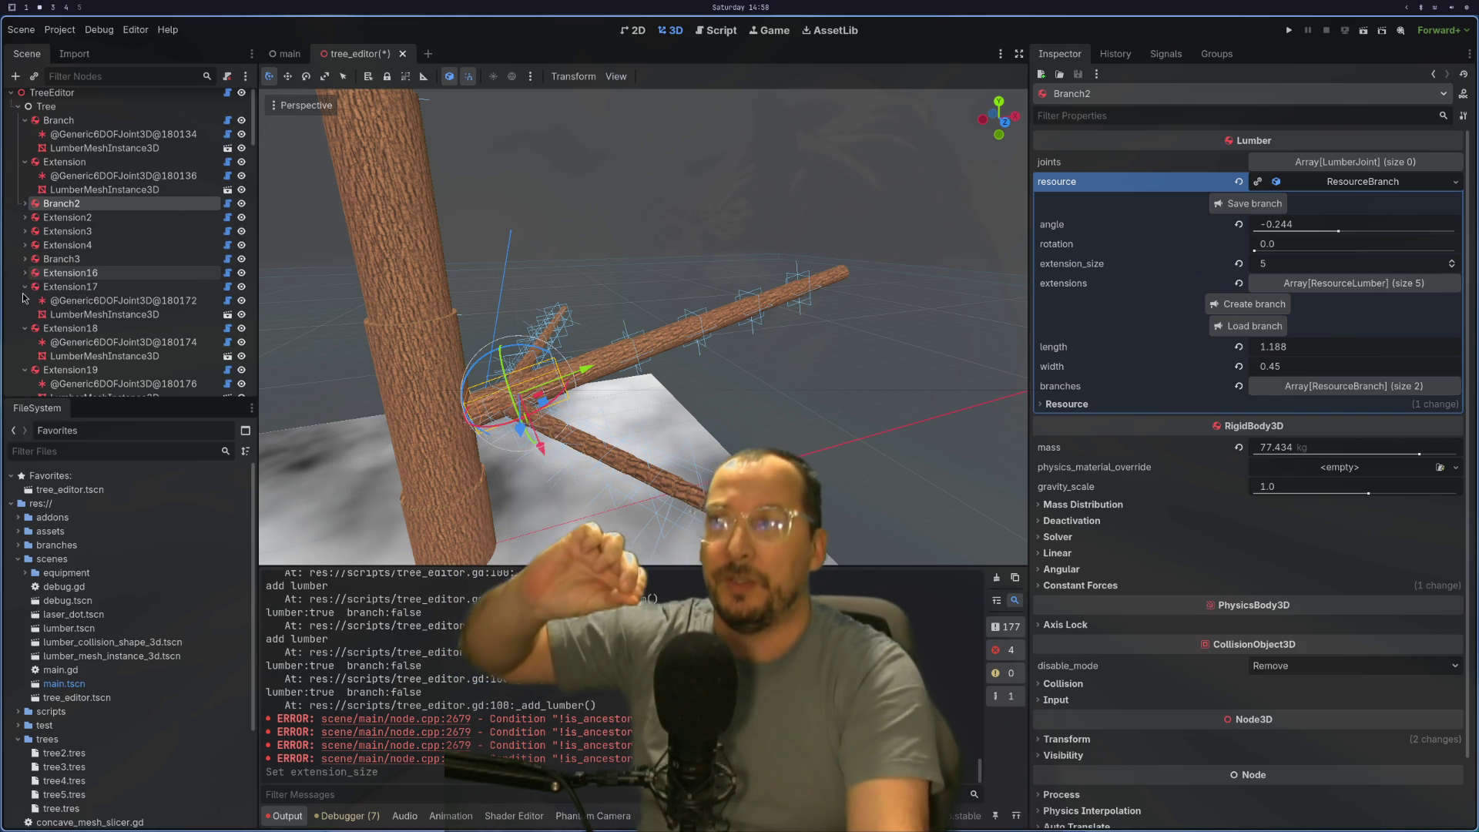
click(24, 288)
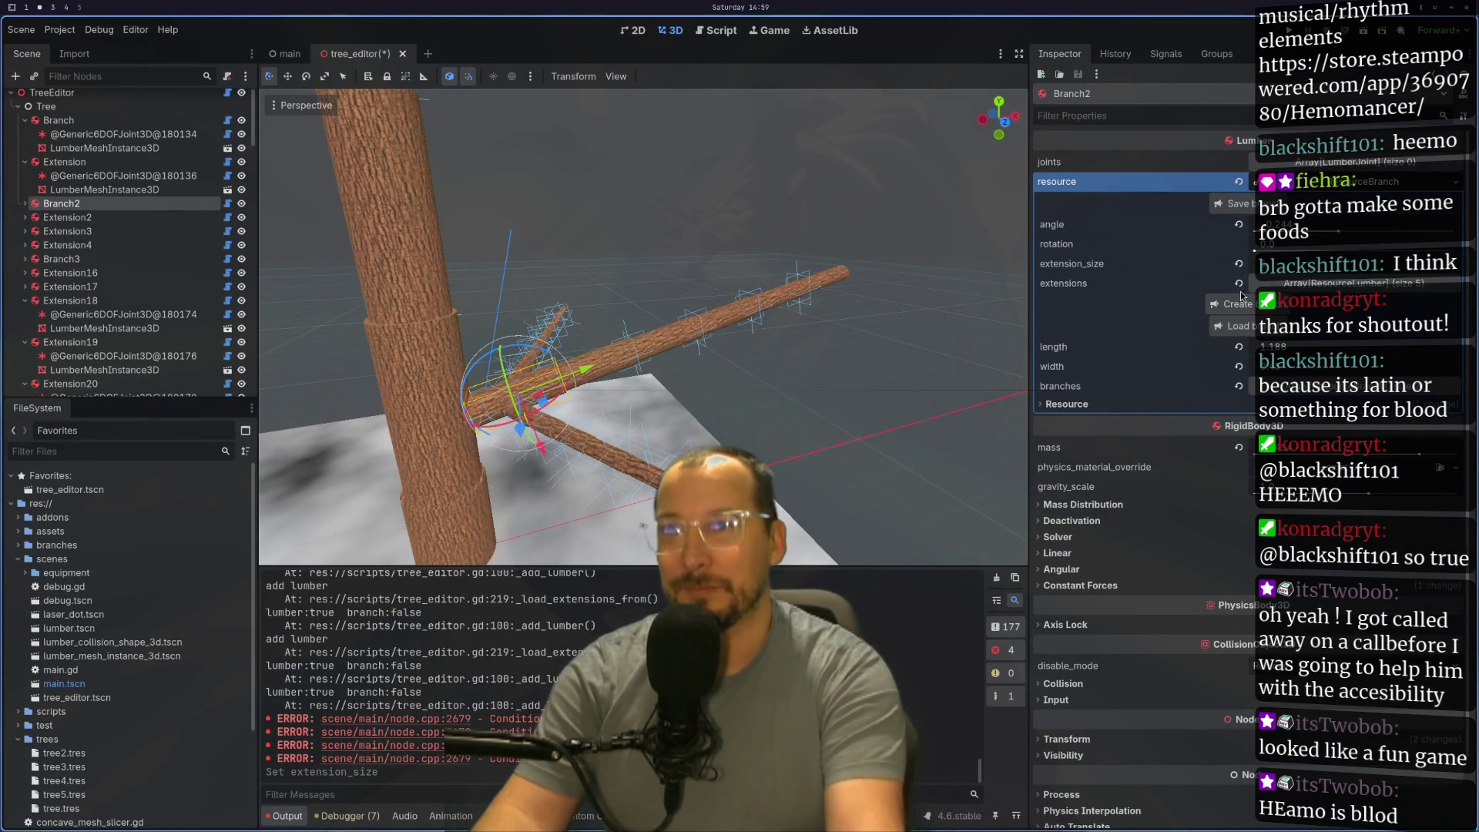
Step: Increase Branch2's extension_size slider to lengthen the branch, then run the scene
drag(1329, 263, 1452, 269)
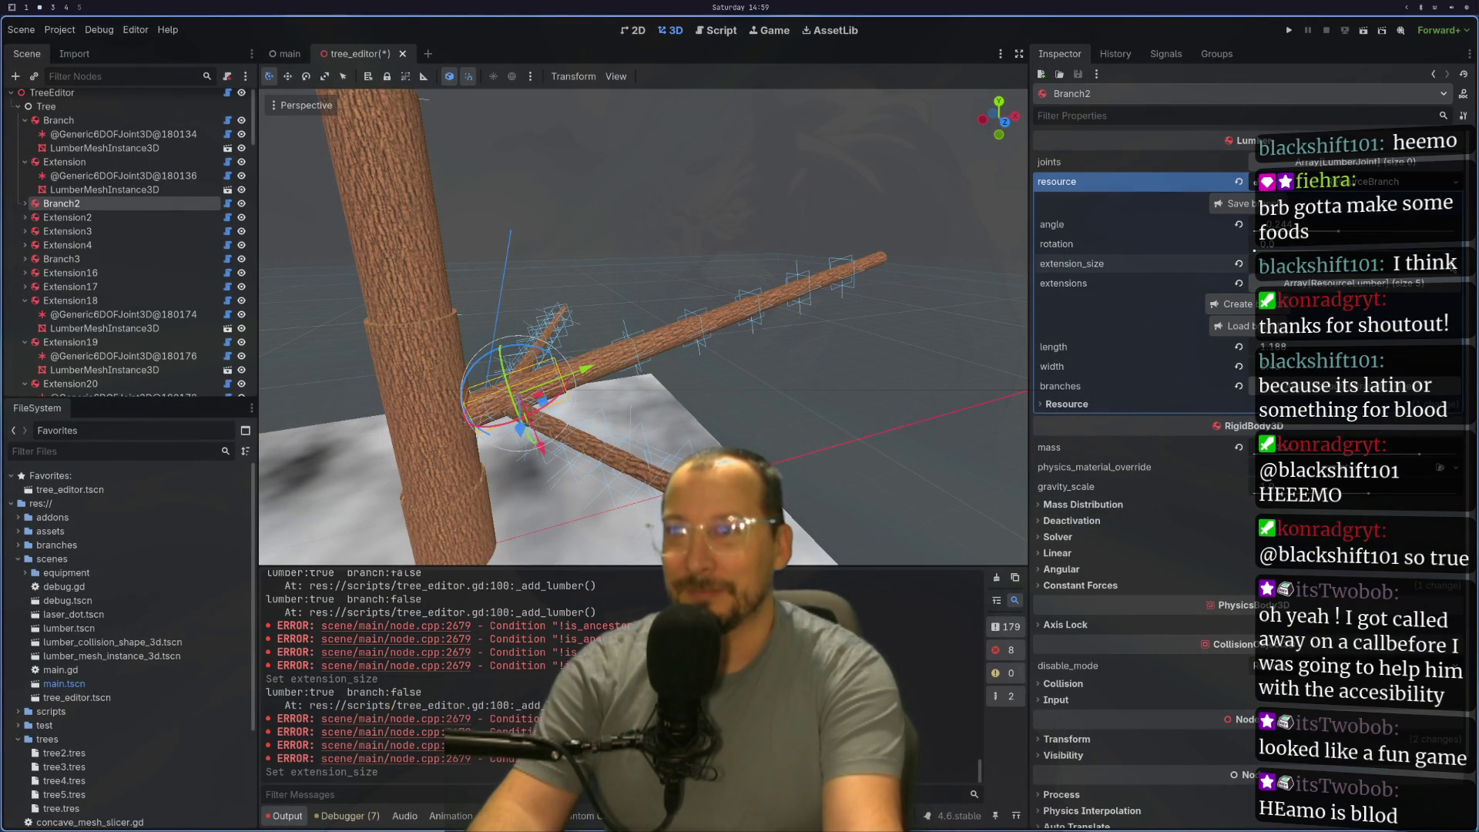
drag(675, 263, 757, 405)
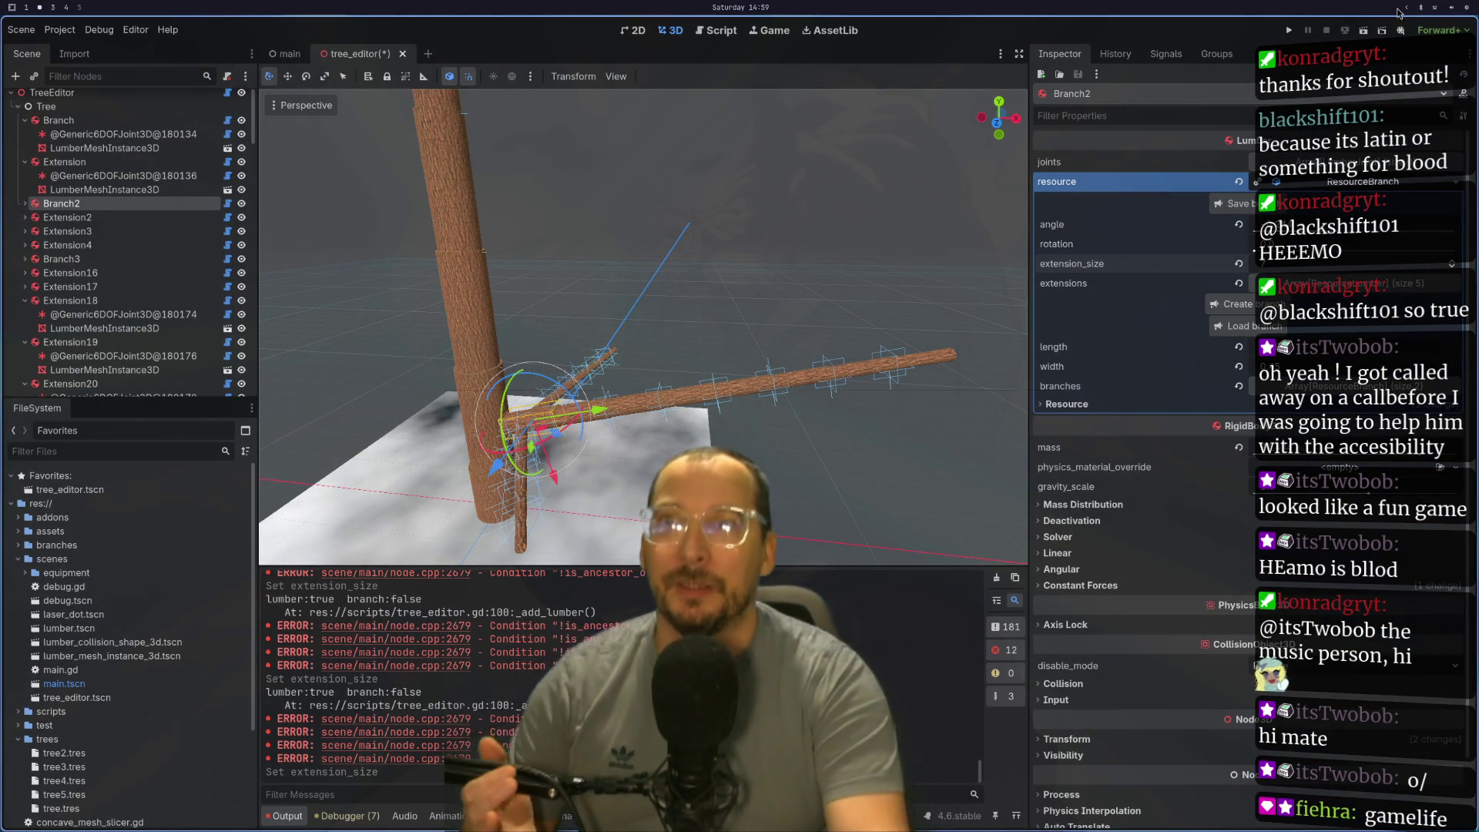
click(1365, 23)
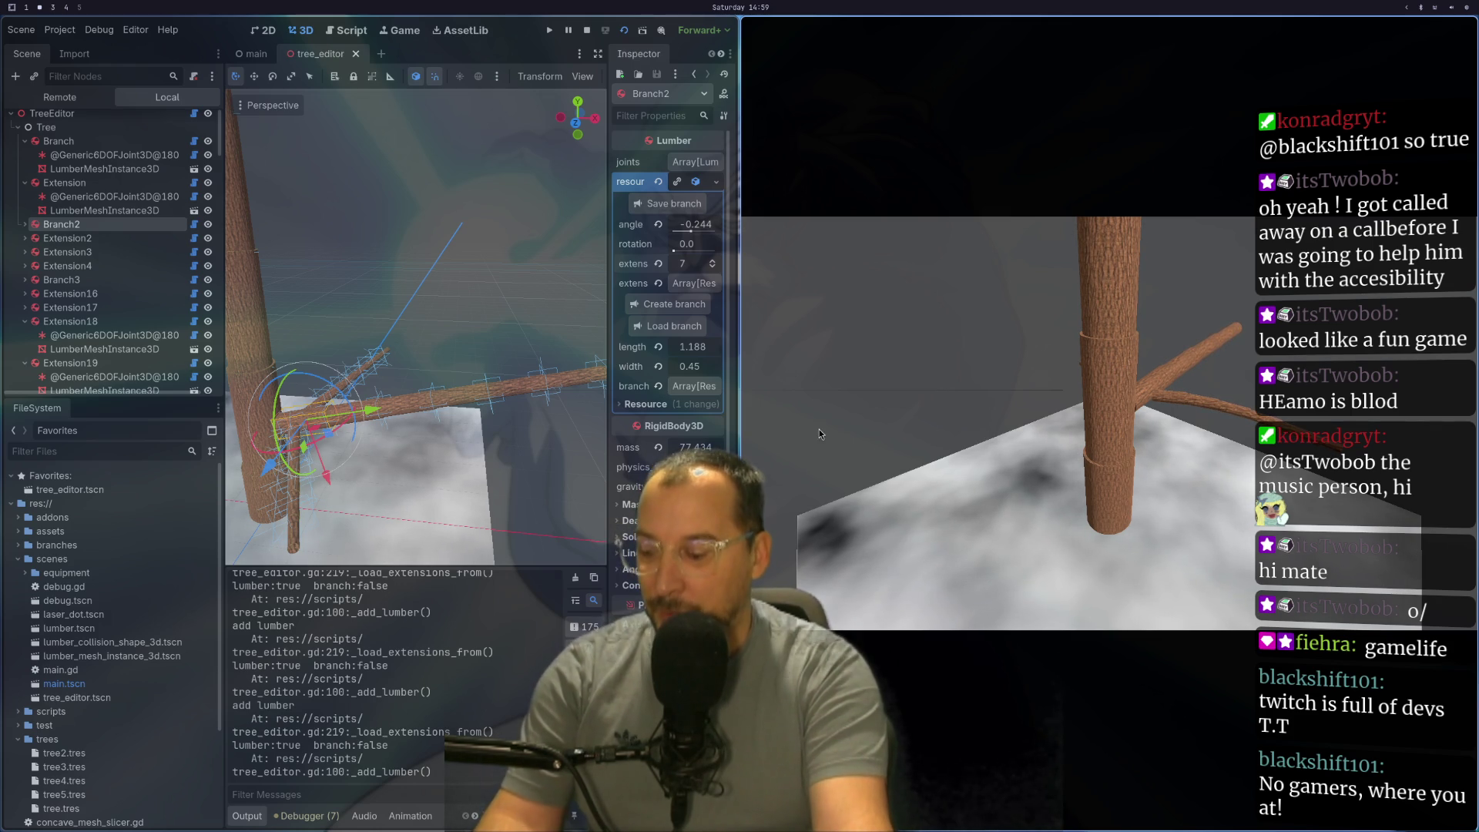
Step: Close the running game with Escape to return to the editor
key(Escape)
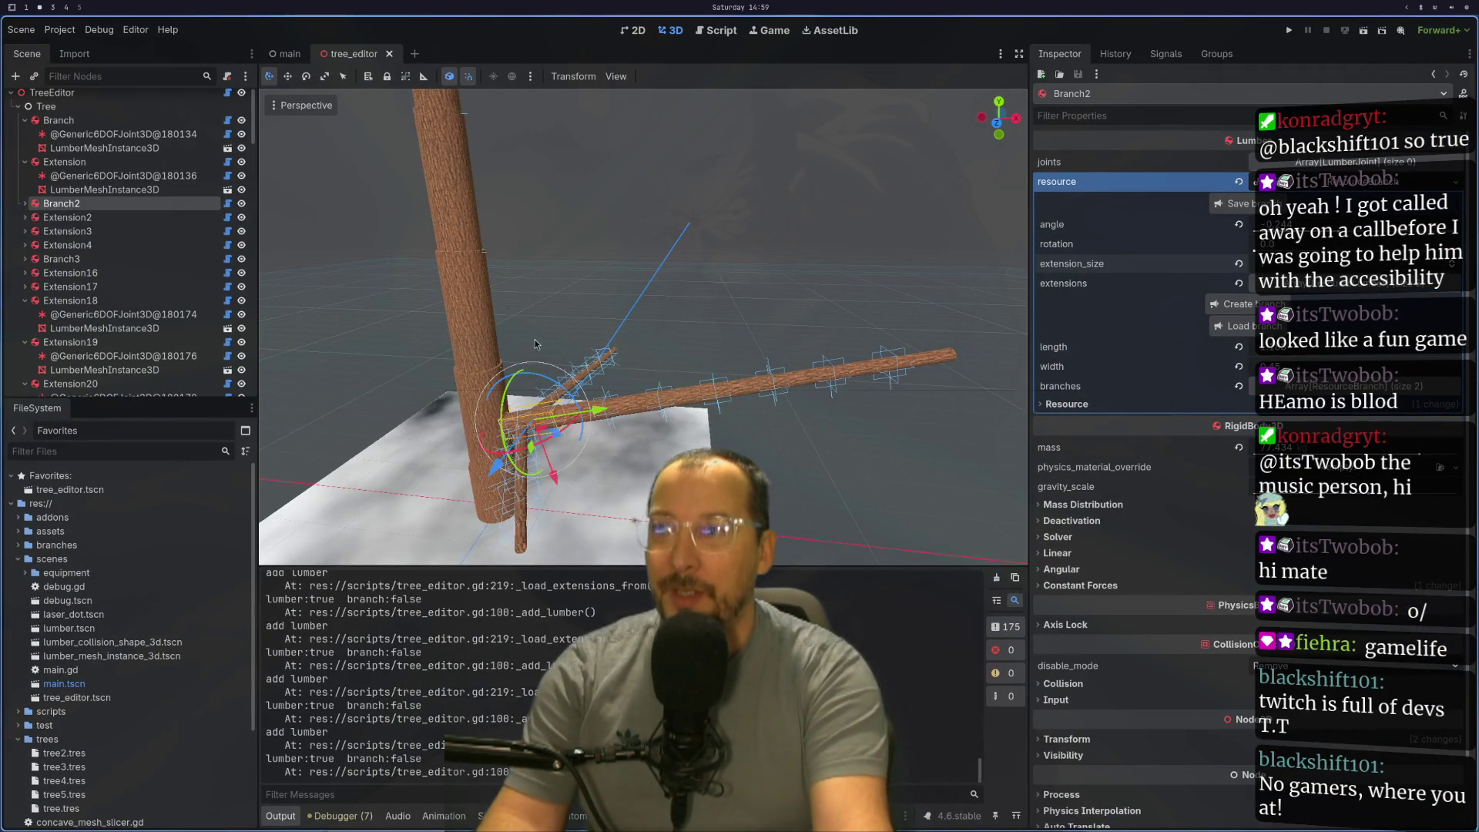
Step: Drag Branch2 above Extension in the Scene dock and select Extension to inspect it
mouse_move(570, 363)
mouse_down()
mouse_move(685, 435)
mouse_move(832, 219)
mouse_up()
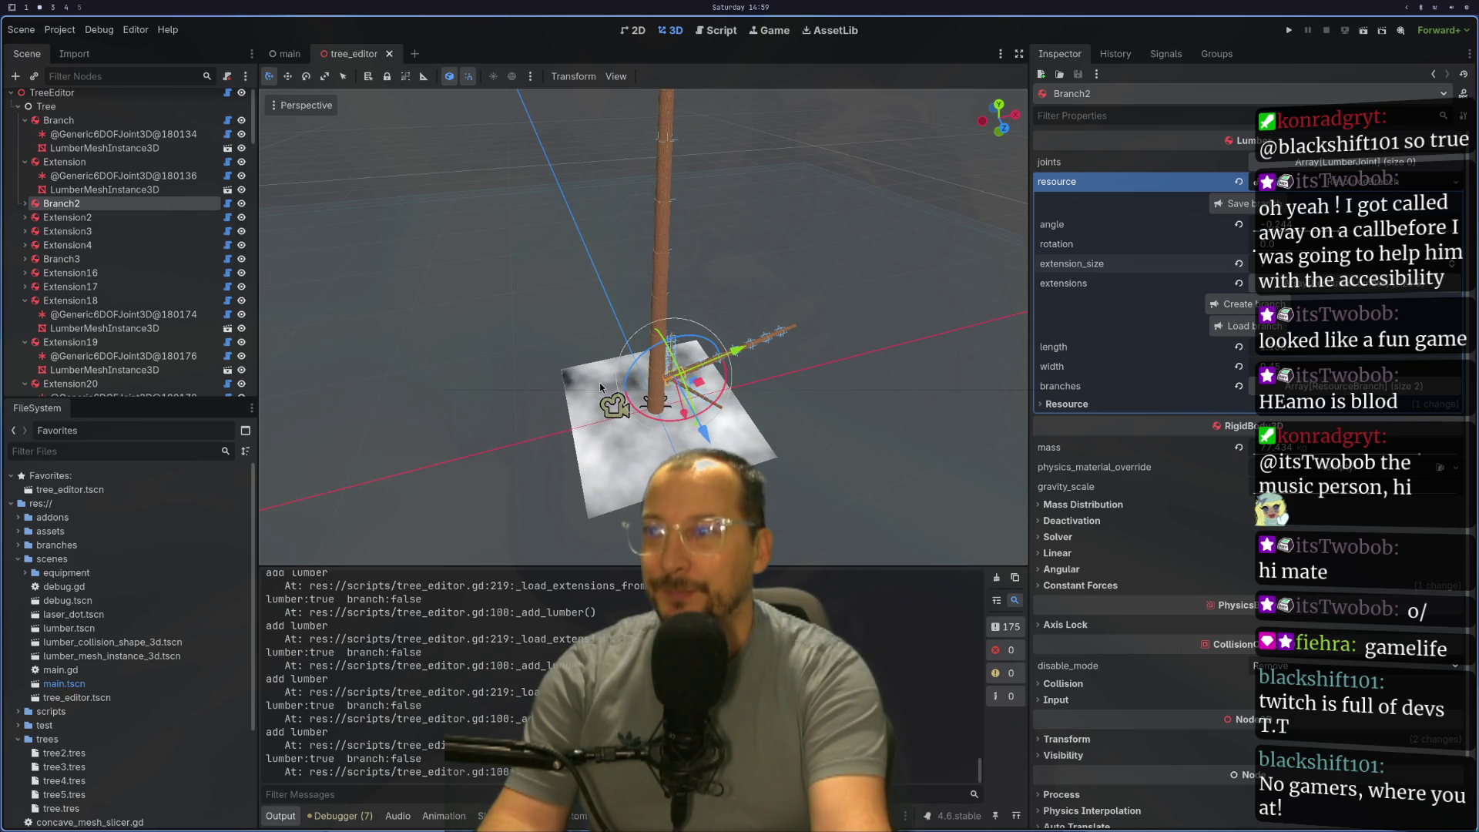
scroll(601, 387, down, 2)
mouse_move(621, 496)
mouse_down()
mouse_move(571, 413)
mouse_move(487, 387)
mouse_up()
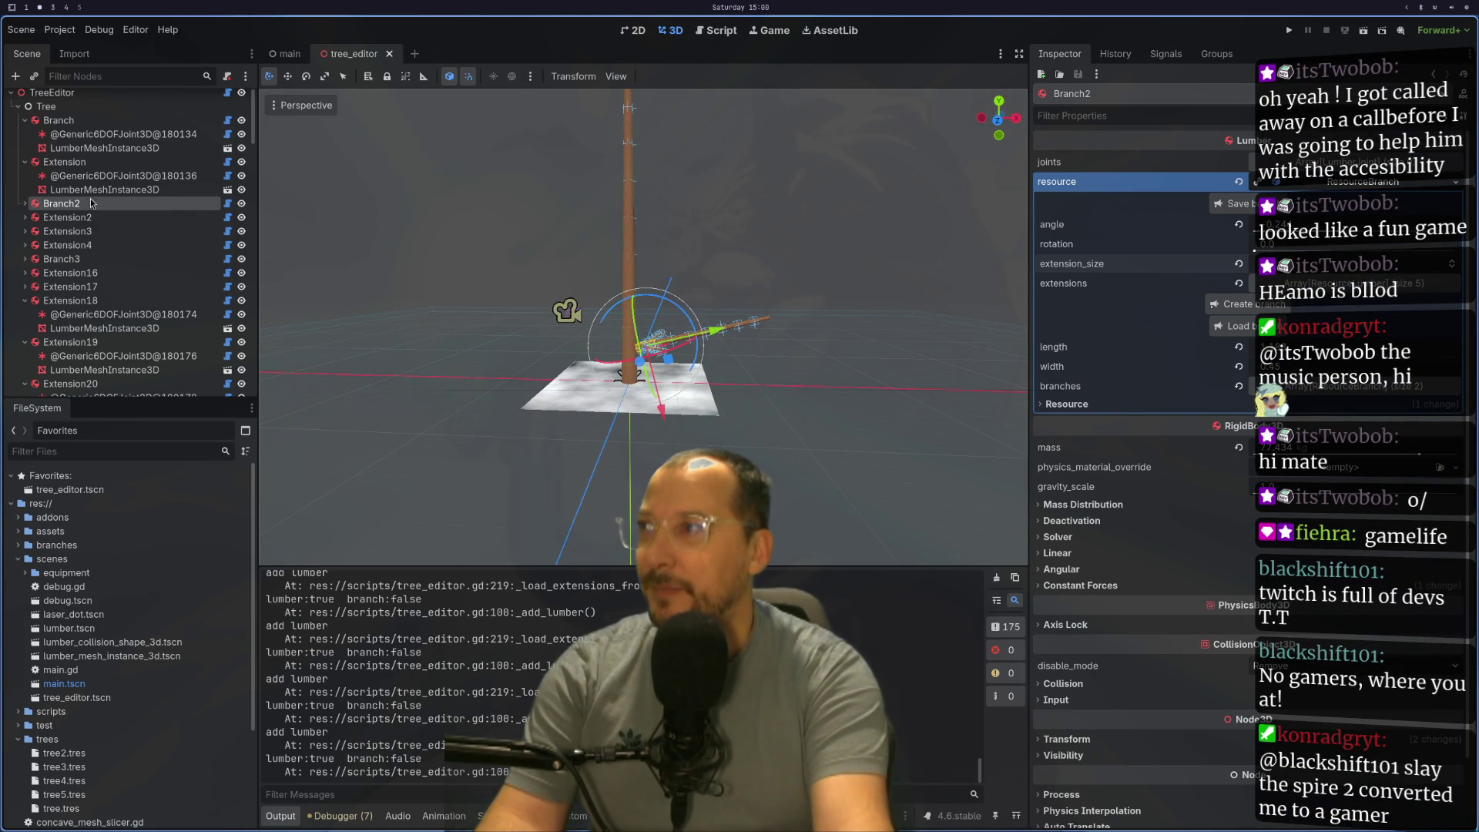
drag(17, 165, 35, 162)
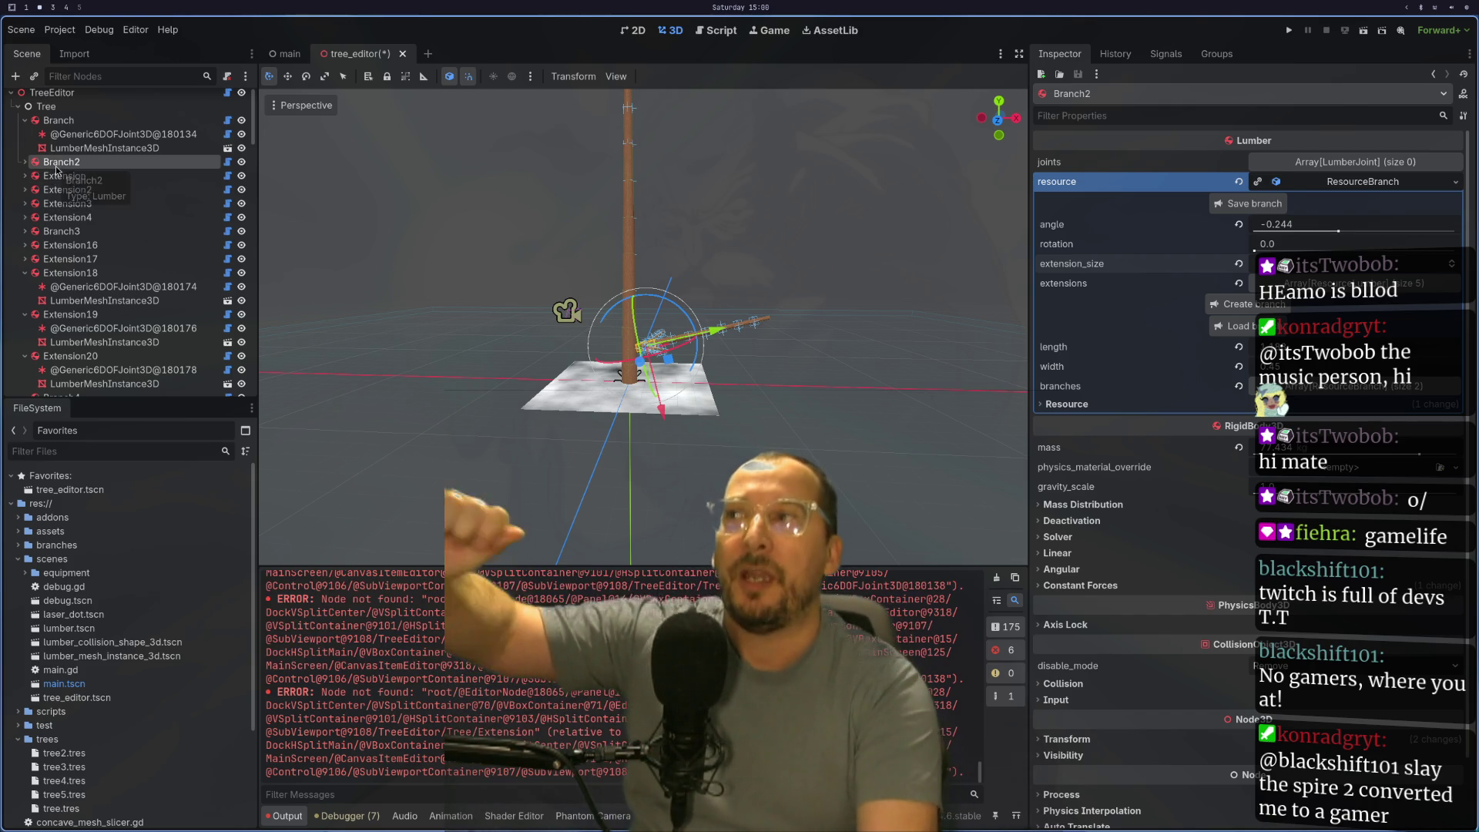
click(66, 177)
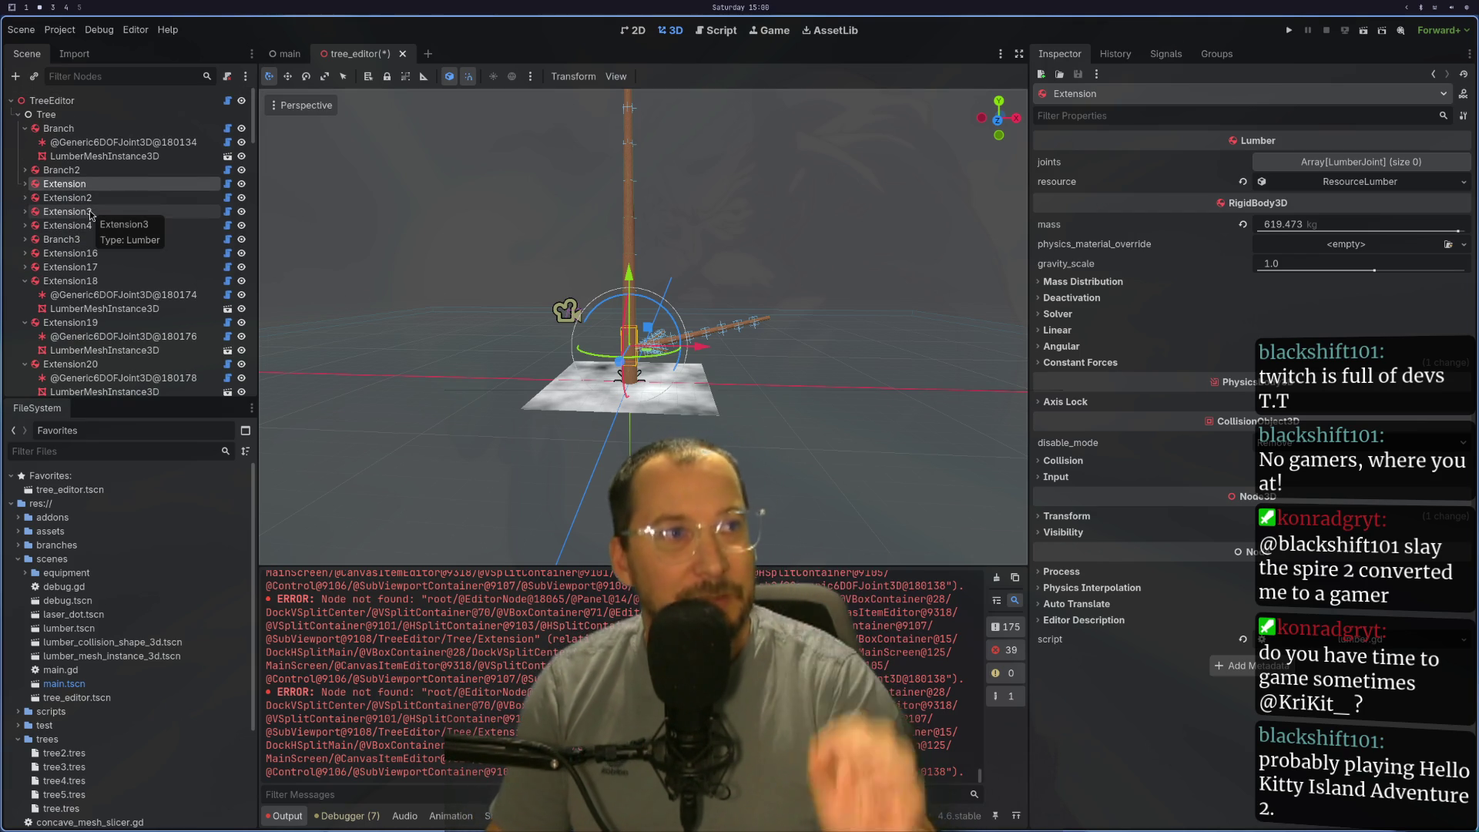
Step: Select Extension18, collapse the Branch node and inspect Branch2's properties
click(29, 282)
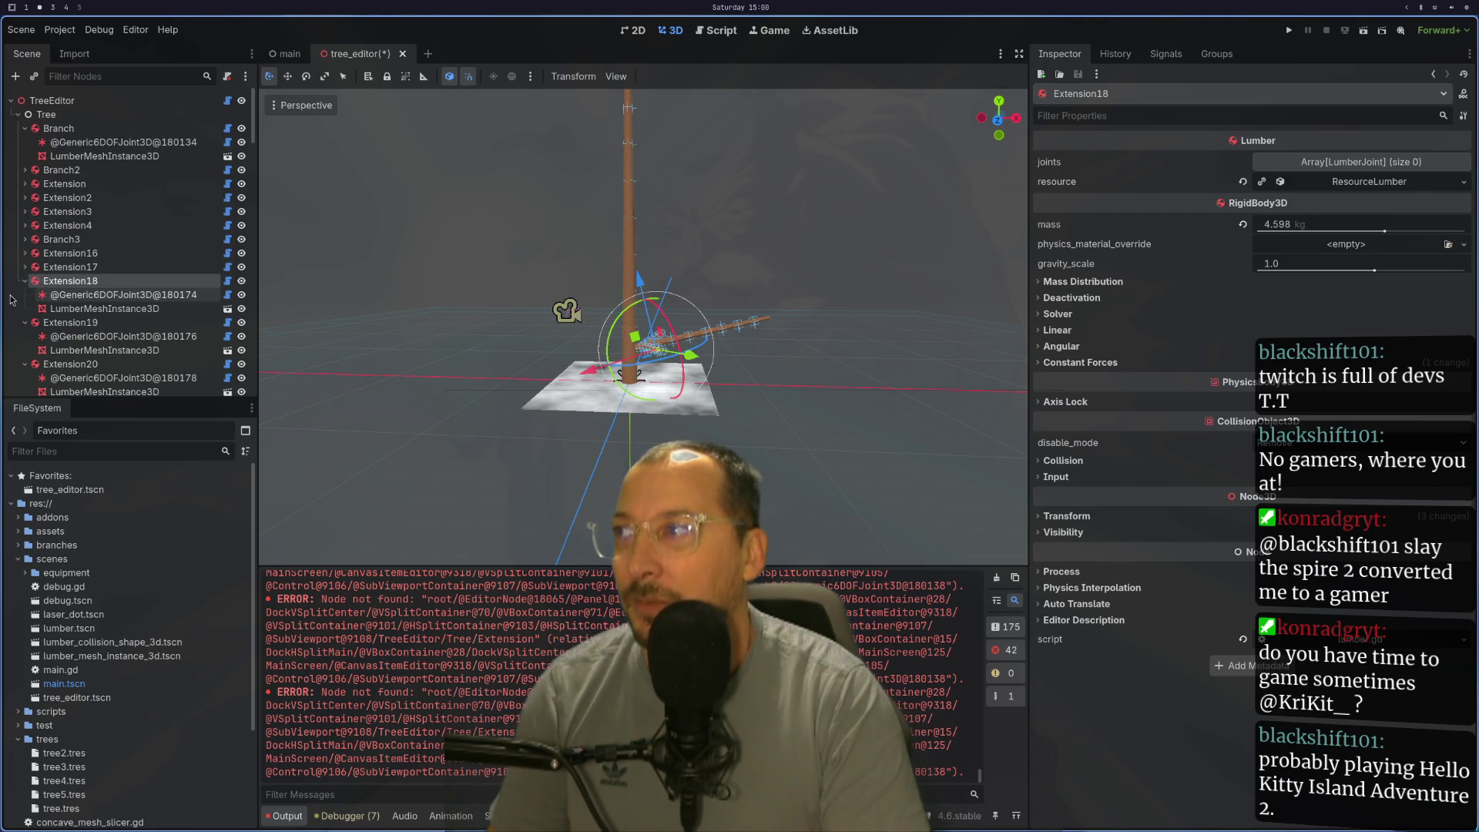
scroll(17, 301, down, 5)
scroll(12, 294, up, 5)
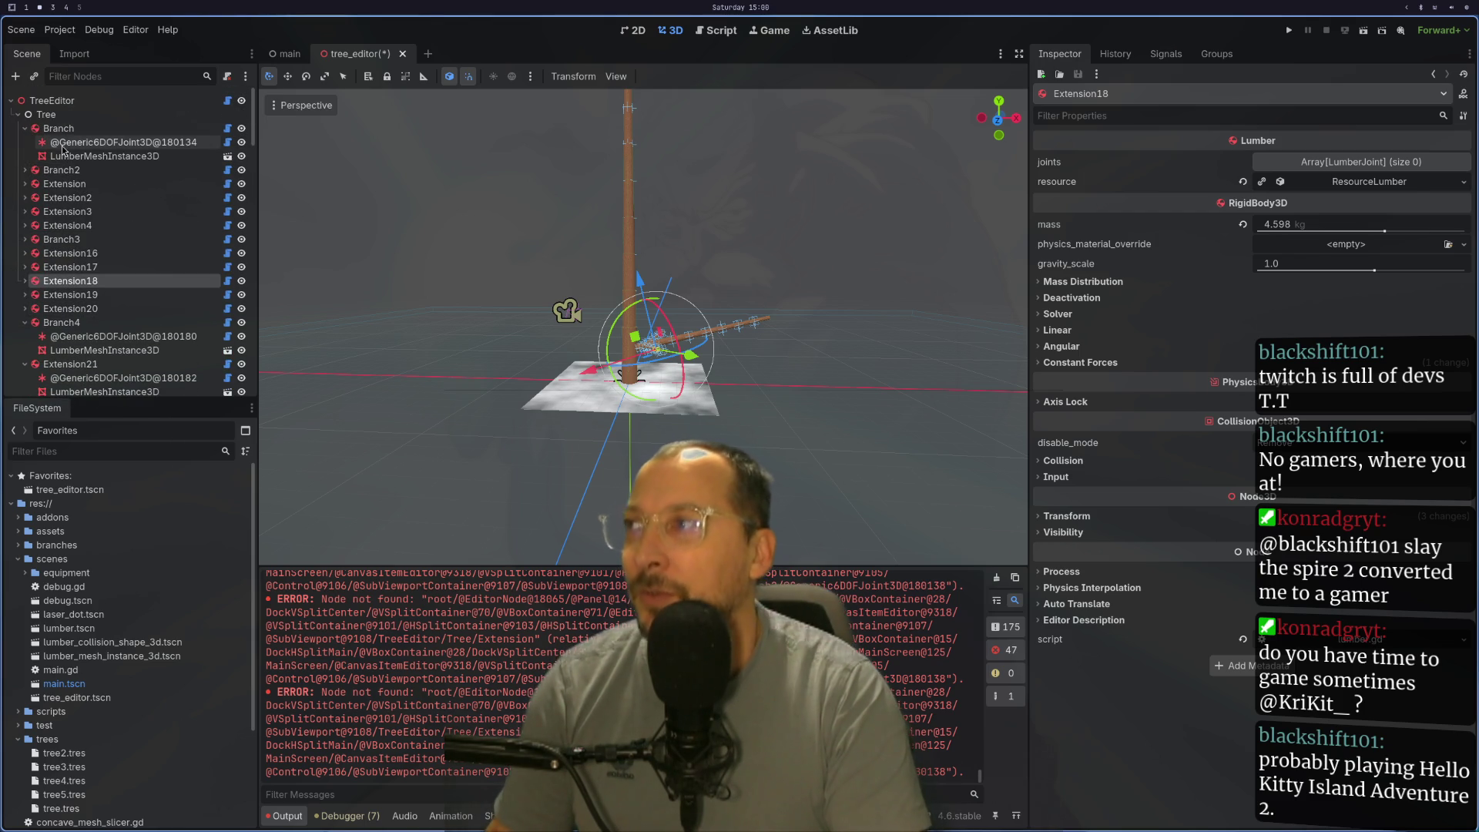
click(24, 131)
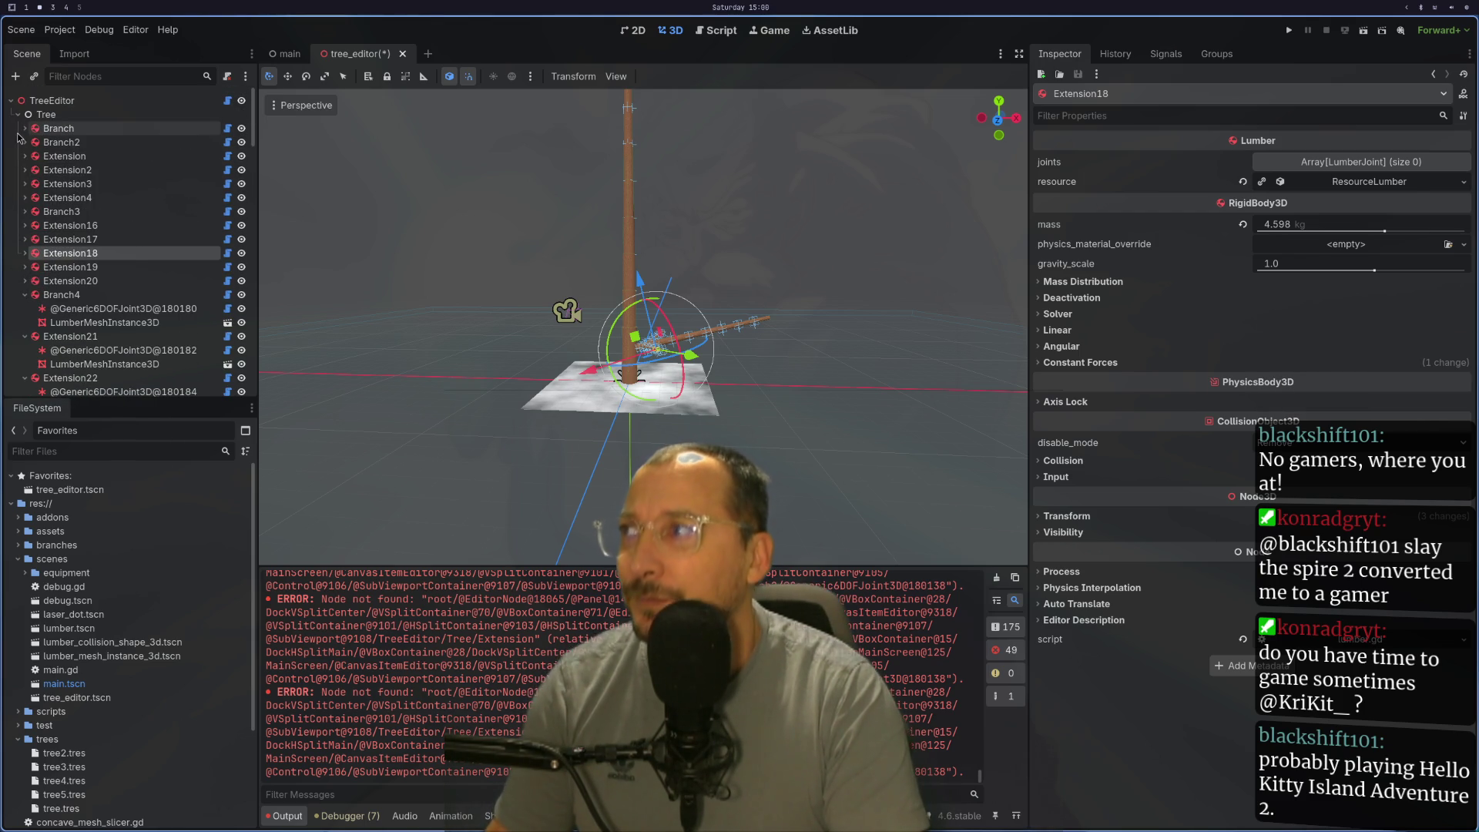
click(59, 142)
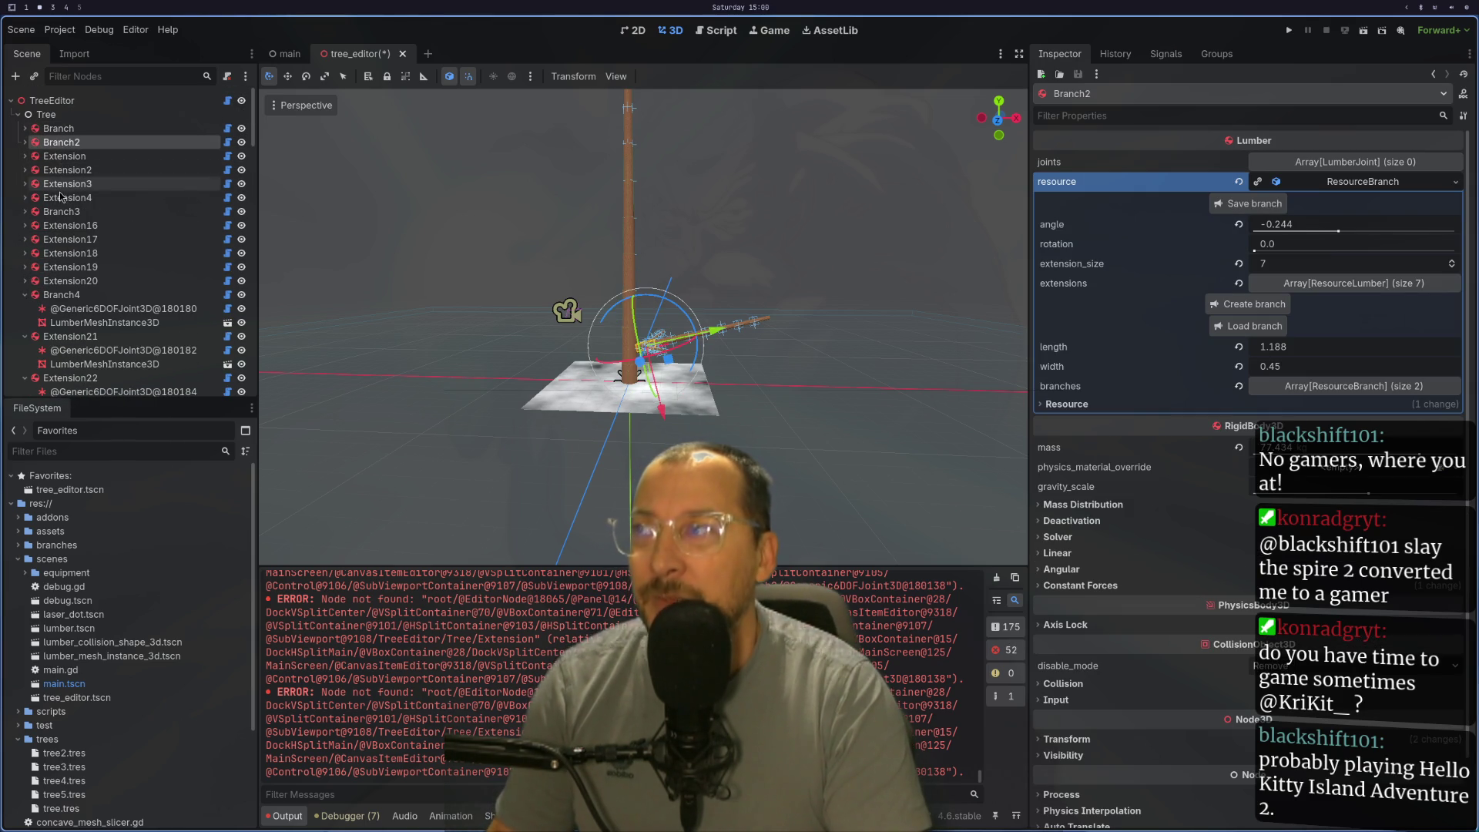
Step: Bring up the node actions menu for TreeEditor and then for the Tree node
right_click(63, 101)
click(52, 114)
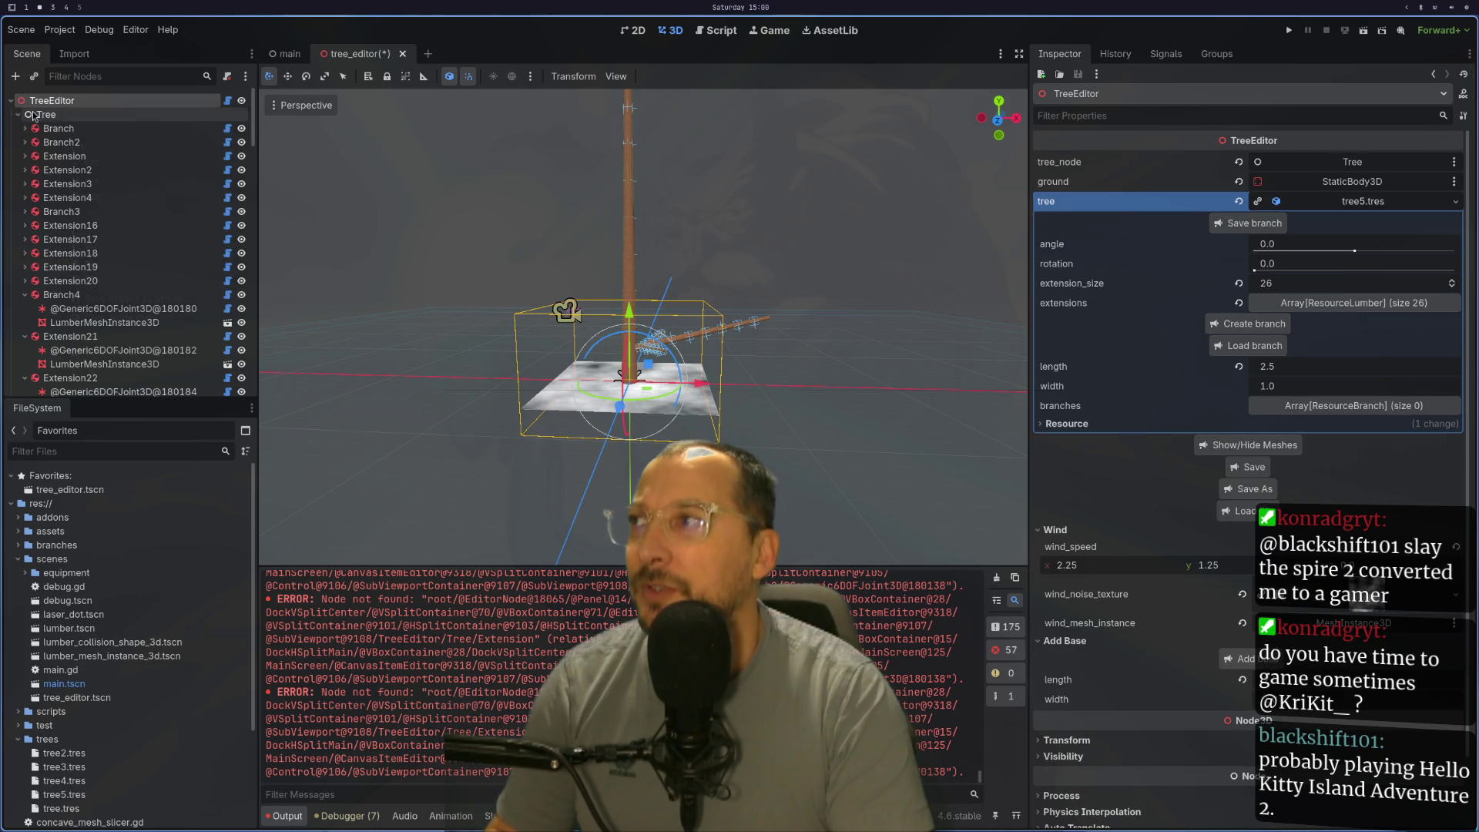
right_click(67, 117)
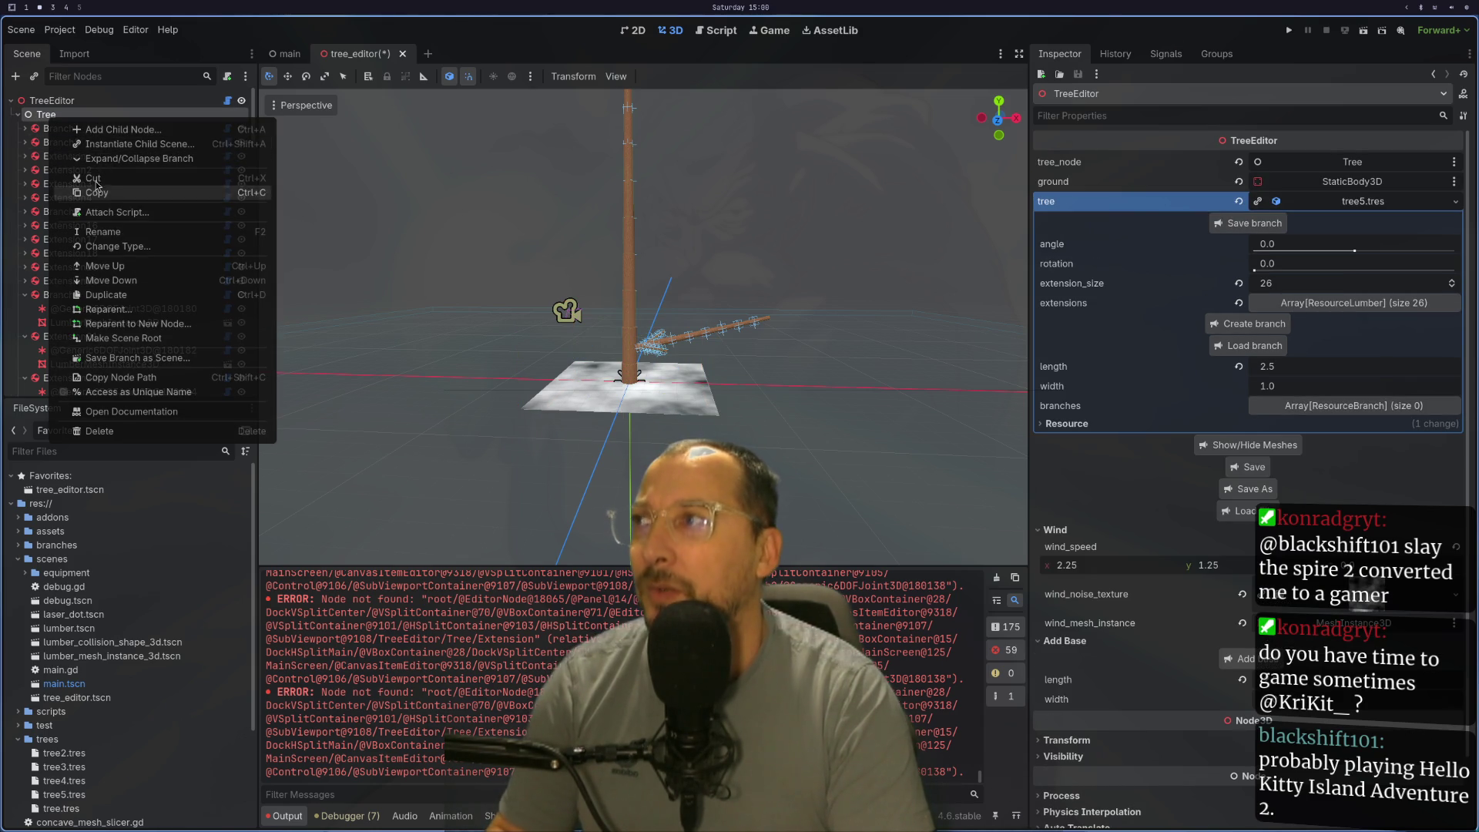
Step: Add a plain Node as a child of Tree and place it right after Branch
click(116, 129)
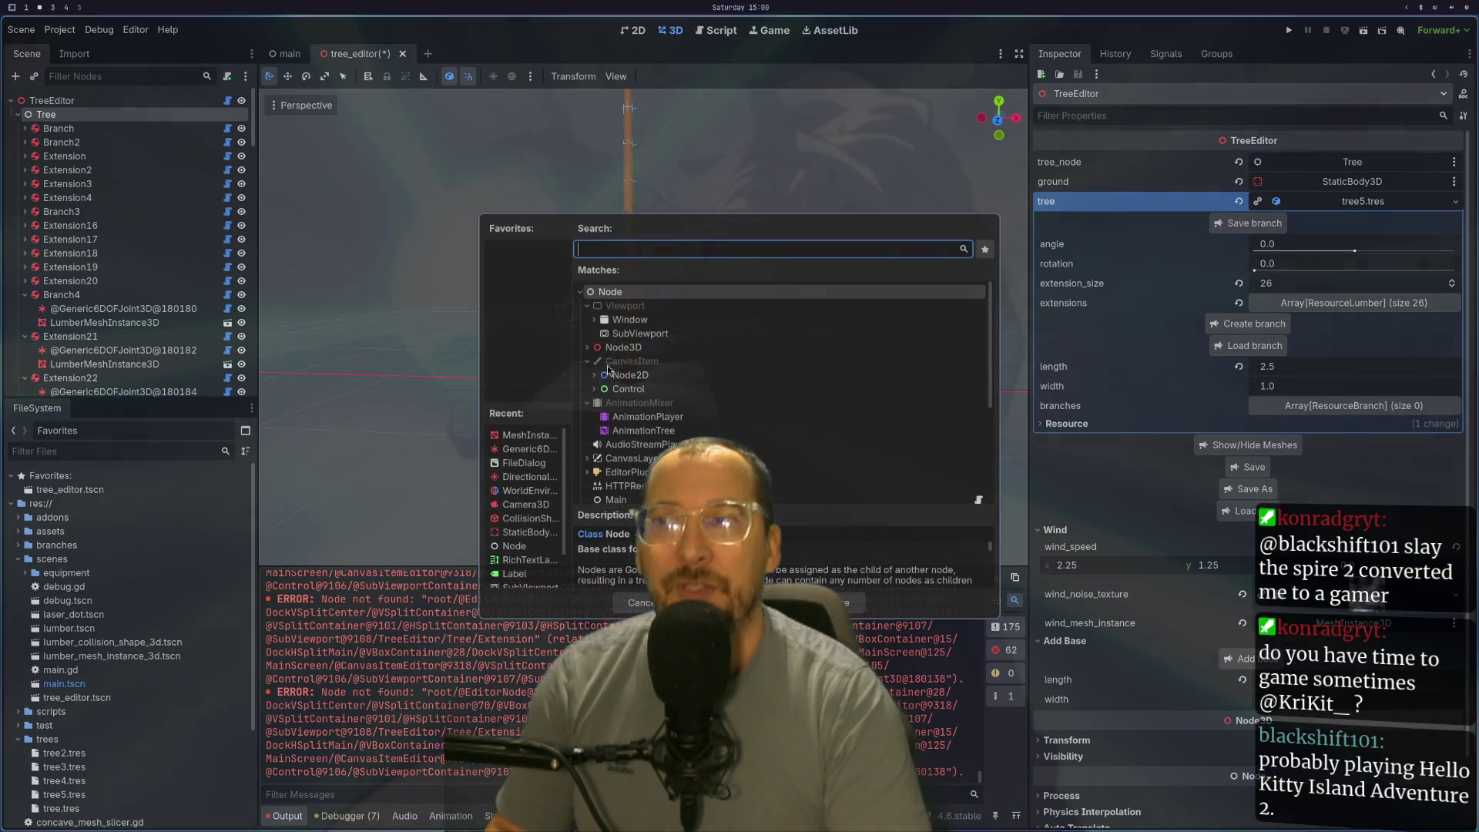
key(Return)
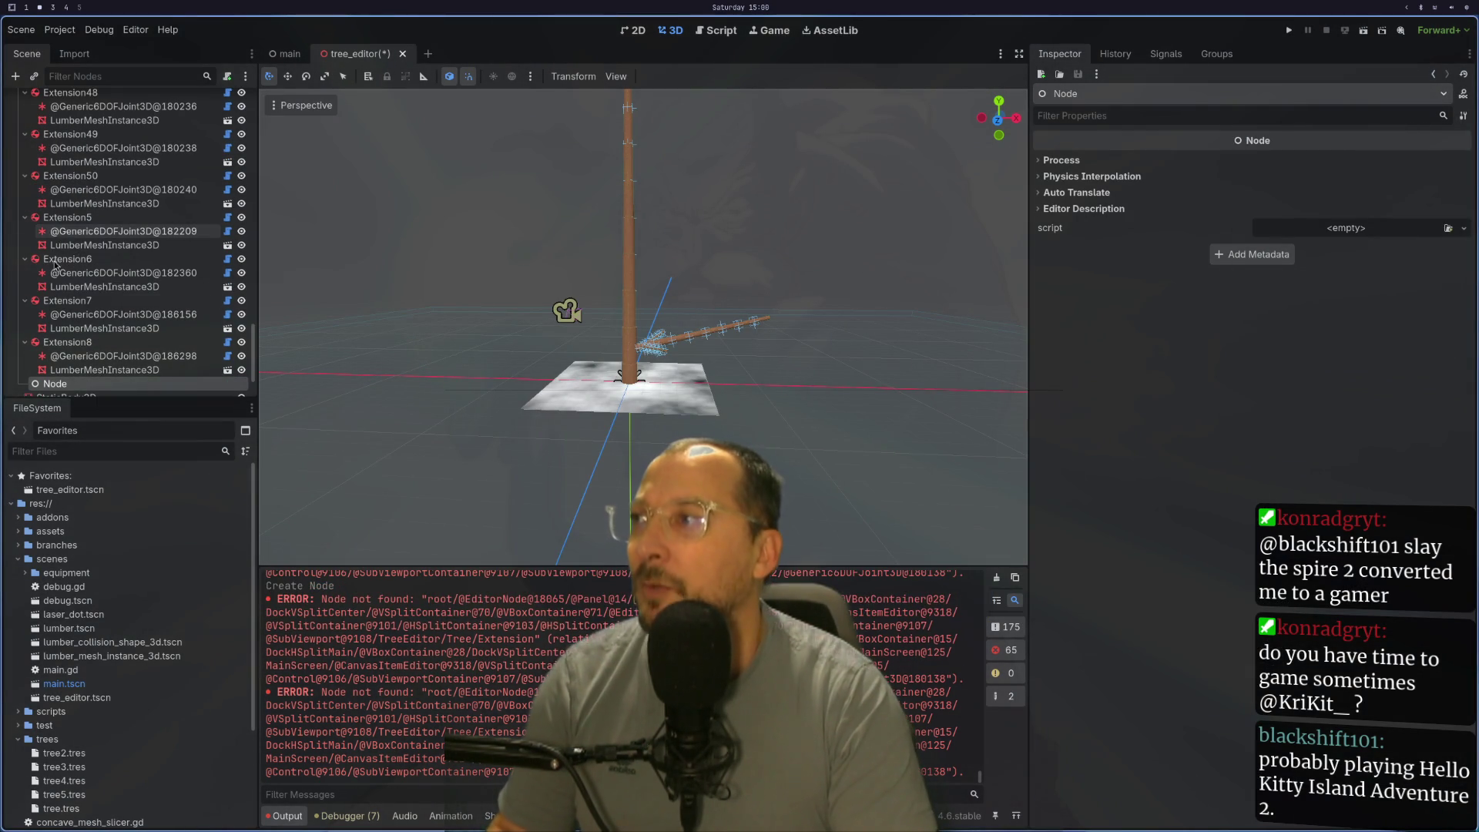
drag(72, 384, 147, 75)
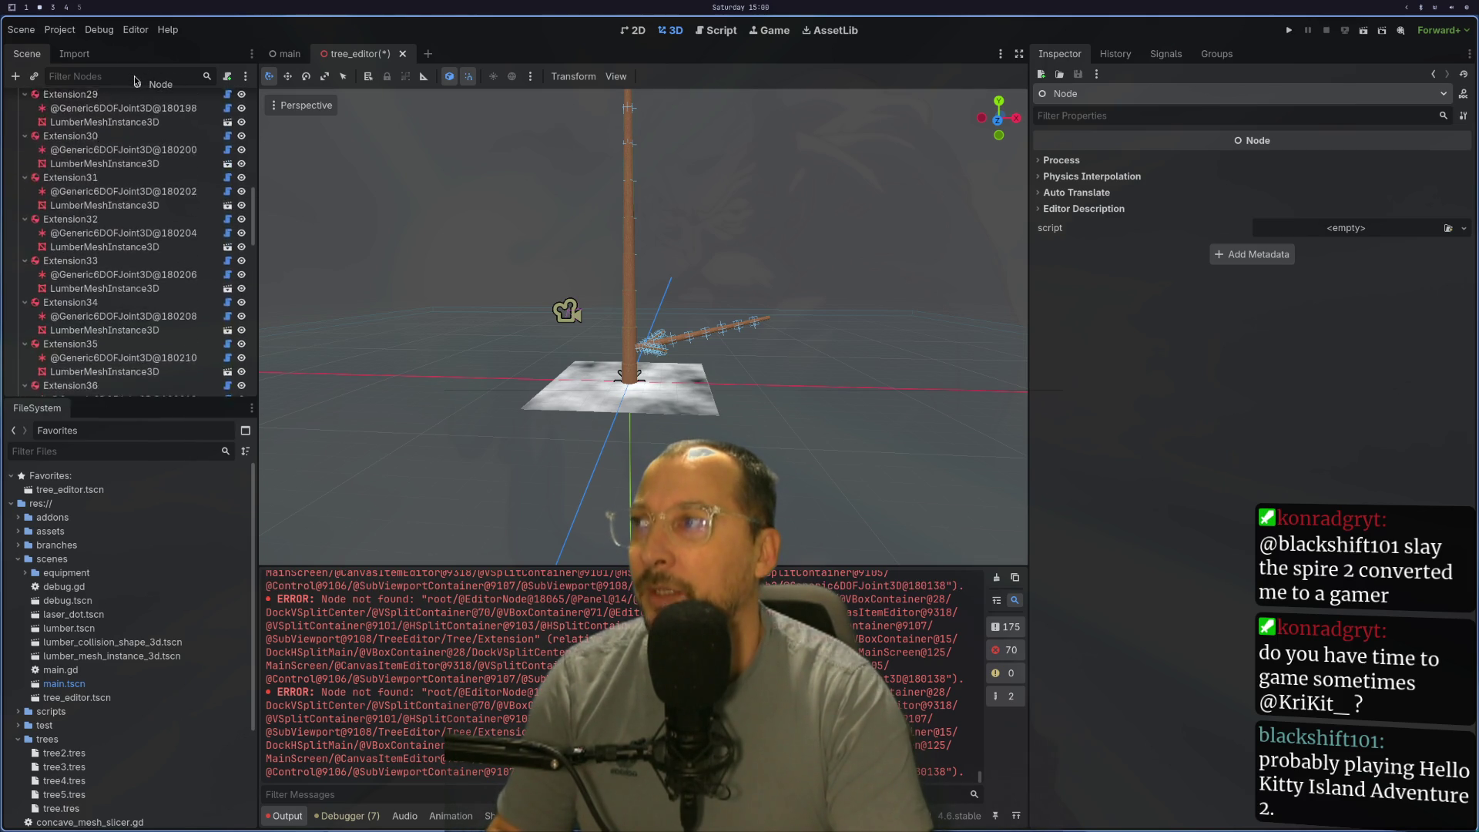
drag(147, 76, 116, 140)
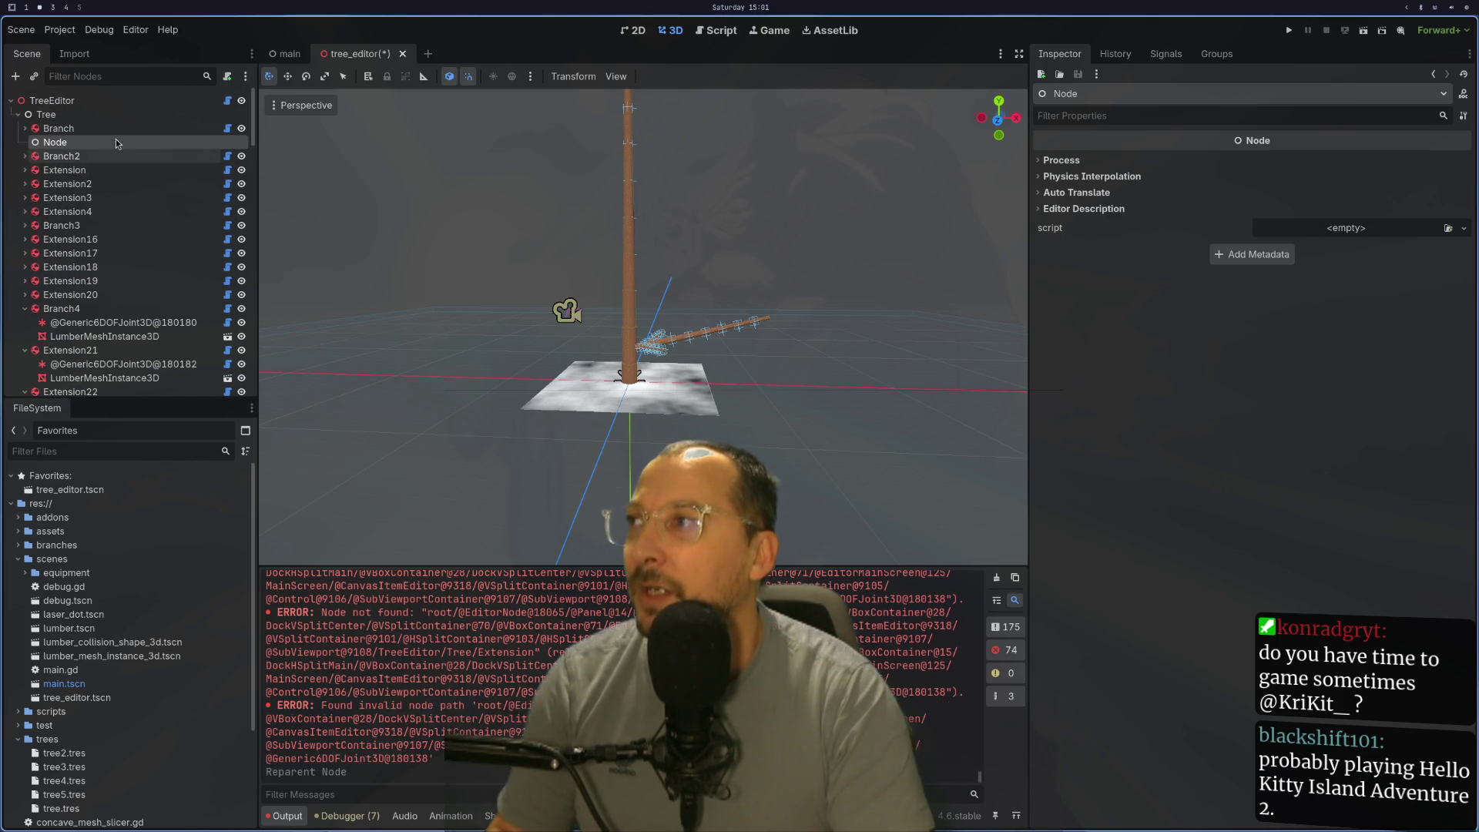
Step: Select Branch2 through Extension4 together and frame them in the viewport
click(76, 156)
click(55, 141)
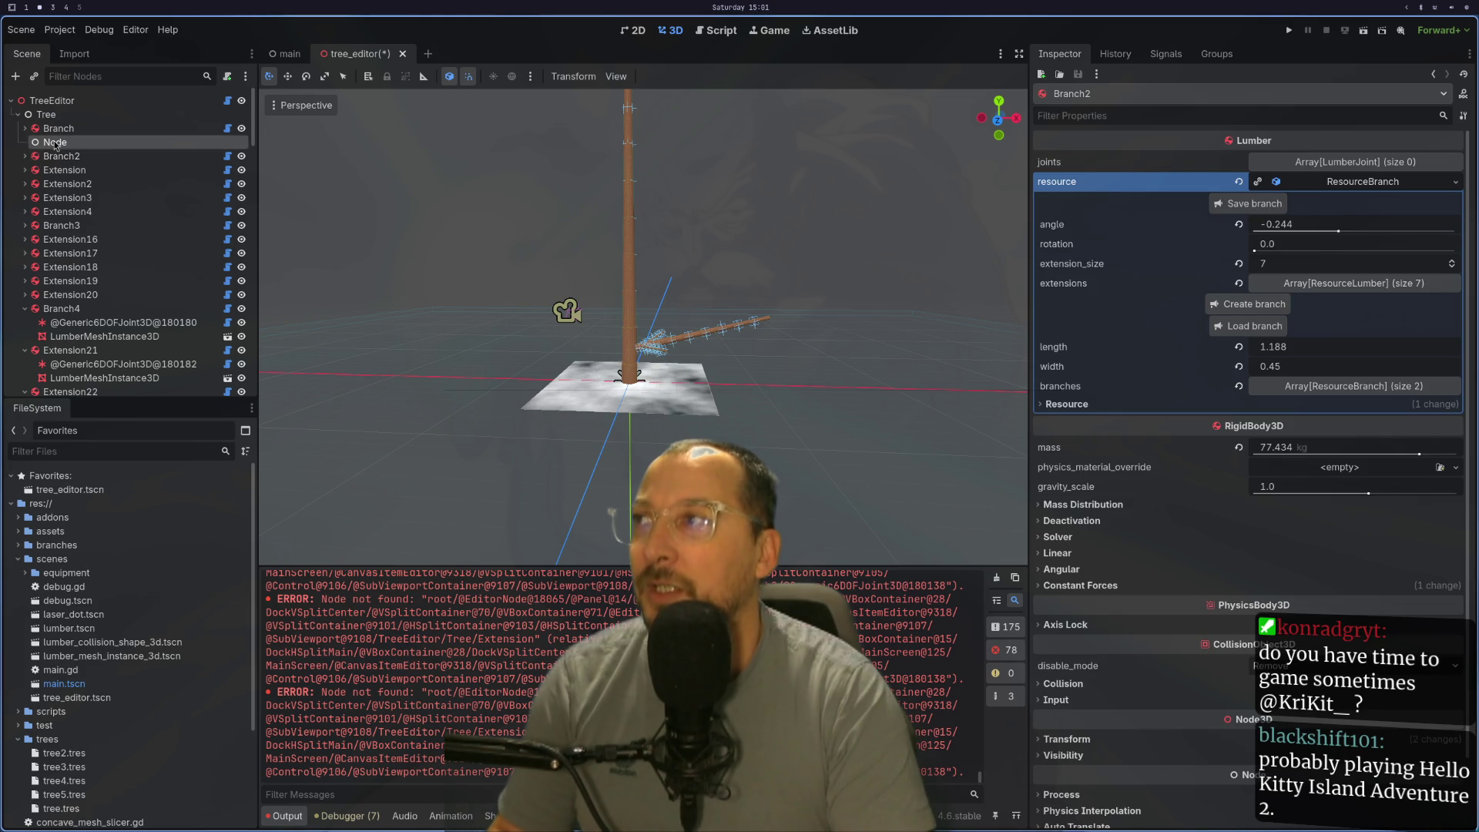
click(64, 157)
shift+click(75, 214)
drag(72, 158, 74, 168)
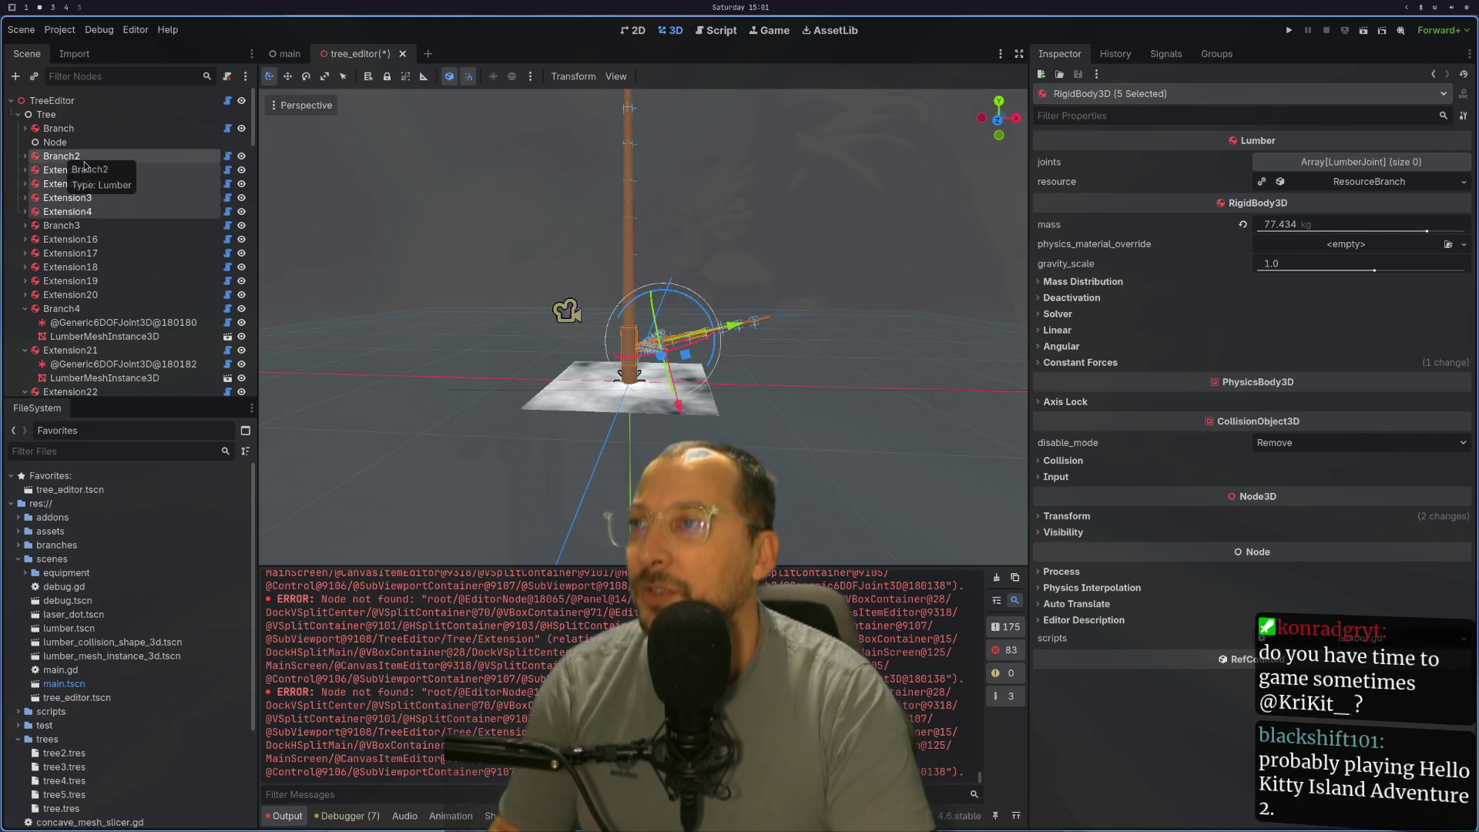
key(f)
scroll(695, 366, down, 3)
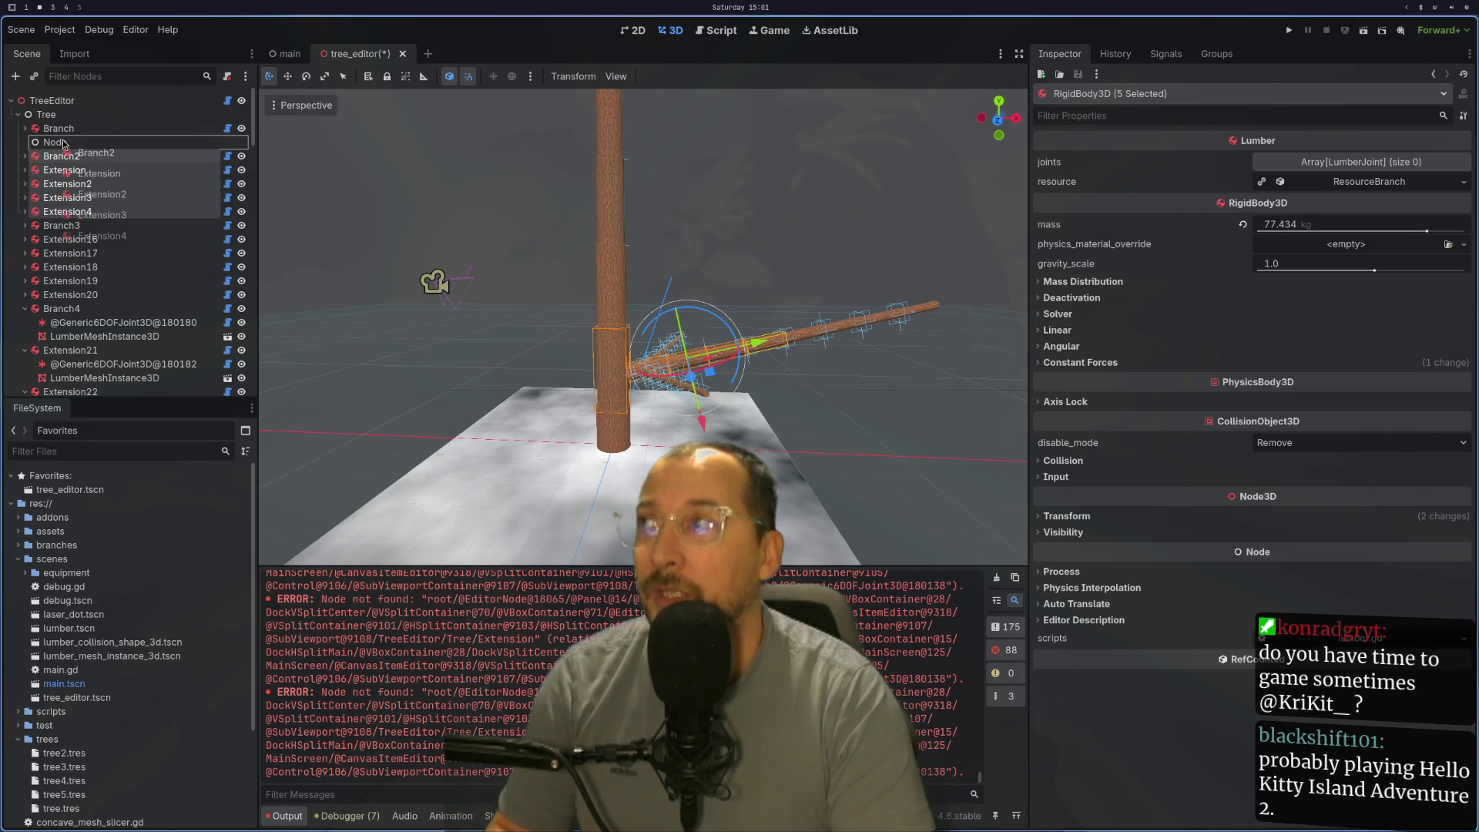
Step: Reparent Branch2 through Extension4 under the new Node and collapse it
drag(73, 158, 56, 137)
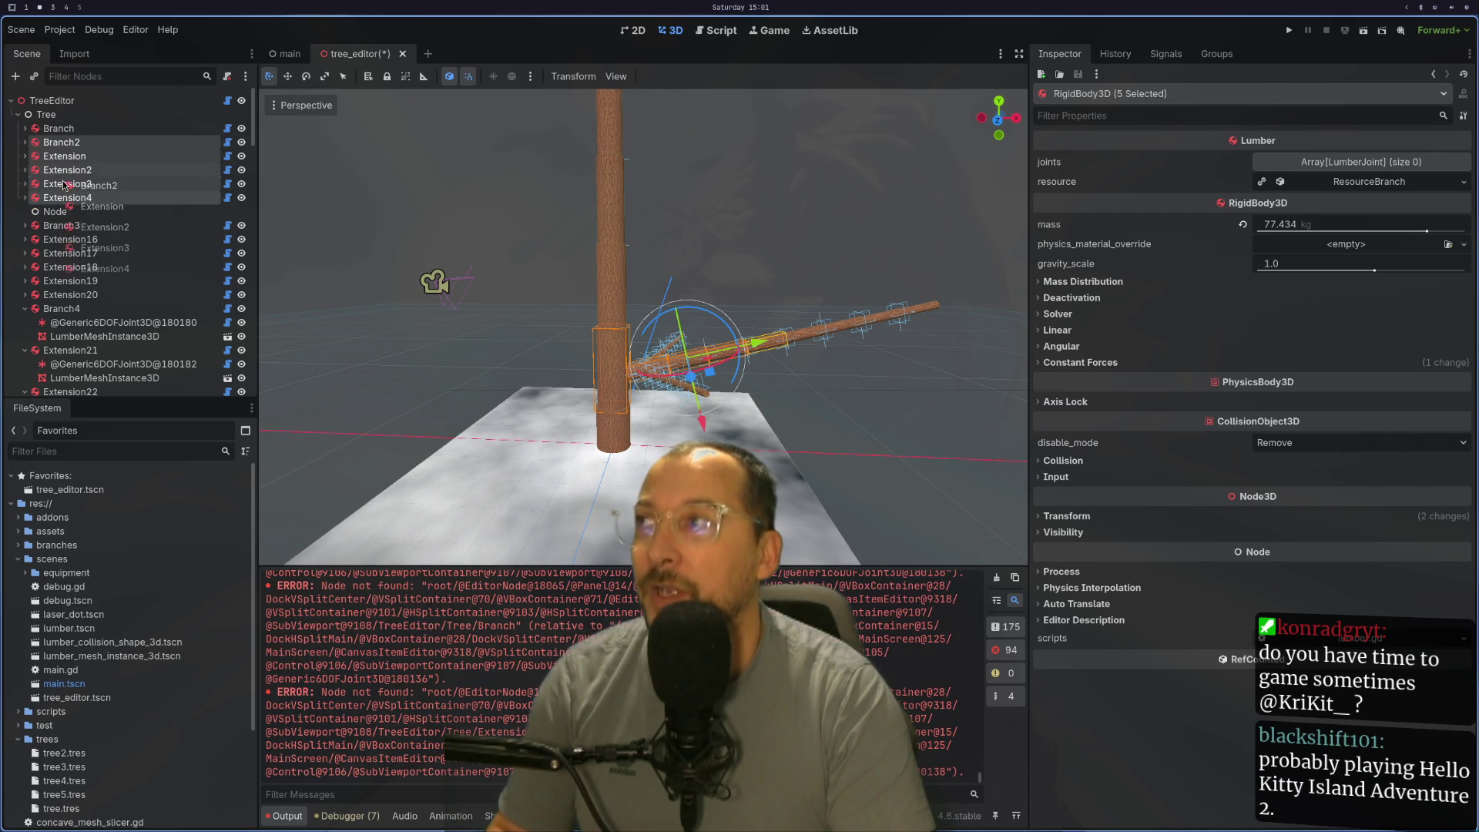
drag(54, 147, 58, 212)
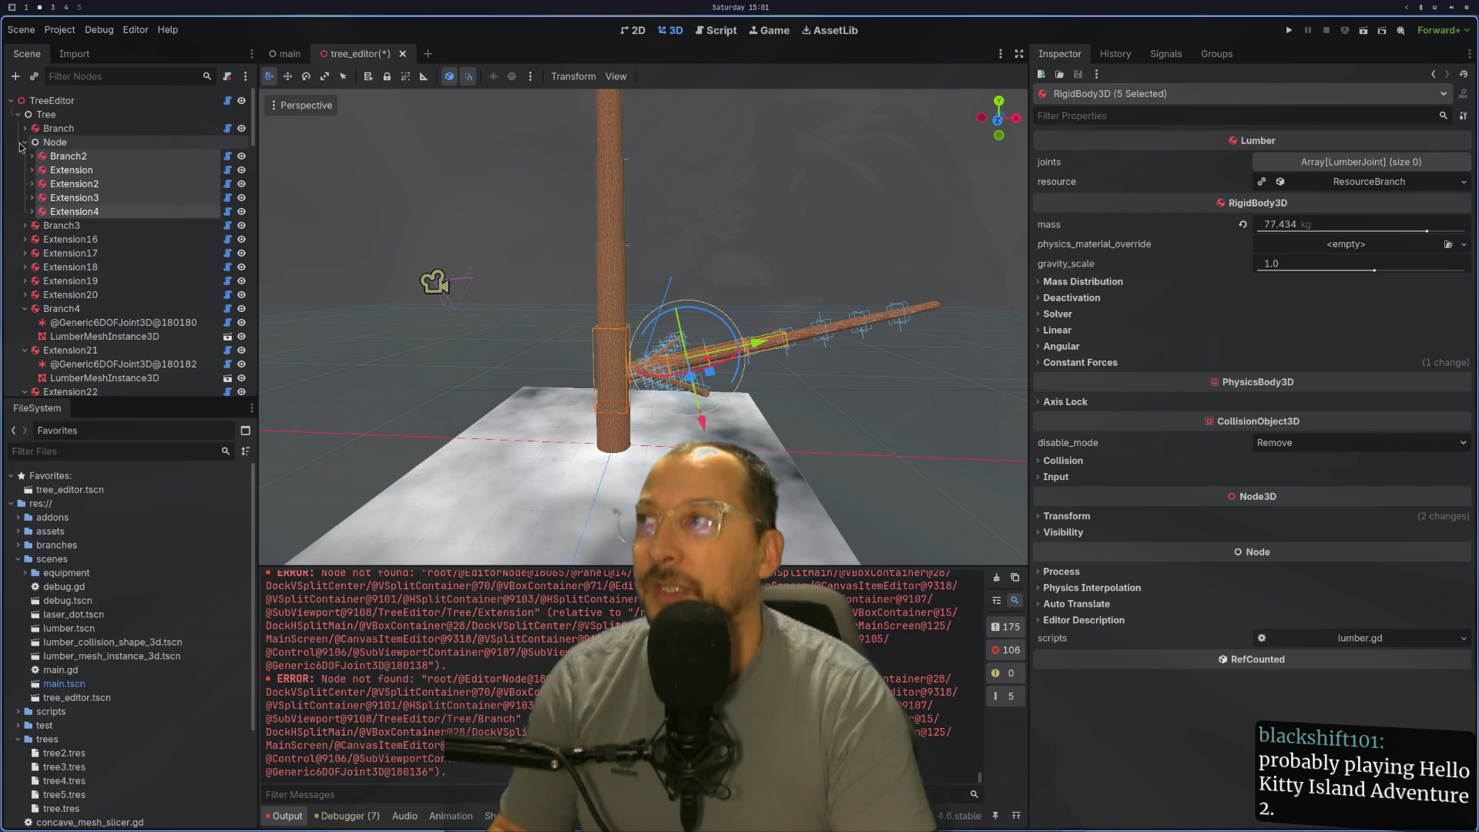
click(25, 142)
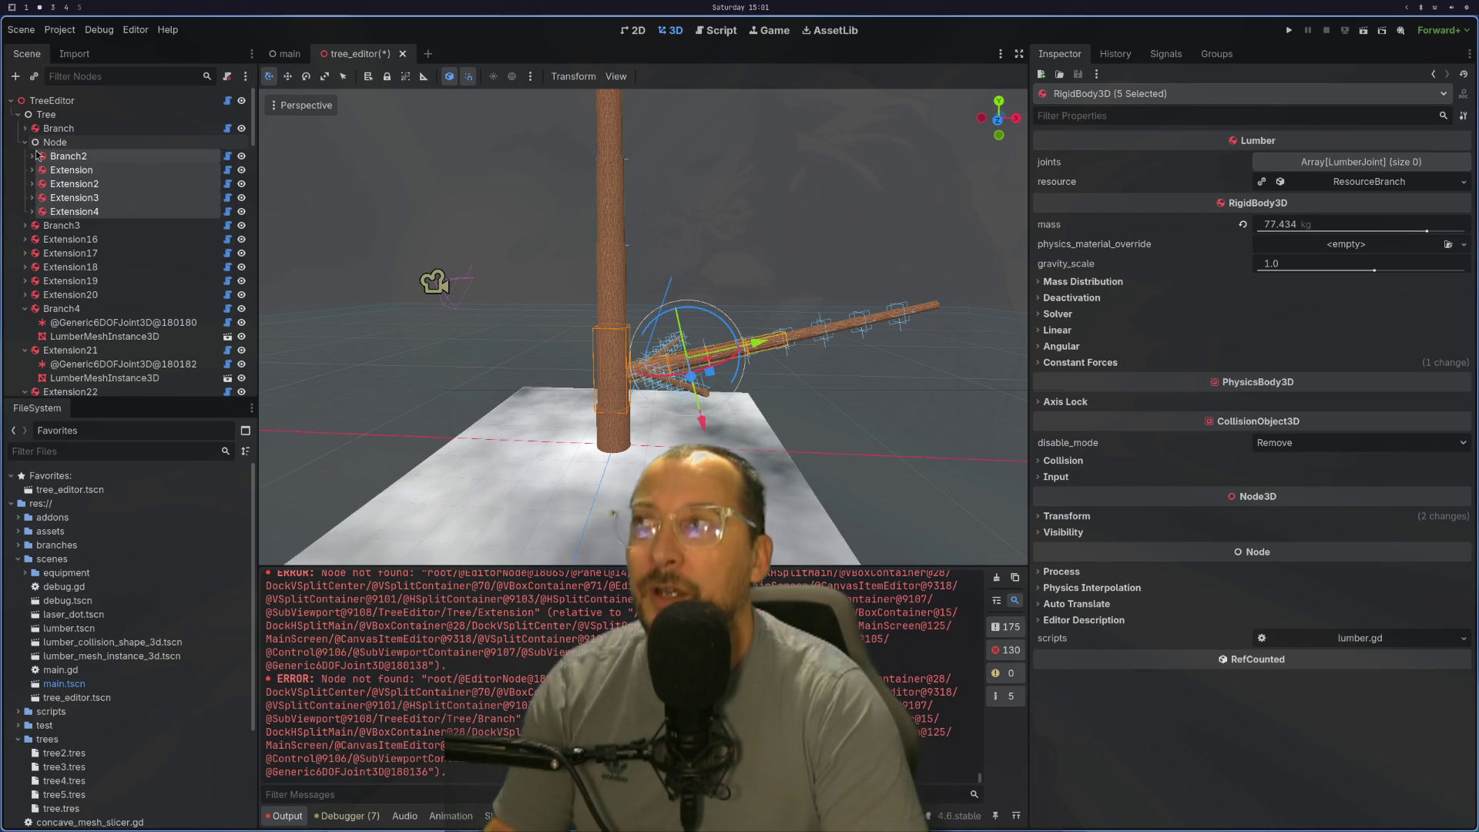
click(67, 173)
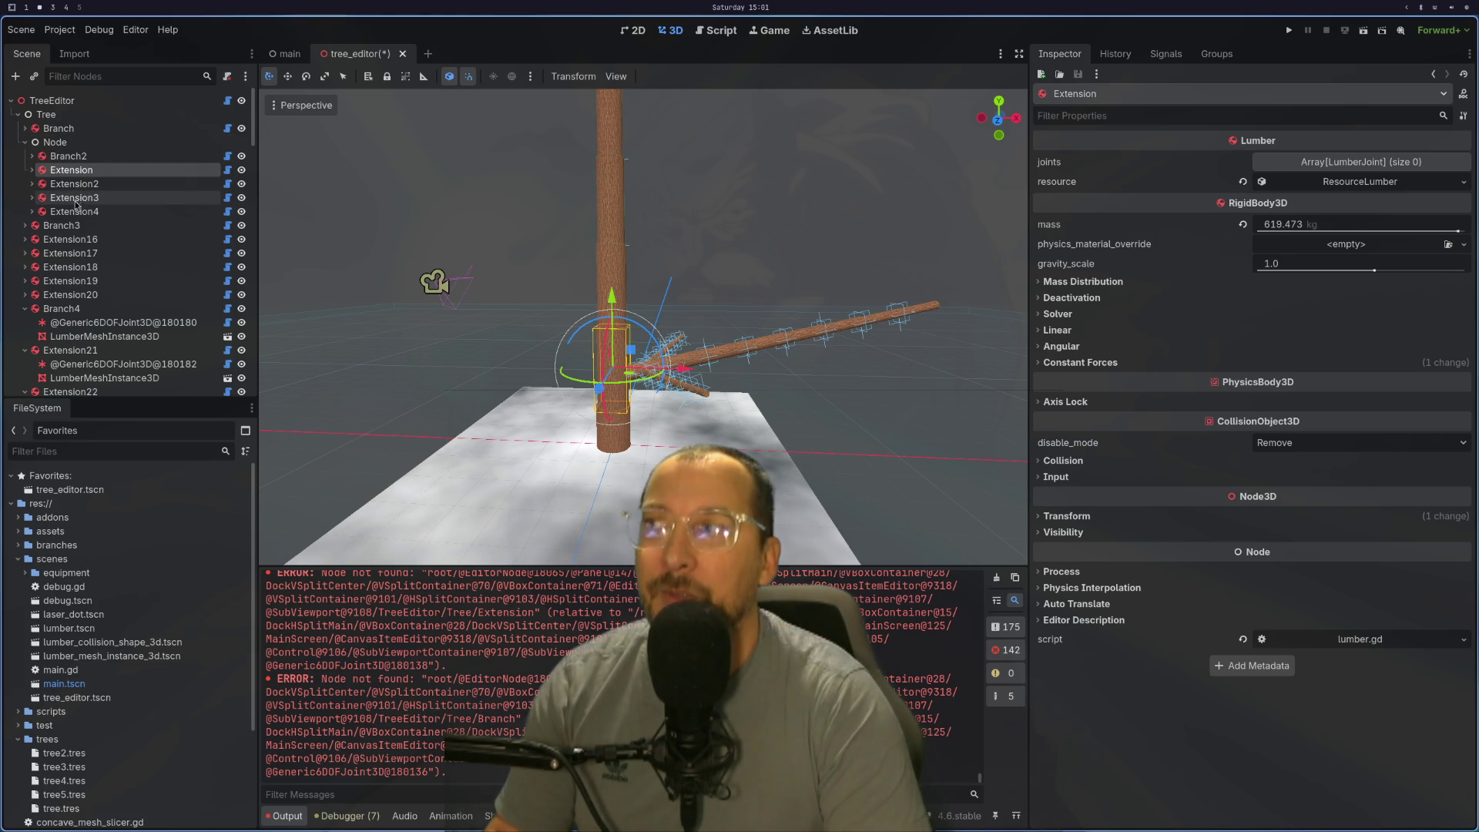
Step: Move Branch2 through Extension4 back directly under Tree
shift+click(63, 158)
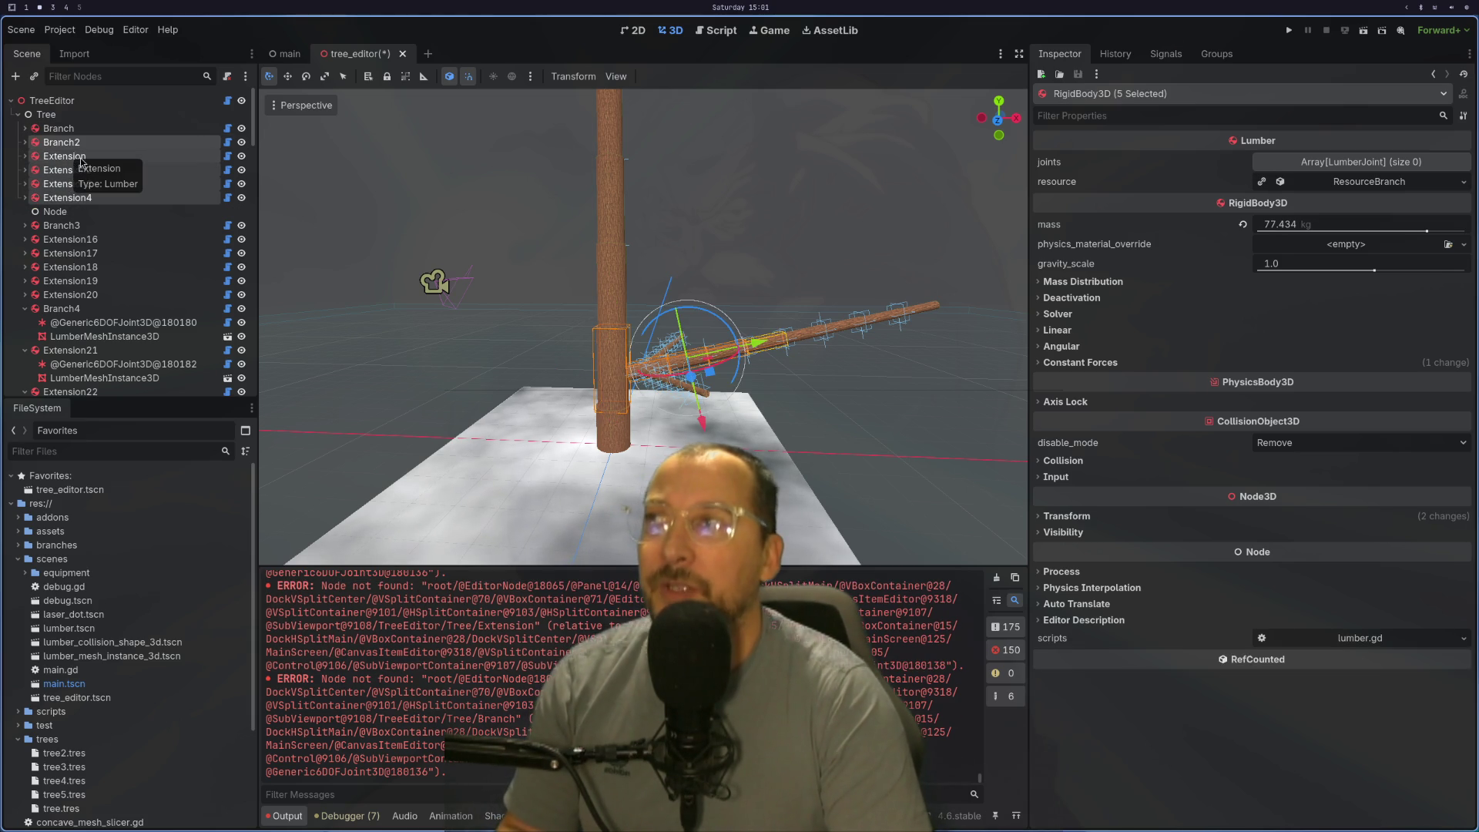
drag(64, 157, 47, 212)
Step: Delete the added plain Node from the scene tree
right_click(46, 212)
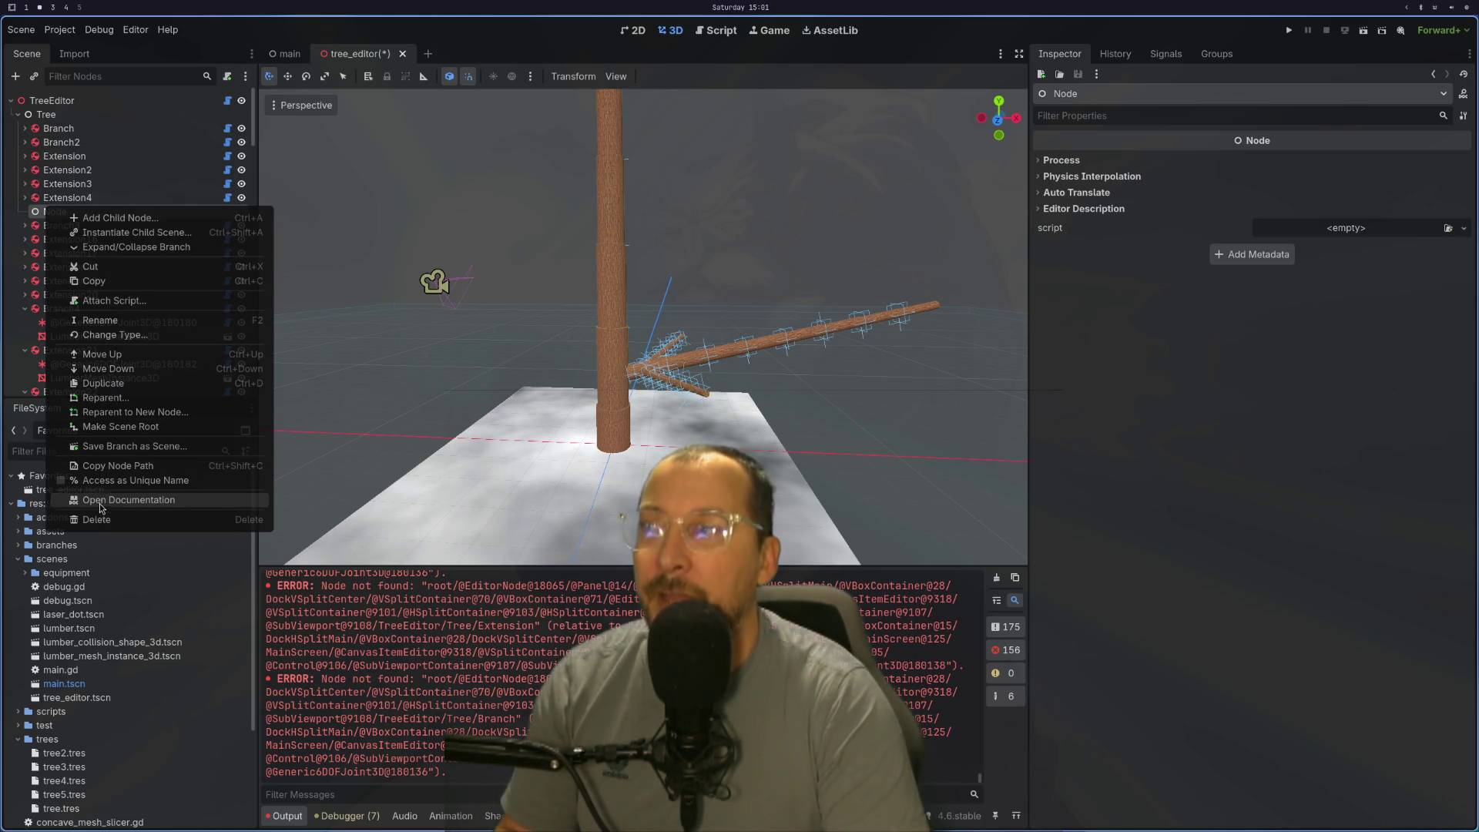
click(257, 520)
key(Return)
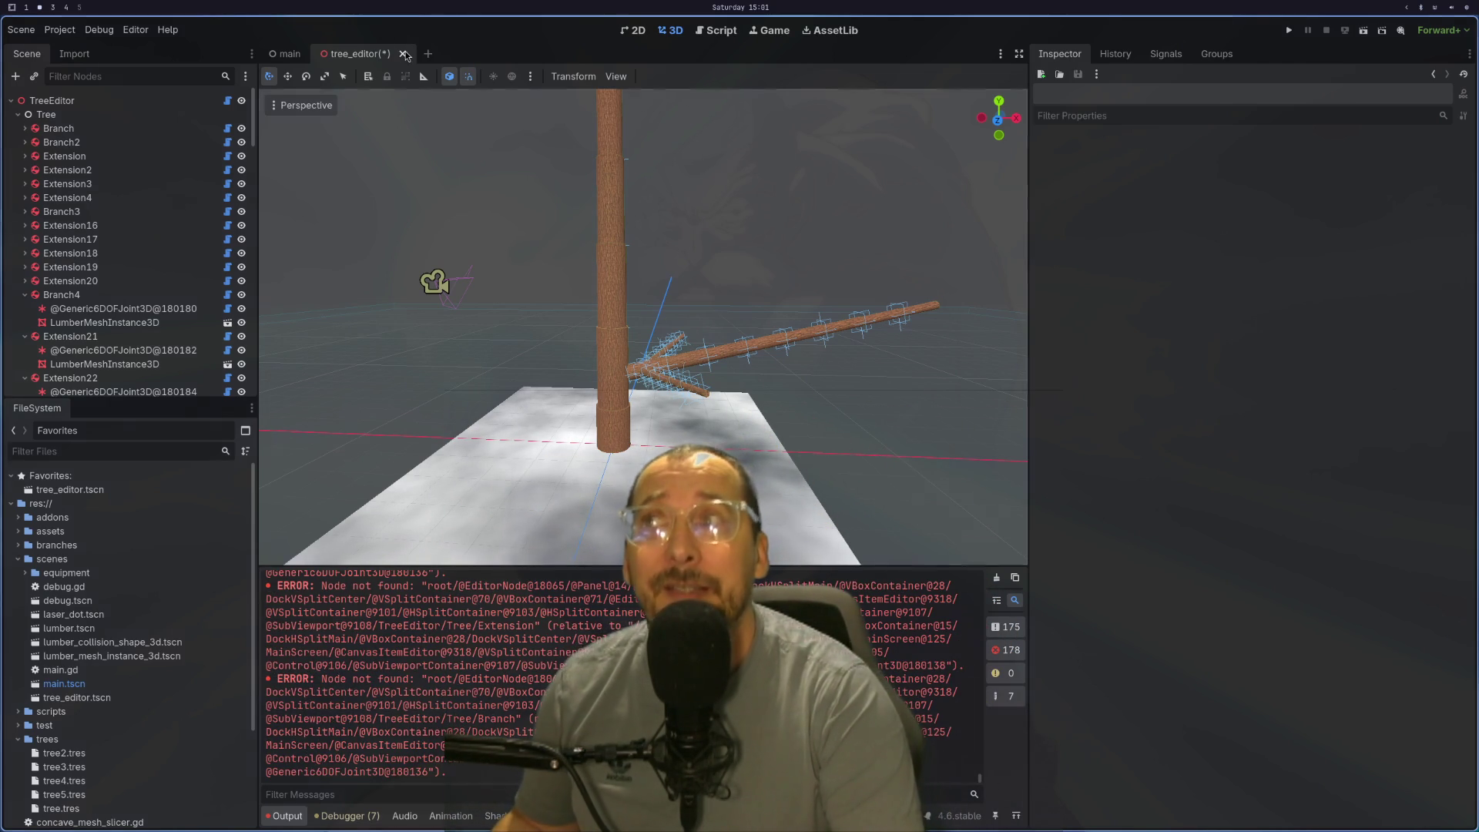
Step: Close tree_editor.tscn without saving and reopen it from the FileSystem dock
key(ctrl+shift+w)
click(645, 450)
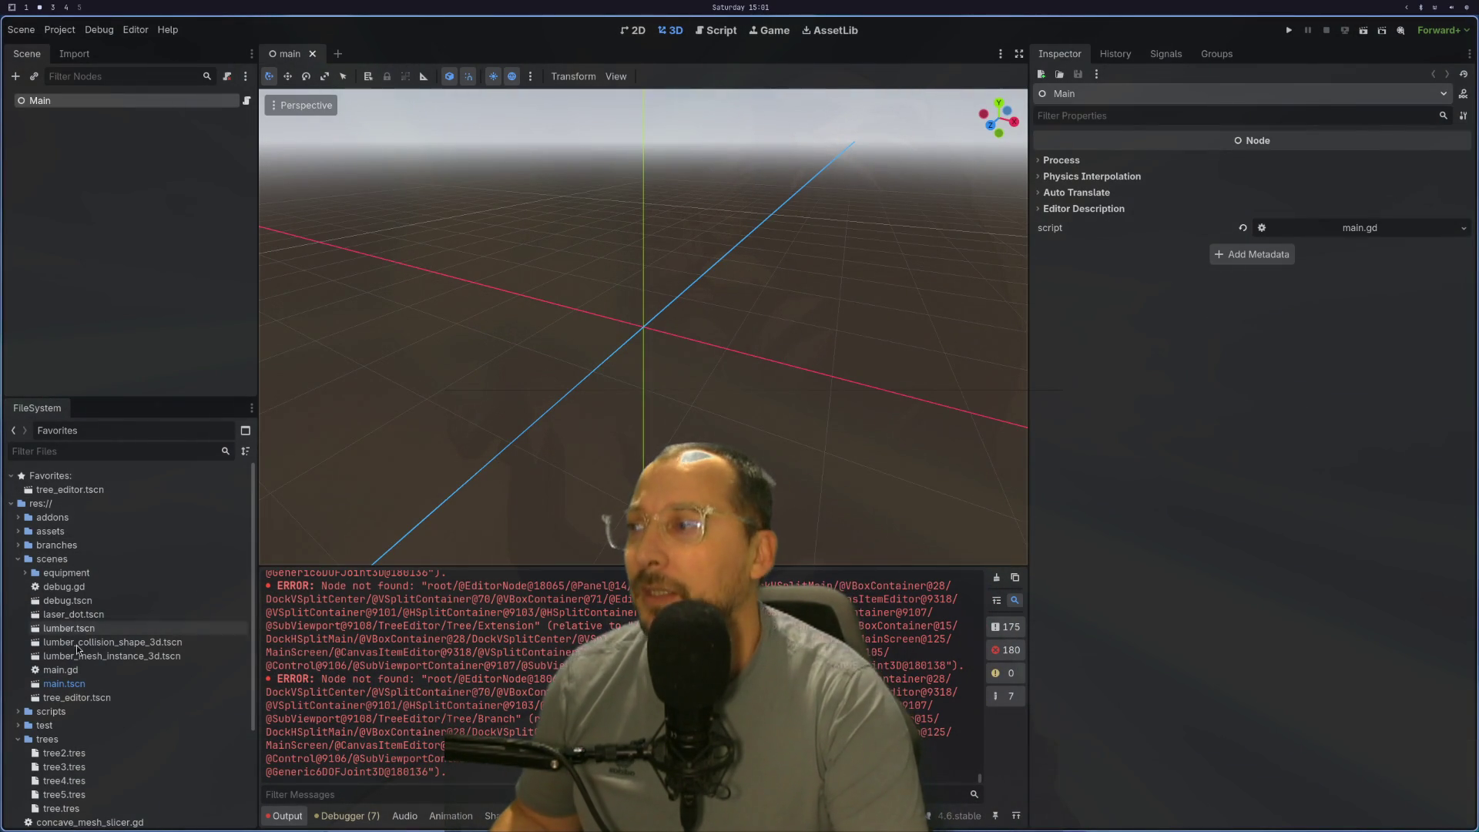
double_click(73, 698)
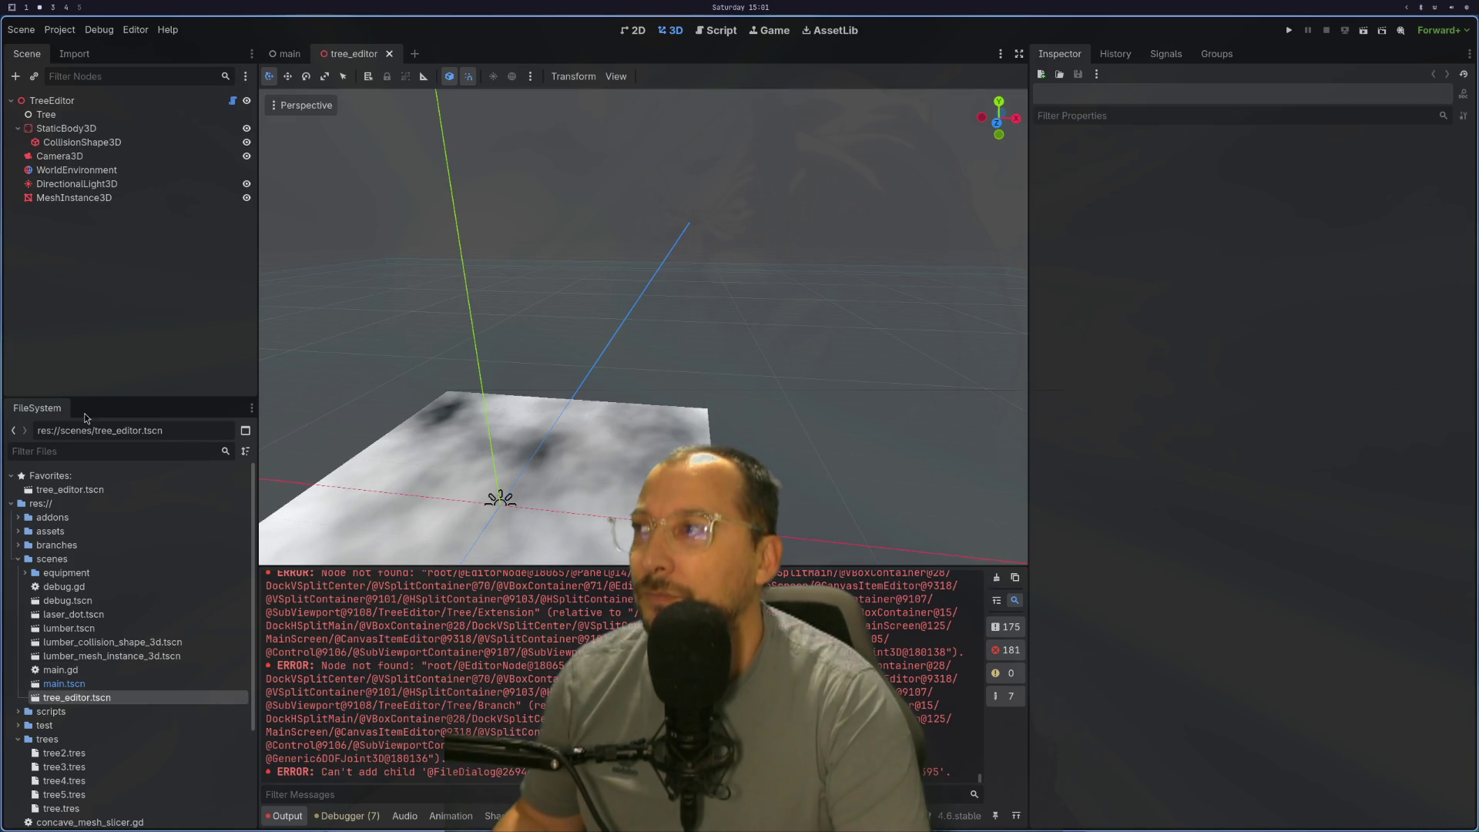
Step: Select the TreeEditor node and frame it in the 3D view with F
click(101, 100)
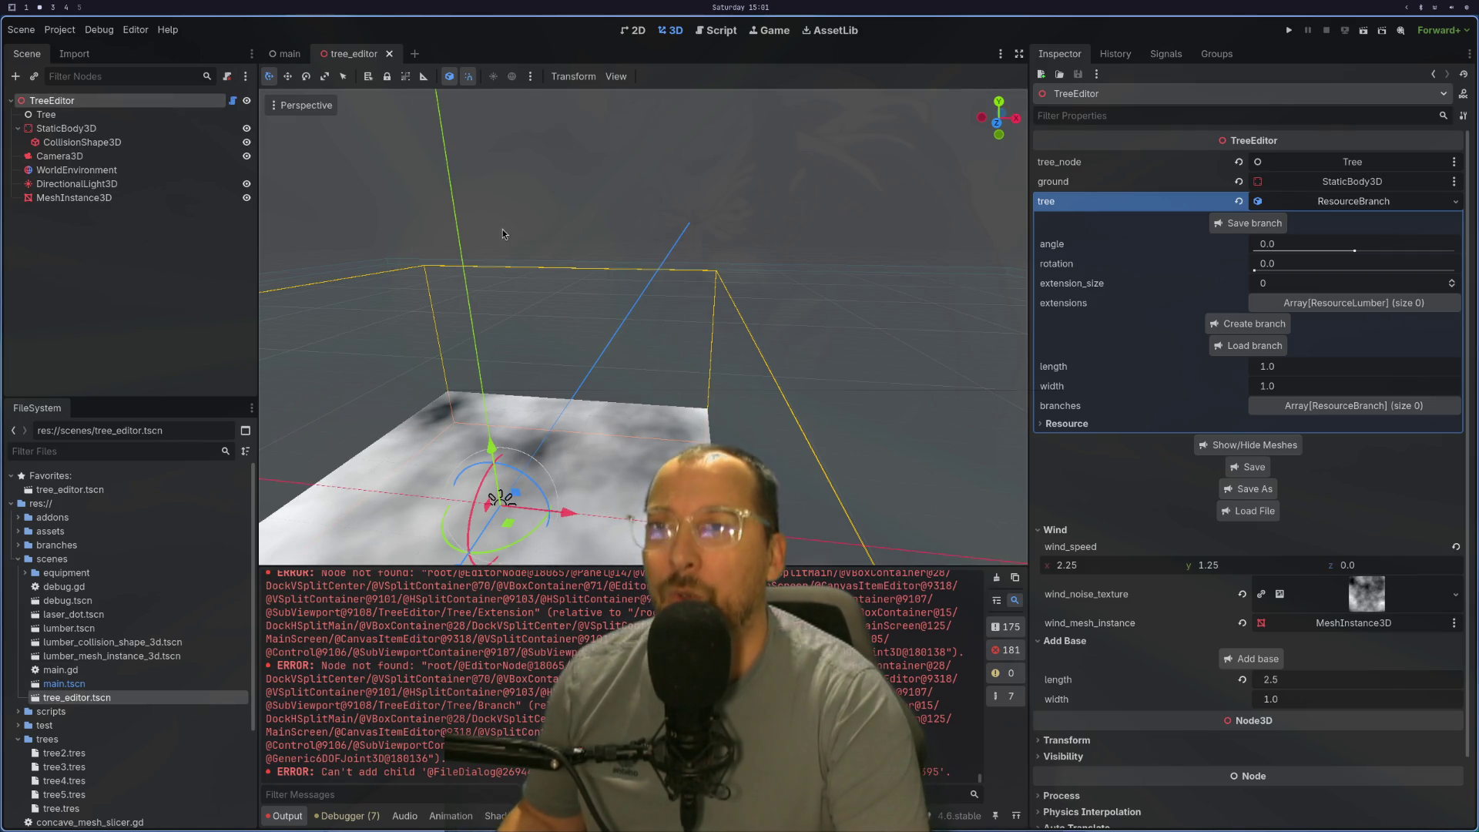
key(f)
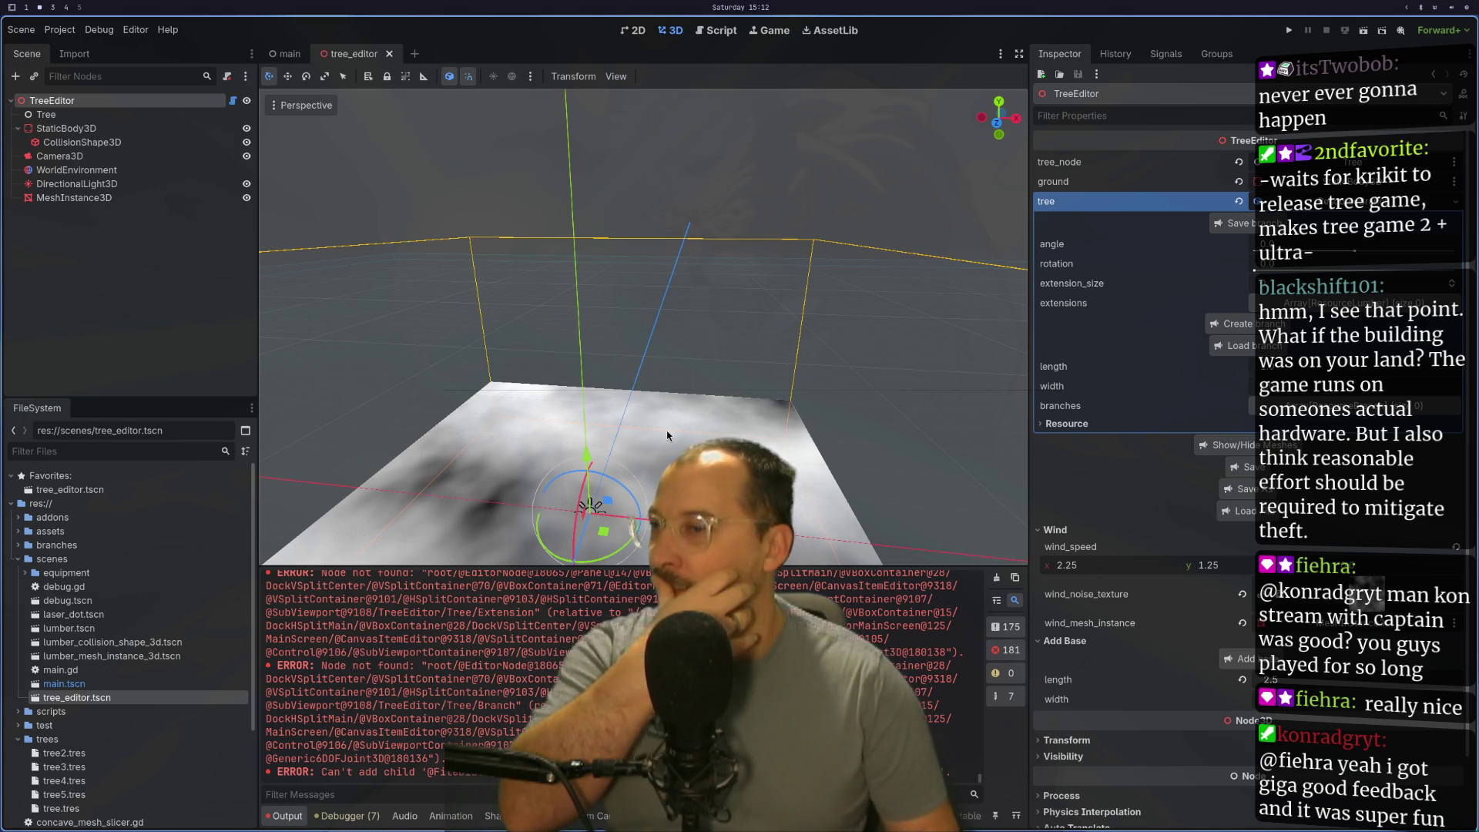
Step: Clear the error messages from the Output panel
click(996, 578)
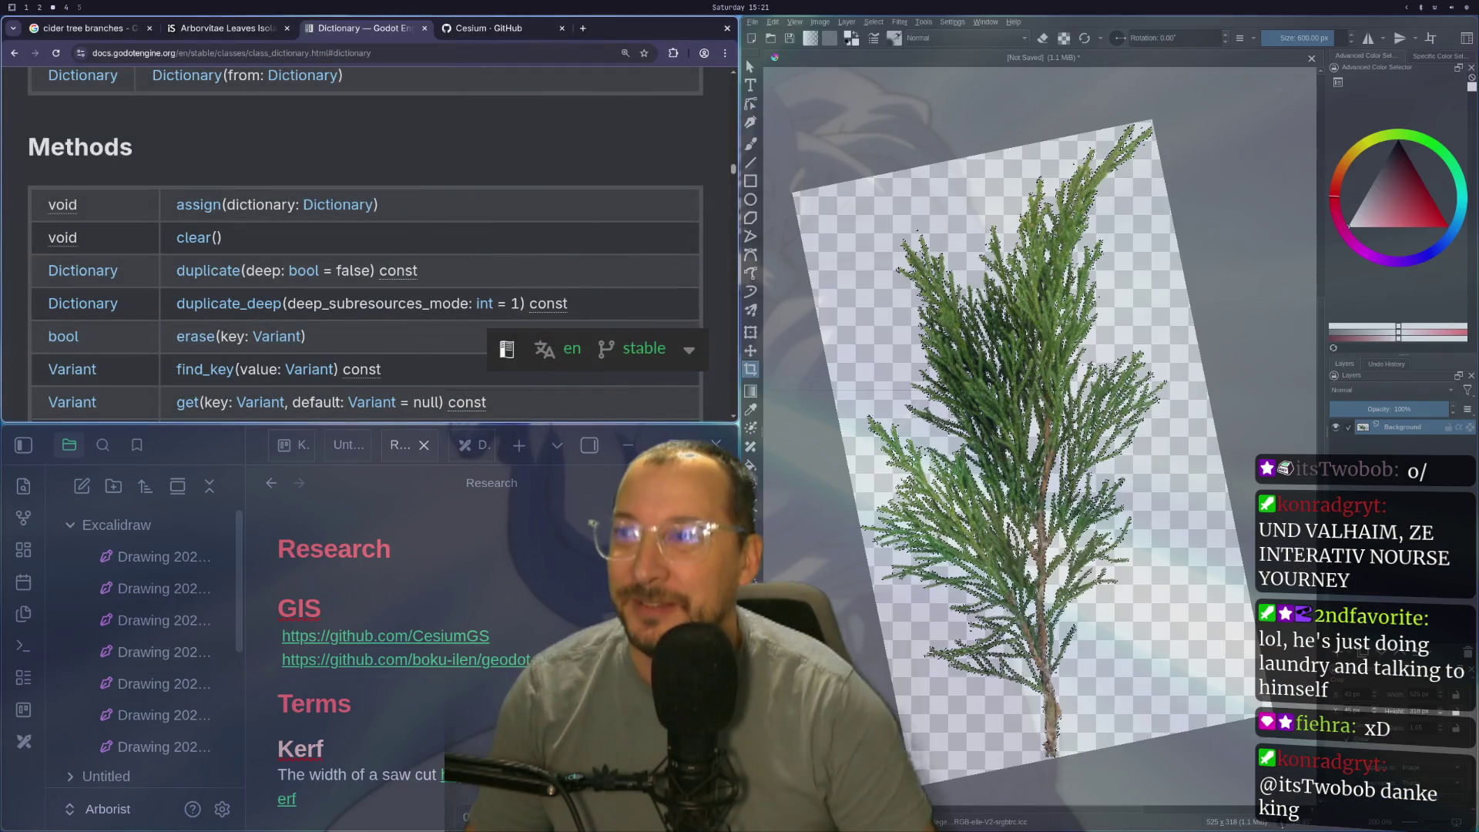
Step: Read the _delete_lumber and _delete_branch functions in tree_editor.gd, then return to the Godot scene
key(super+1)
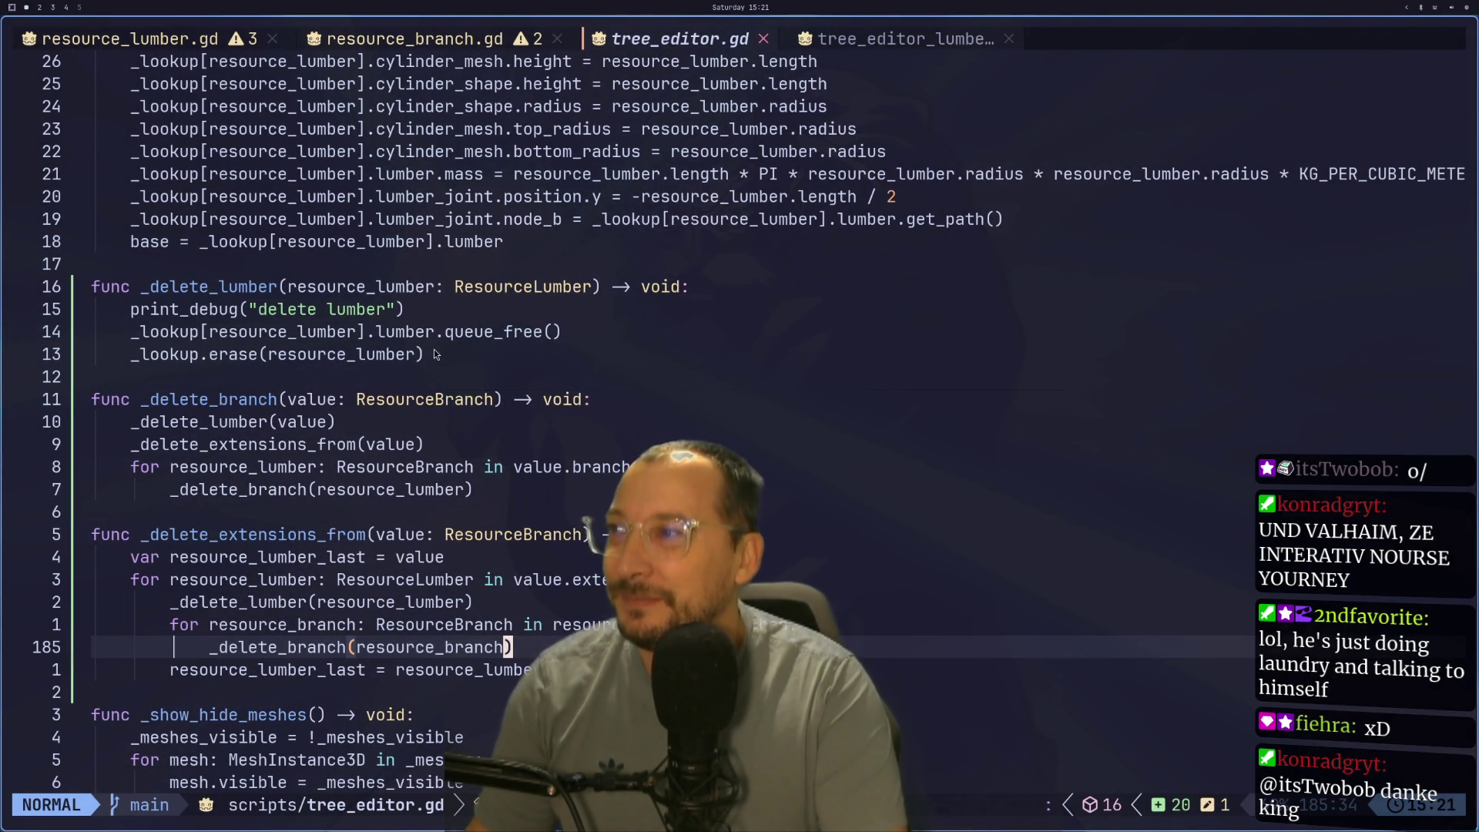
key(super+2)
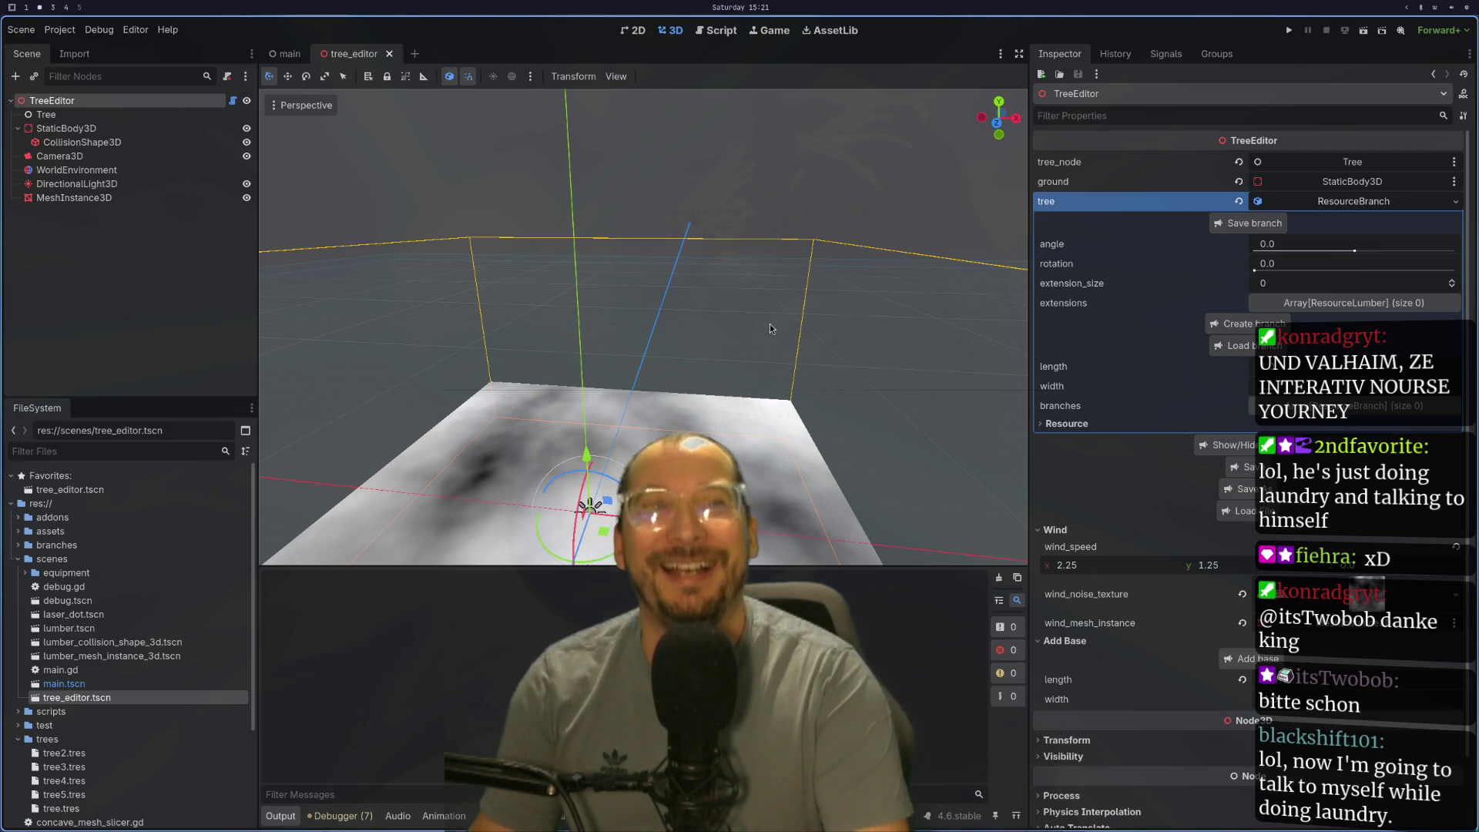
Step: Return focus to Godot and reopen the tree_editor scene tab
key(alt+Tab)
key(alt+Tab)
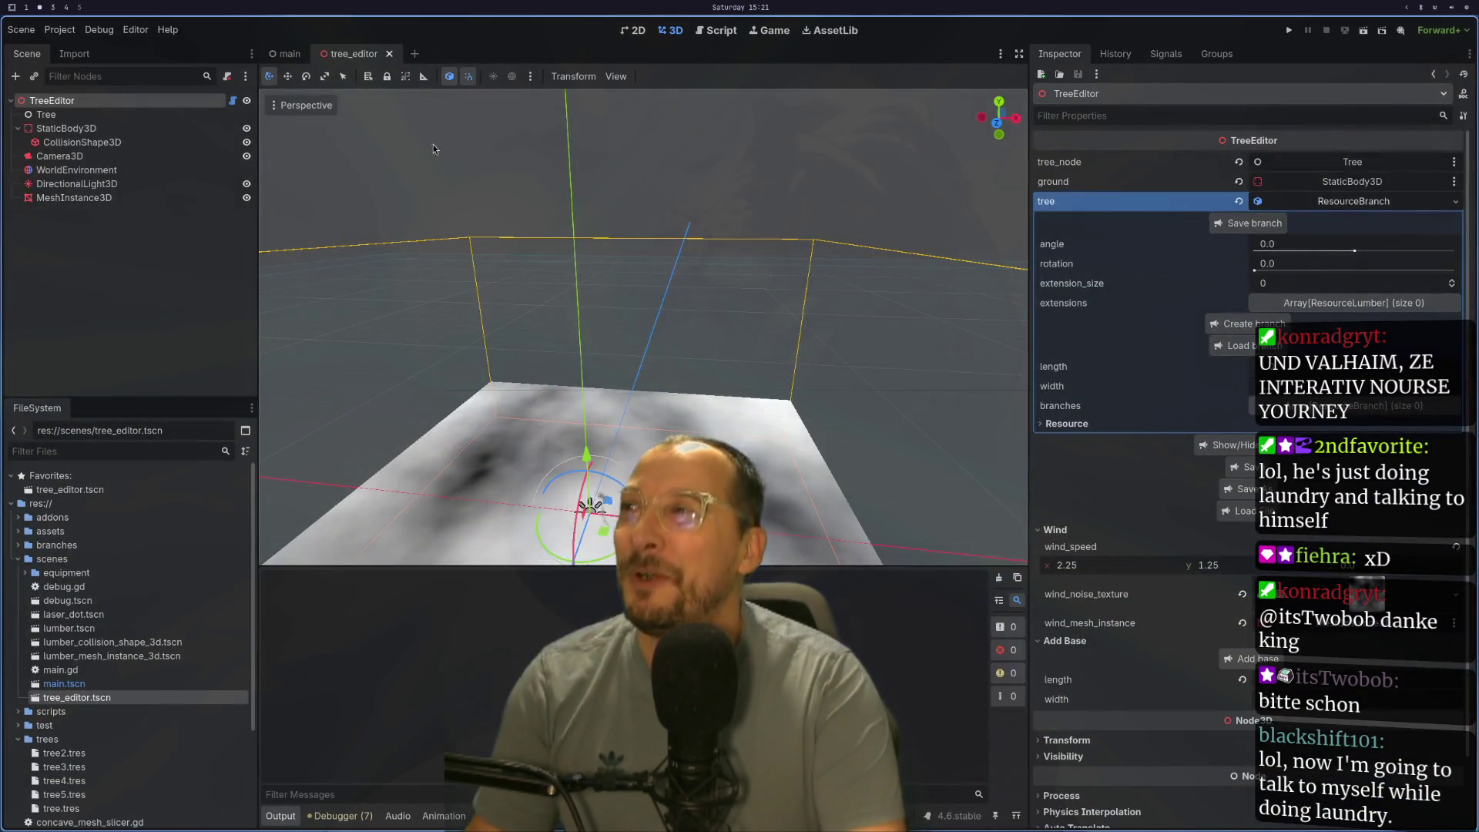
click(289, 53)
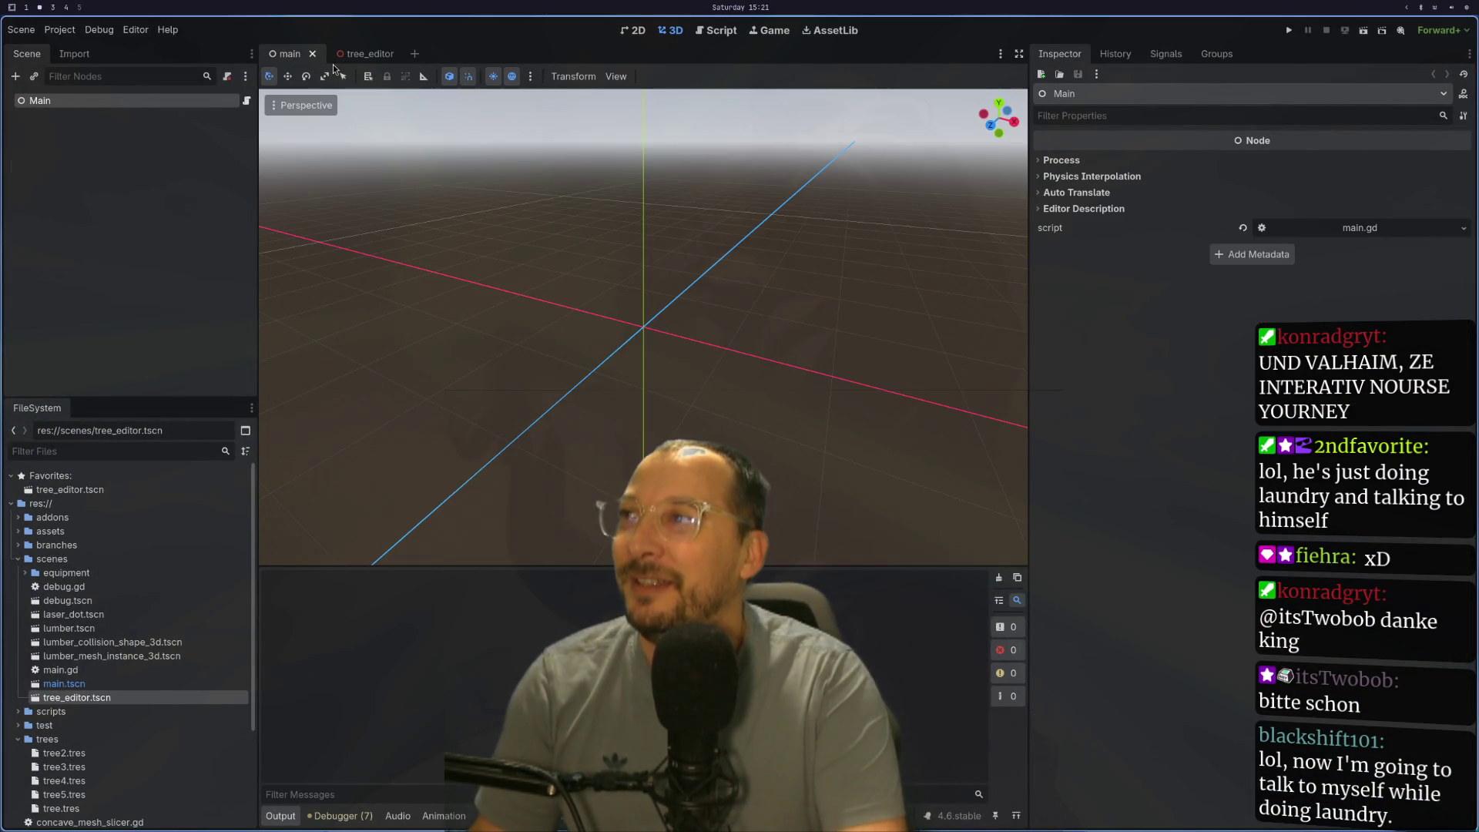
click(336, 55)
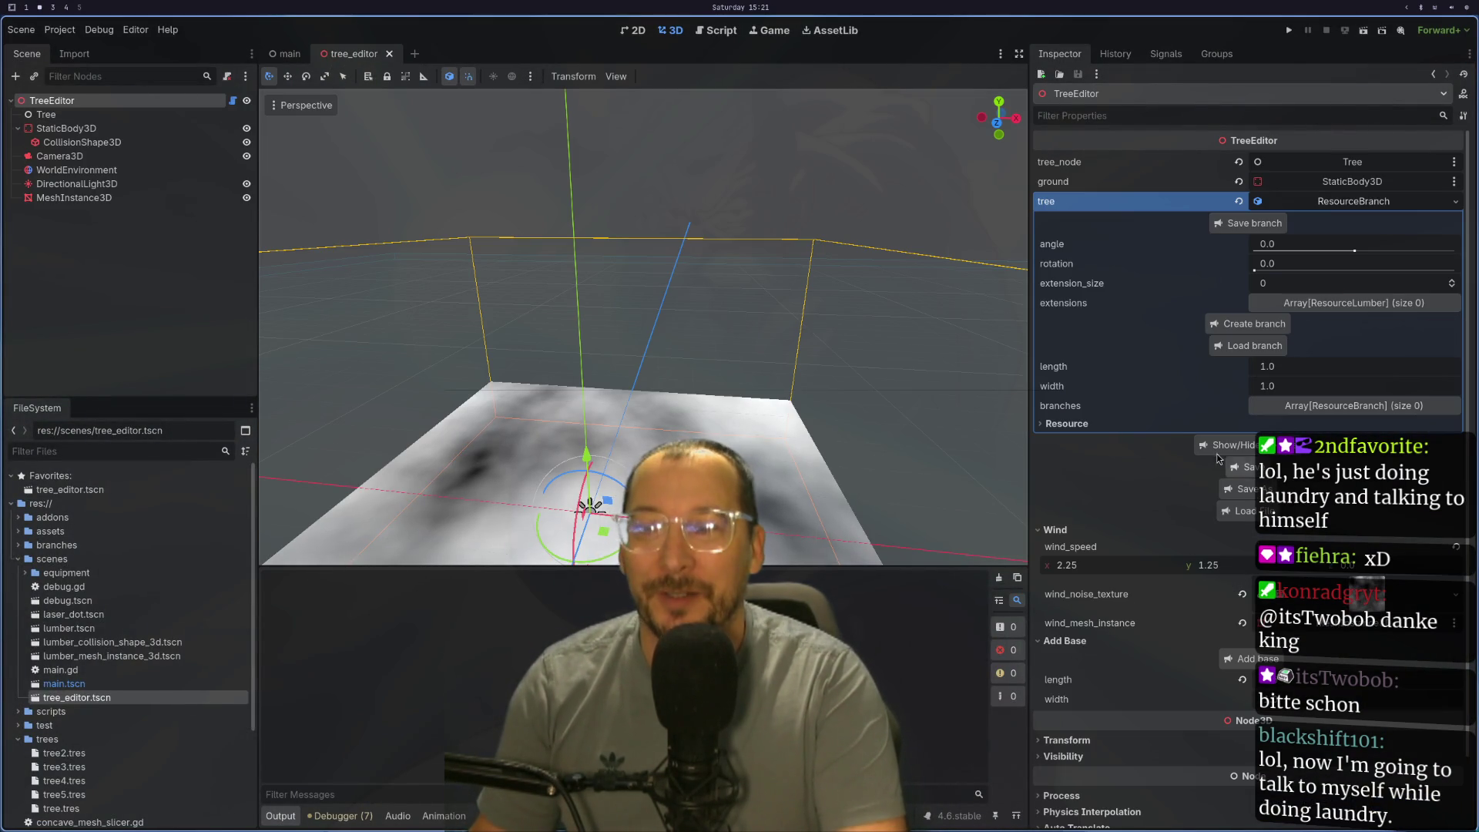
Step: Load the saved tree5.tres into the tree editor's tree property
click(1243, 511)
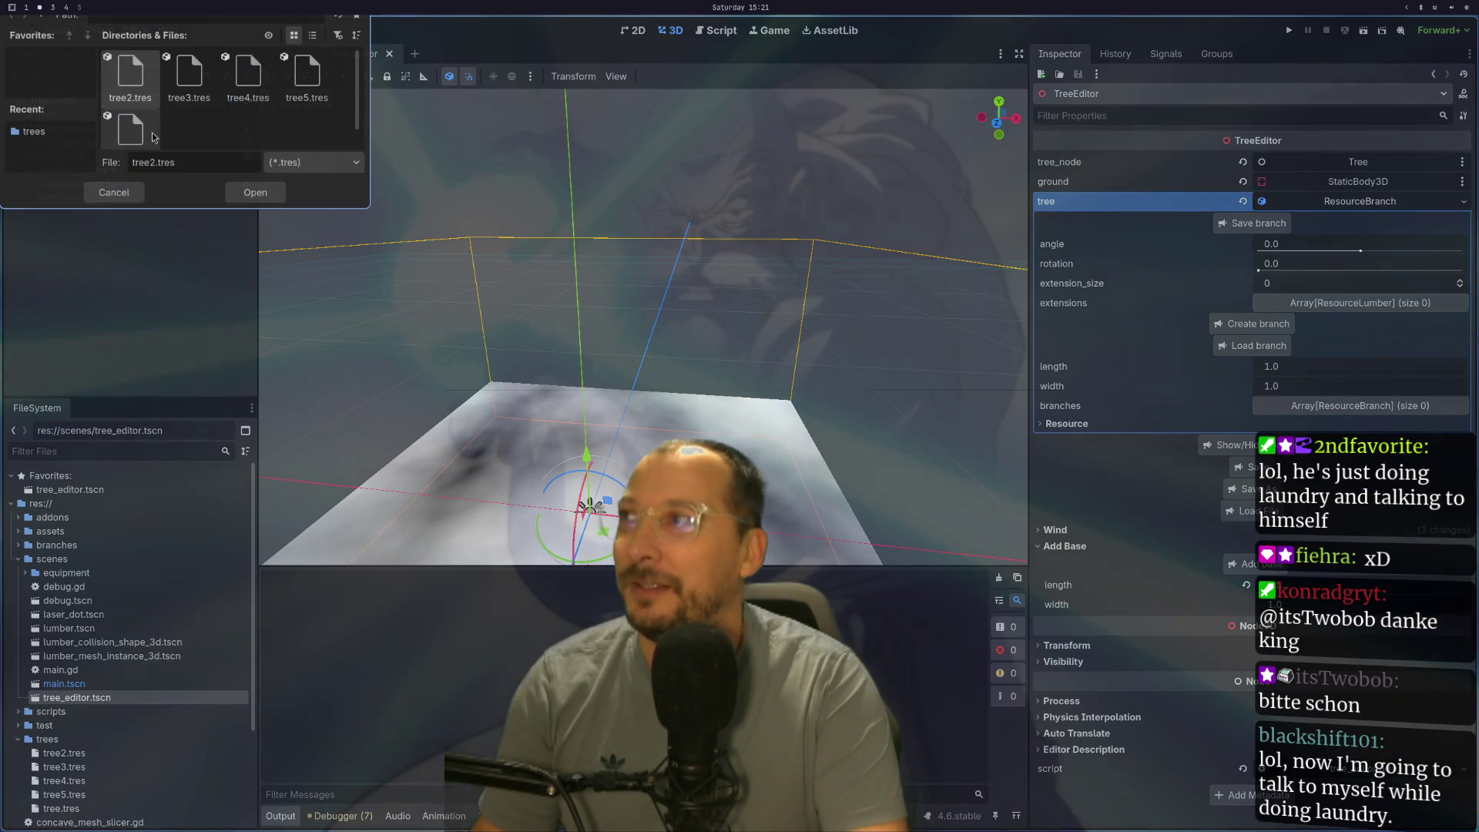
click(303, 67)
click(256, 192)
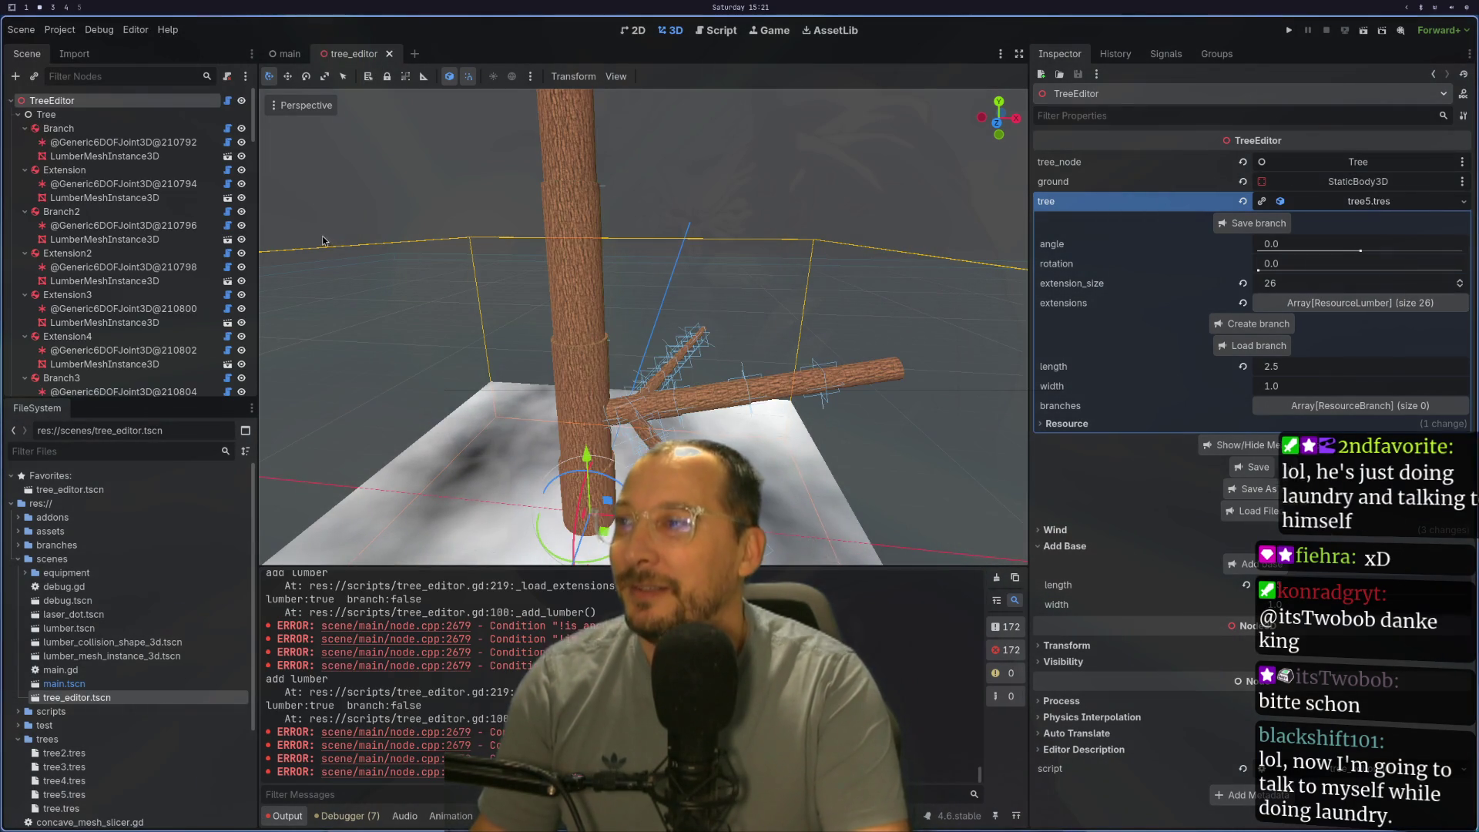
Step: Inspect the loaded tree's branches and lumber meshes in the 3D view from several angles
drag(757, 441, 729, 416)
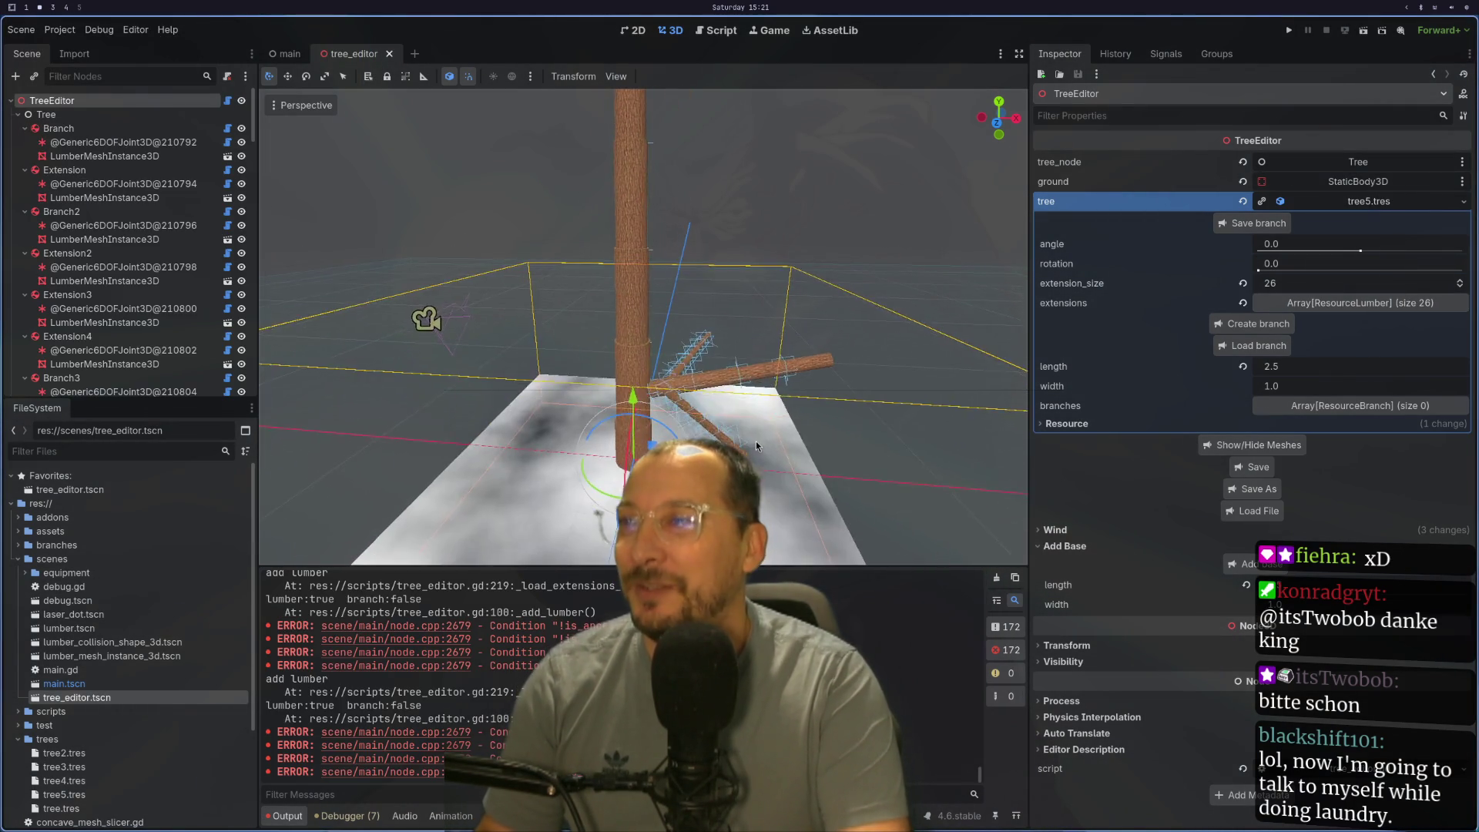
scroll(839, 386, up, 3)
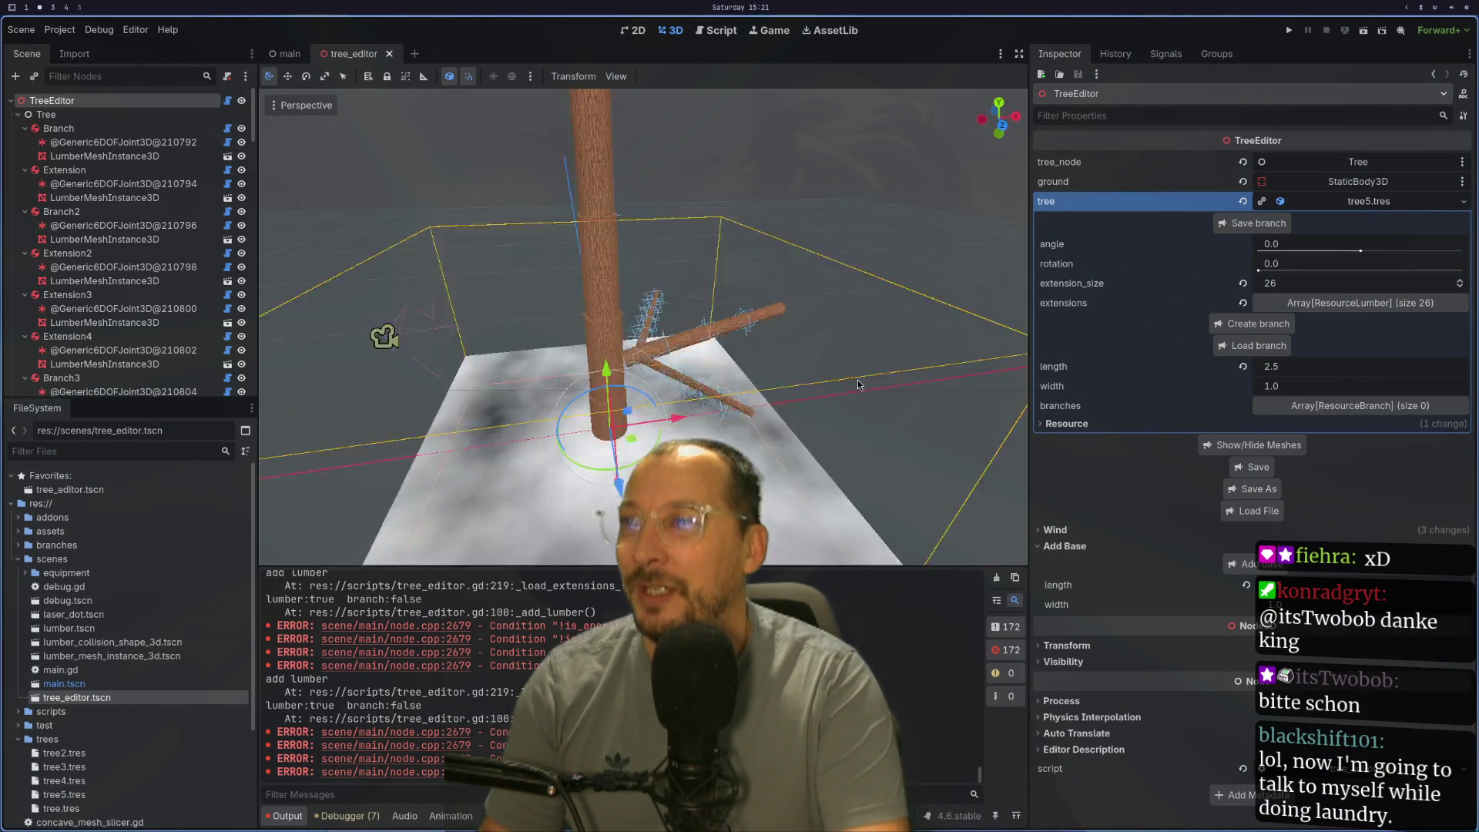
scroll(812, 399, up, 2)
scroll(800, 392, up, 3)
scroll(815, 399, up, 3)
scroll(815, 399, down, 2)
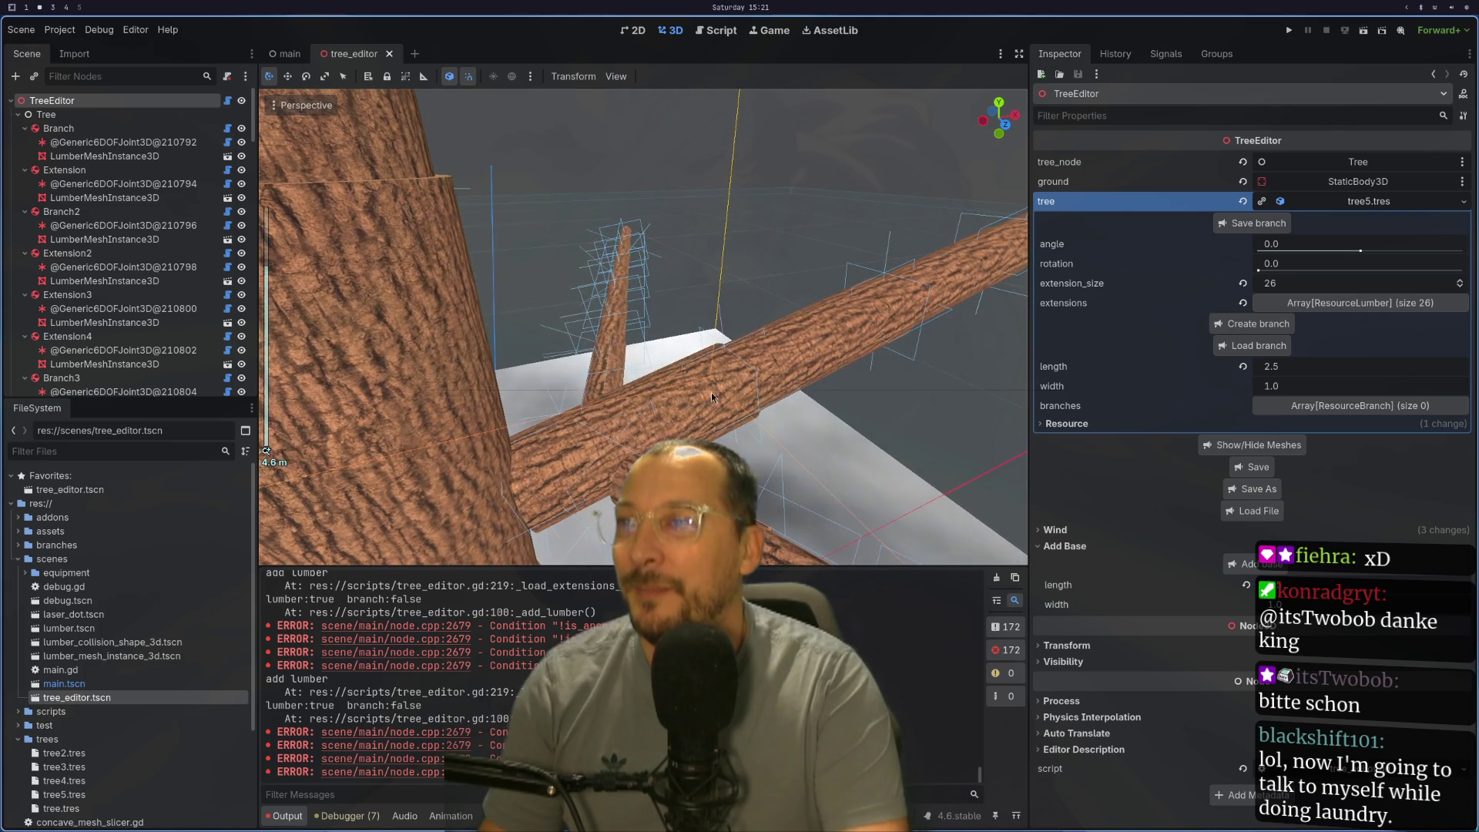
click(592, 393)
click(618, 270)
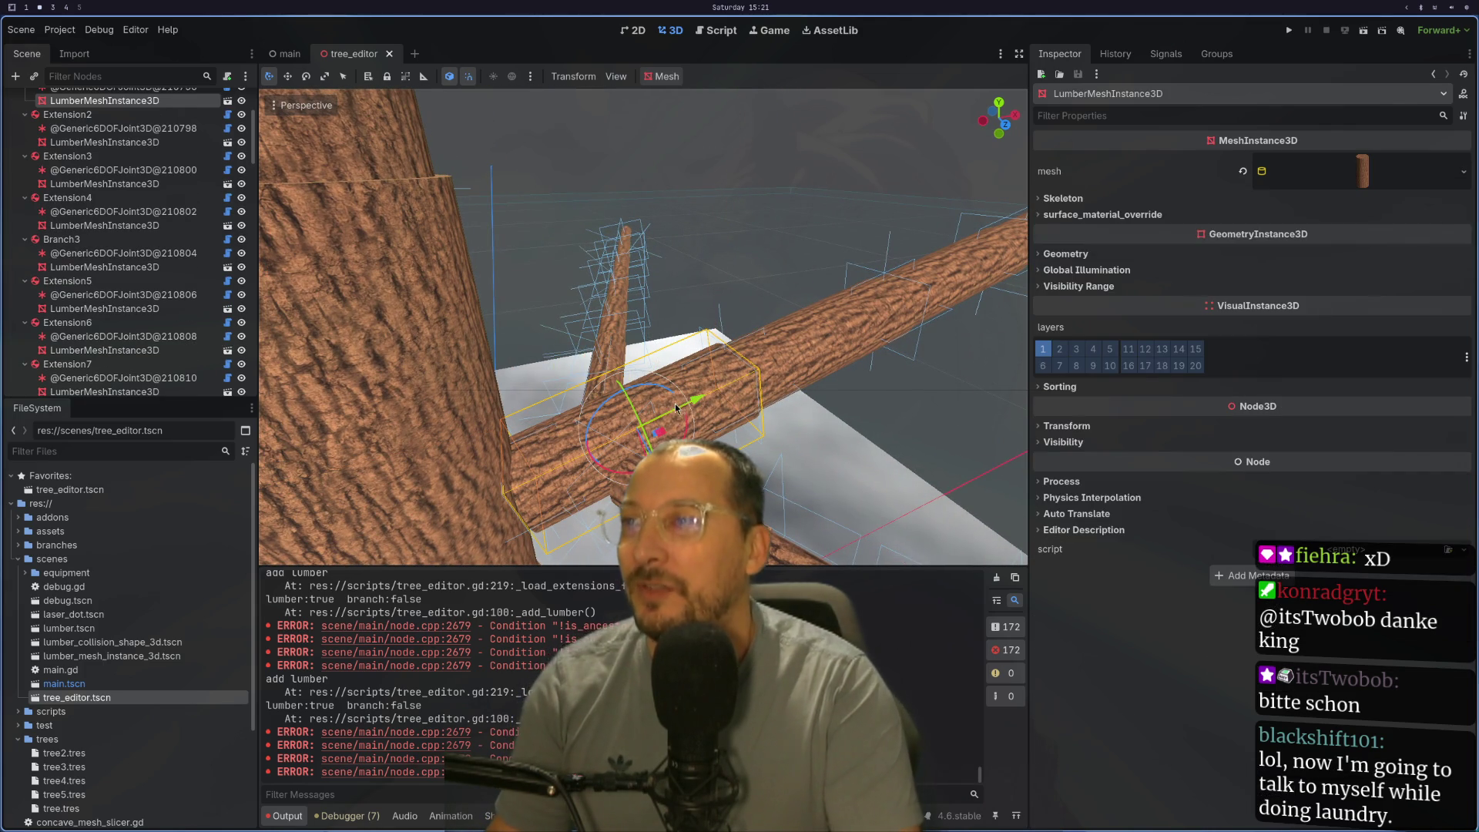
key(f)
drag(617, 270, 531, 429)
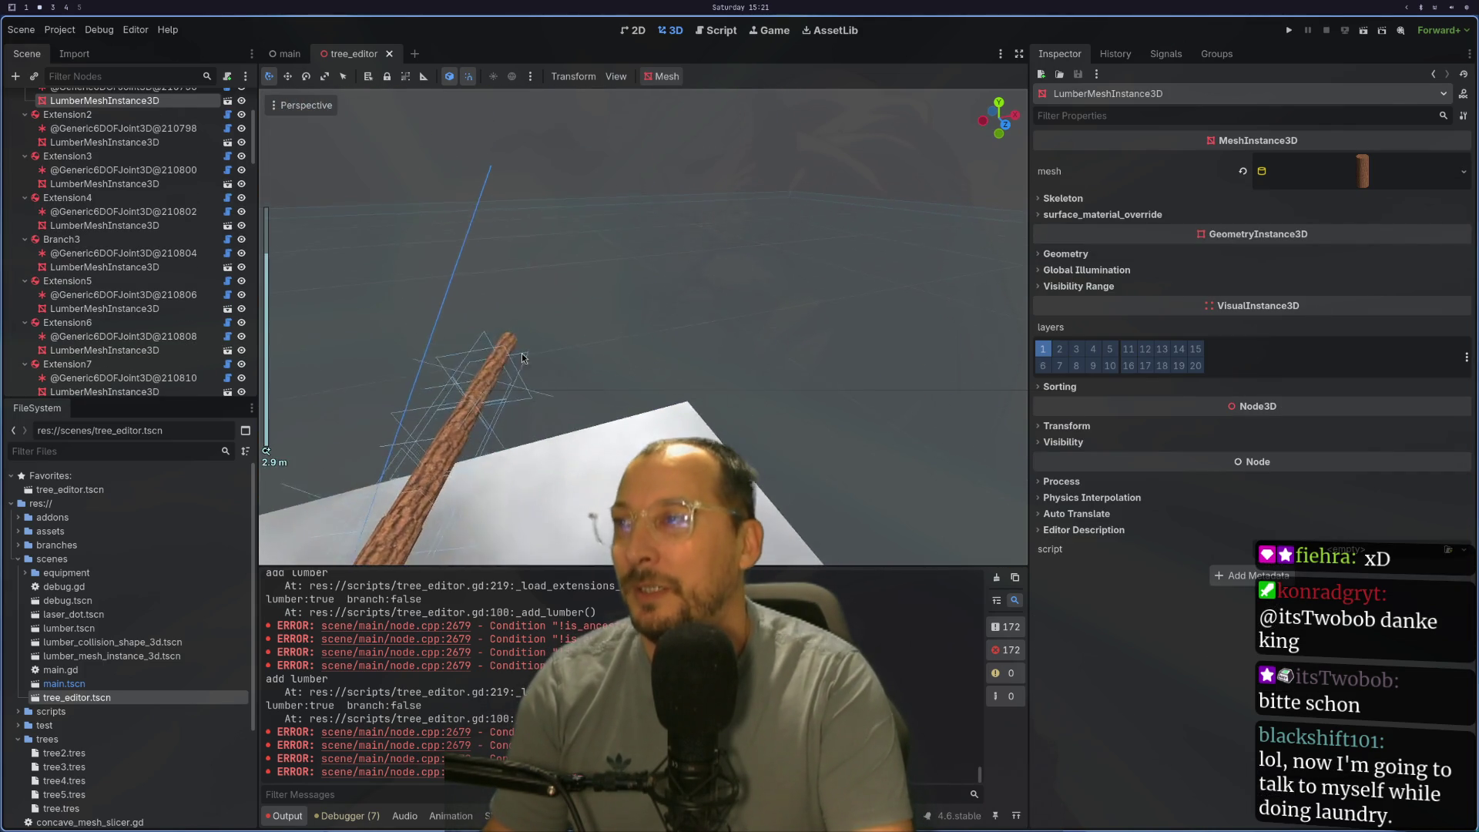
drag(530, 428, 739, 375)
click(760, 383)
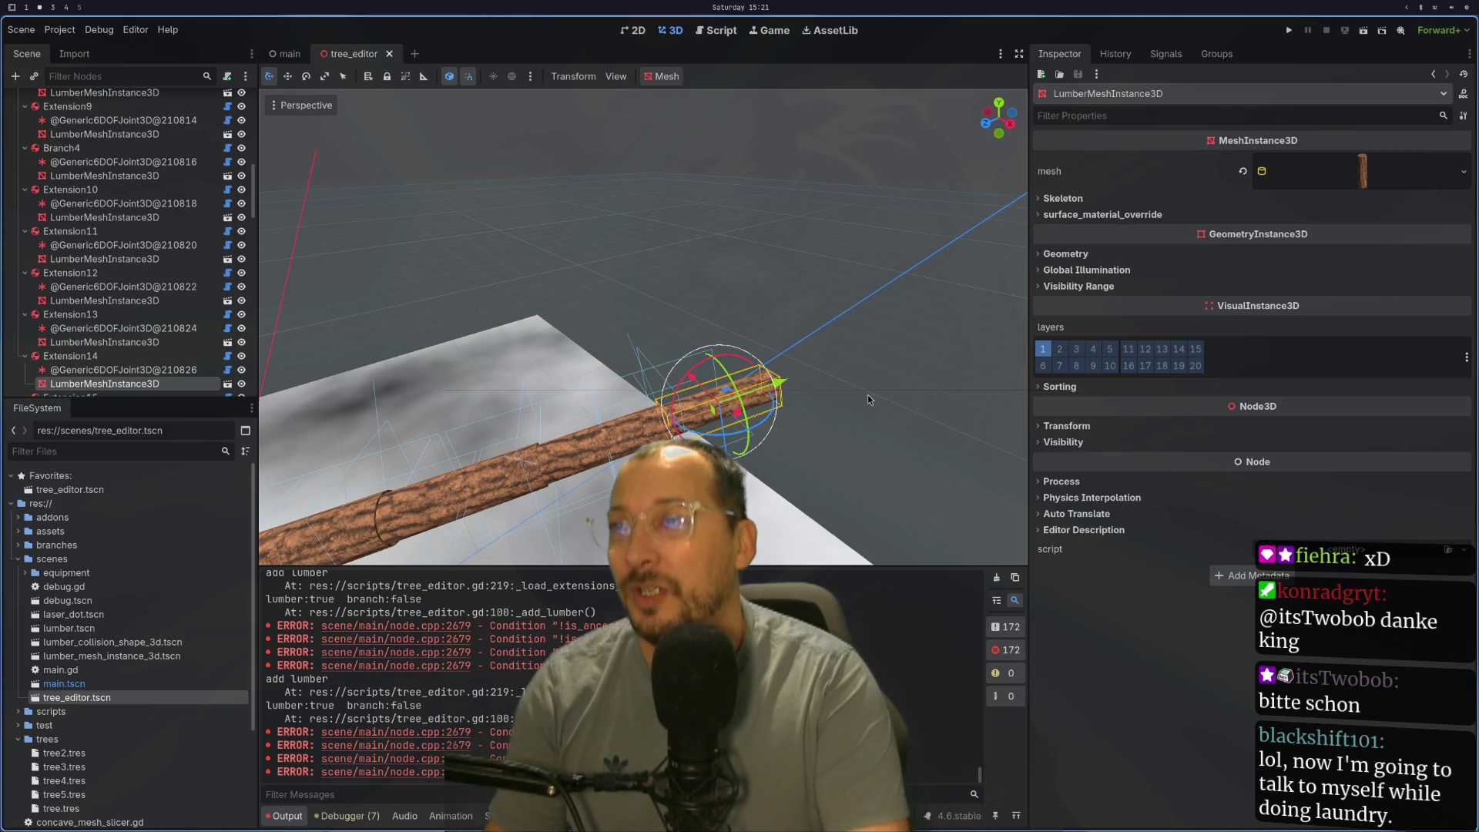
scroll(729, 426, down, 3)
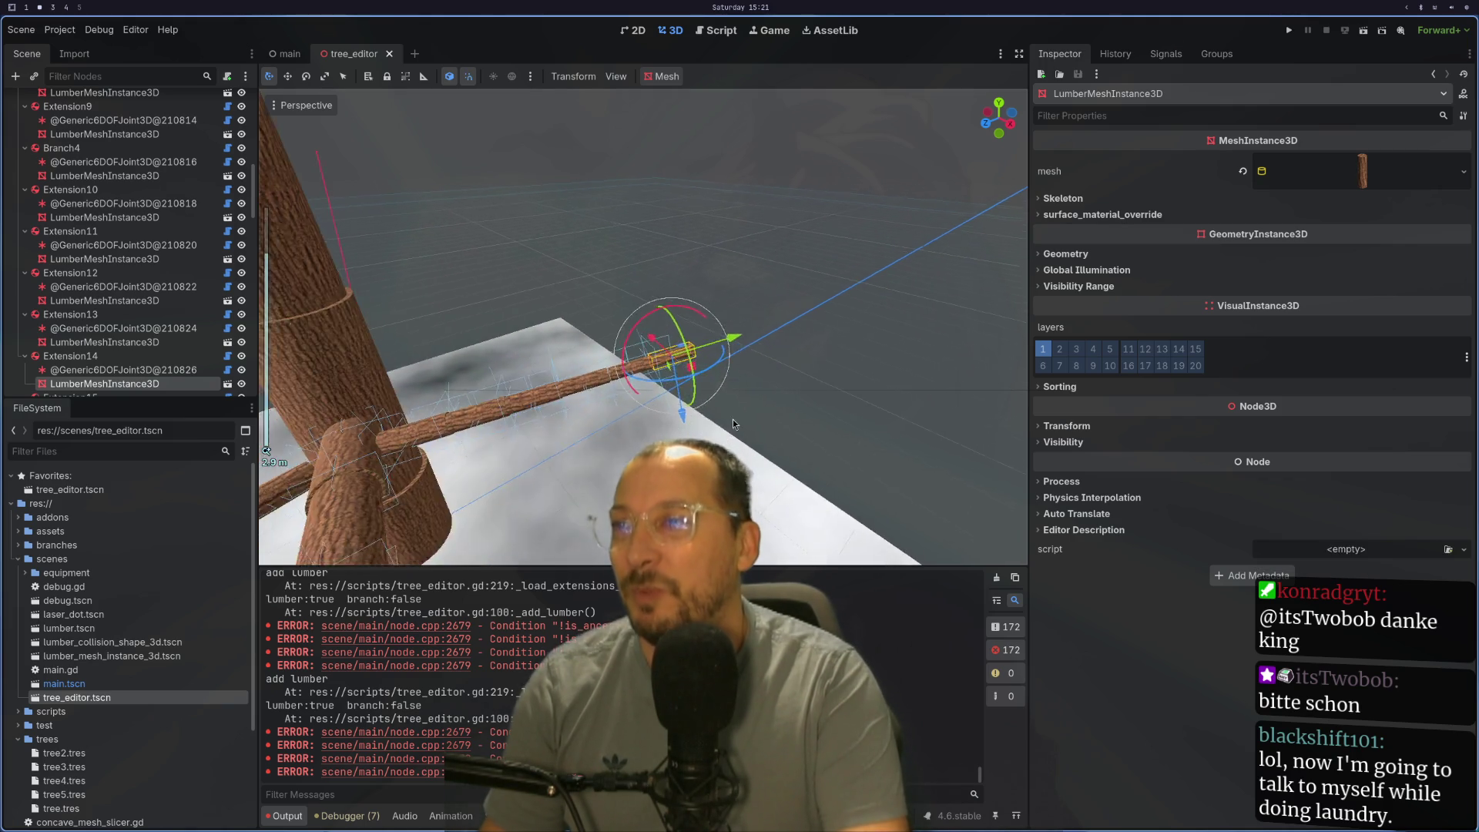
mouse_move(732, 419)
mouse_down()
mouse_move(748, 438)
mouse_move(681, 386)
mouse_up()
click(513, 414)
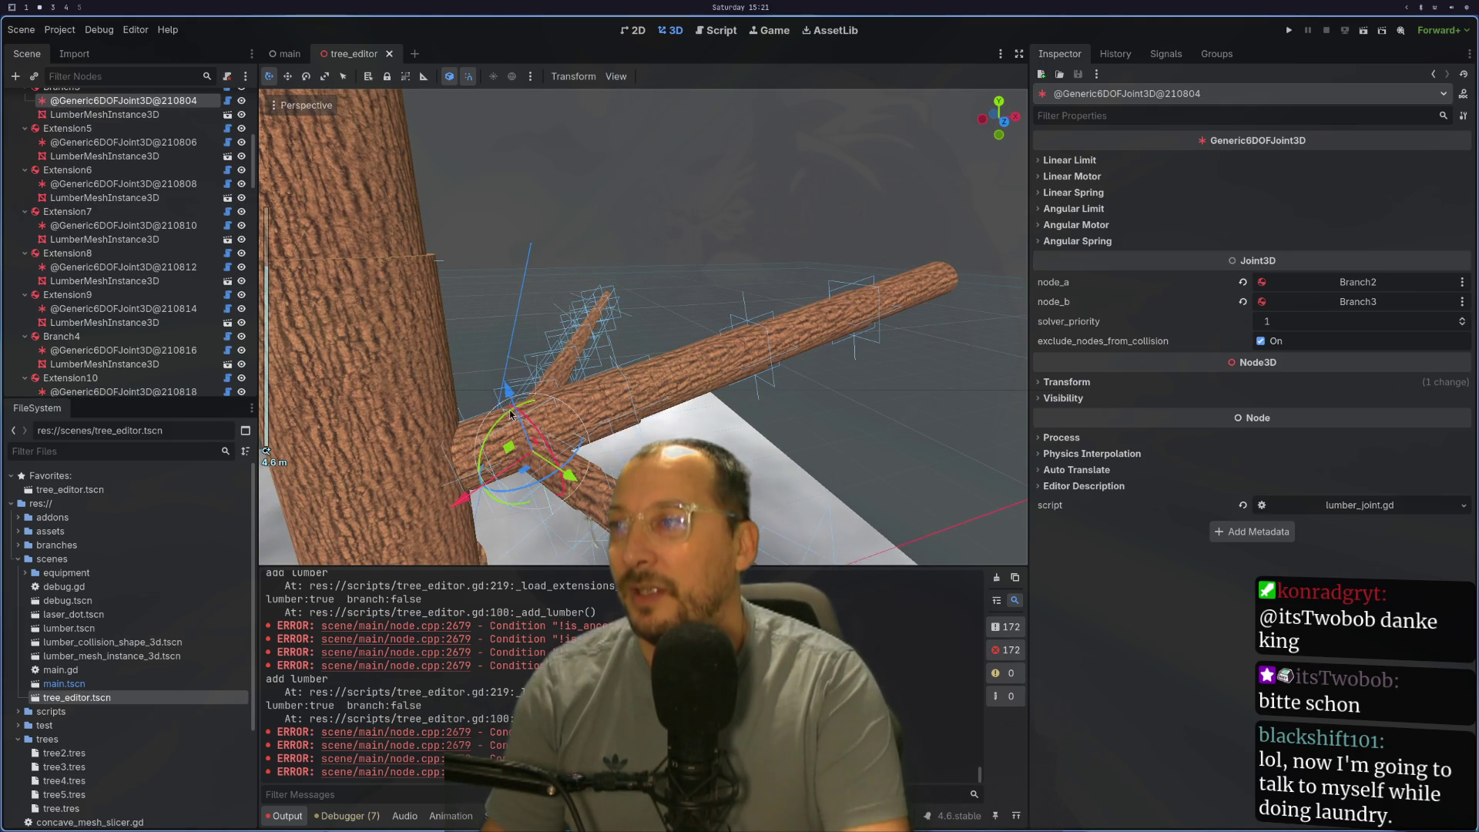
click(596, 385)
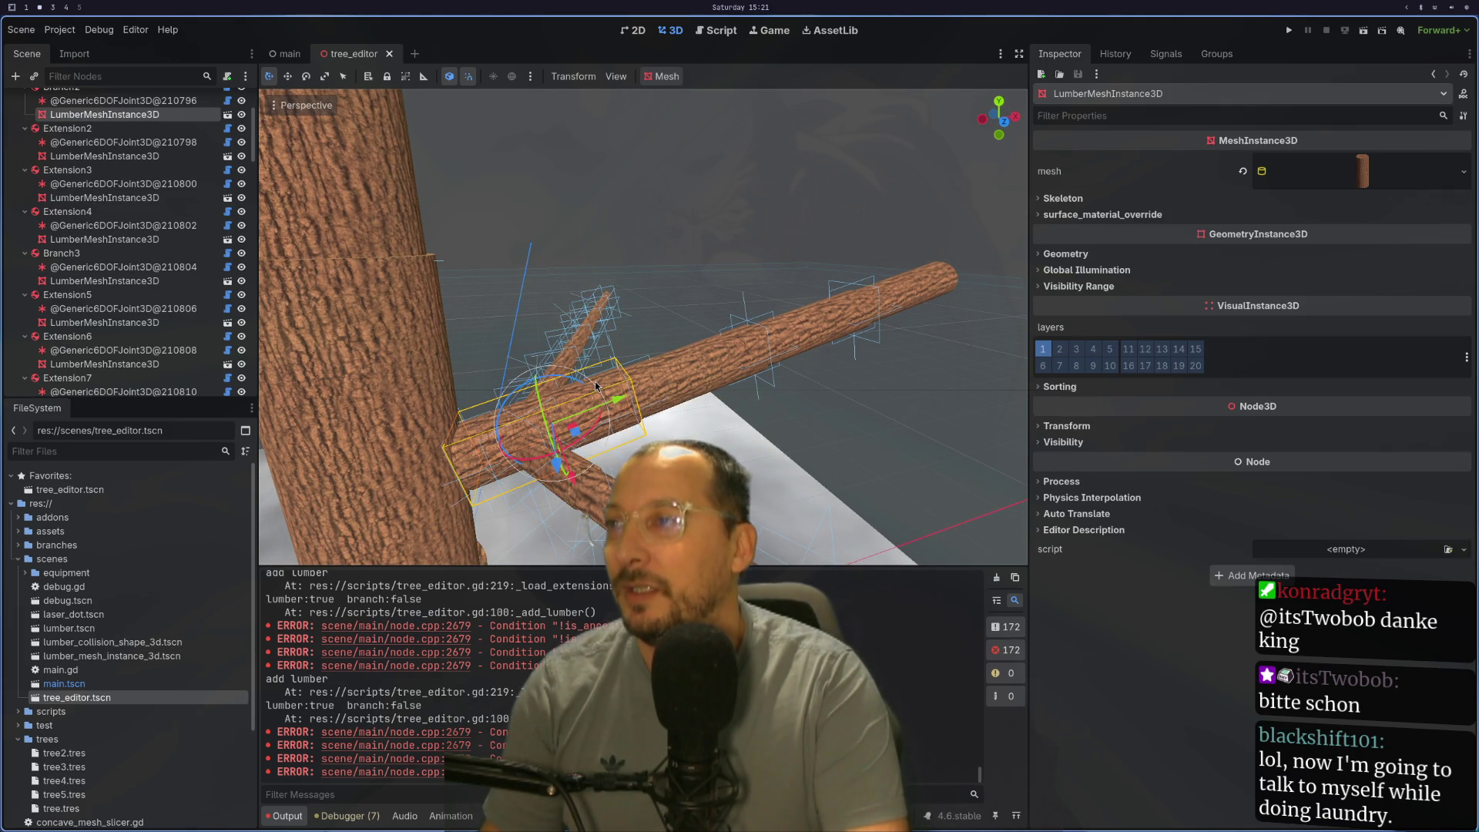
scroll(79, 143, up, 2)
Step: Raise the Branch2 node's extension_size to 10 so the branch grows longer
click(70, 162)
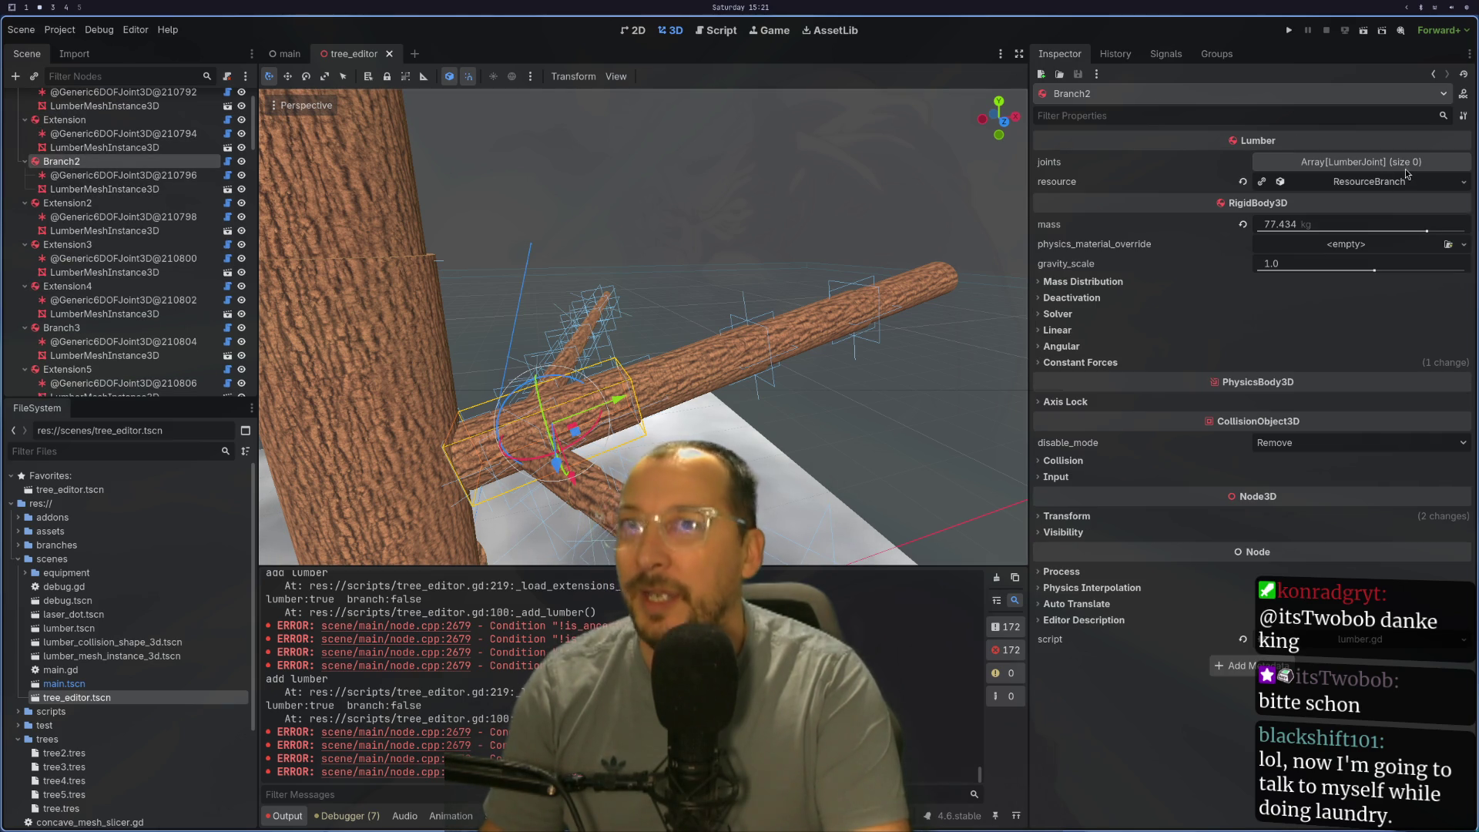
click(1382, 186)
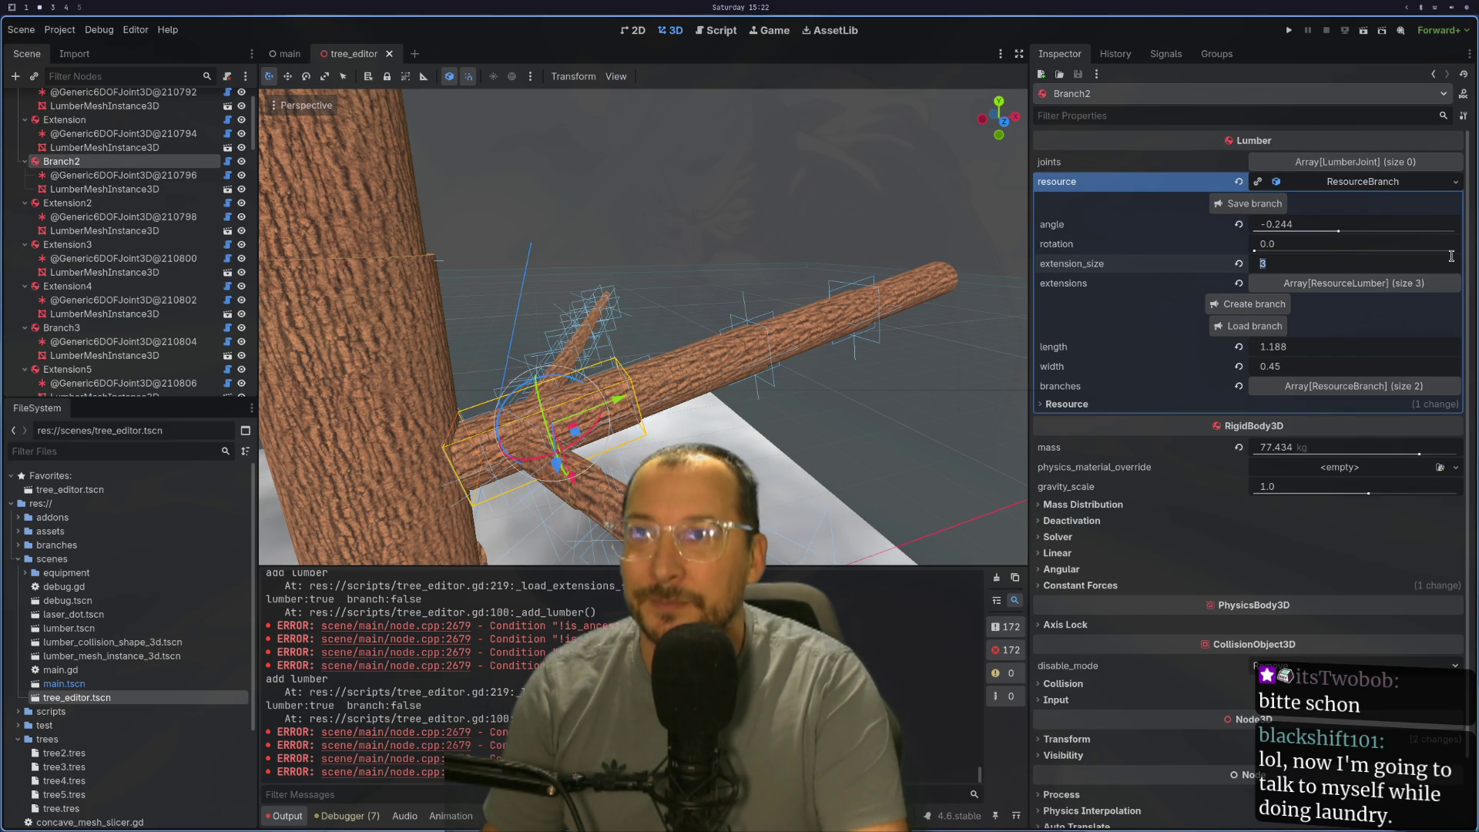
mouse_move(1358, 245)
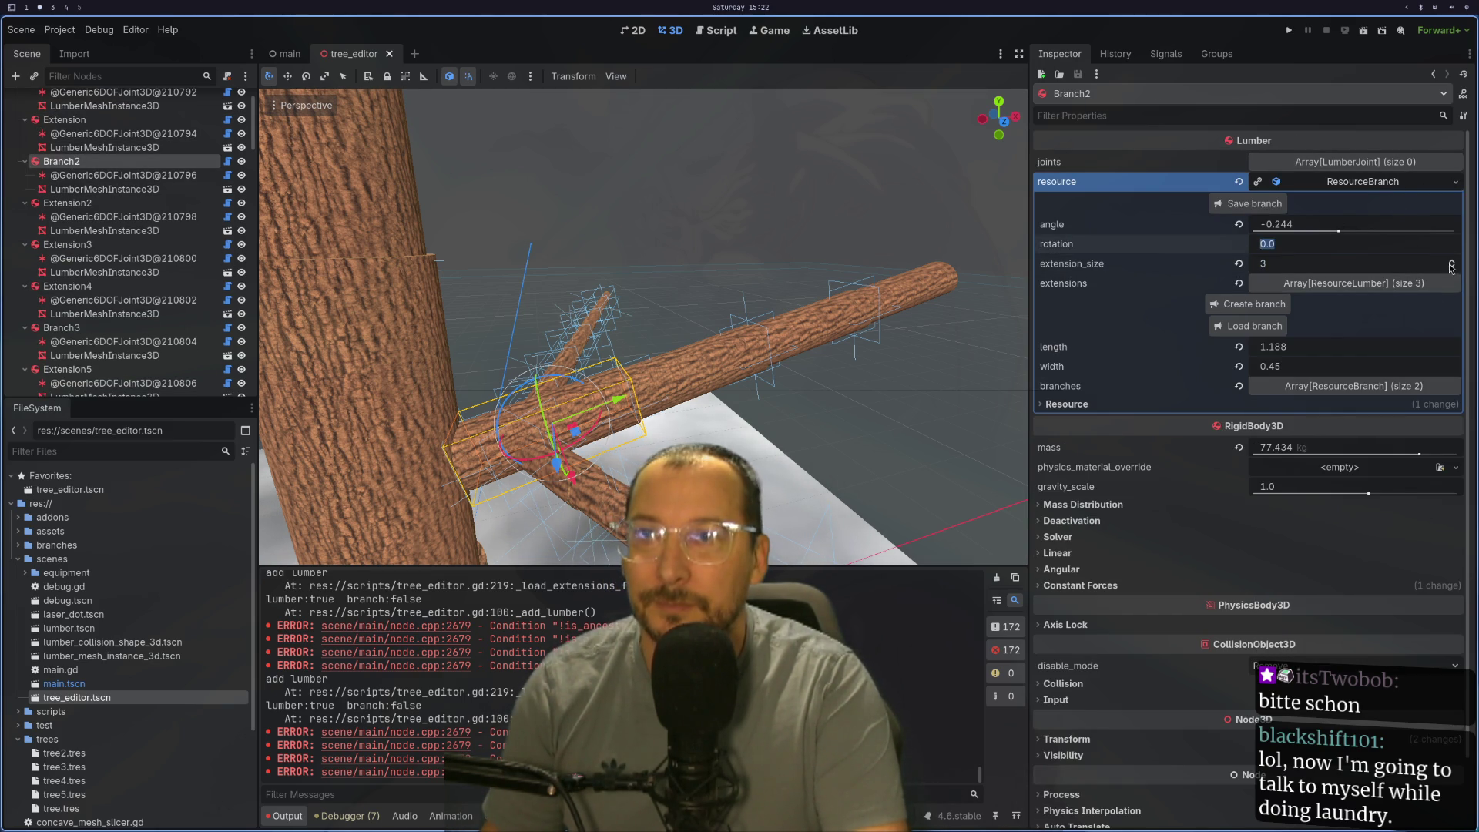
click(1452, 263)
click(1451, 264)
click(1451, 263)
scroll(659, 357, down, 3)
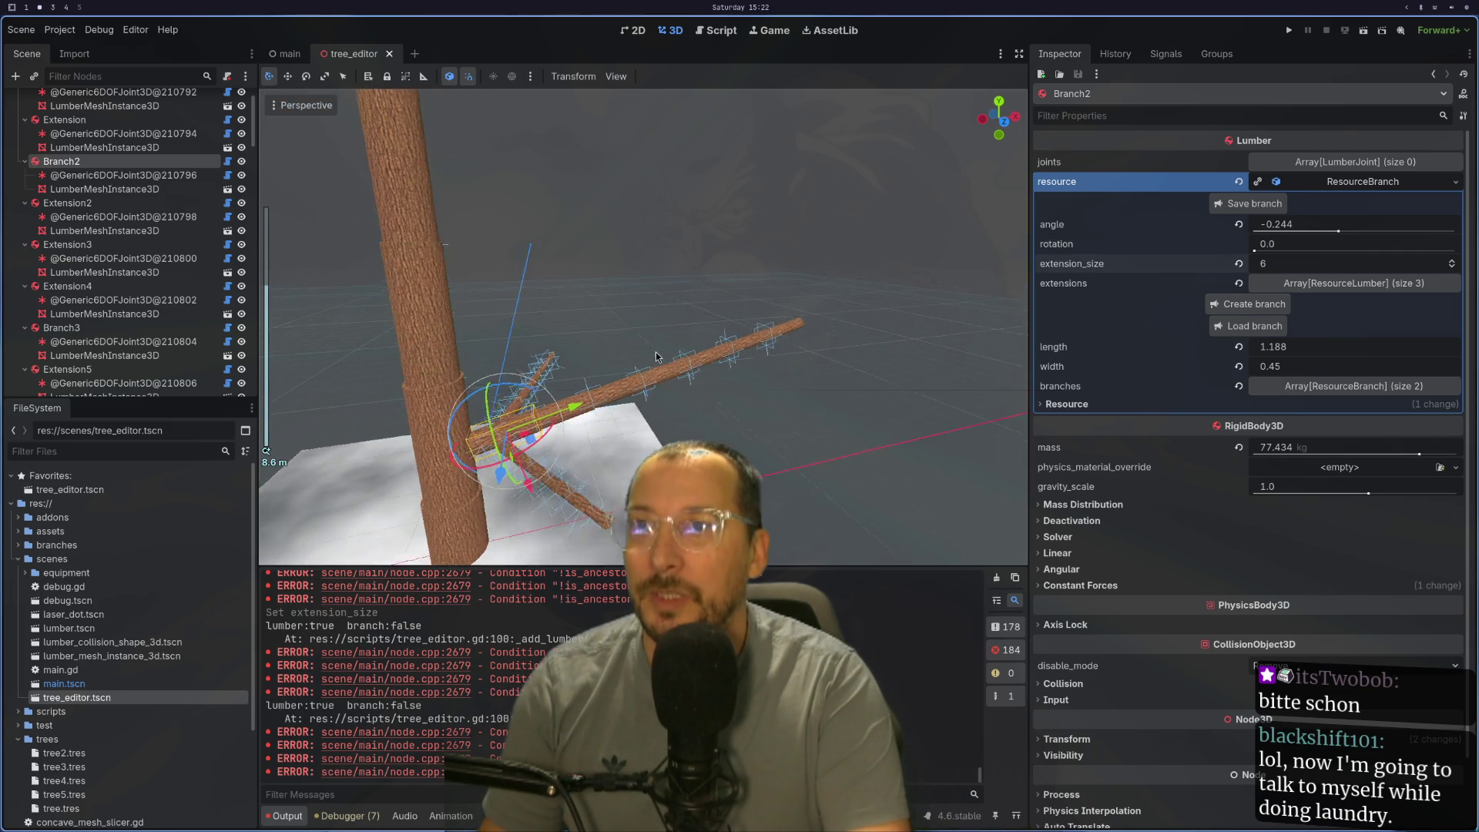
click(1453, 264)
click(1453, 263)
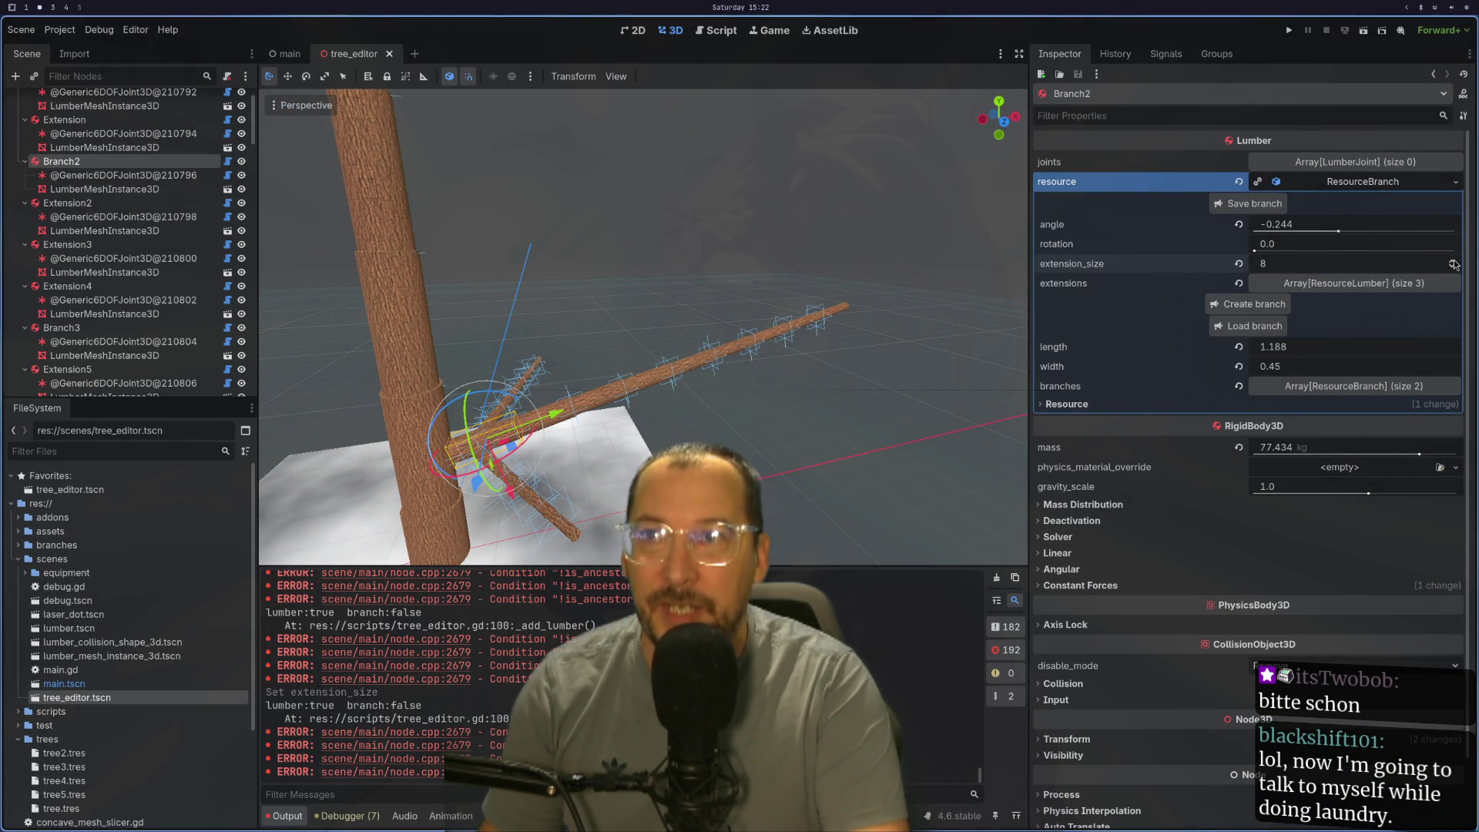
Step: Test-run the tree scene, stop the game, and select the TreeEditor root
click(1365, 33)
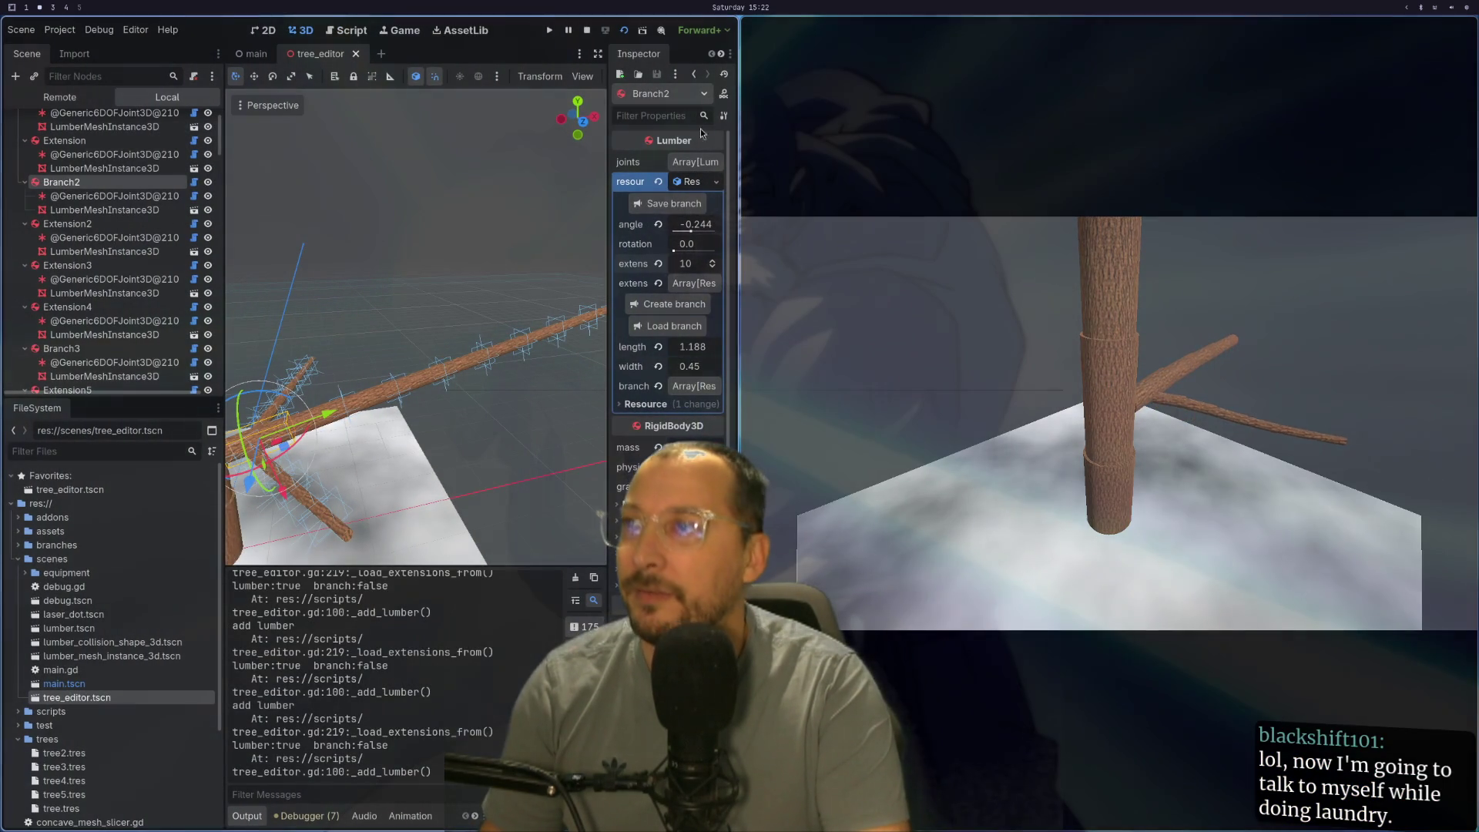
click(588, 32)
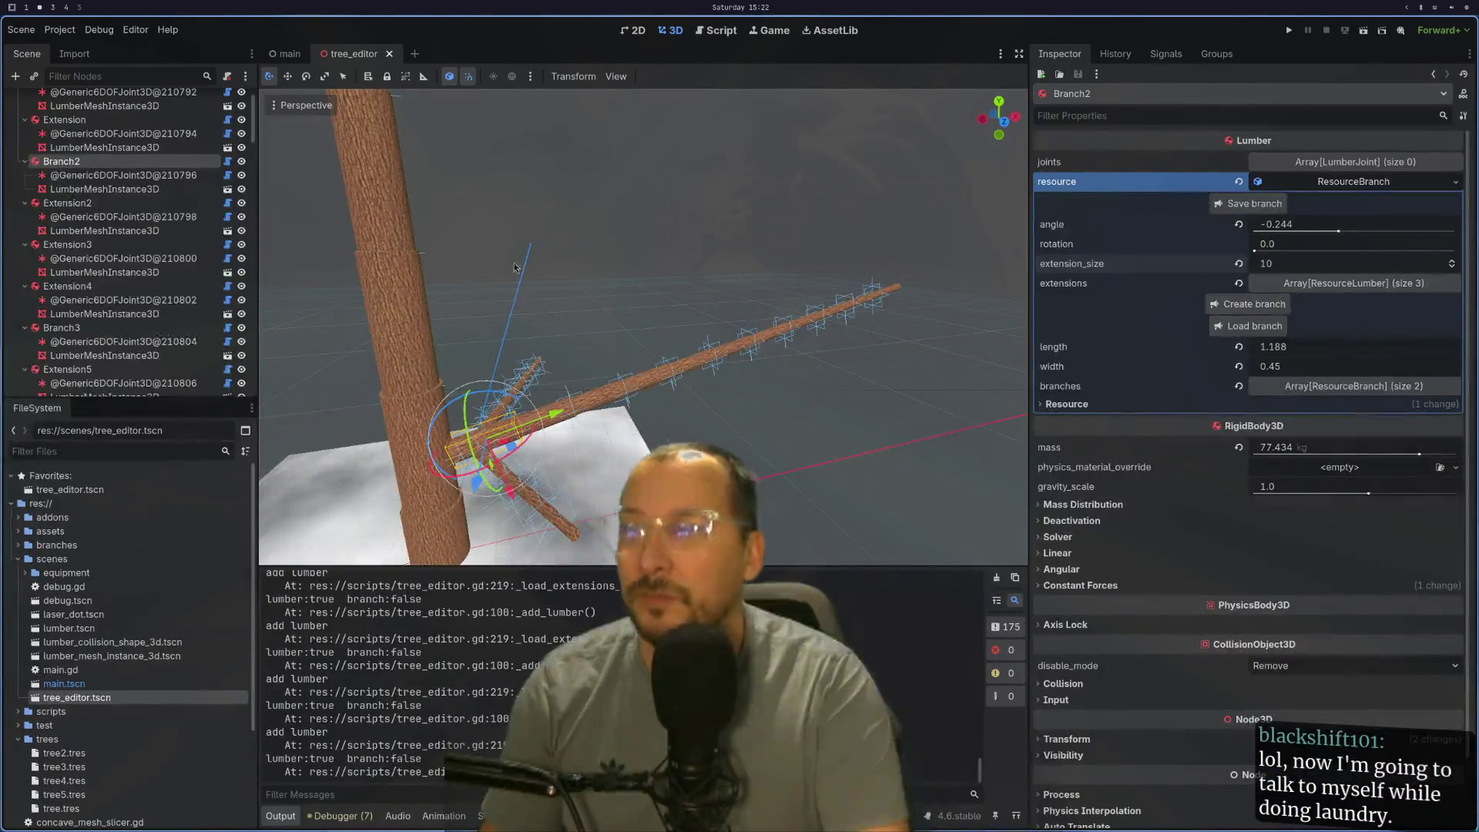
scroll(130, 134, up, 2)
click(114, 104)
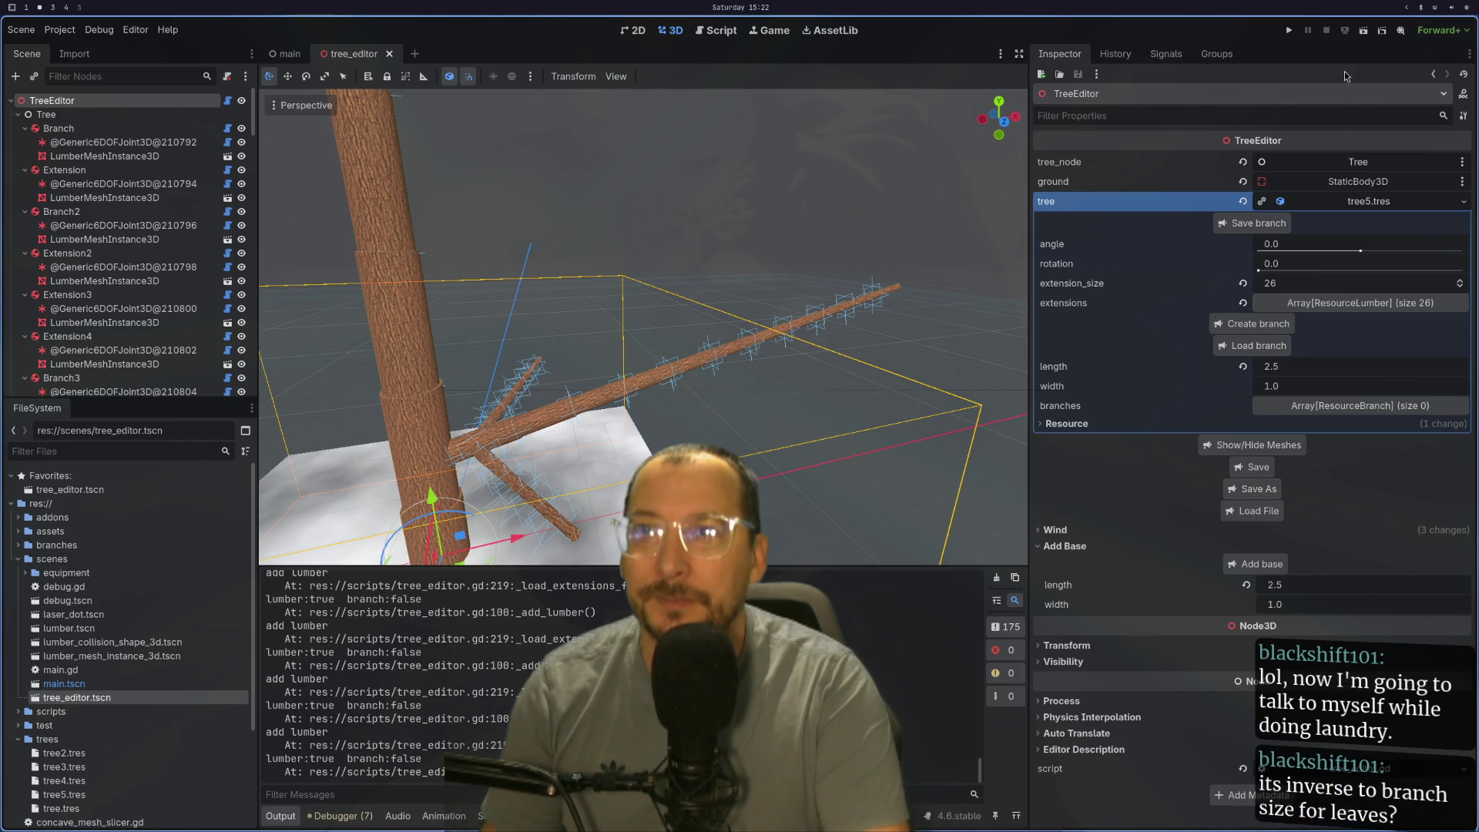
Step: Test-run the tree scene once more, then collapse the Tree node's branch children in the Scene dock
click(1363, 31)
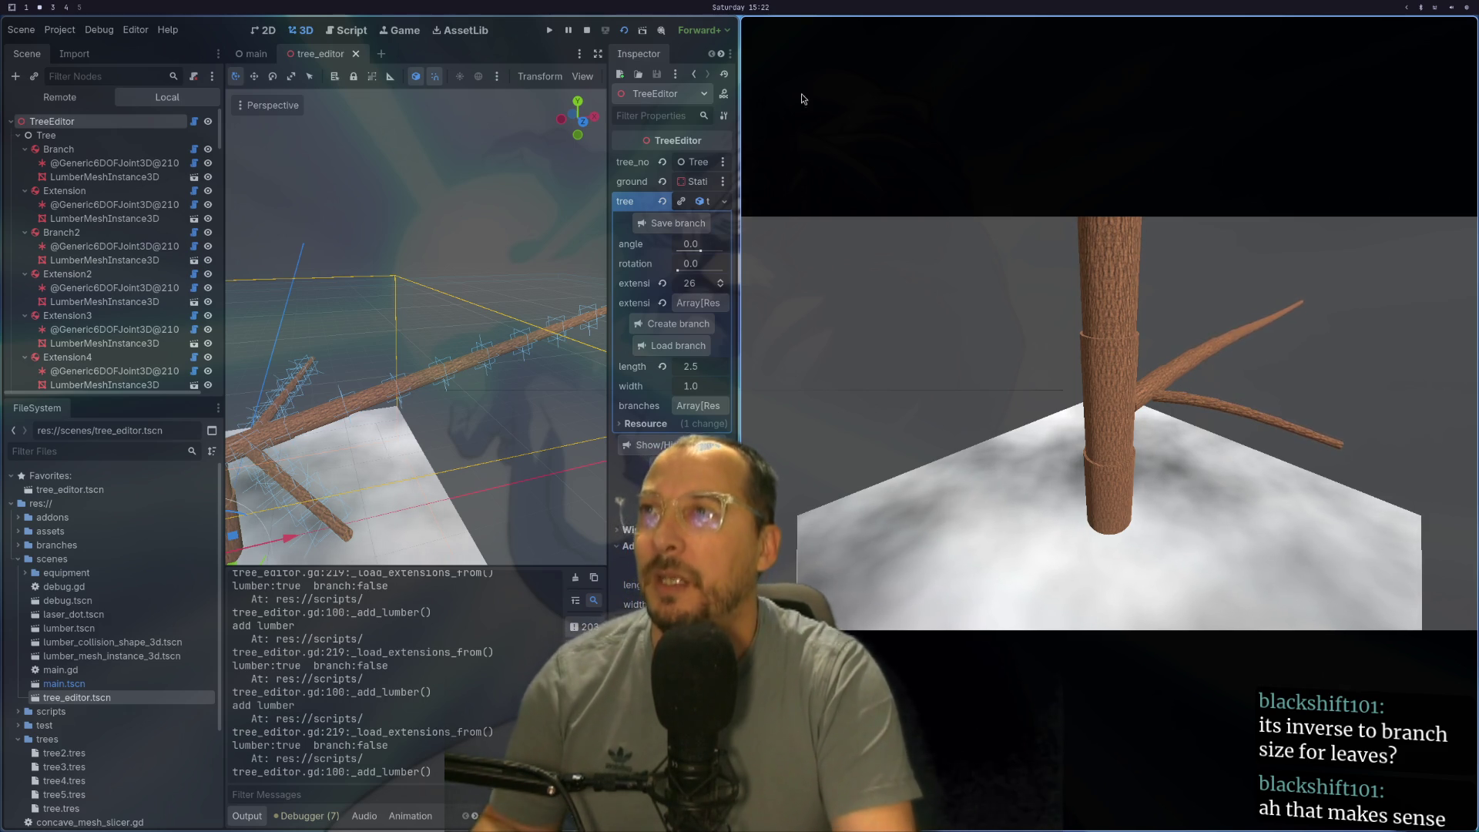
click(592, 31)
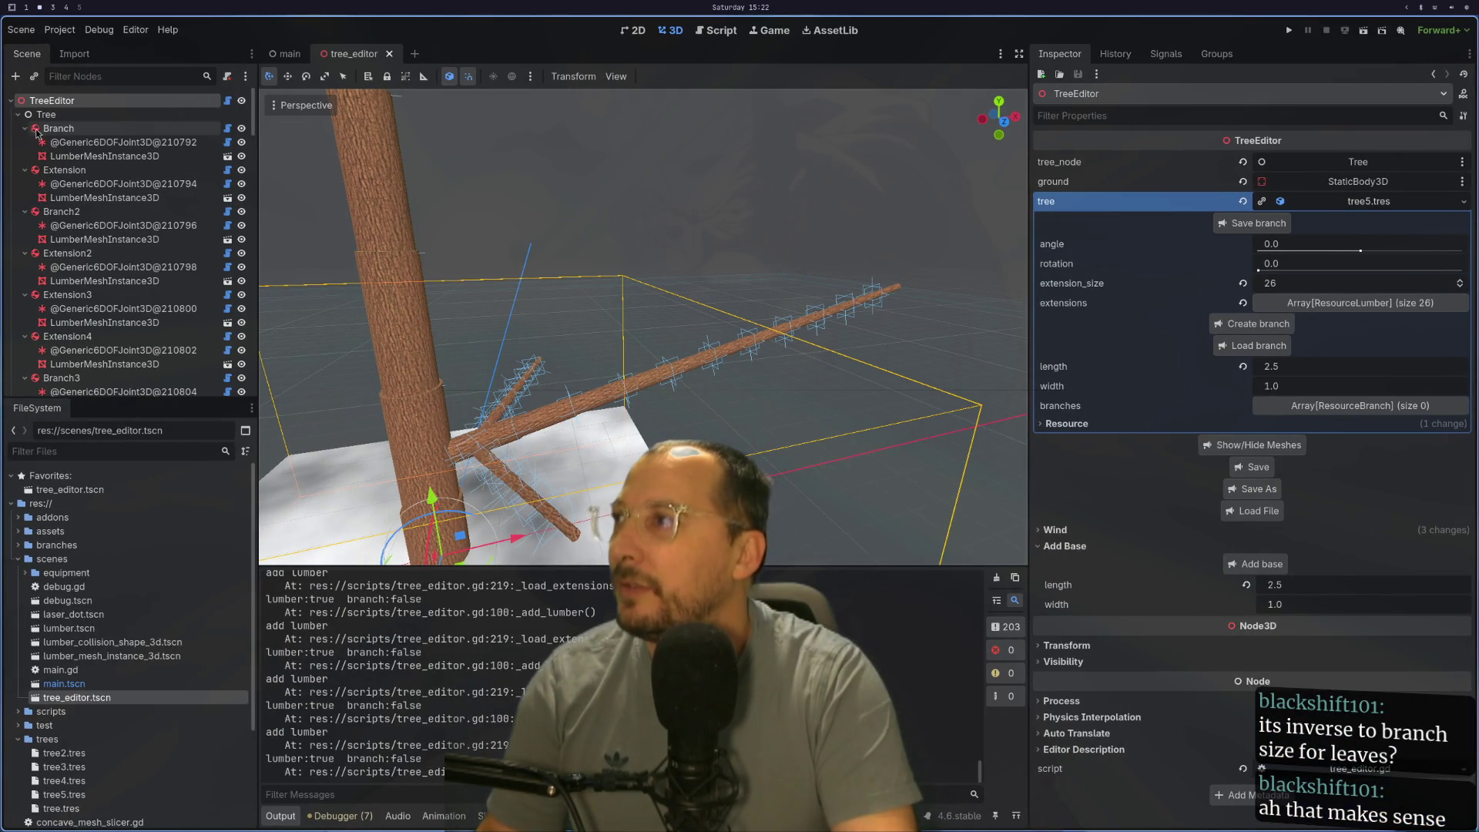
click(18, 114)
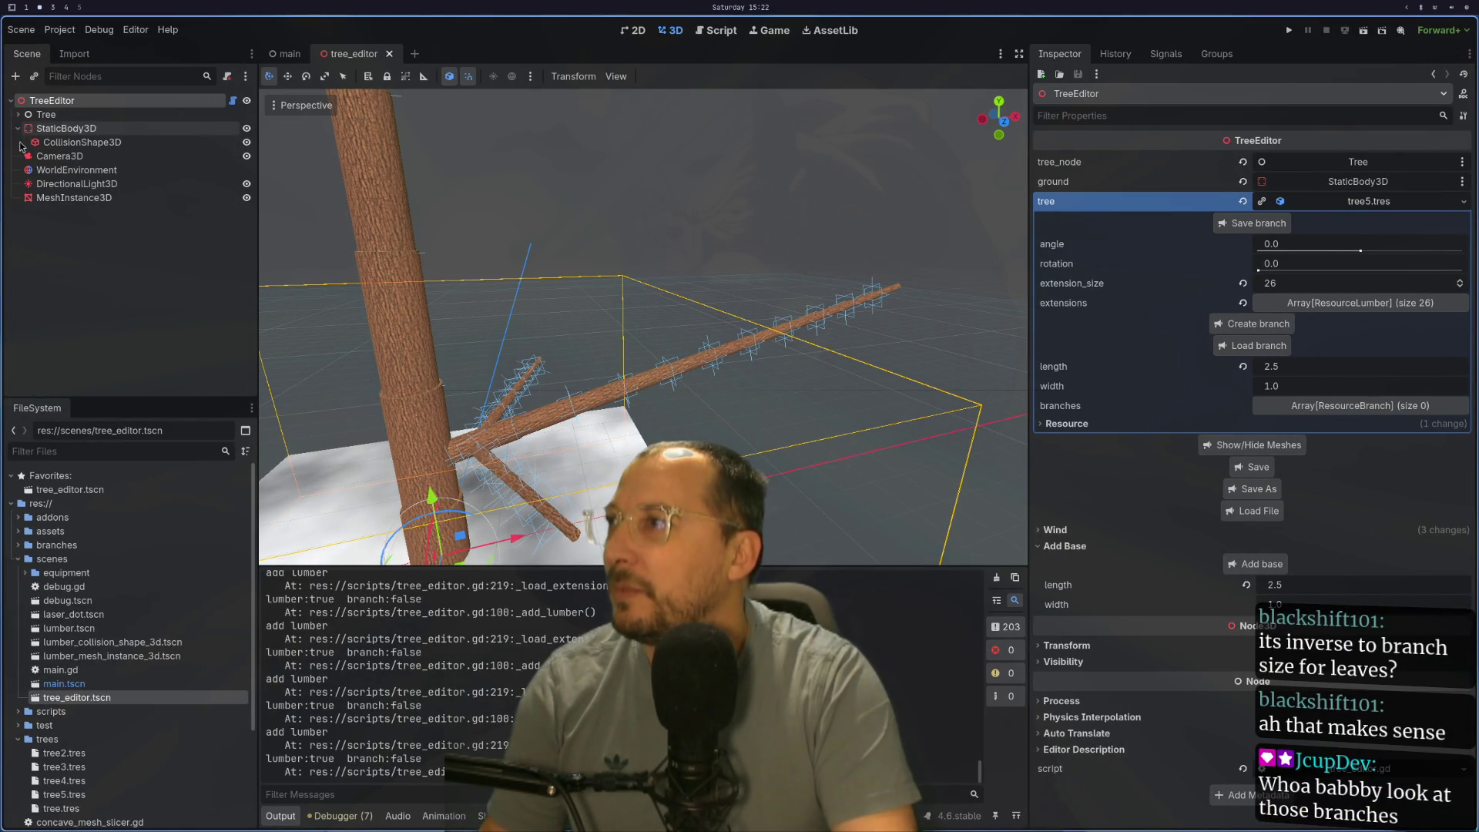
right_click(69, 100)
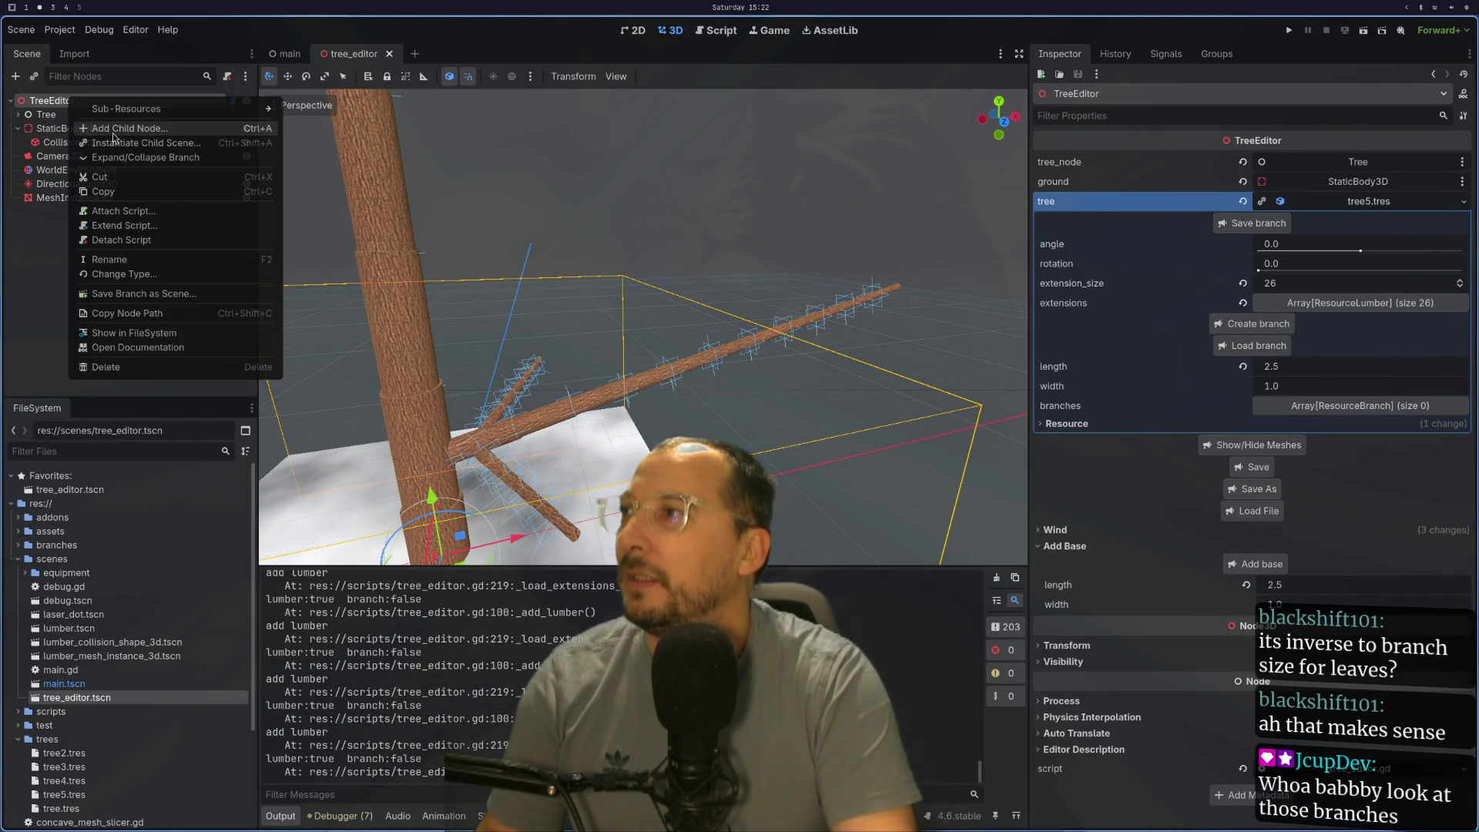
Step: Add an AnimationPlayer child to TreeEditor, then select Camera3D and look over the tree
click(117, 129)
text(anima)
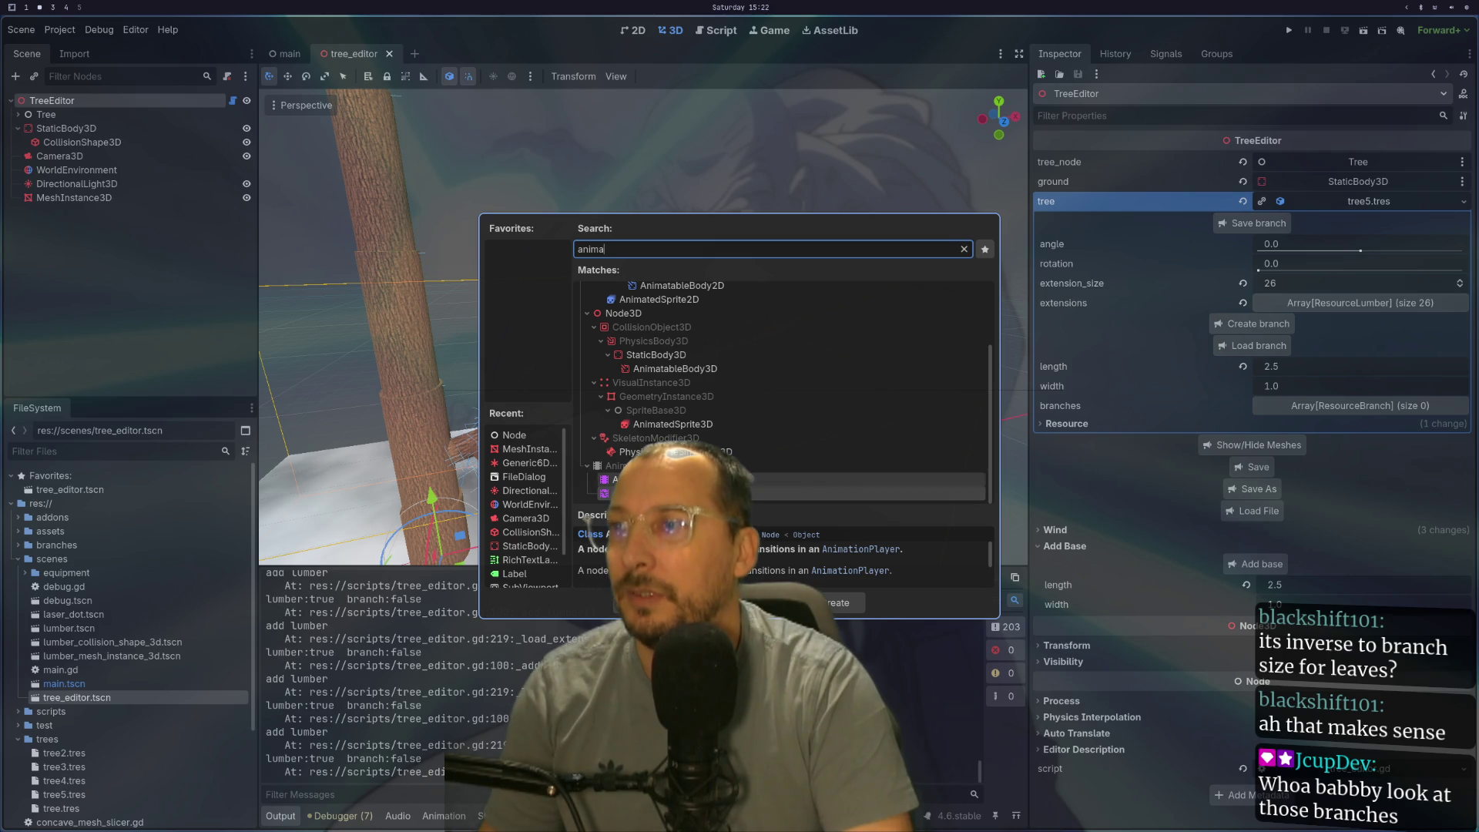
double_click(614, 479)
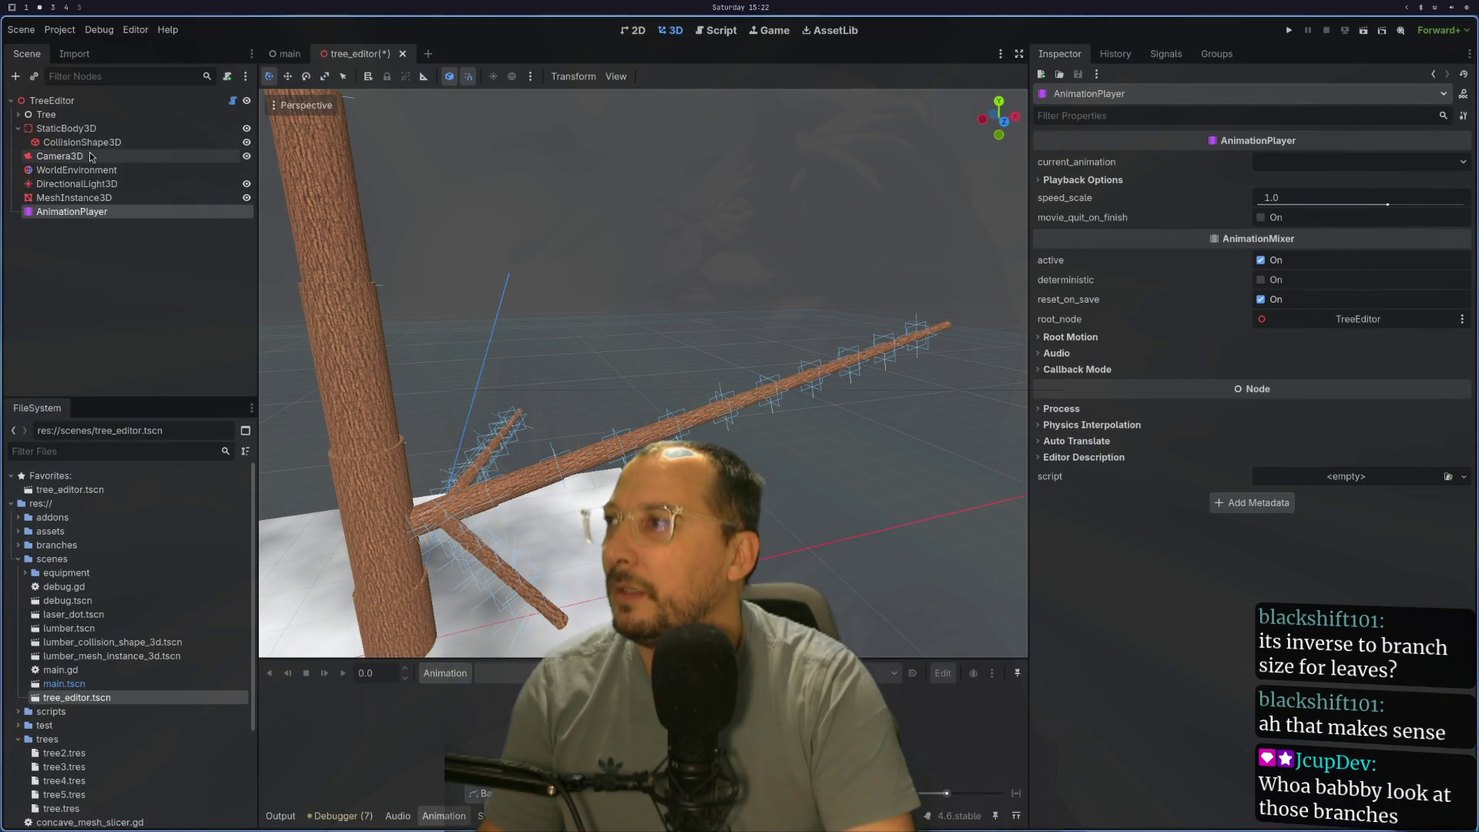
double_click(59, 155)
scroll(377, 382, up, 3)
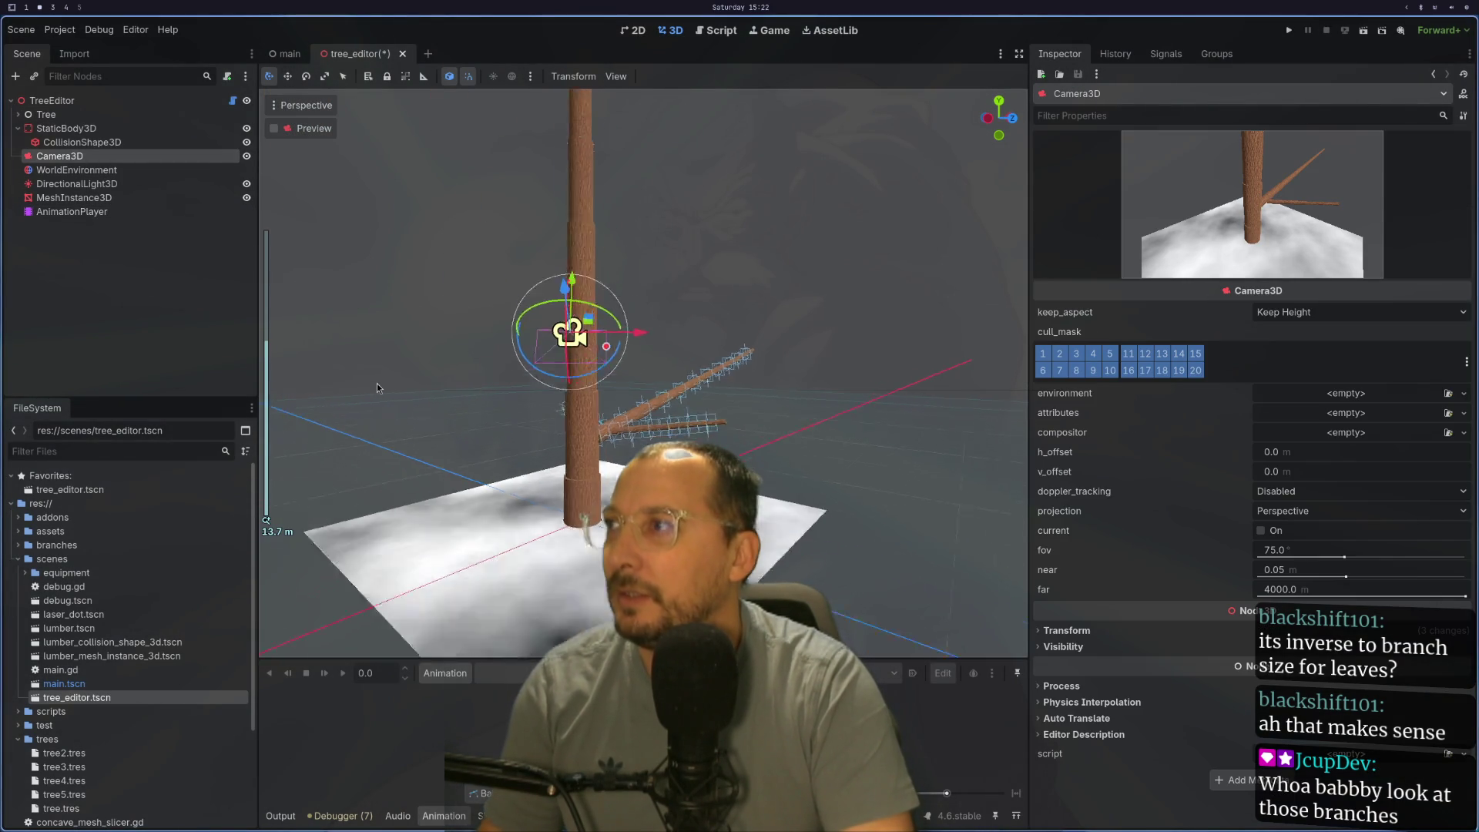
mouse_move(499, 572)
mouse_down()
mouse_move(586, 483)
mouse_move(596, 543)
mouse_up()
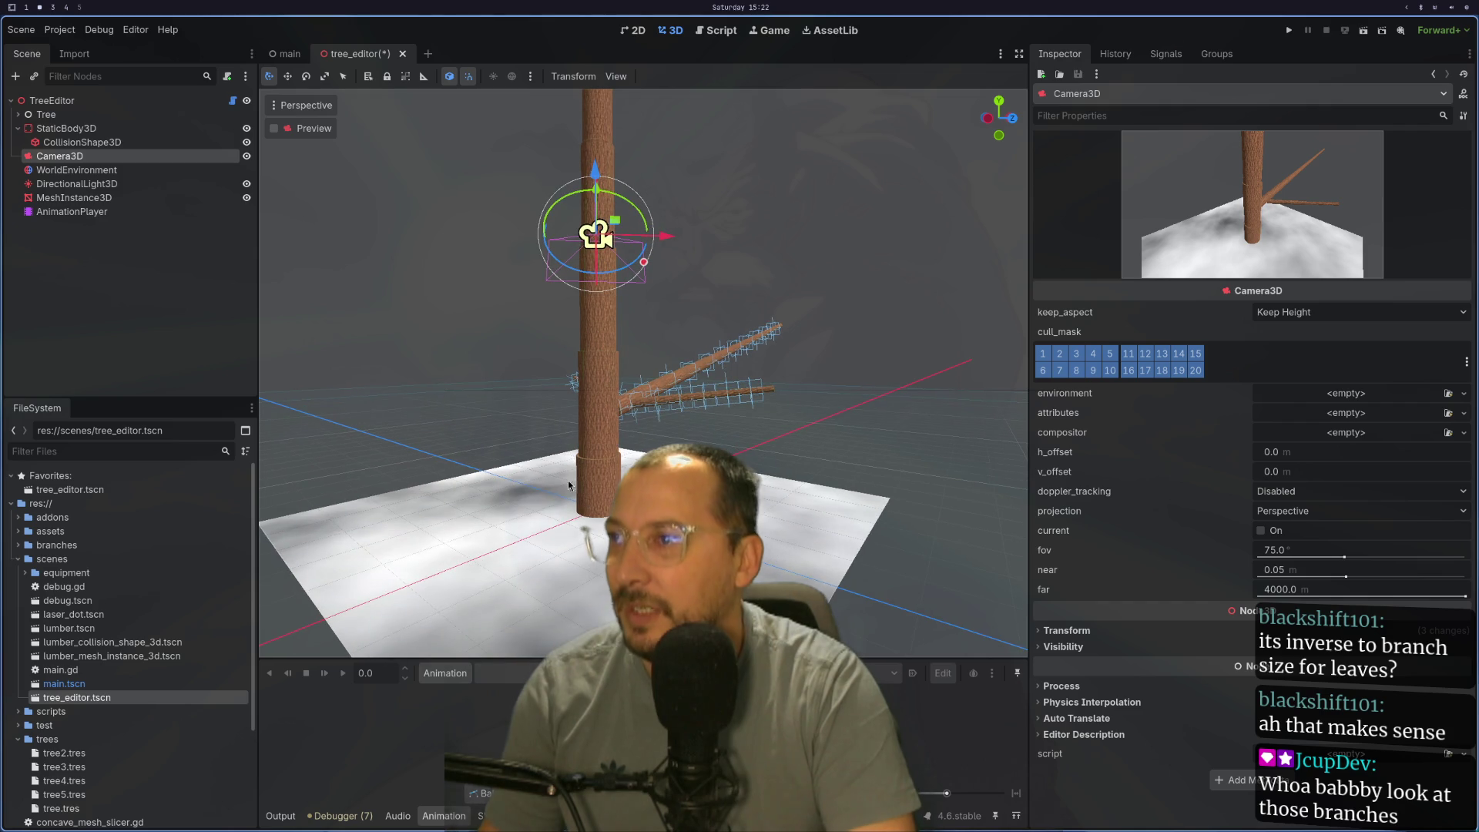
right_click(55, 101)
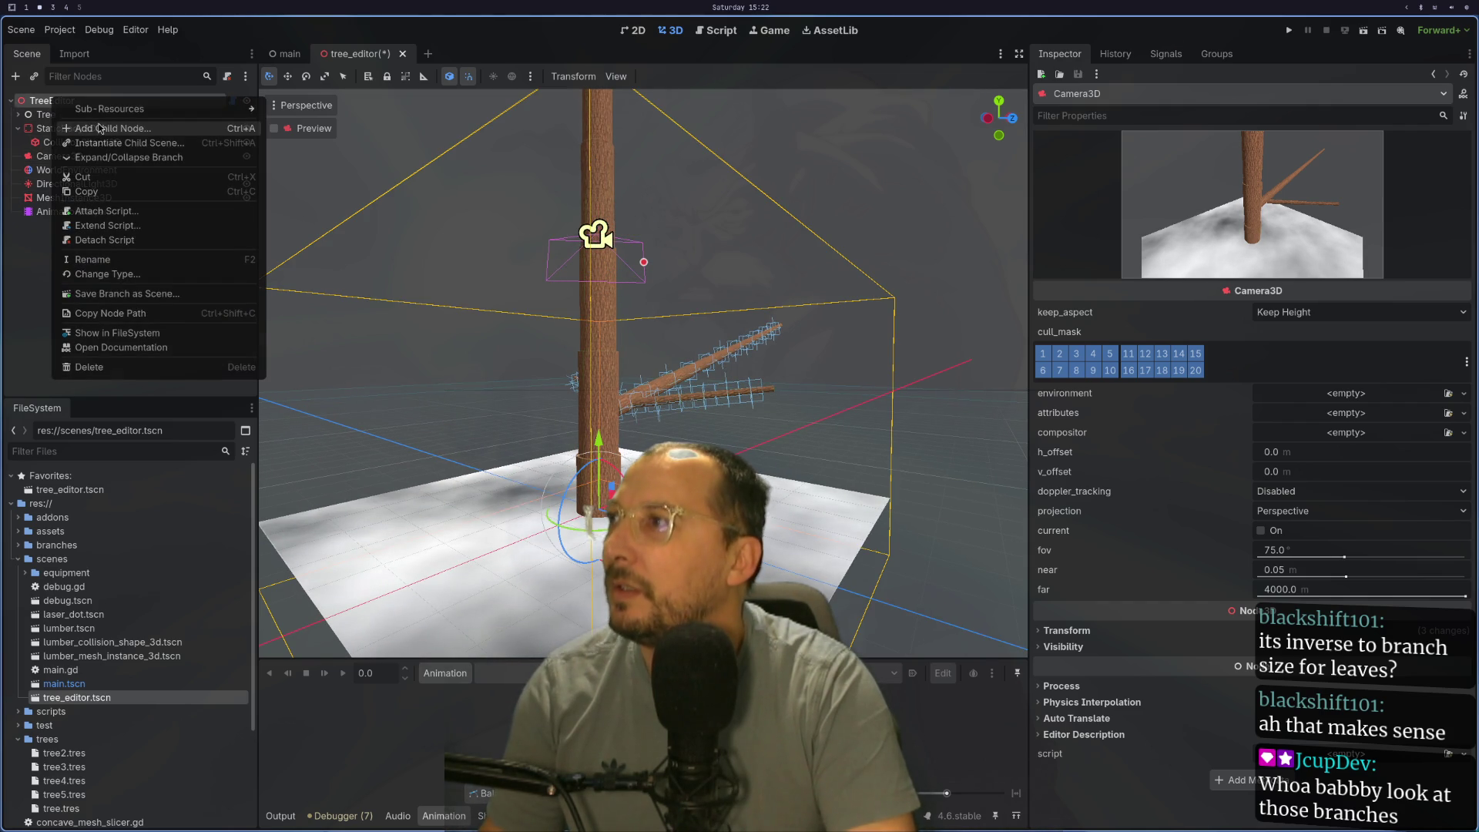
Step: Add a Node3D child to TreeEditor and move it up just above Camera3D
click(107, 128)
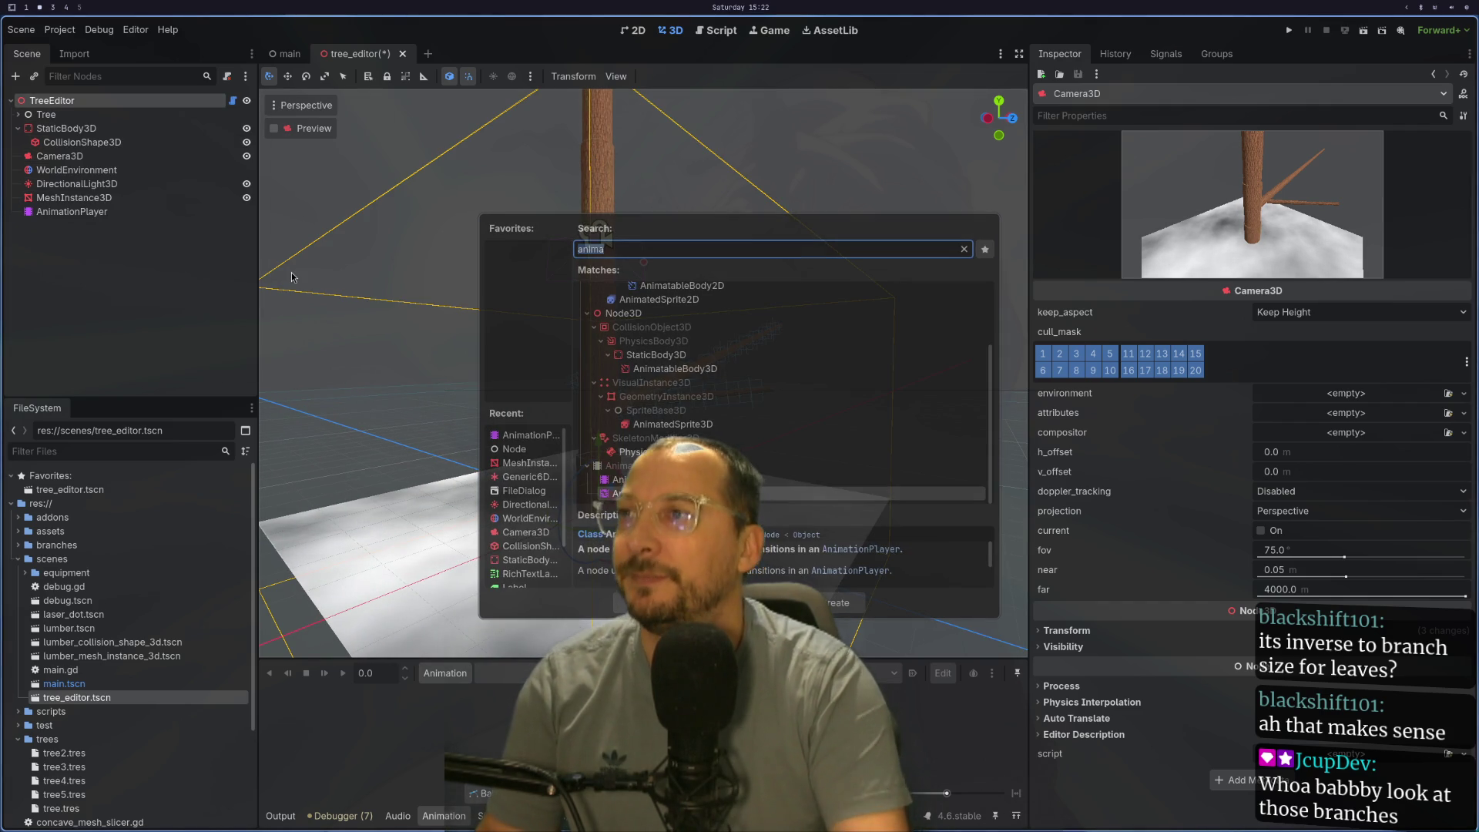
text(Node)
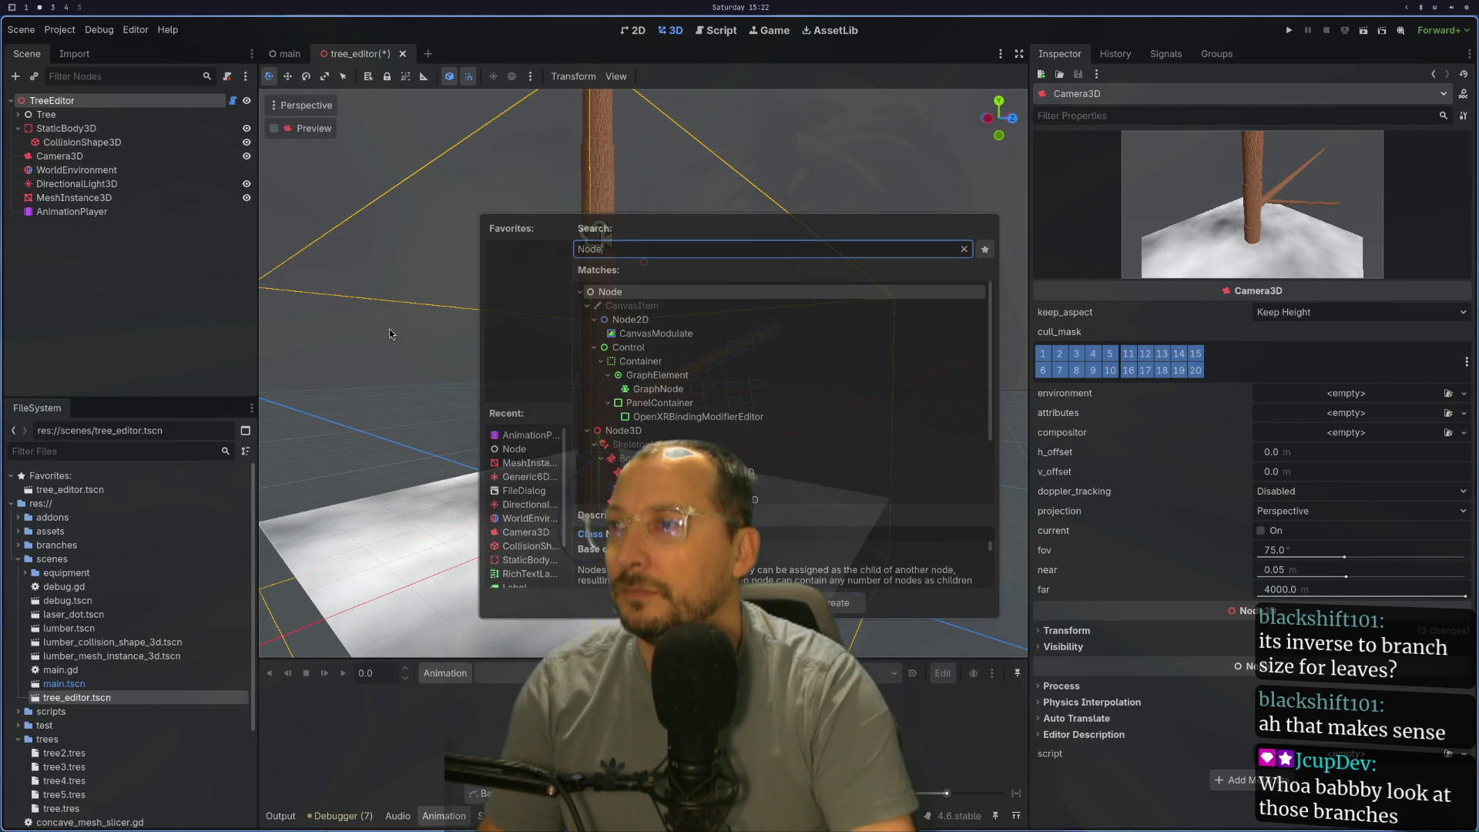
double_click(622, 435)
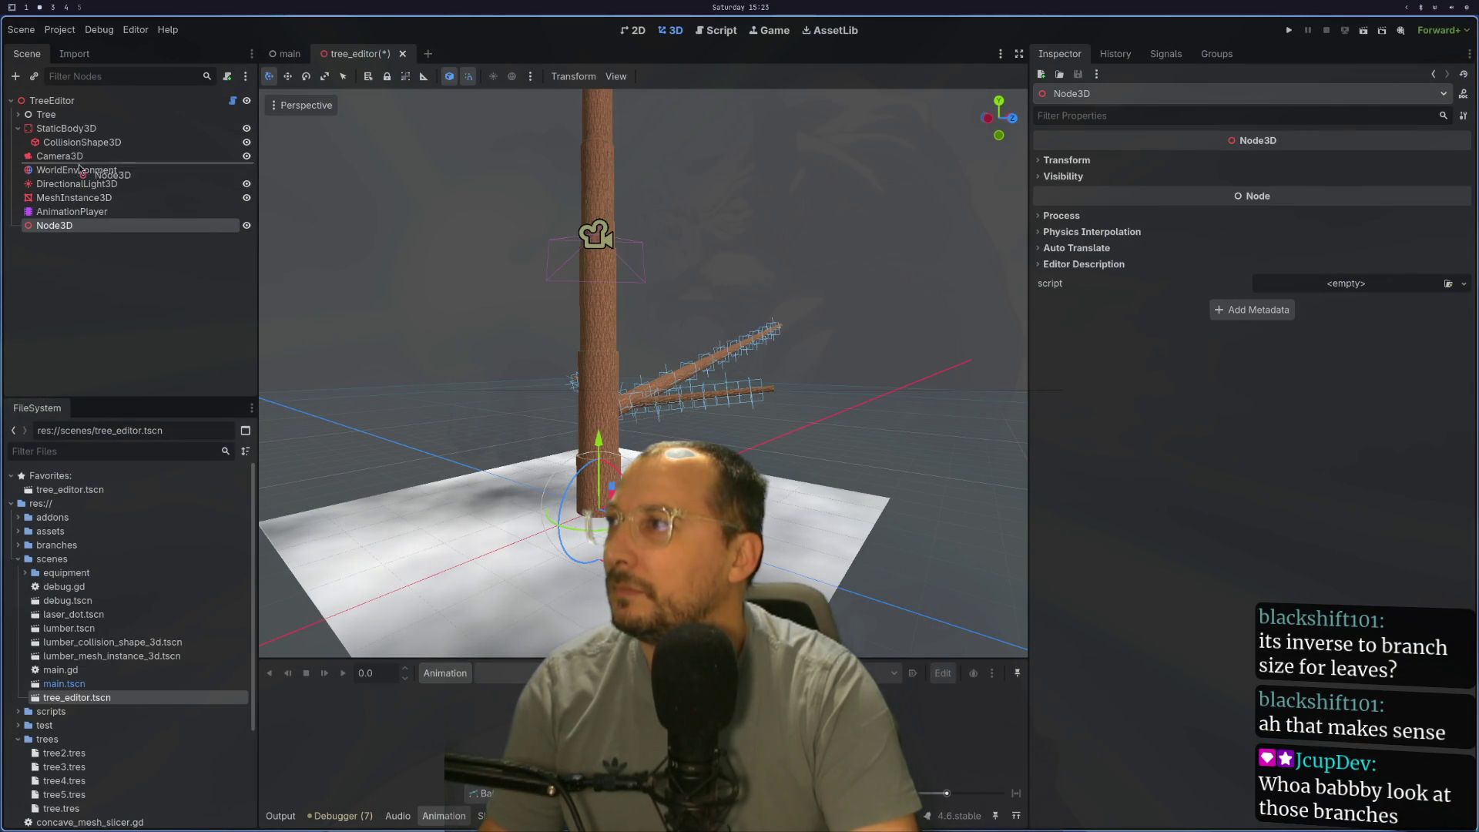
drag(80, 156, 60, 163)
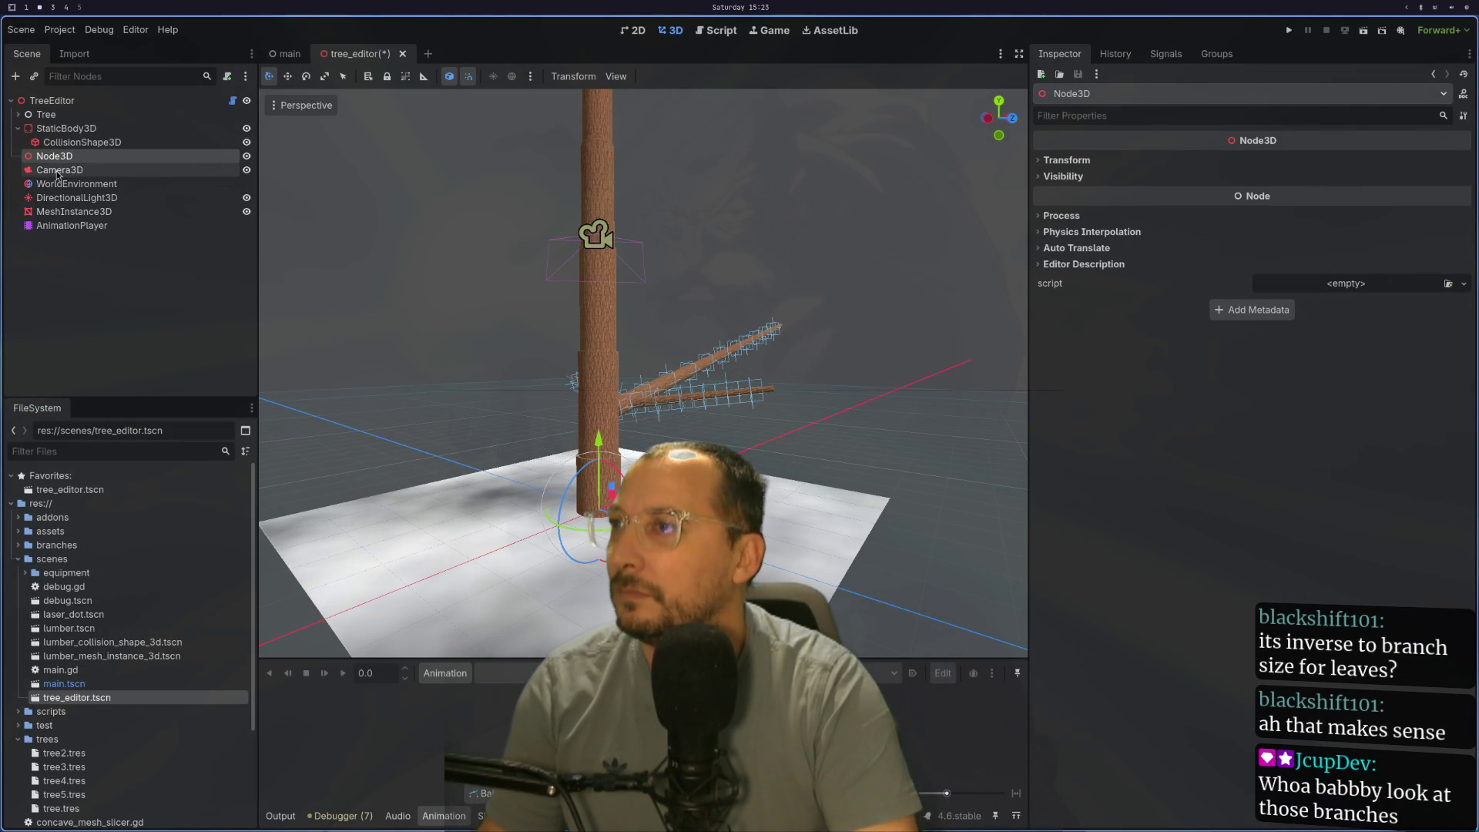
scroll(591, 283, down, 5)
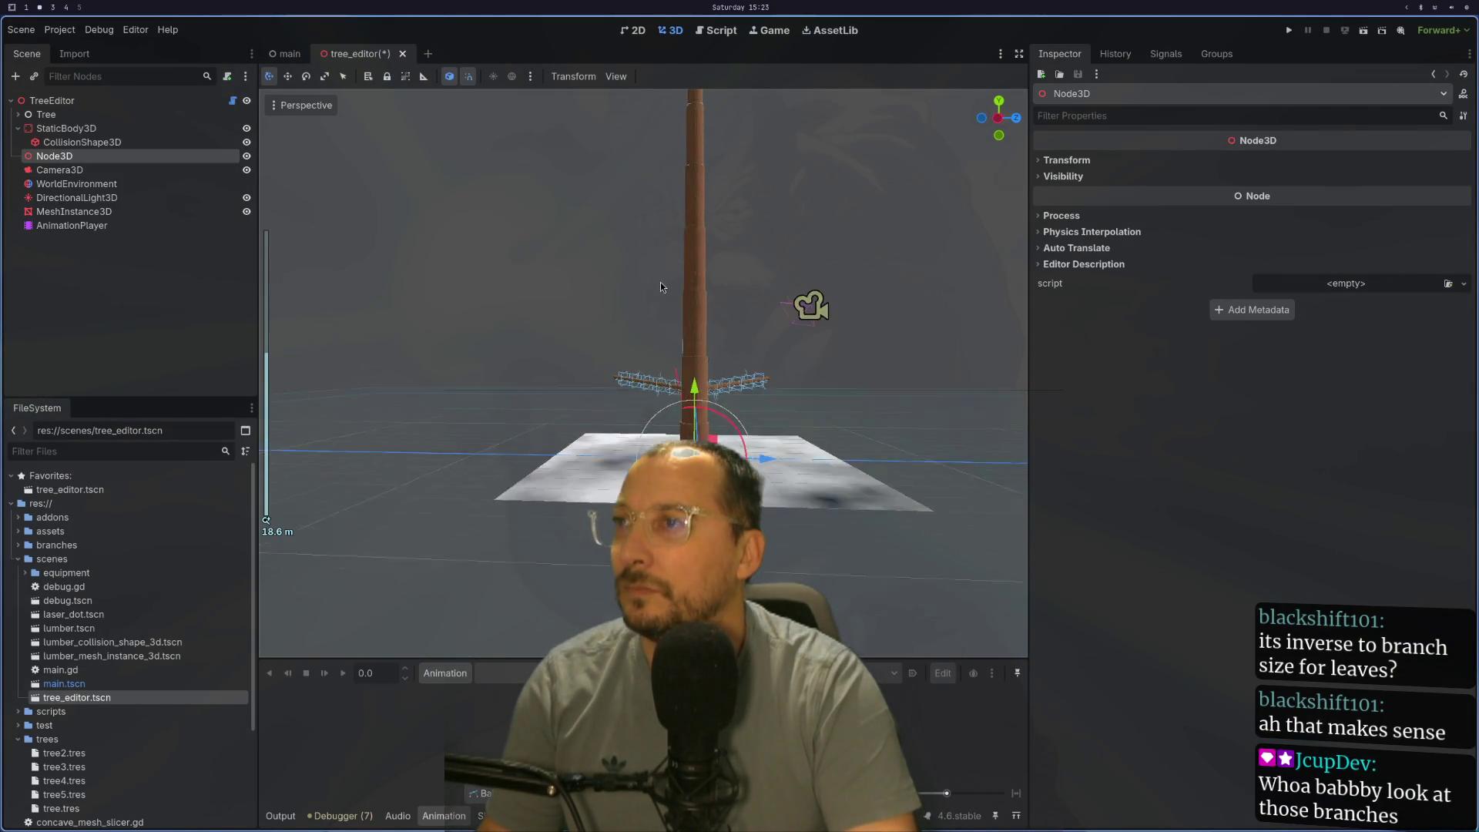
scroll(626, 329, down, 4)
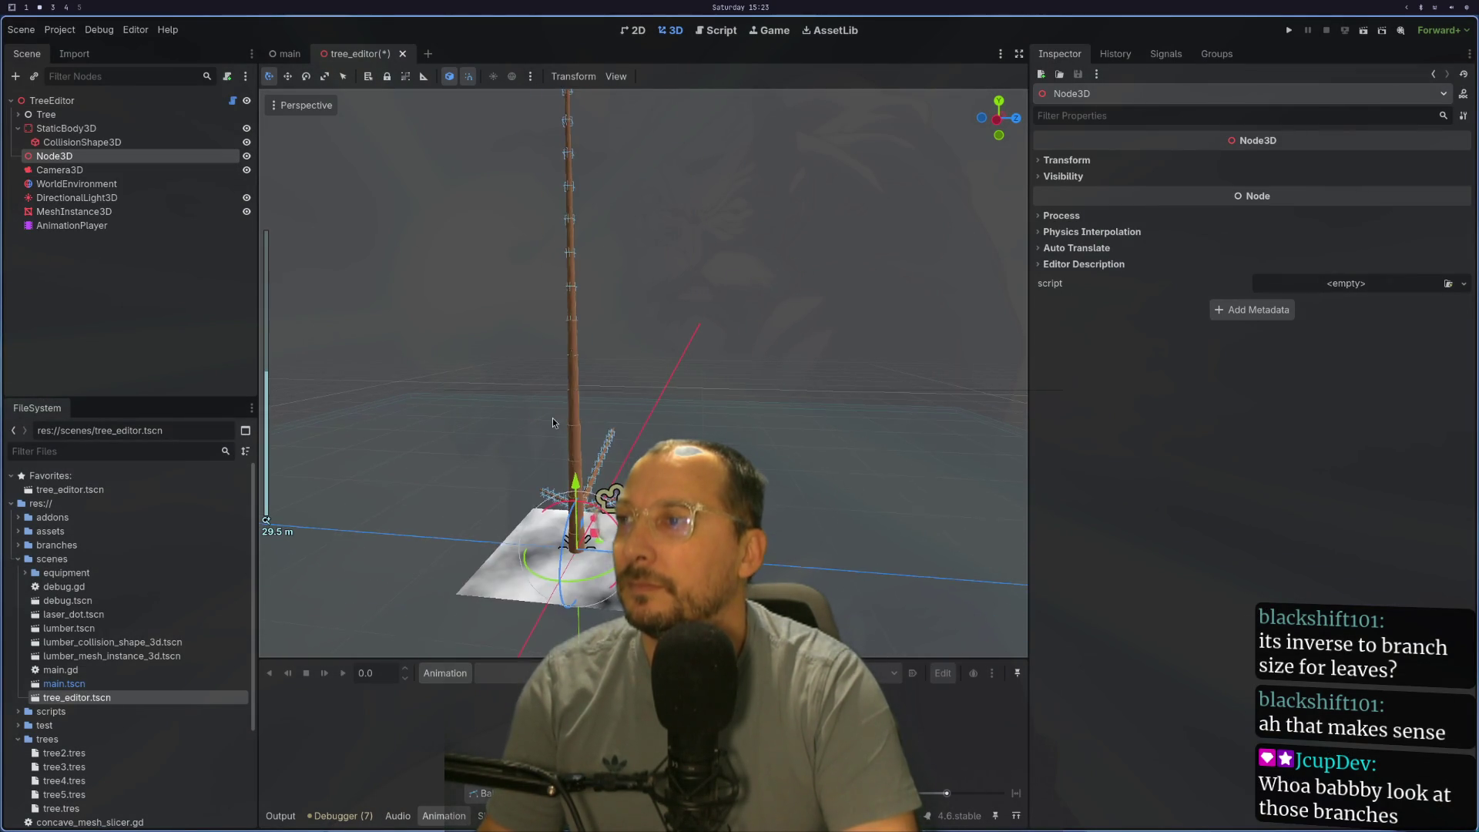
mouse_move(587, 382)
mouse_down()
mouse_move(564, 407)
mouse_move(578, 434)
mouse_up()
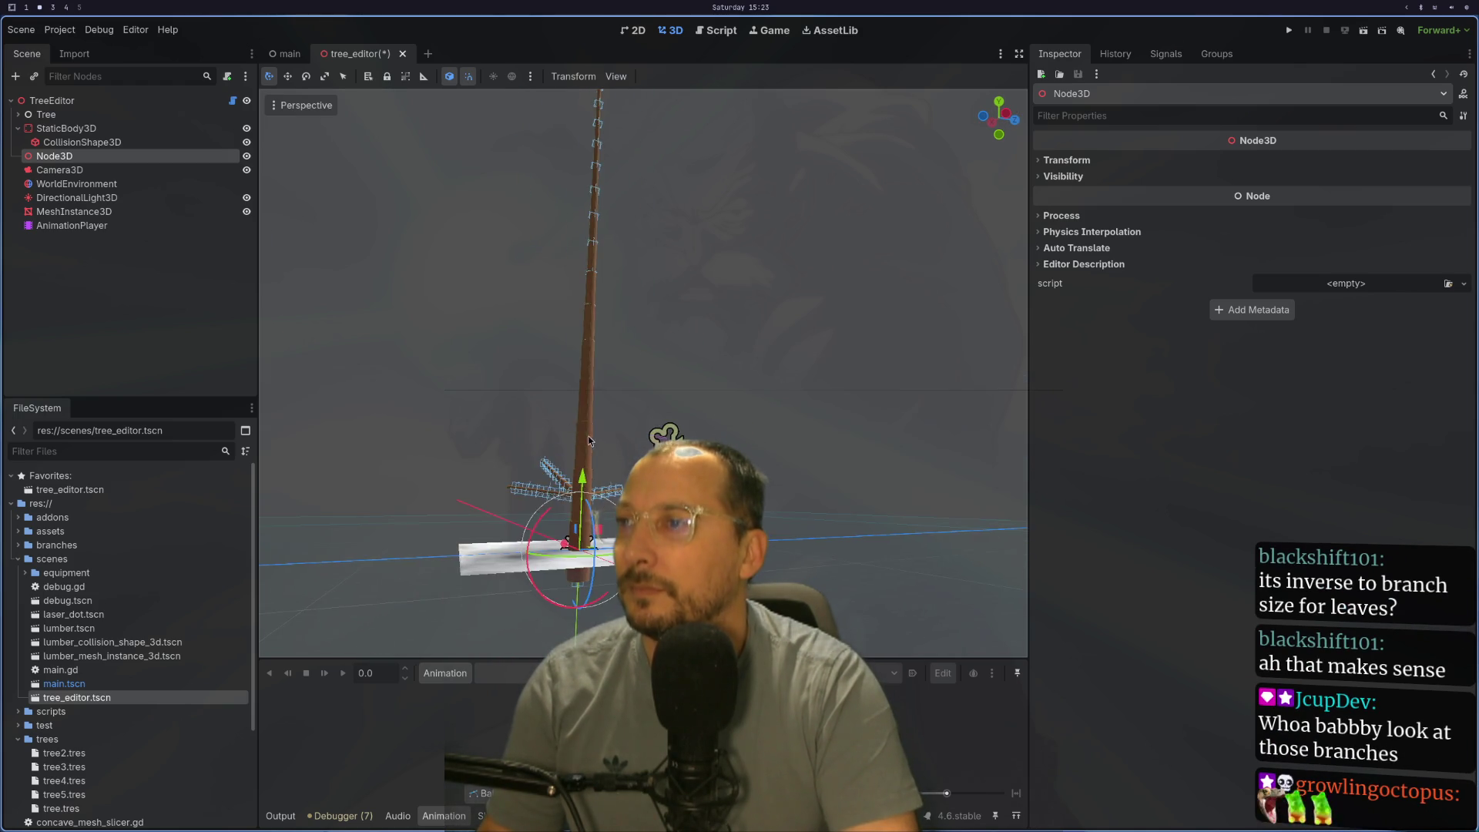
scroll(579, 433, up, 4)
Step: Move Camera3D higher and off to the side of the tree and rotate it to face the trunk
click(58, 171)
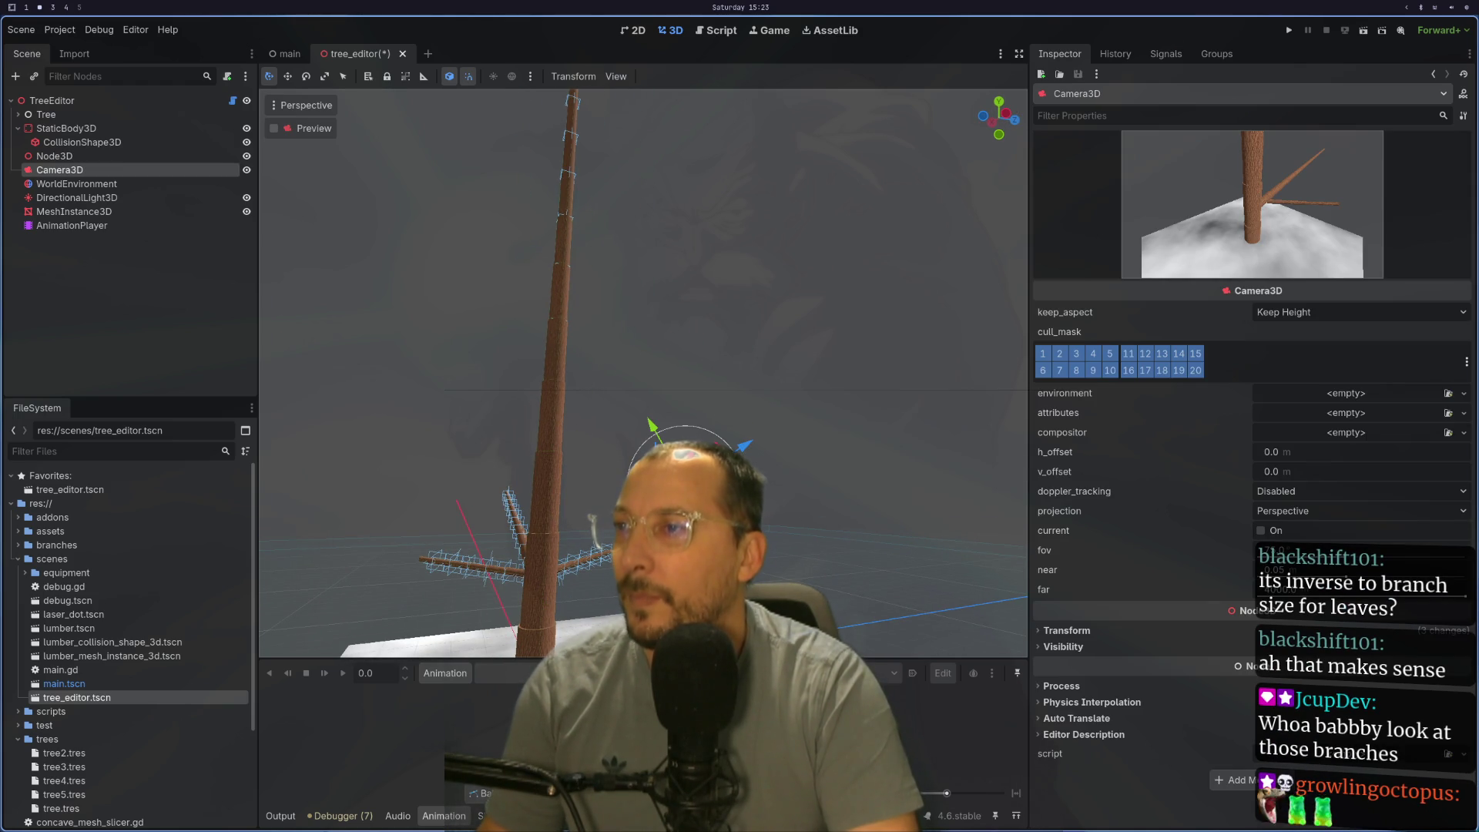
scroll(578, 433, down, 3)
mouse_move(572, 601)
mouse_down()
mouse_move(740, 426)
mouse_move(707, 232)
mouse_up()
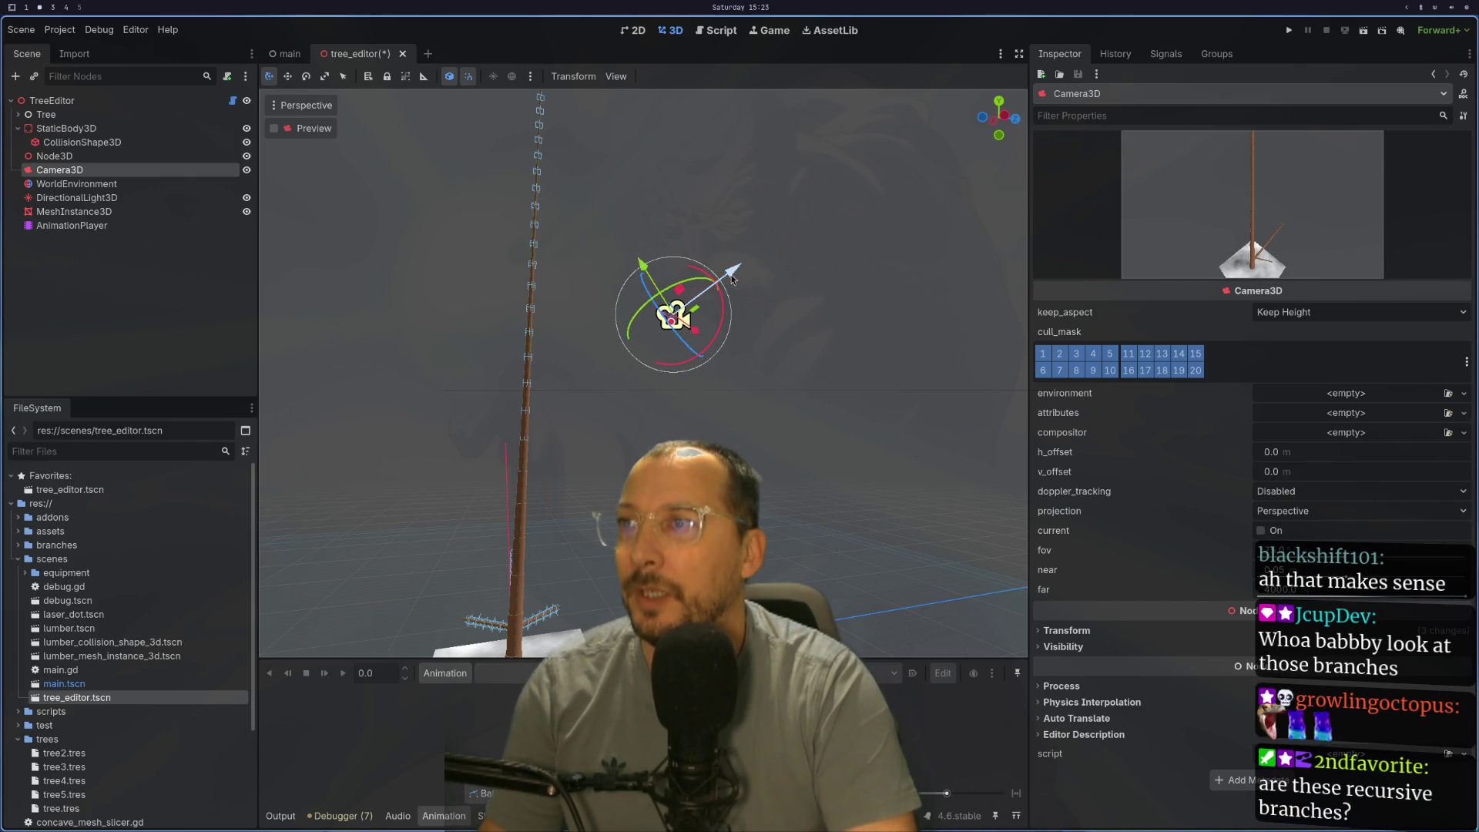
mouse_move(717, 282)
mouse_down()
mouse_move(759, 289)
mouse_move(765, 276)
mouse_up()
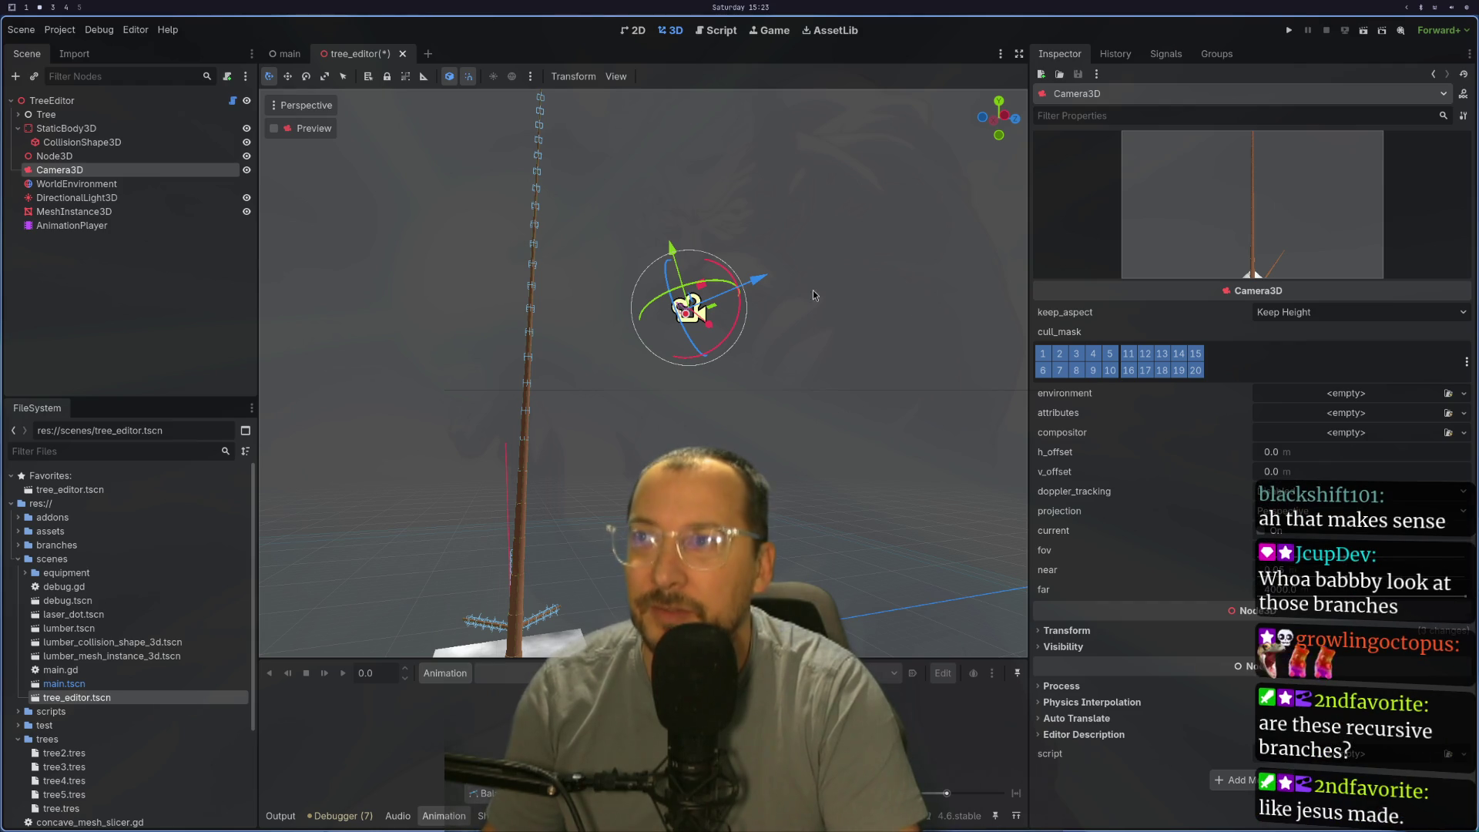
drag(763, 280, 937, 249)
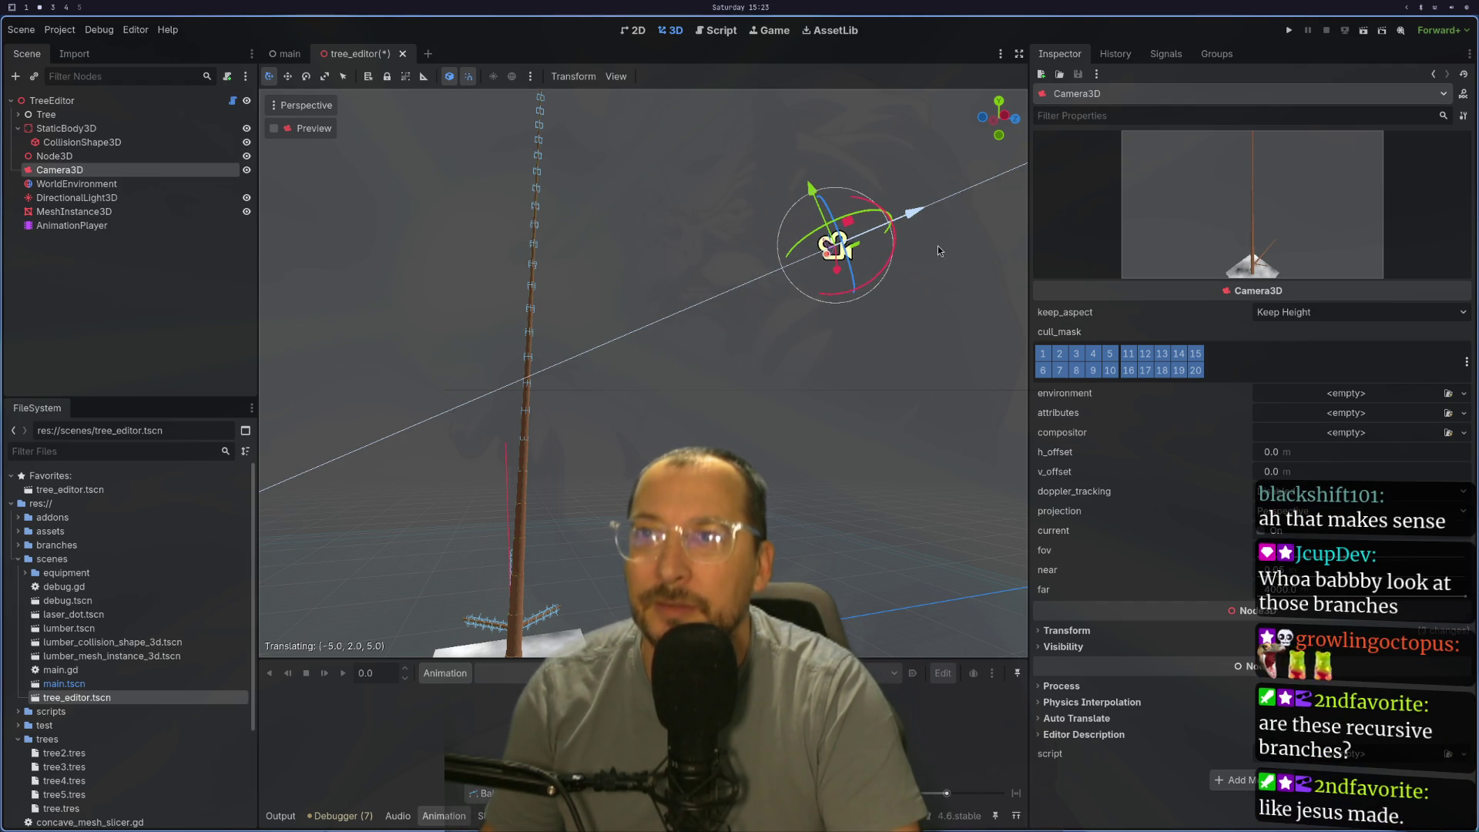
drag(891, 227, 899, 235)
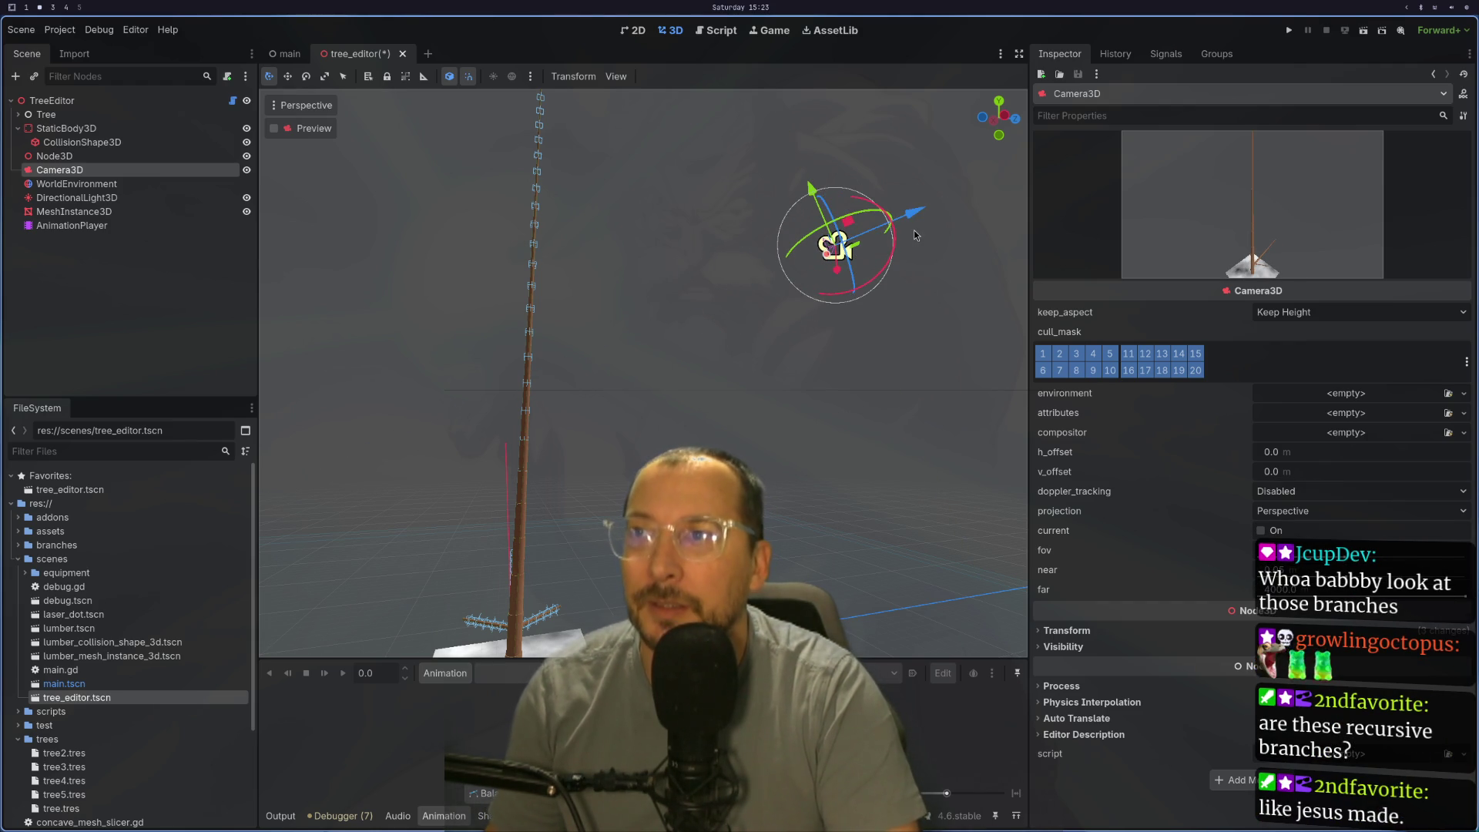
drag(915, 231, 984, 209)
click(983, 209)
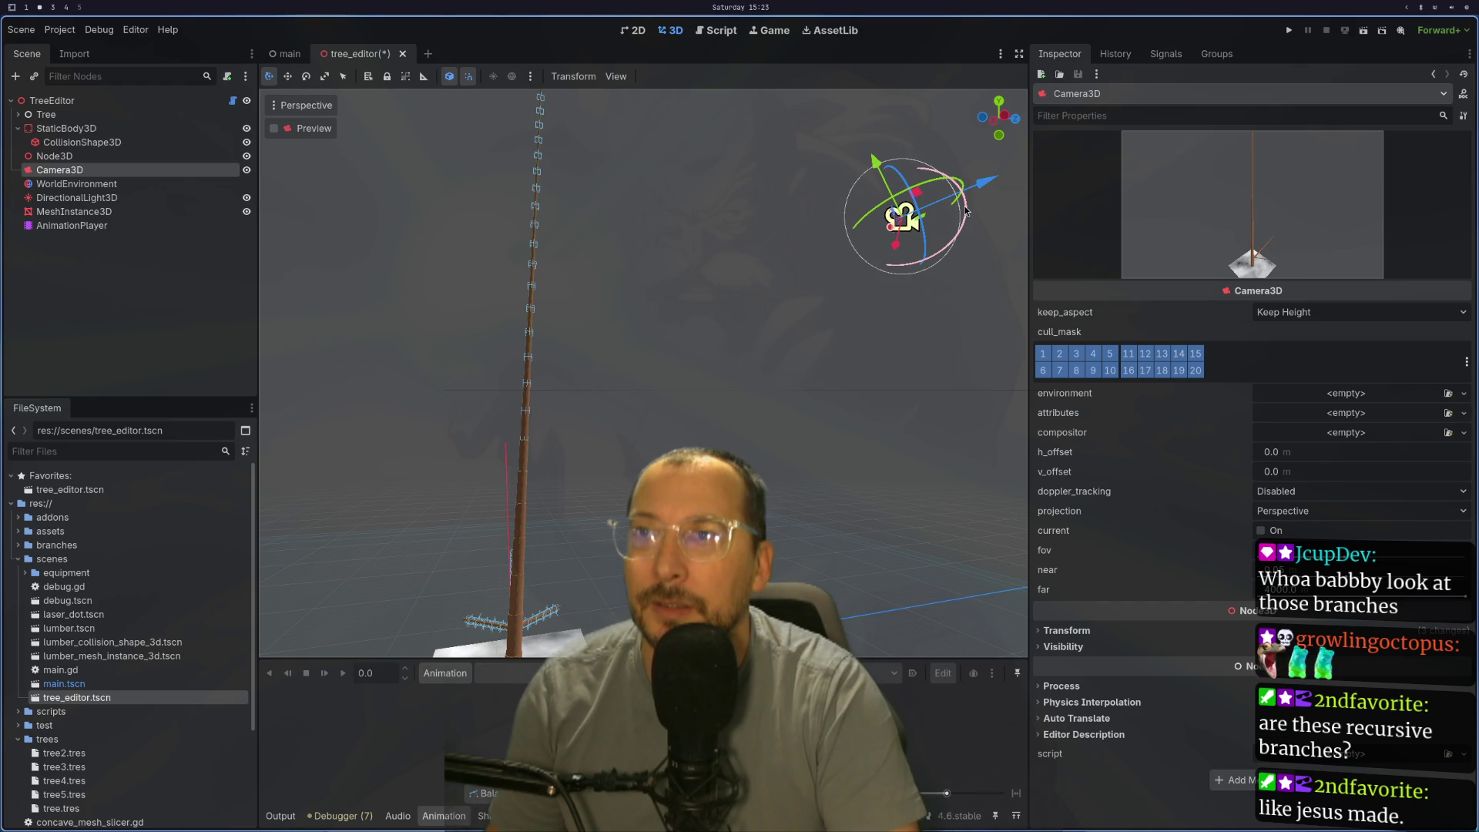
key(r)
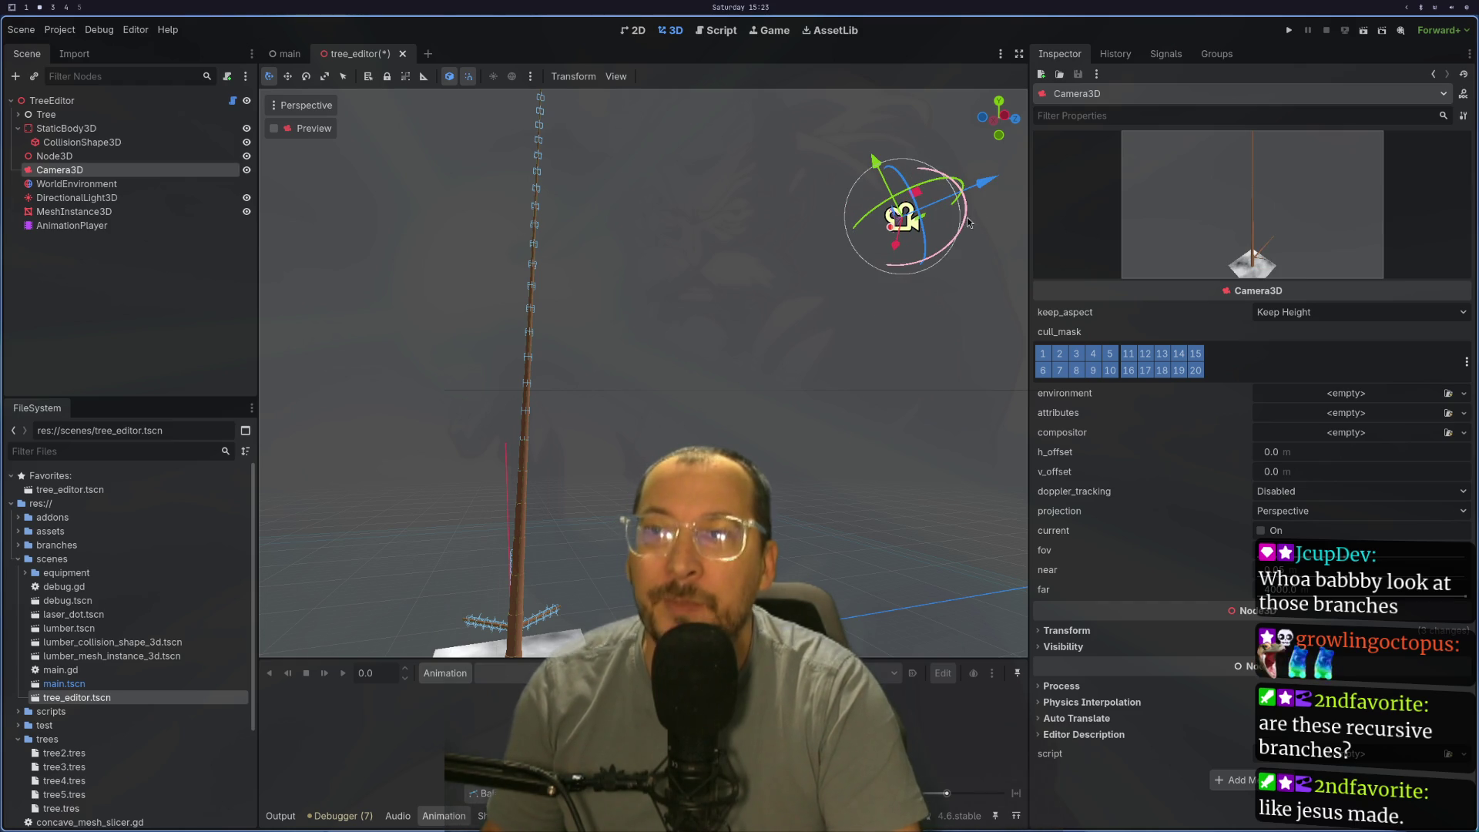
click(966, 218)
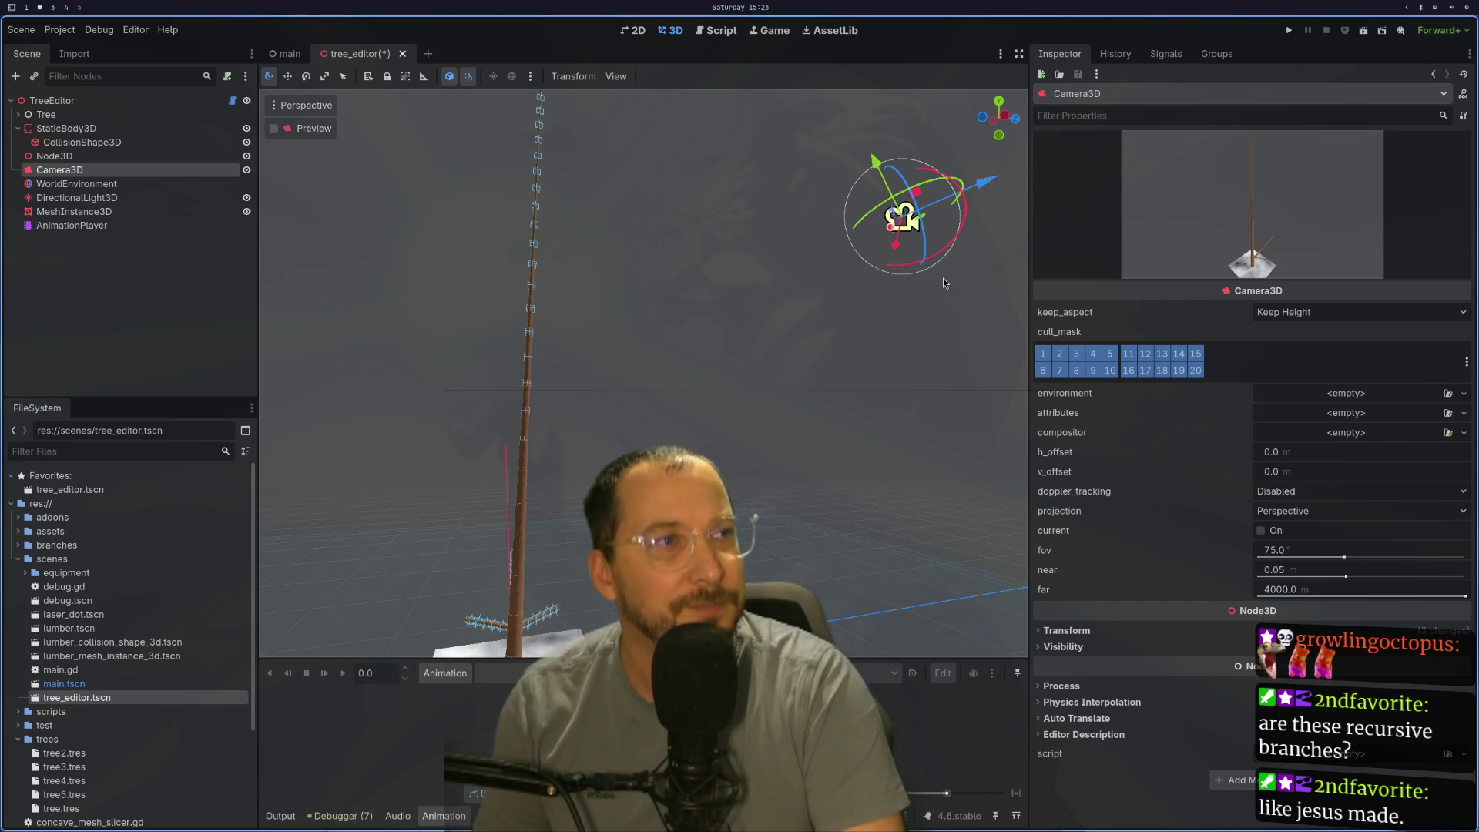
Step: Orbit the viewport to check the camera's new placement
mouse_move(826, 295)
mouse_down()
mouse_move(786, 311)
mouse_move(748, 302)
mouse_up()
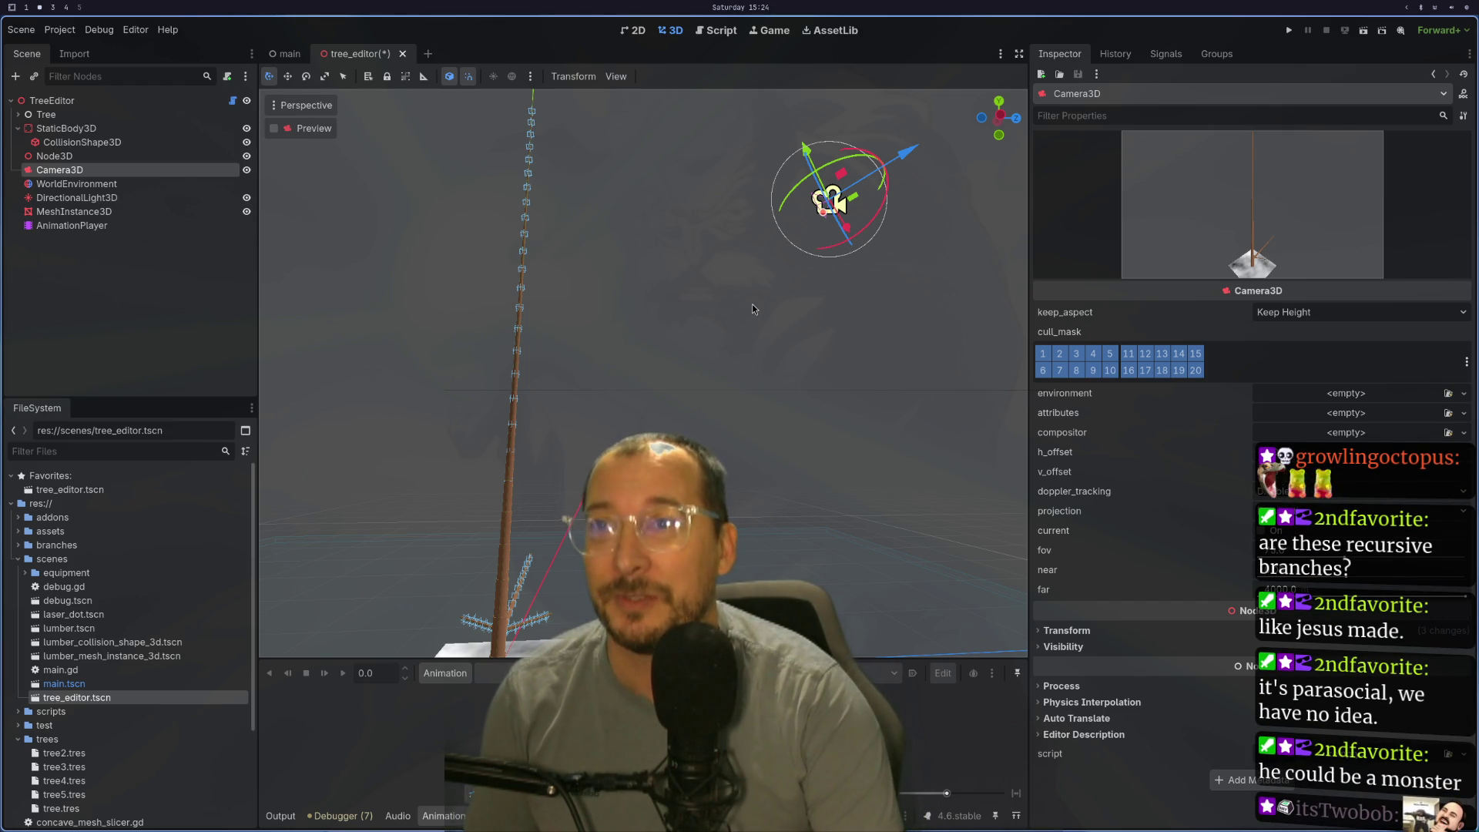
mouse_move(927, 131)
mouse_down()
mouse_move(918, 171)
mouse_move(851, 245)
mouse_move(935, 218)
mouse_move(905, 279)
mouse_move(856, 300)
mouse_move(859, 344)
mouse_move(893, 330)
mouse_move(879, 332)
mouse_up()
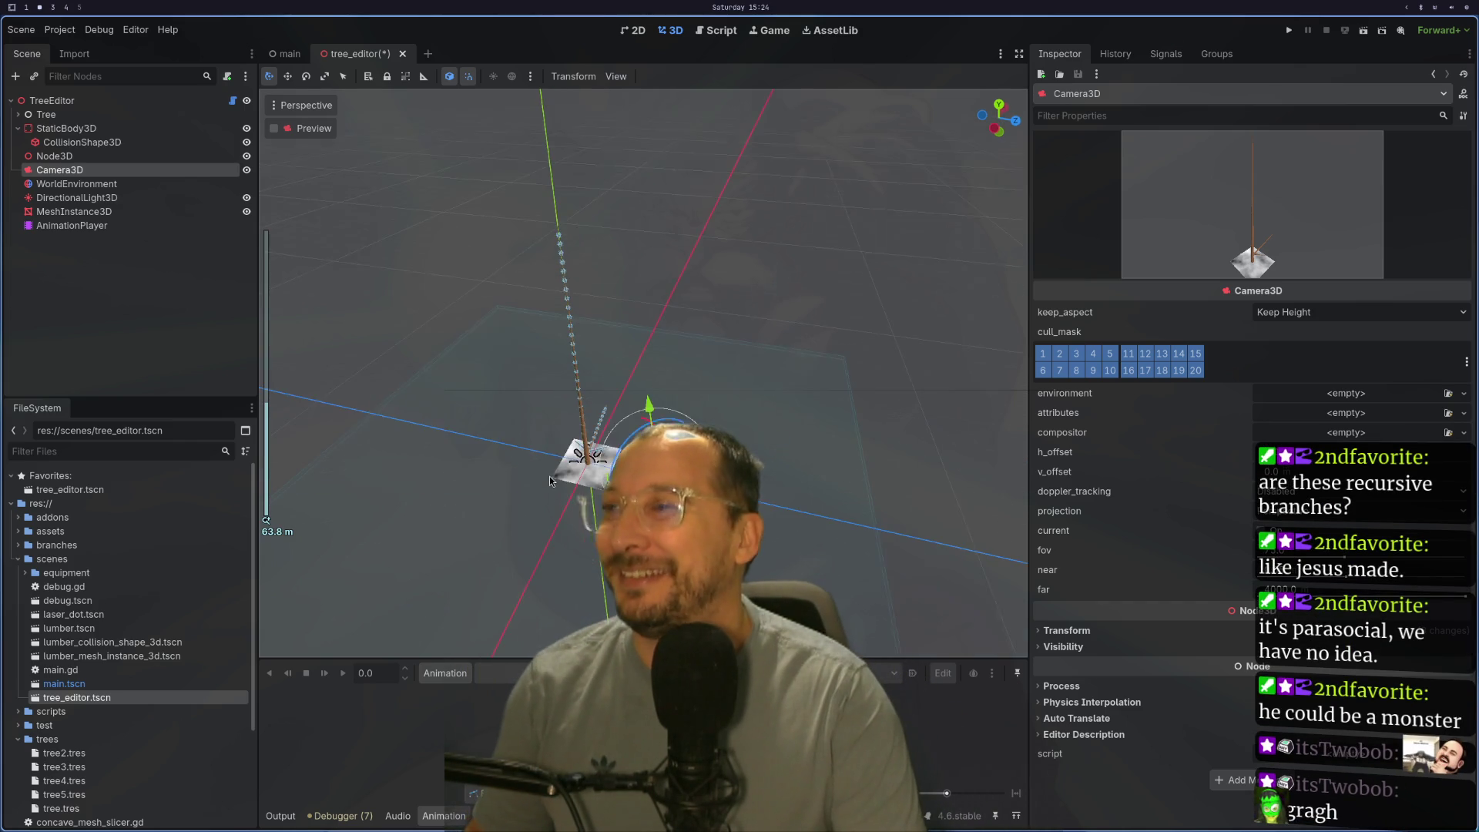
scroll(549, 476, down, 3)
drag(573, 432, 618, 440)
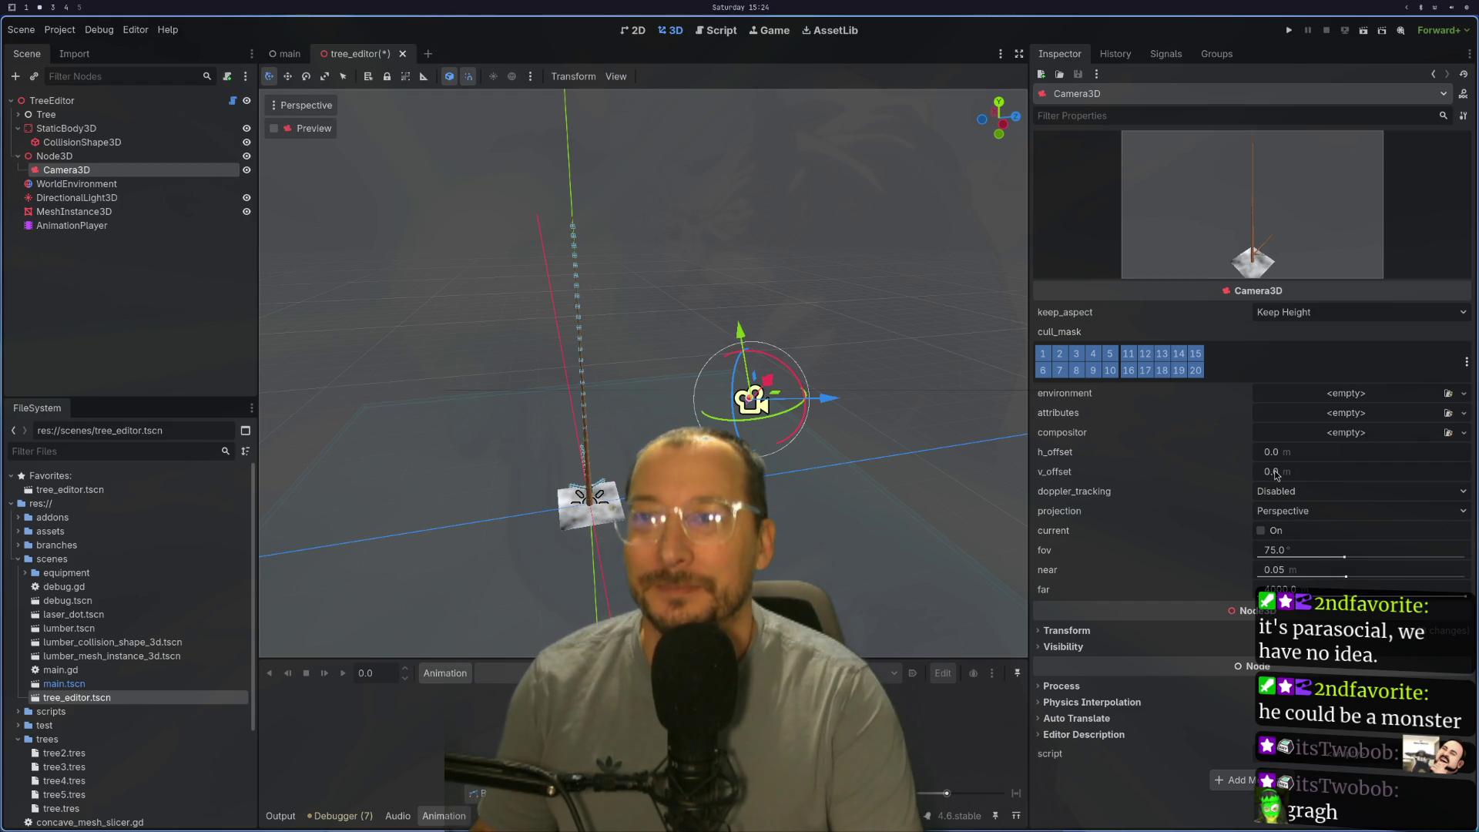
Step: Set Camera3D's x and z position and x and y rotation to 0 in the Transform section
click(1114, 630)
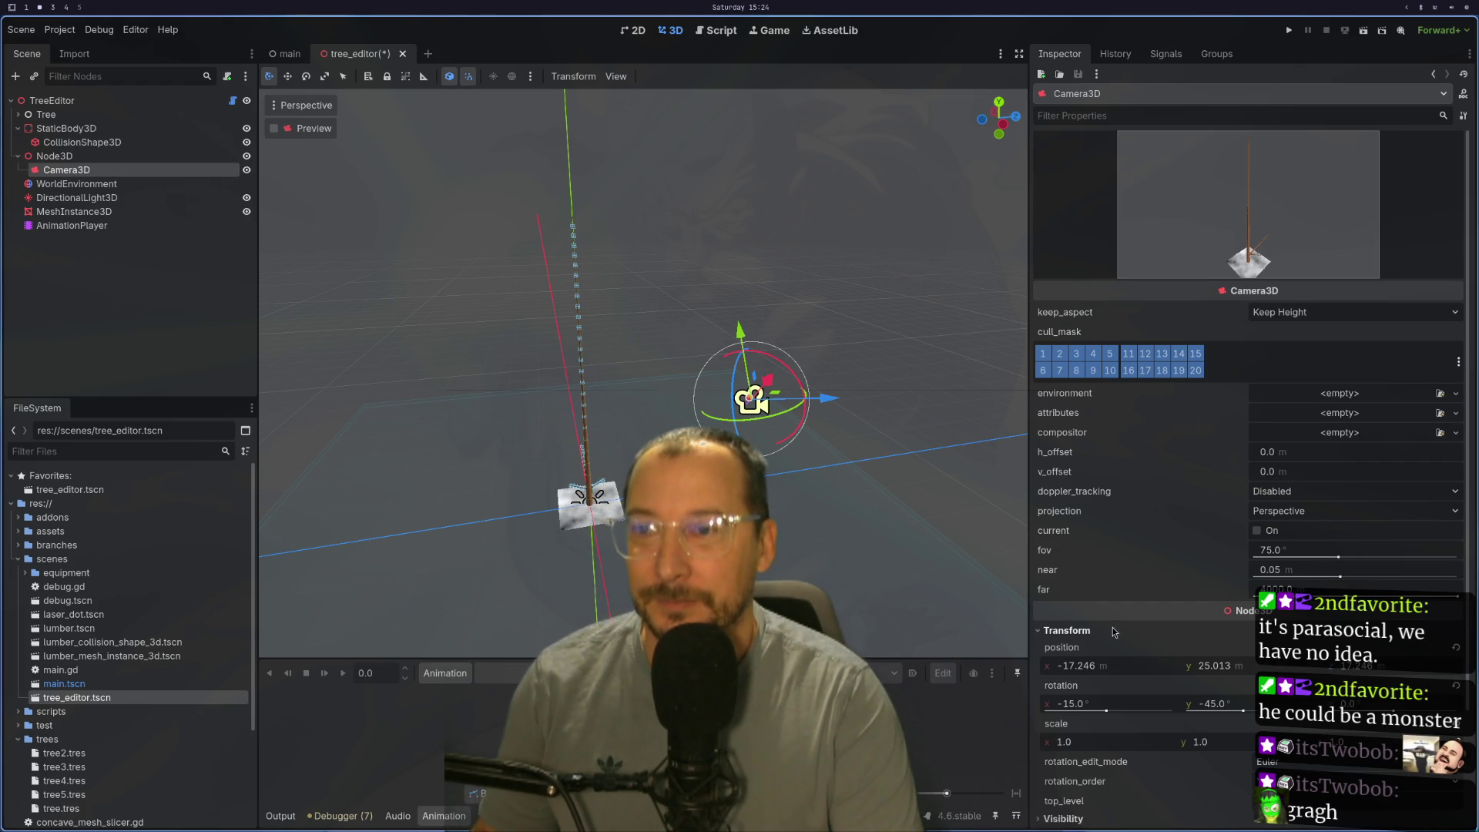
click(1143, 670)
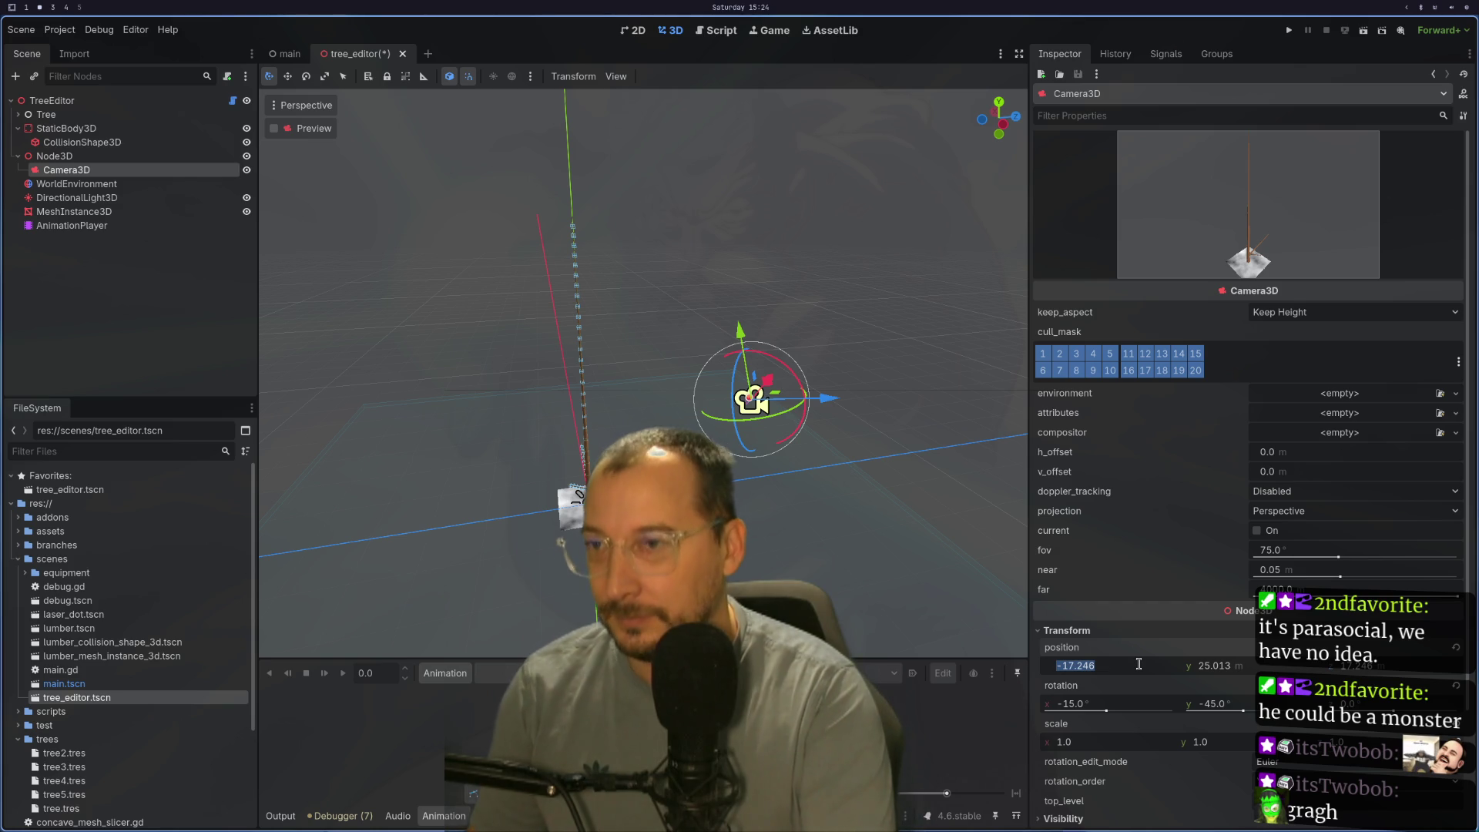
text(0)
key(Tab)
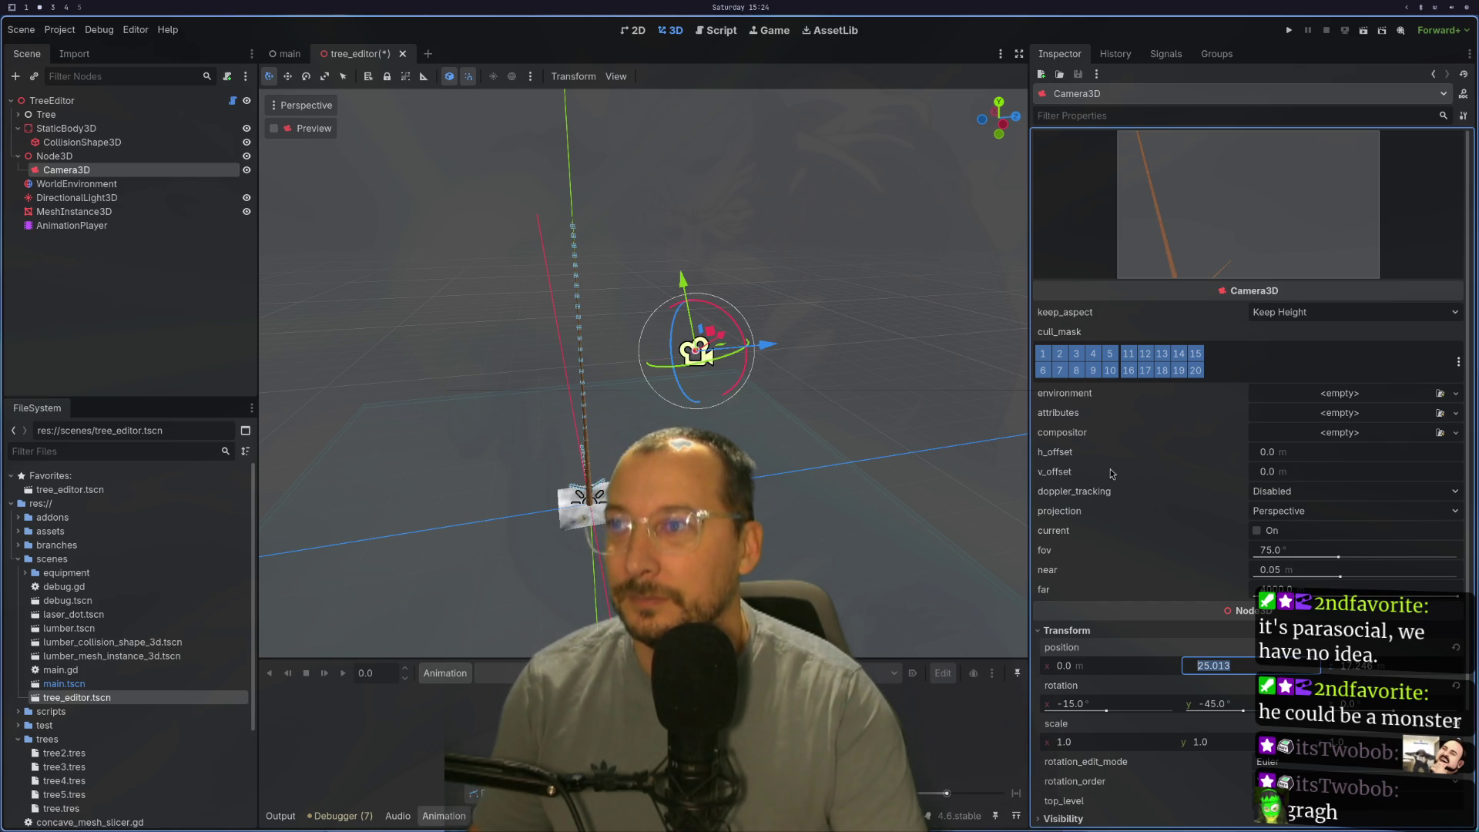
key(Tab)
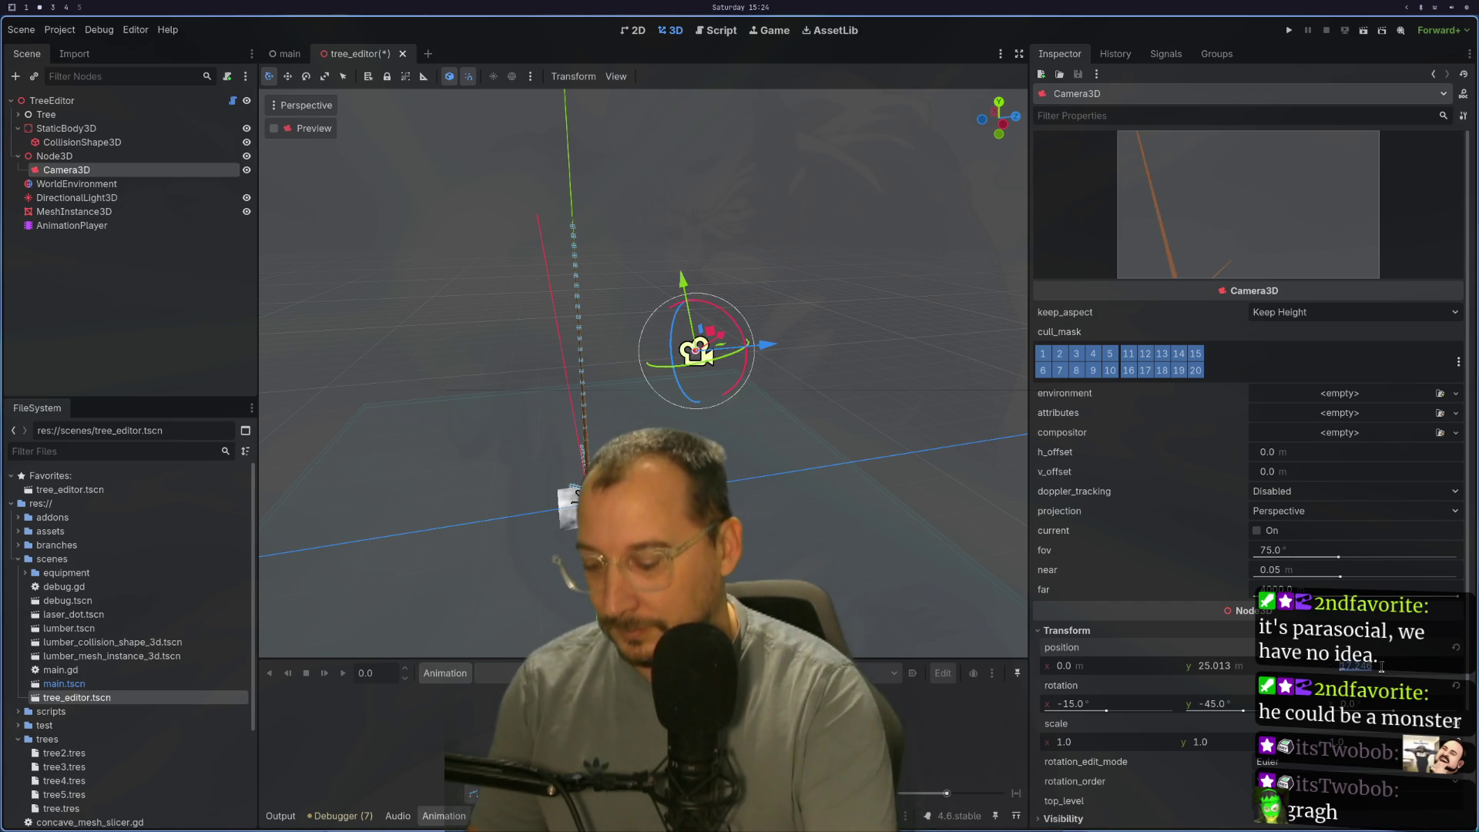
text(0)
key(Tab)
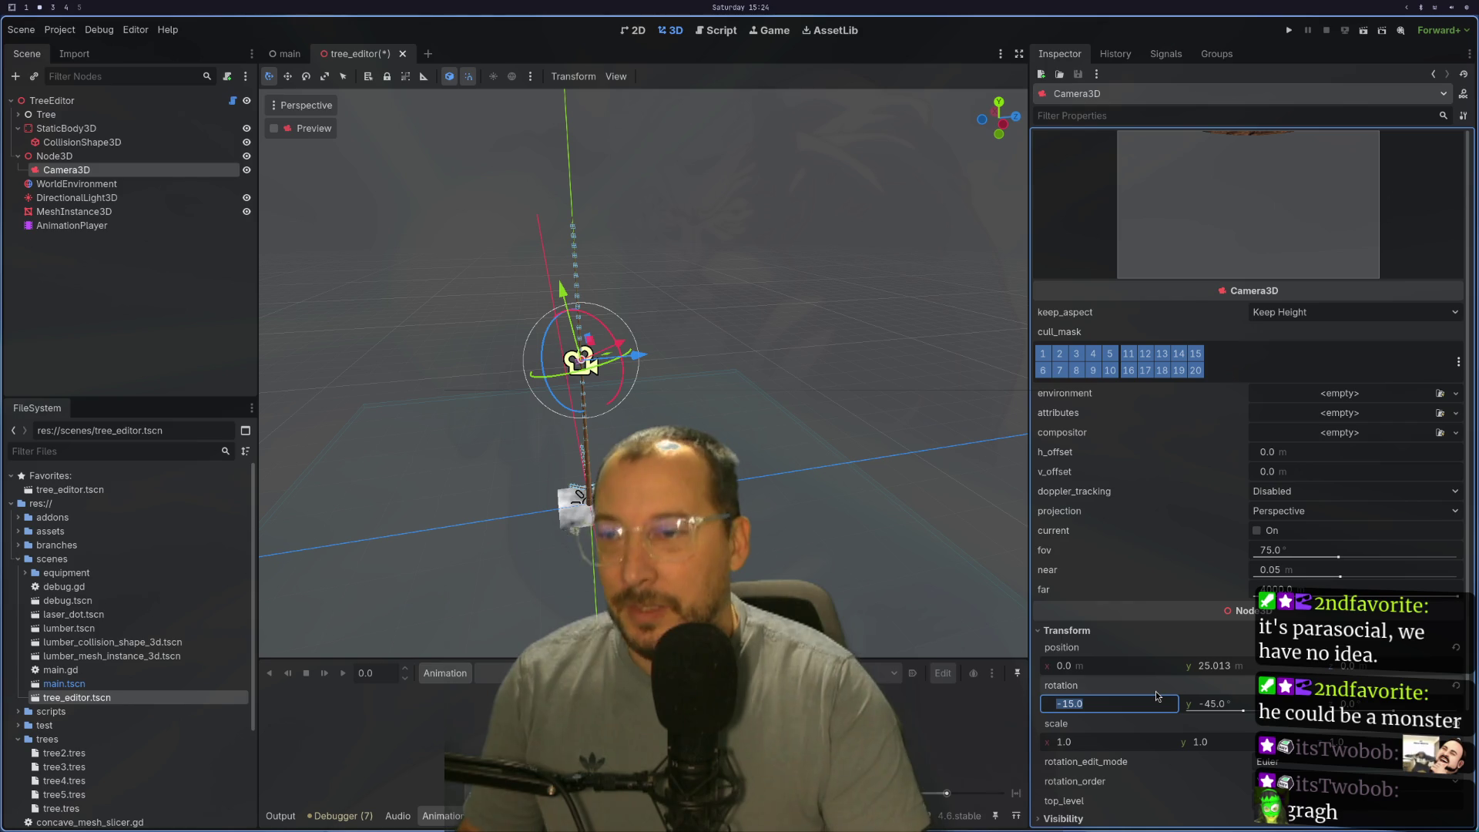
text(0)
key(Tab)
scroll(627, 424, up, 2)
scroll(627, 425, up, 3)
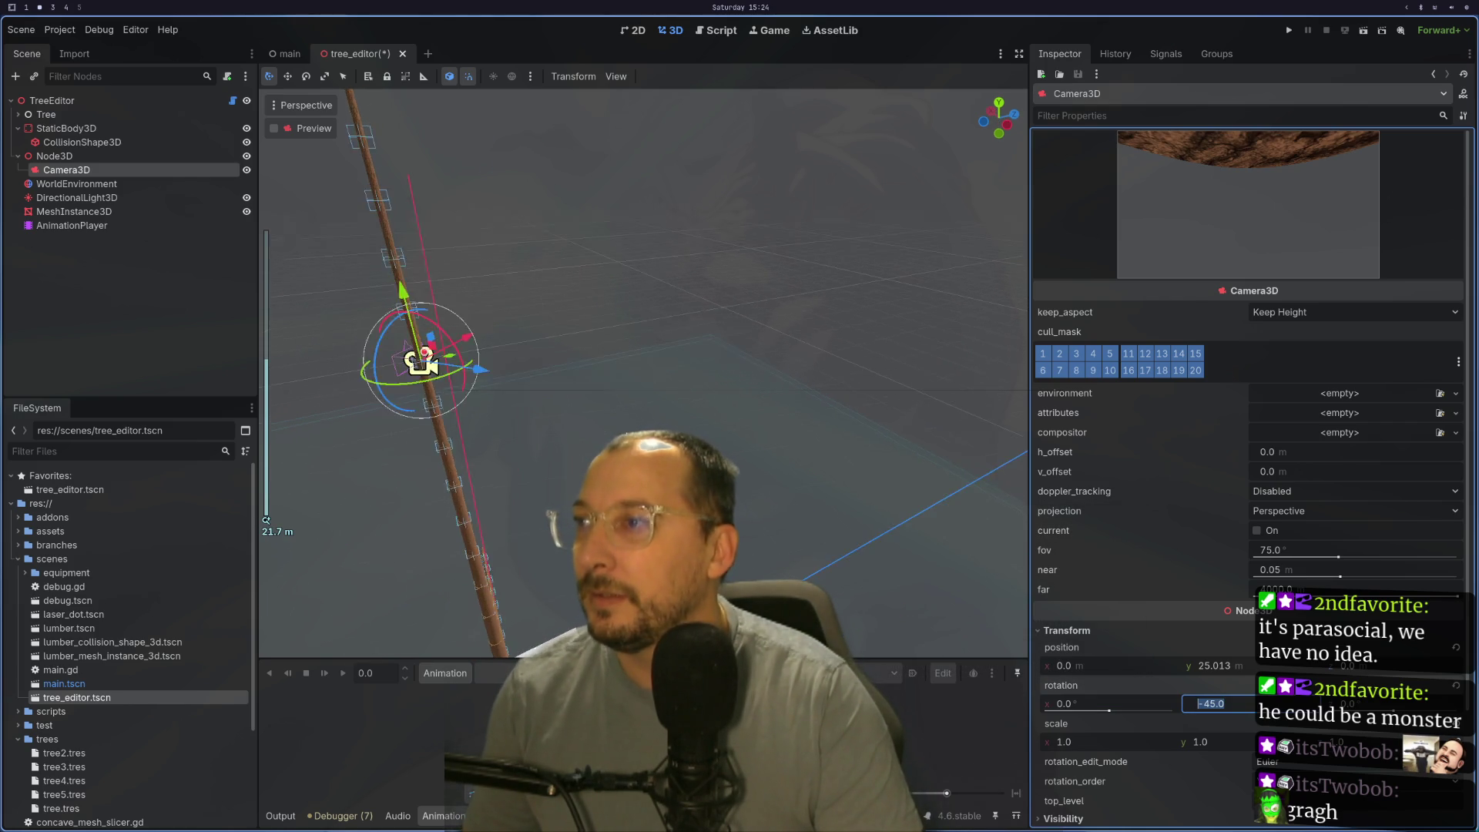
drag(628, 424, 762, 425)
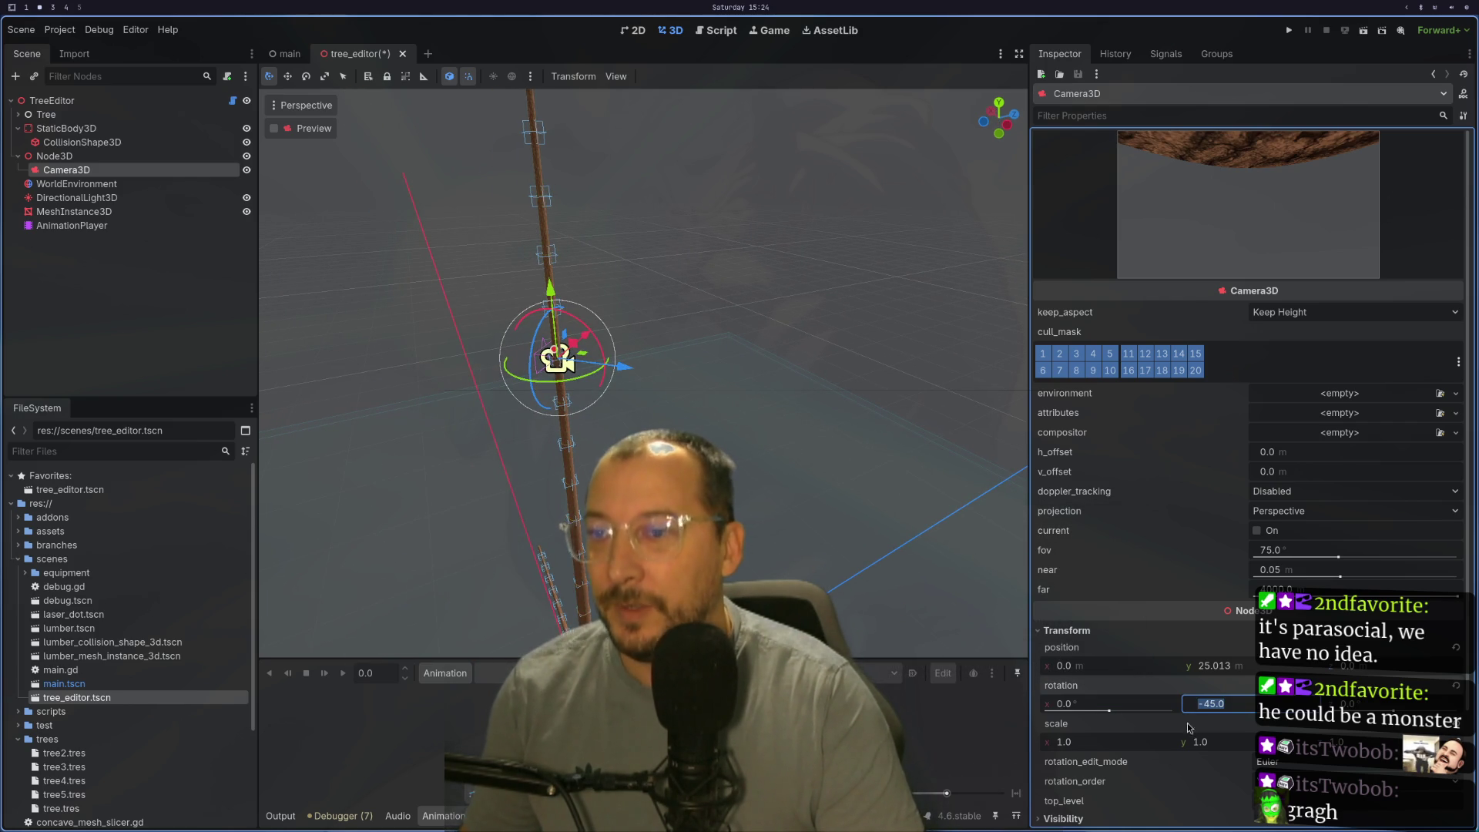
text(0)
key(Tab)
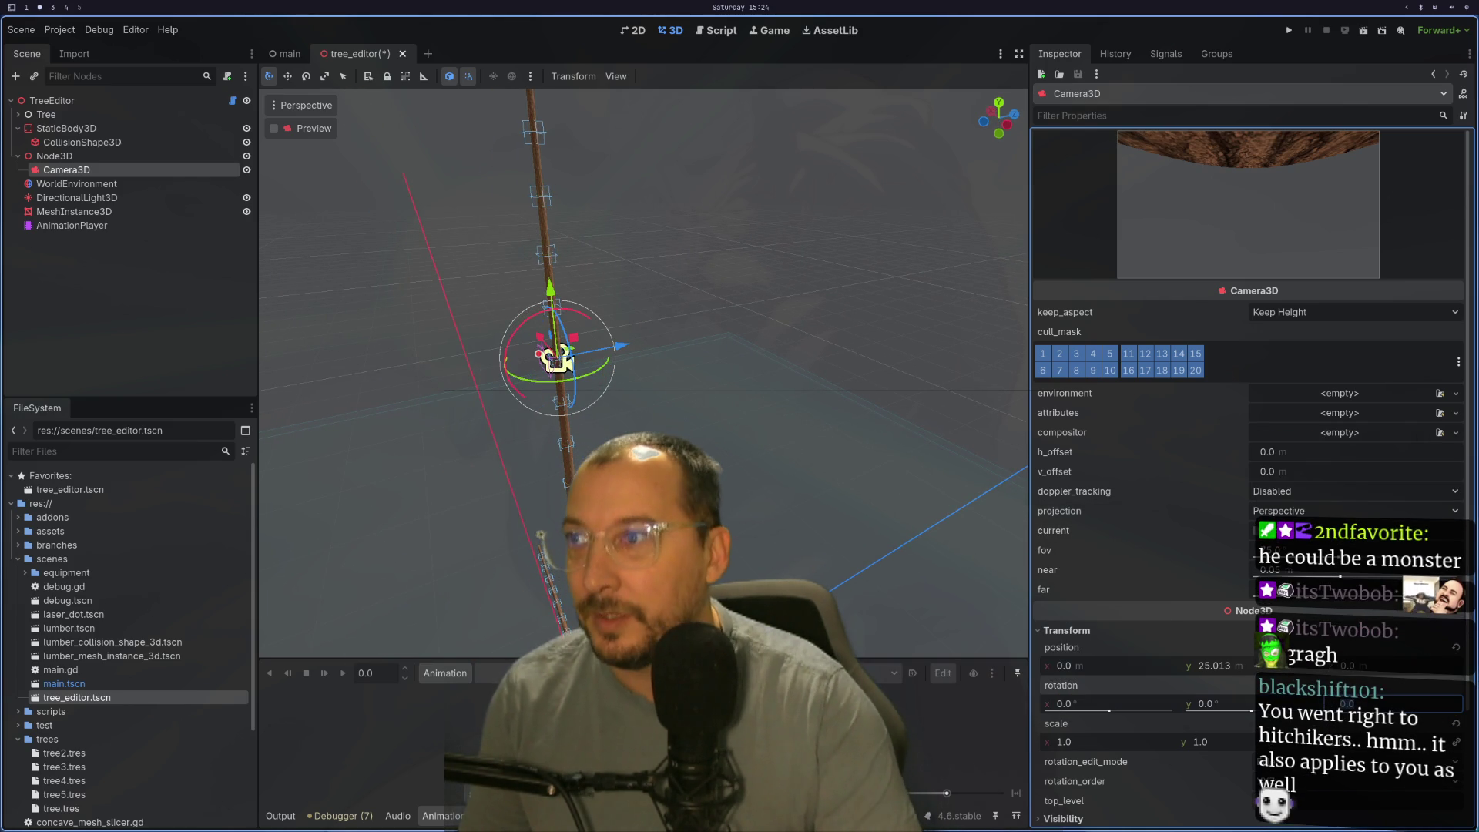
Step: Pull the camera back 30 units along Z and lower it 5 units, then hide the ground mesh
mouse_move(624, 347)
mouse_down()
mouse_move(1067, 258)
mouse_move(1008, 262)
mouse_up()
scroll(815, 321, down, 2)
scroll(783, 305, down, 4)
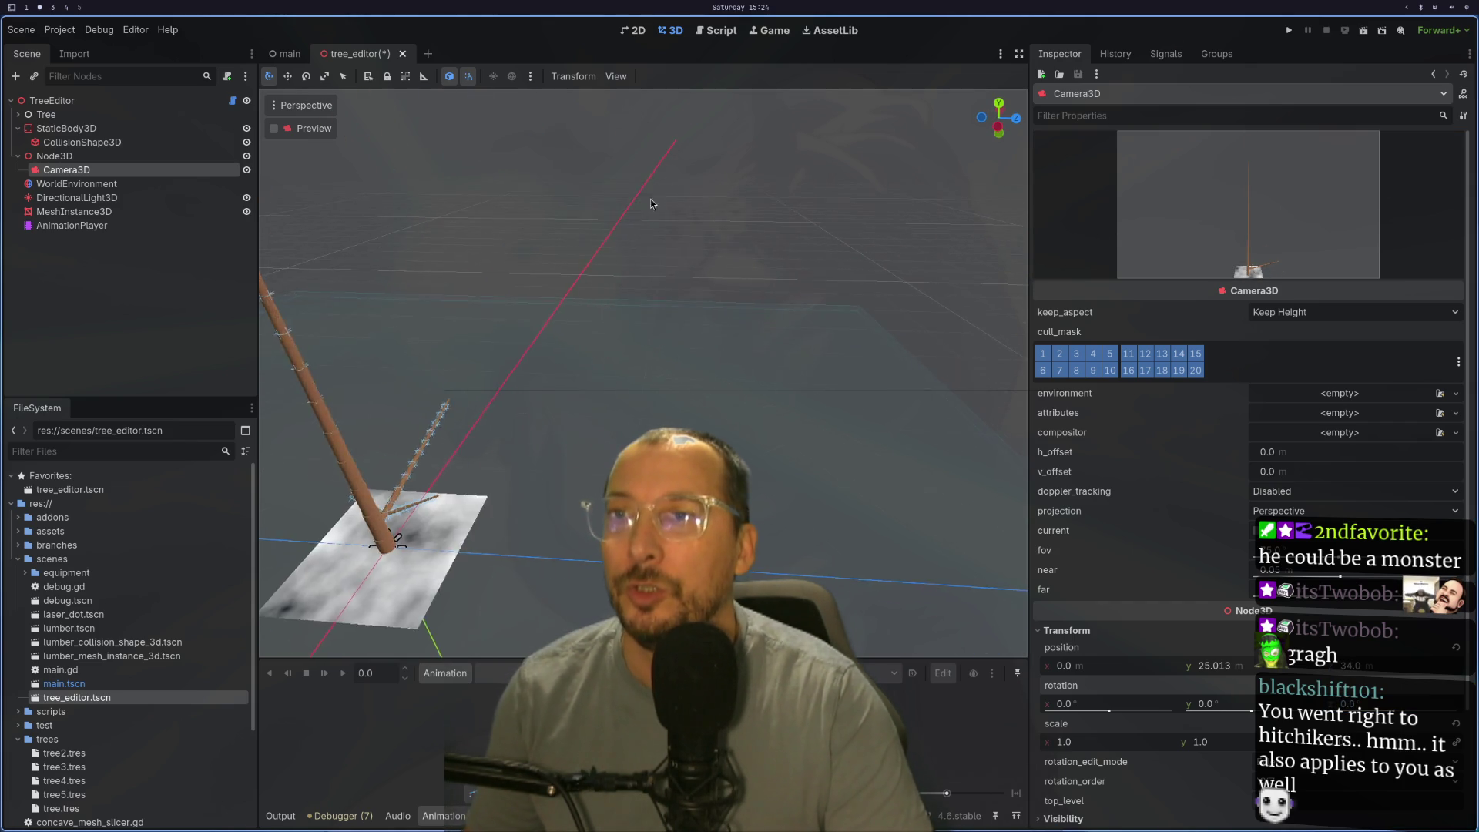
scroll(715, 292, down, 2)
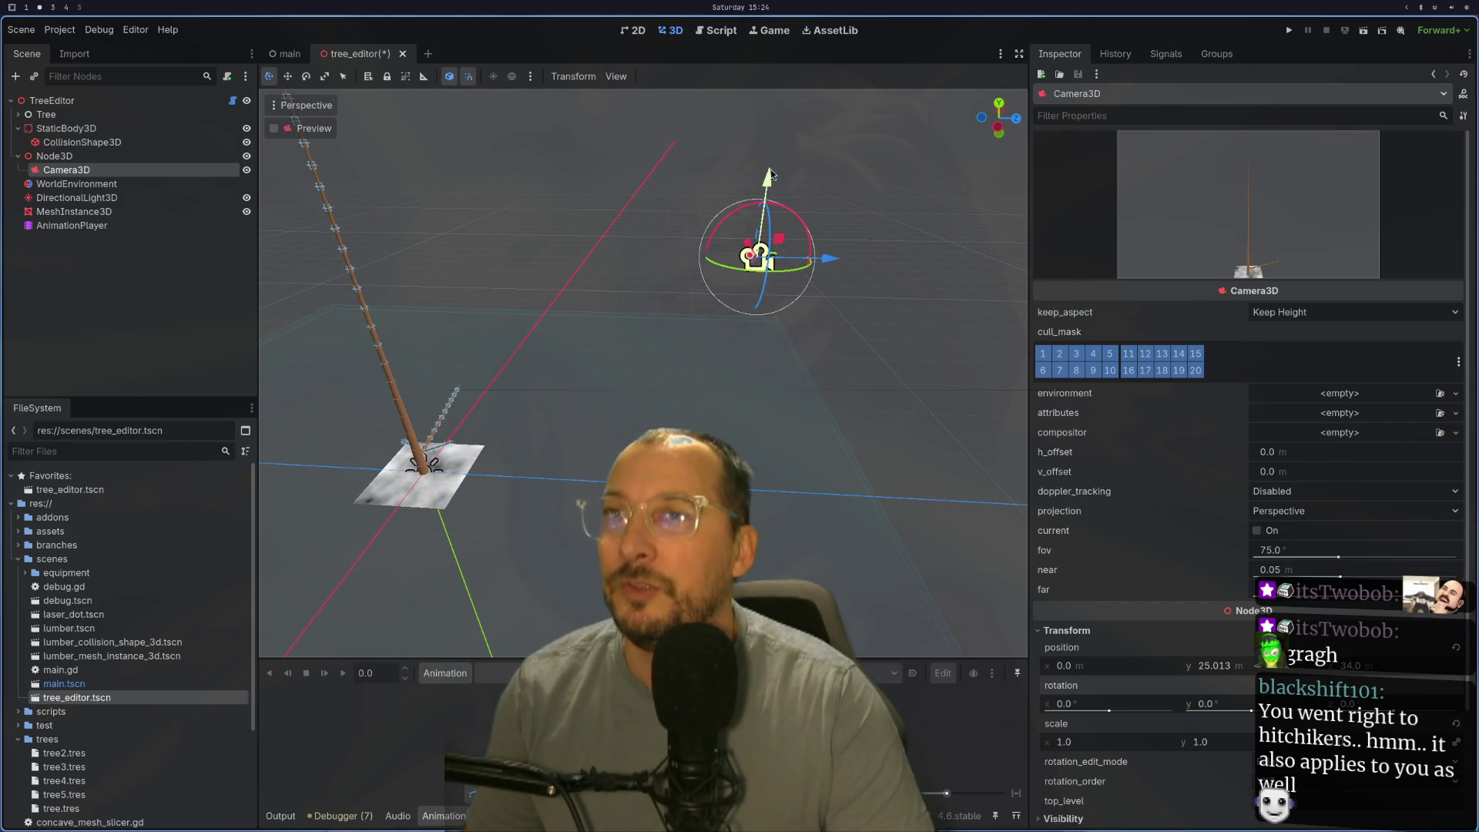
drag(769, 176, 760, 255)
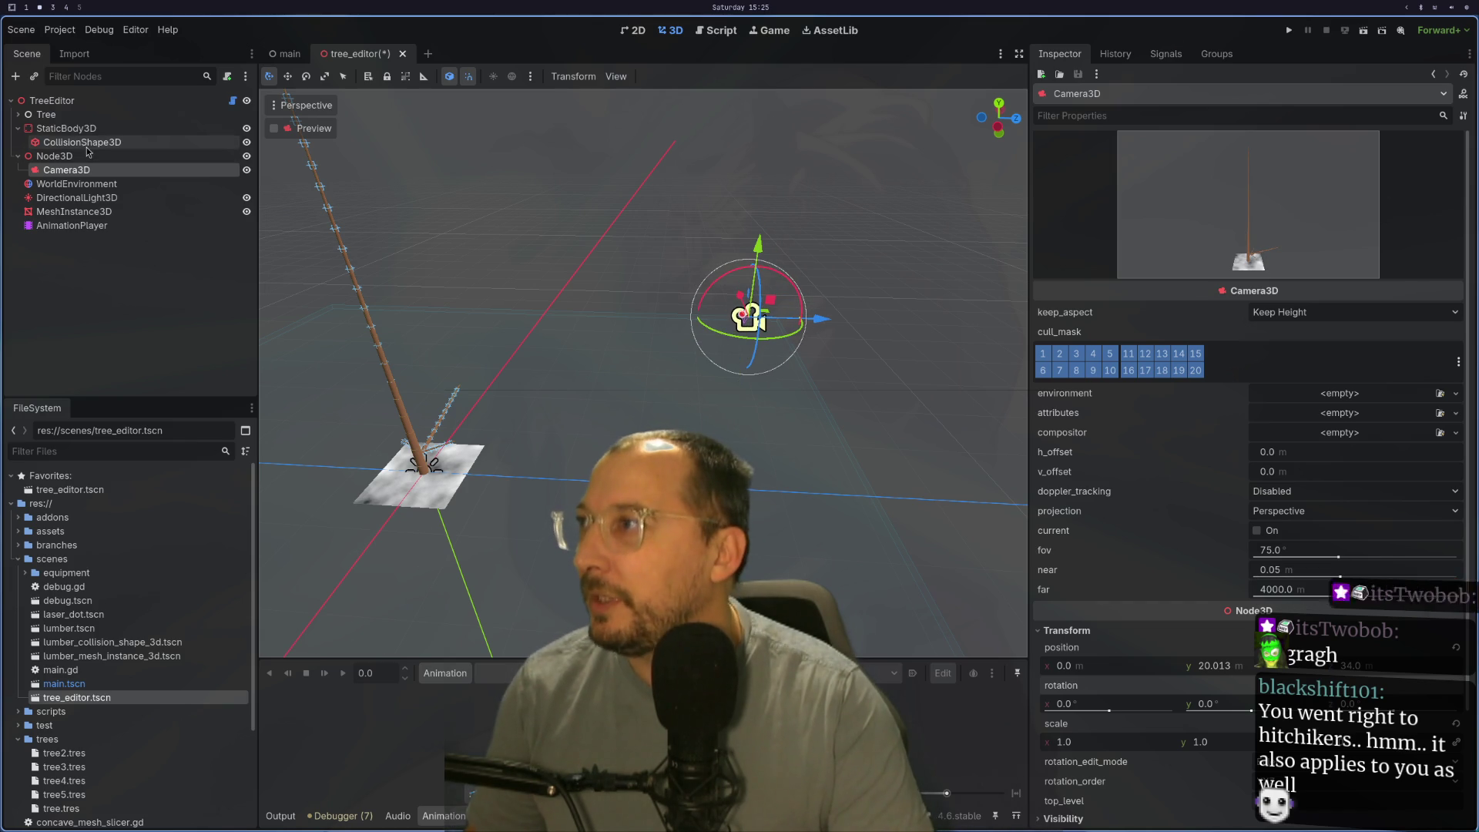
click(246, 211)
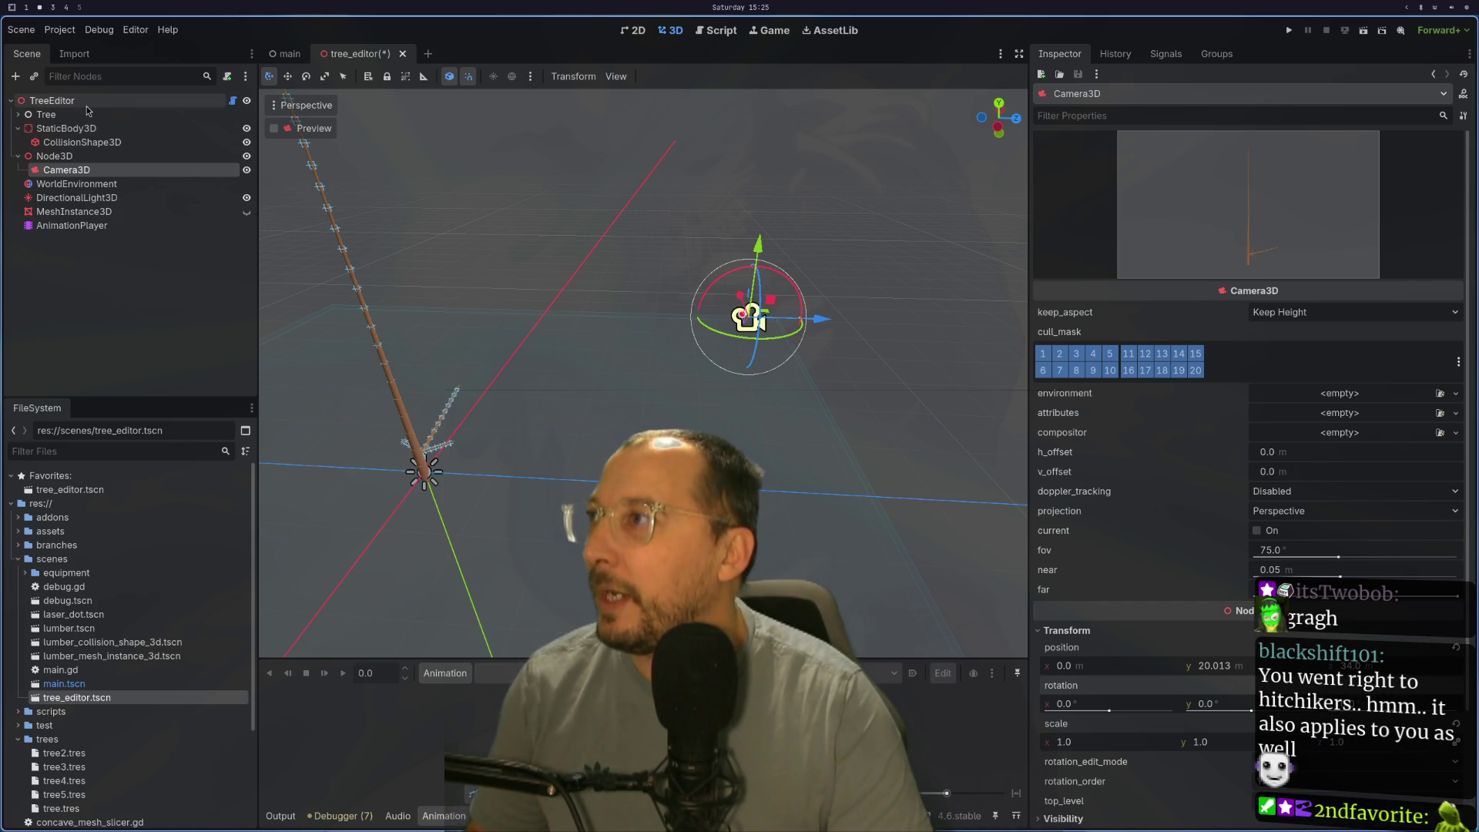
Step: Add a MeshInstance3D child node to the TreeEditor root
right_click(98, 104)
click(144, 137)
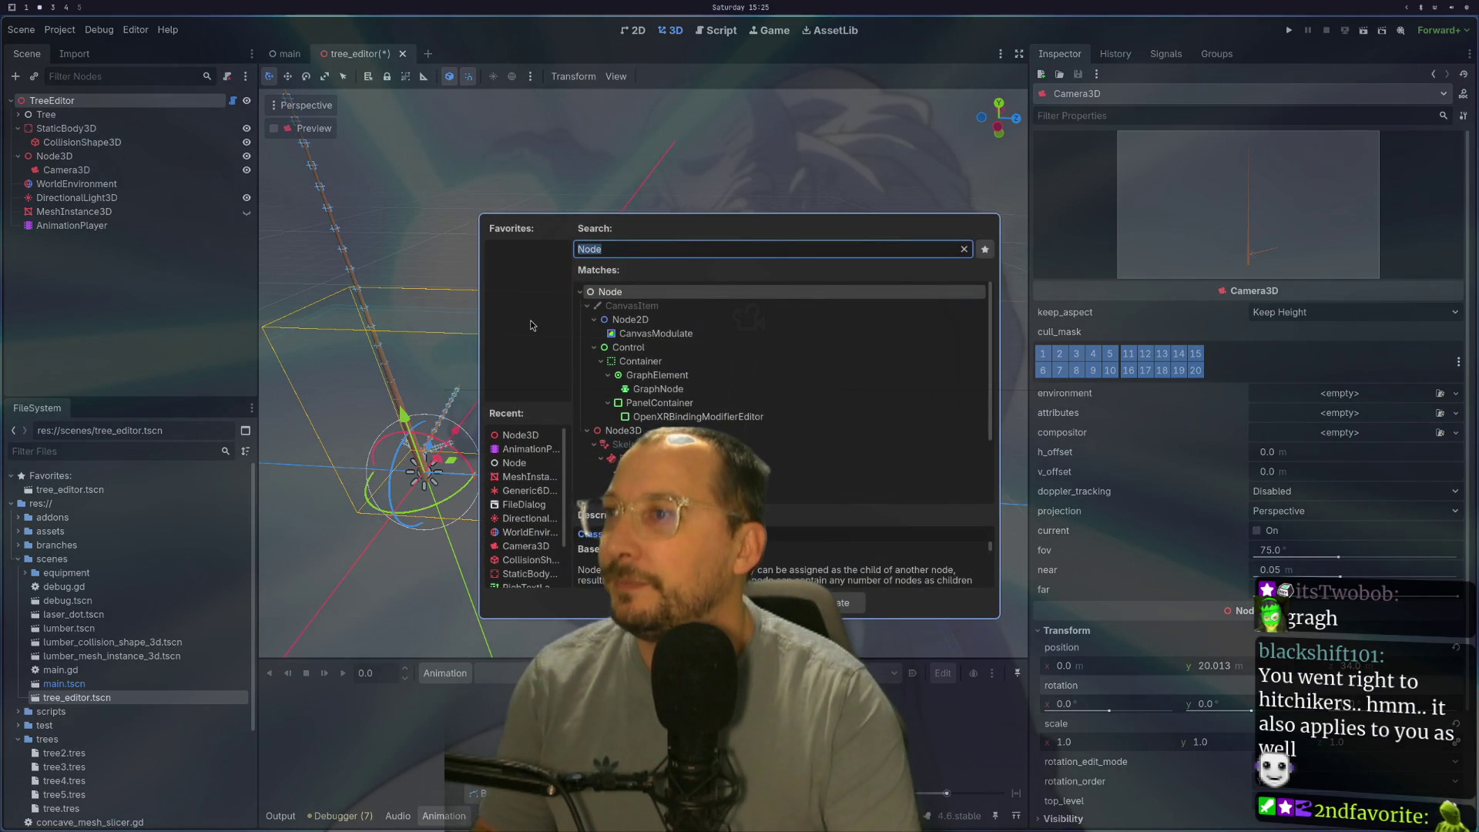
text(mesh)
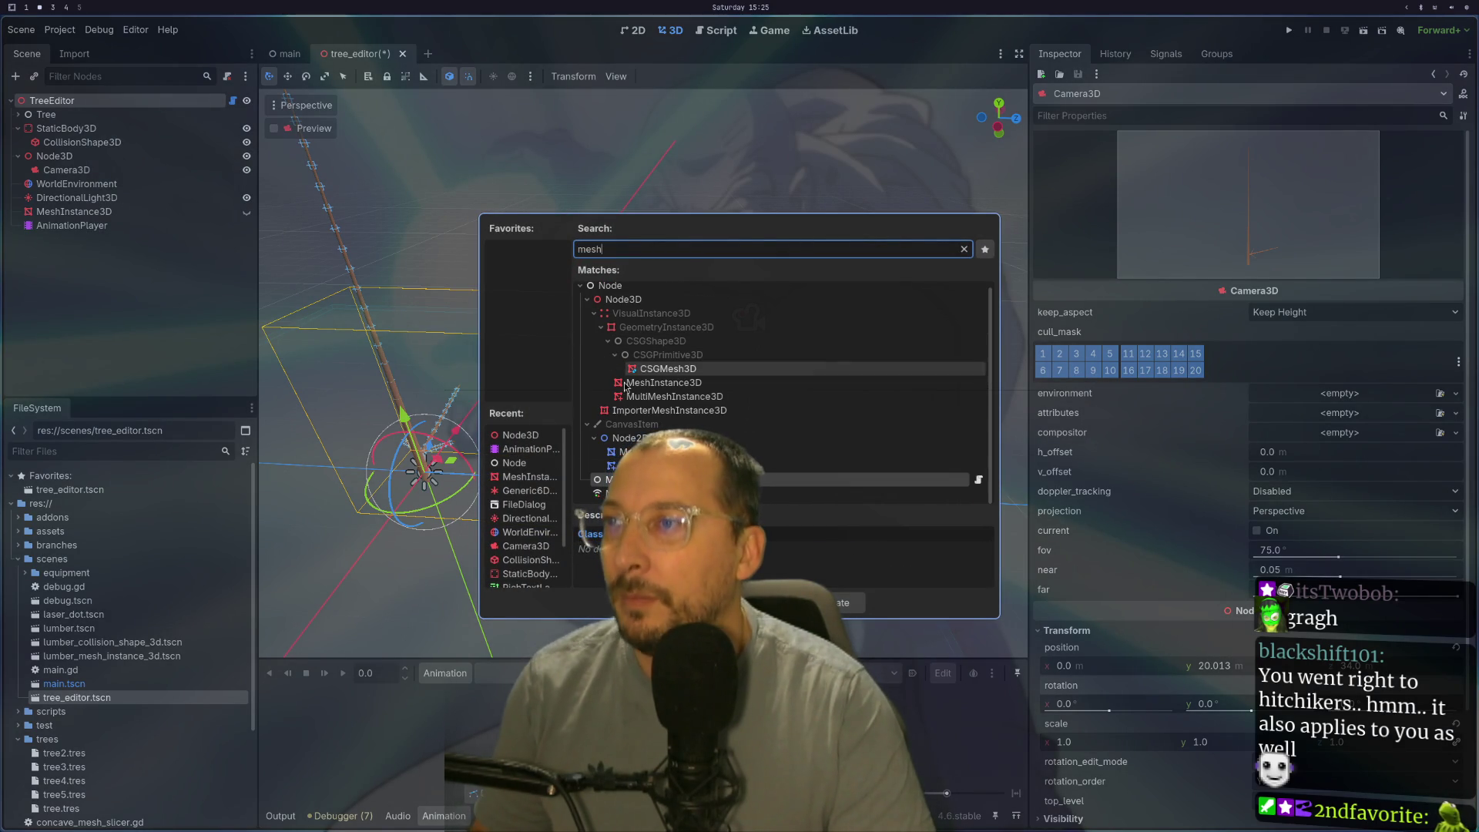
double_click(651, 383)
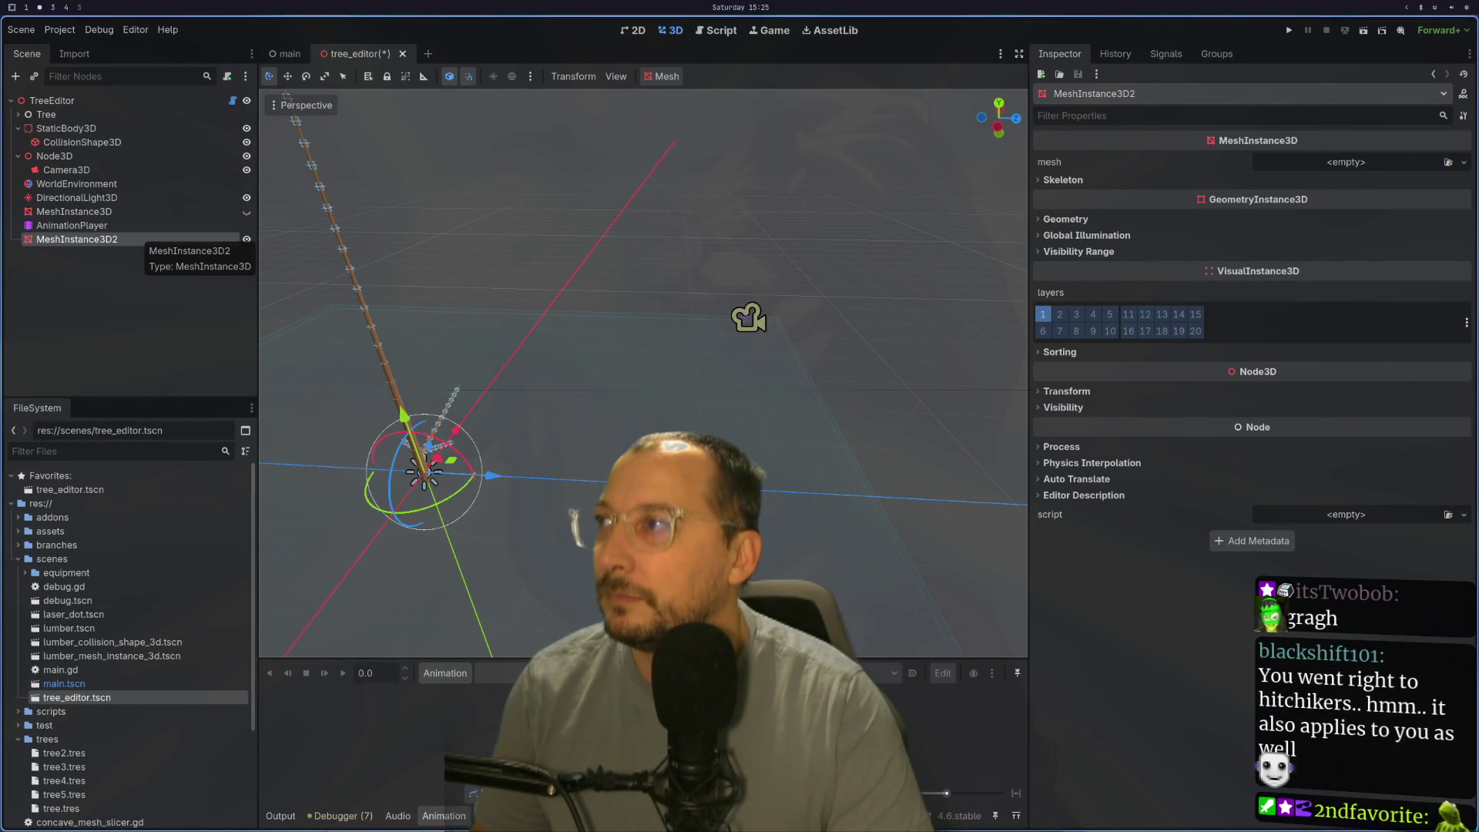
Step: Give MeshInstance3D2 a new PlaneMesh oriented to face upward along Y
click(1329, 164)
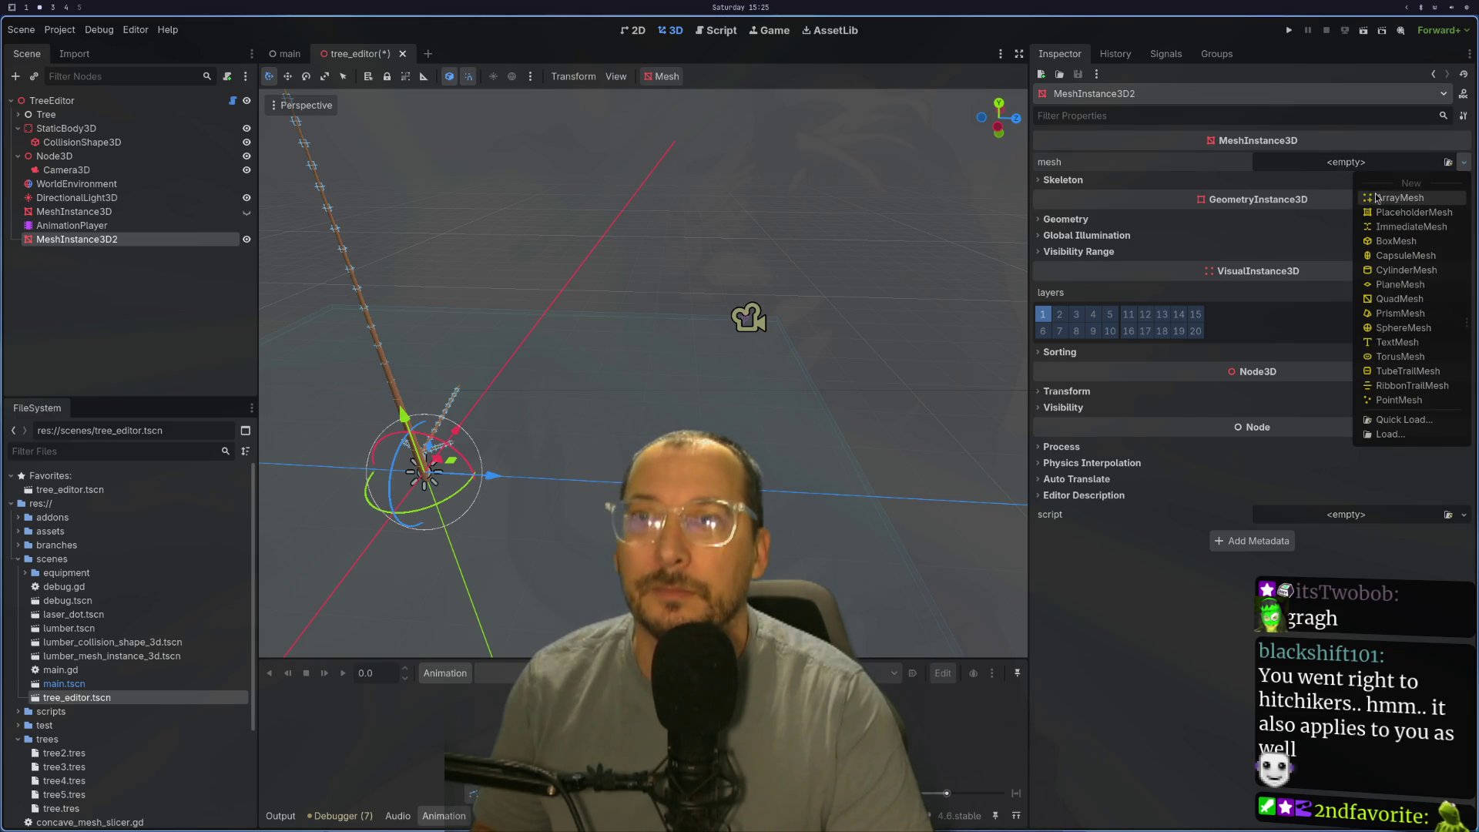
click(1387, 285)
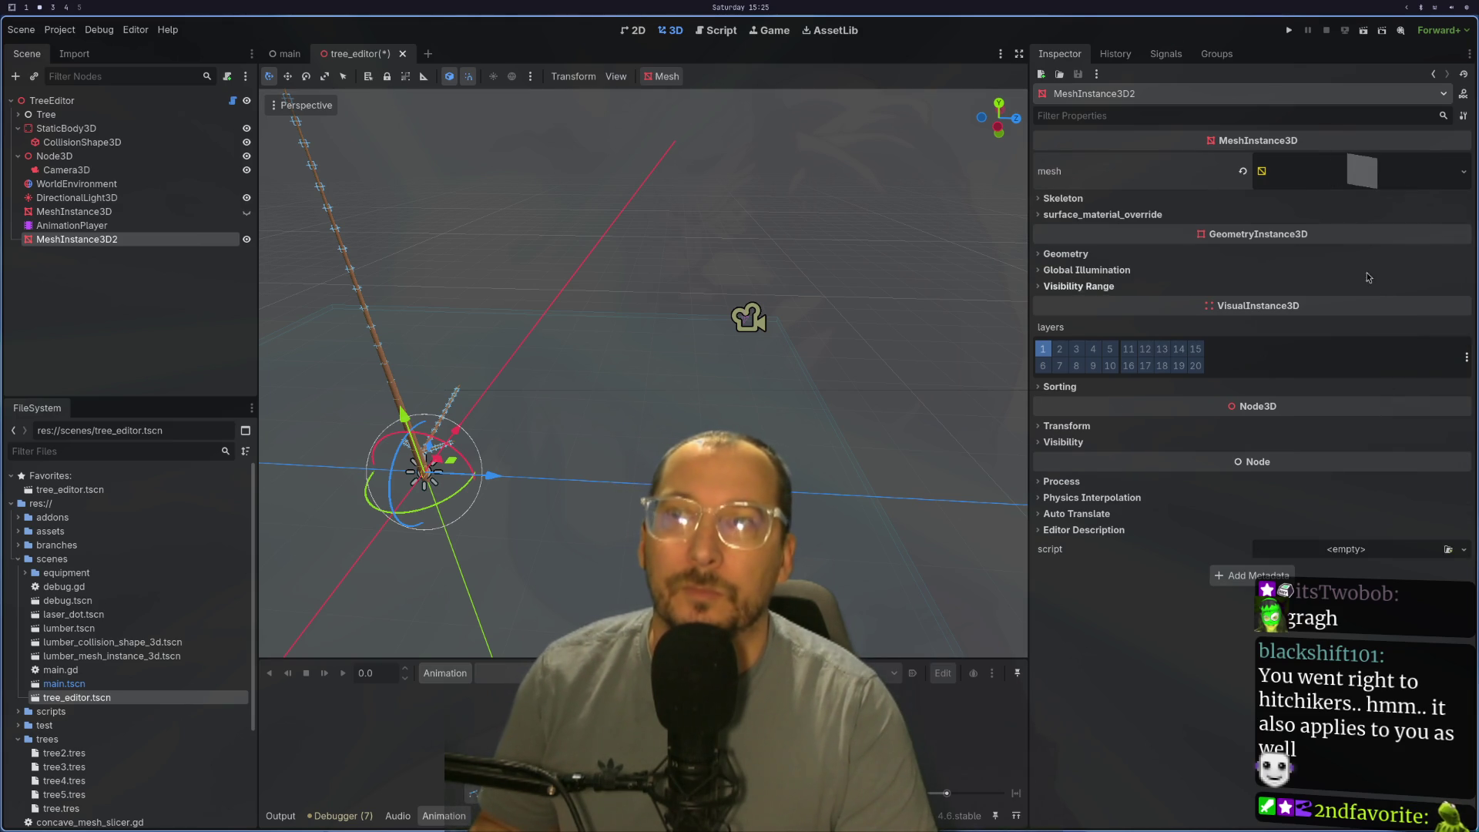
click(1364, 170)
click(1294, 416)
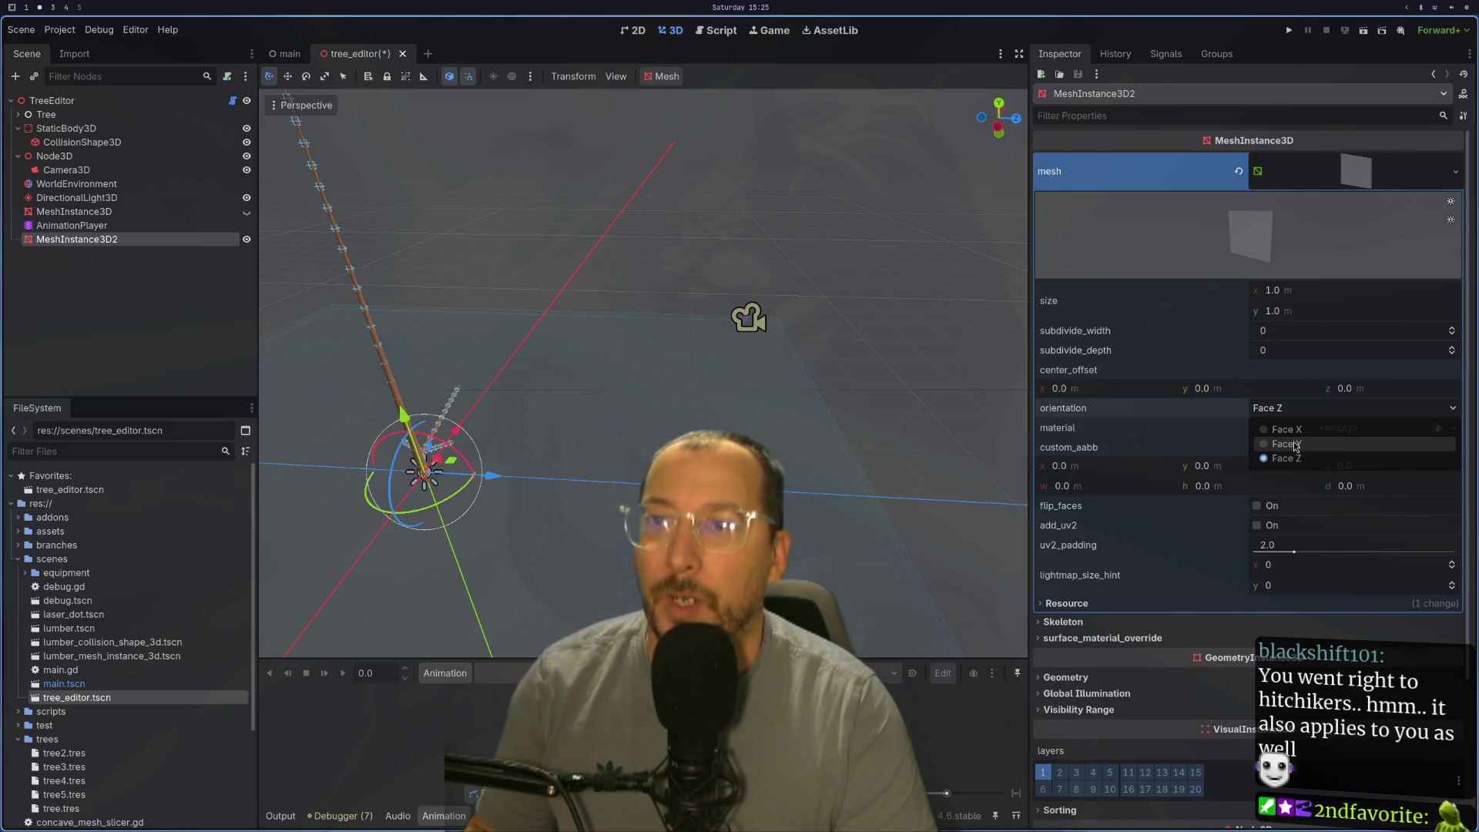
click(1298, 447)
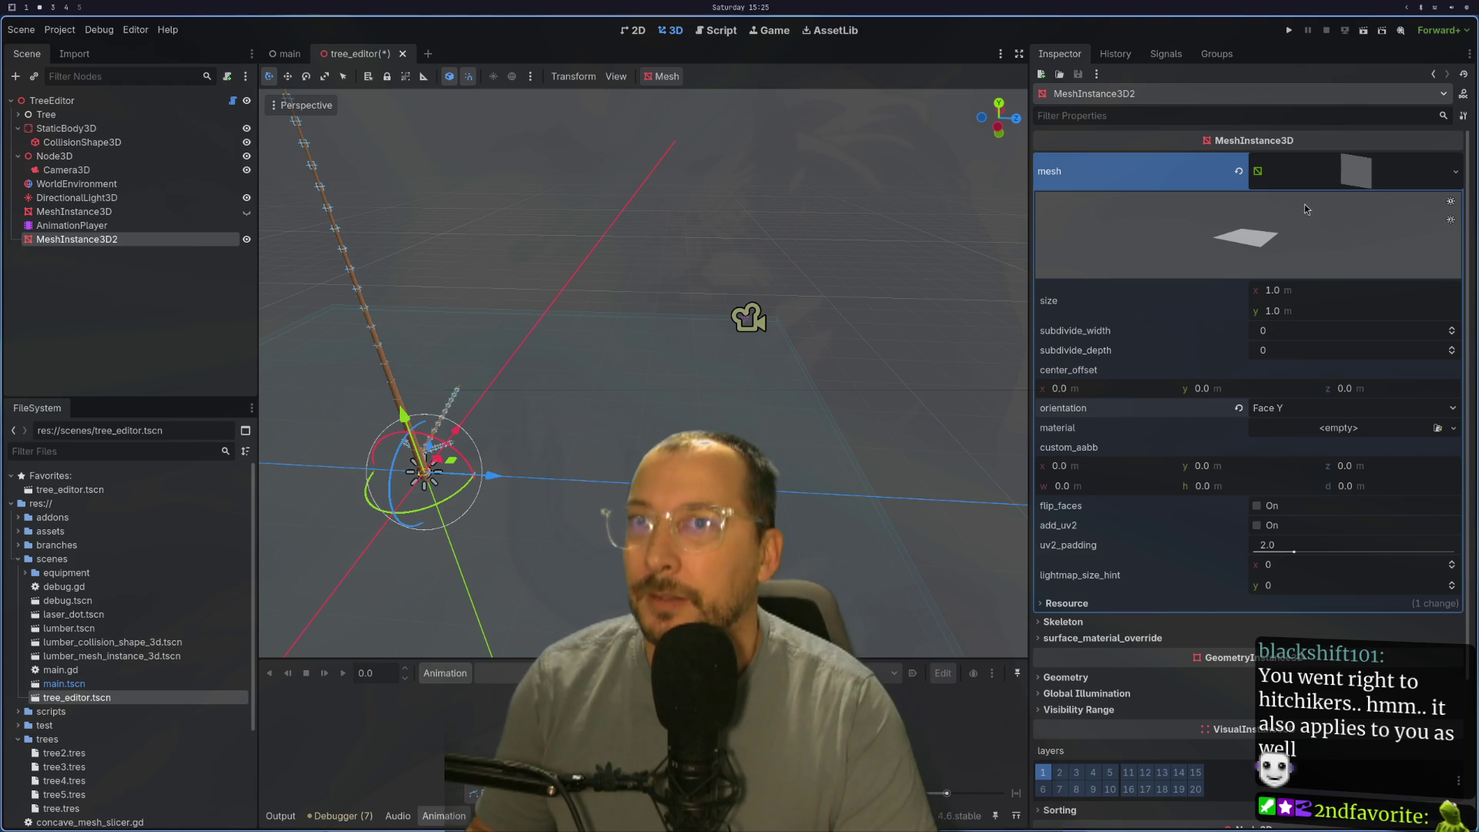
Step: Set the plane mesh's size to 1000 by 1000 metres
click(1272, 290)
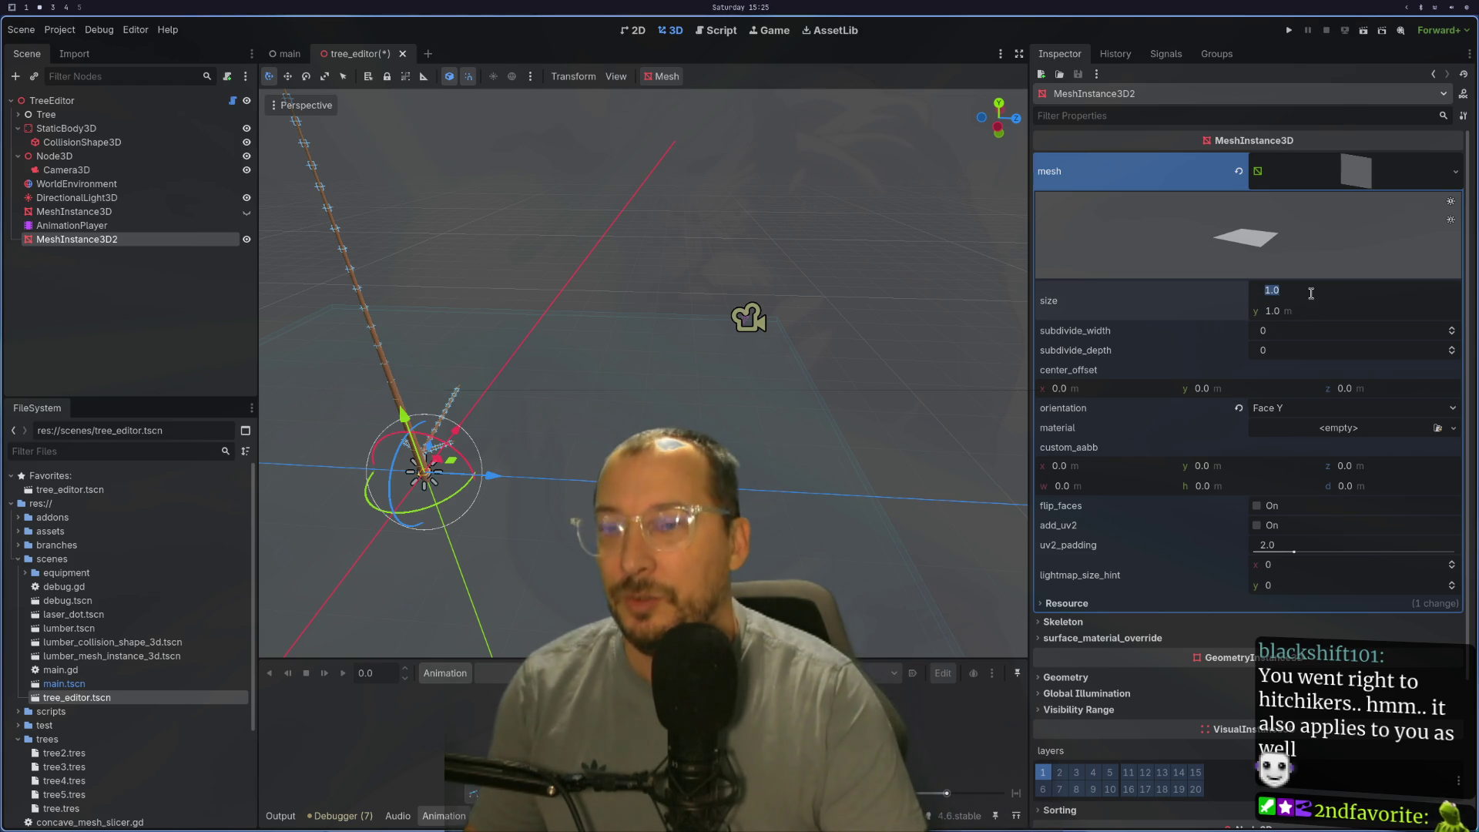
text(1000)
key(Tab)
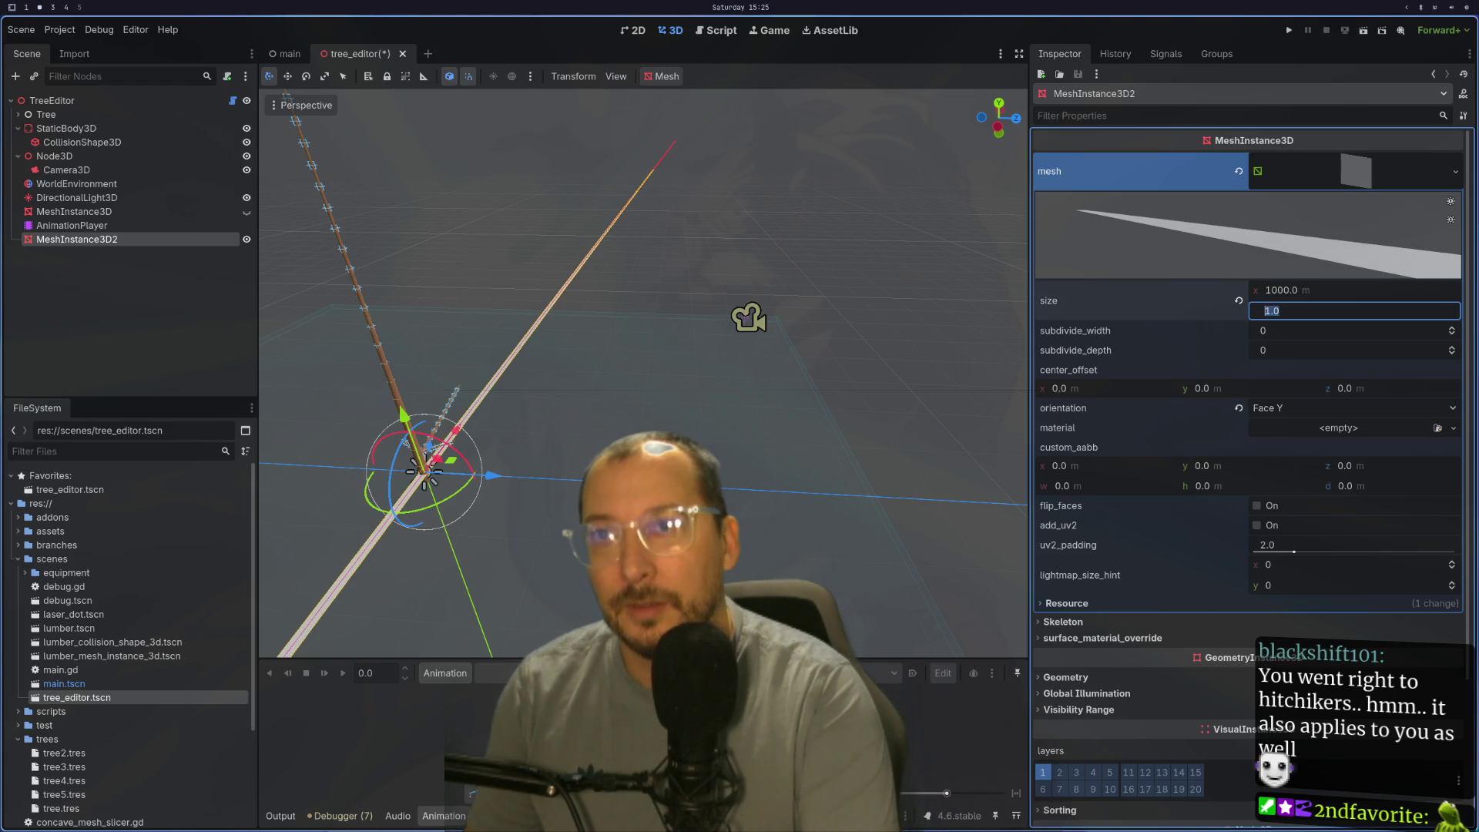
text(100)
key(Tab)
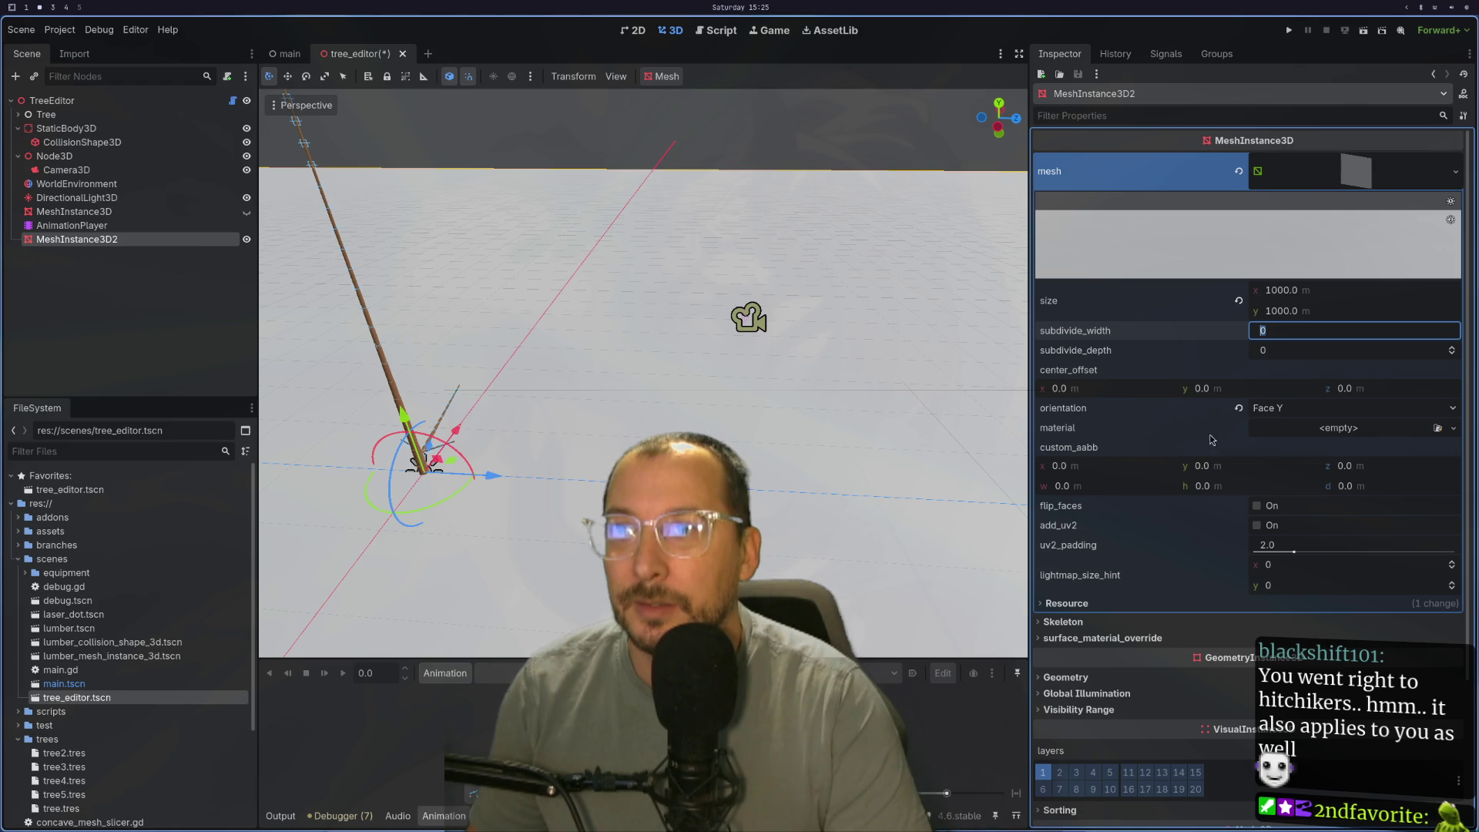
click(1337, 176)
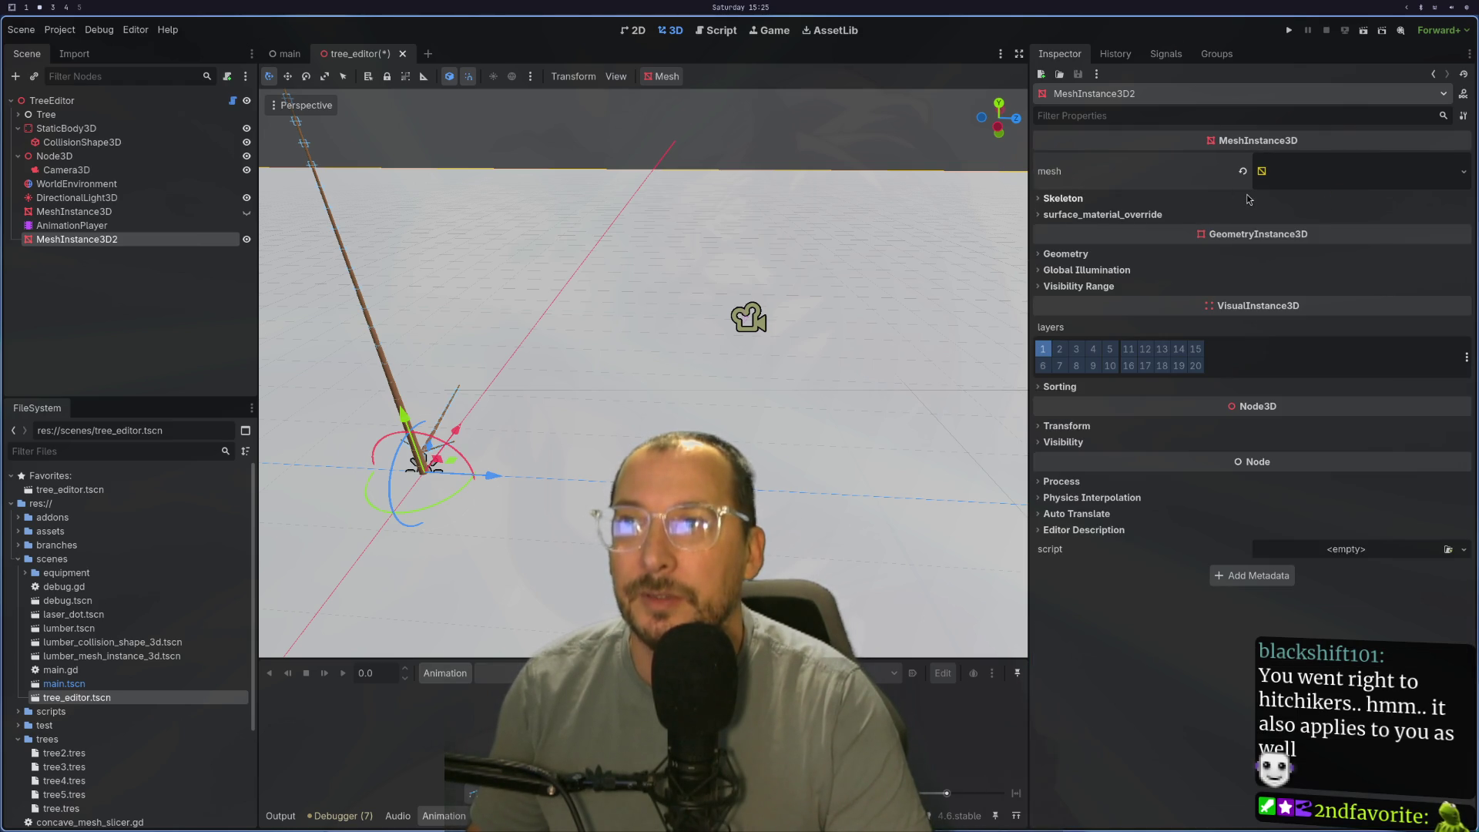
click(1307, 176)
Step: Give the PlaneMesh a new StandardMaterial3D and expand its settings
click(1299, 429)
click(1372, 464)
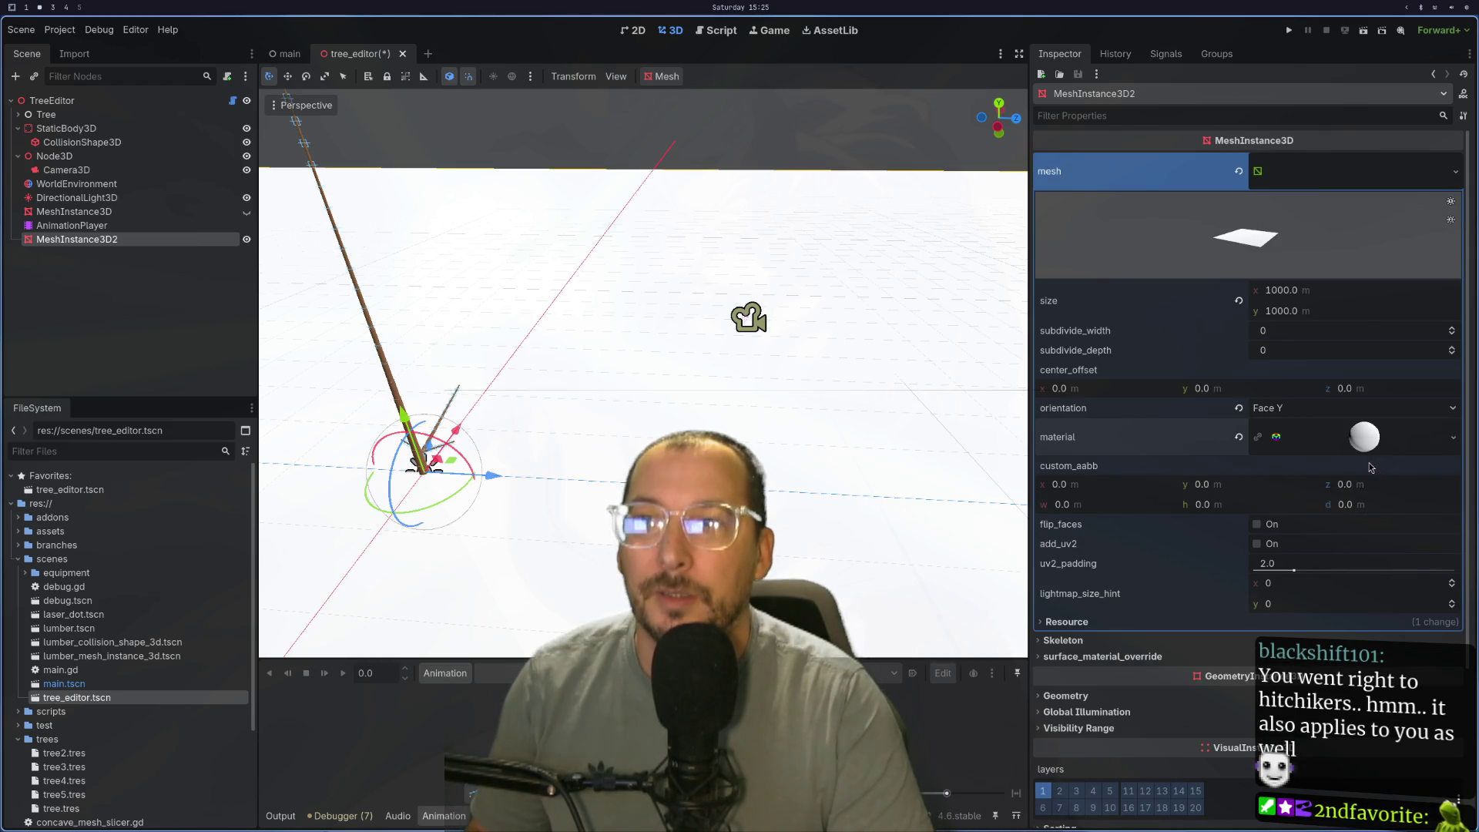
click(1368, 447)
scroll(1221, 586, down, 2)
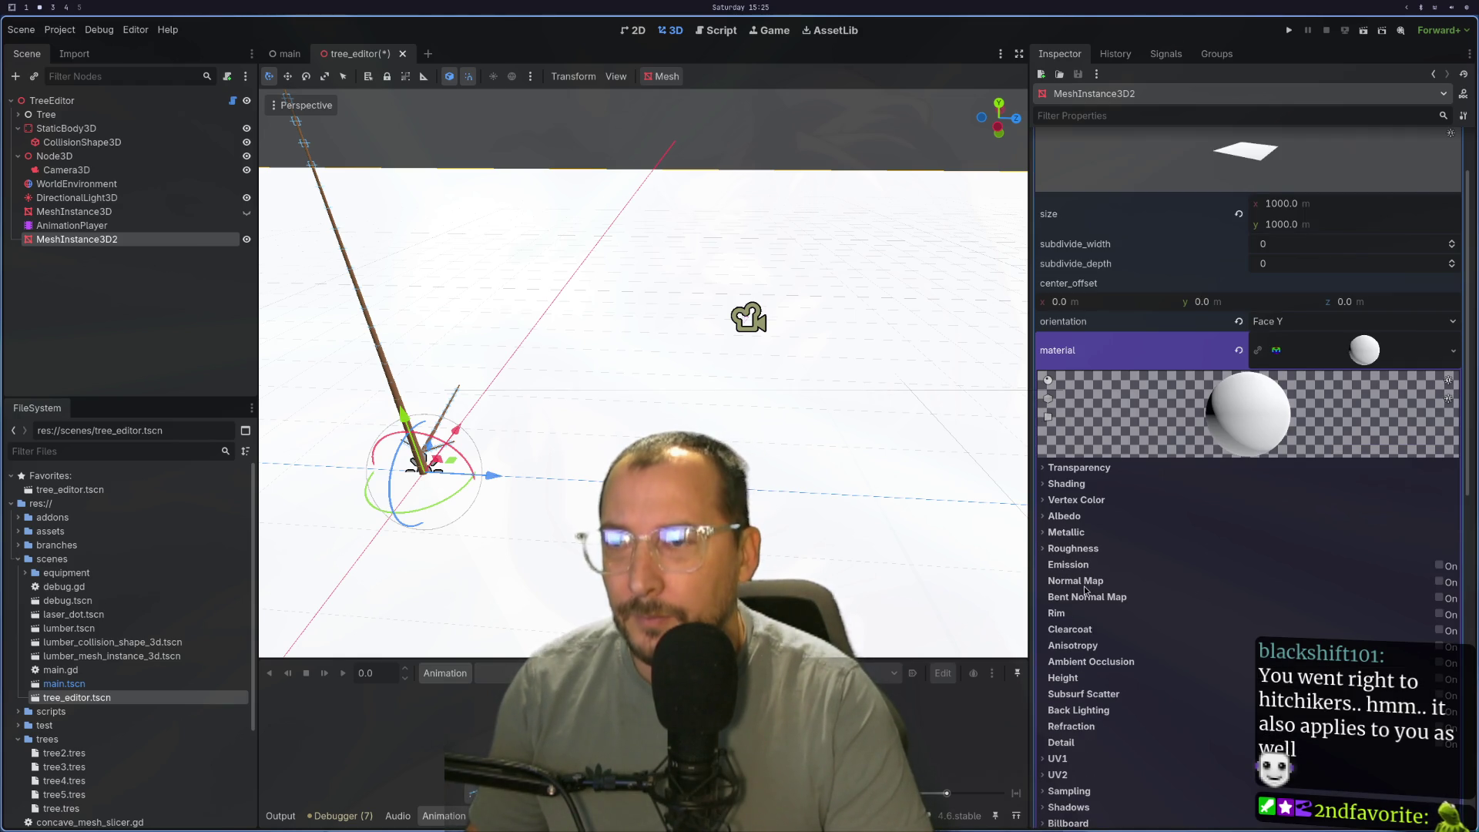
Step: Set the material's Albedo colour to pure green (R 0, B 0, hex 00ff00)
click(1054, 517)
click(1354, 532)
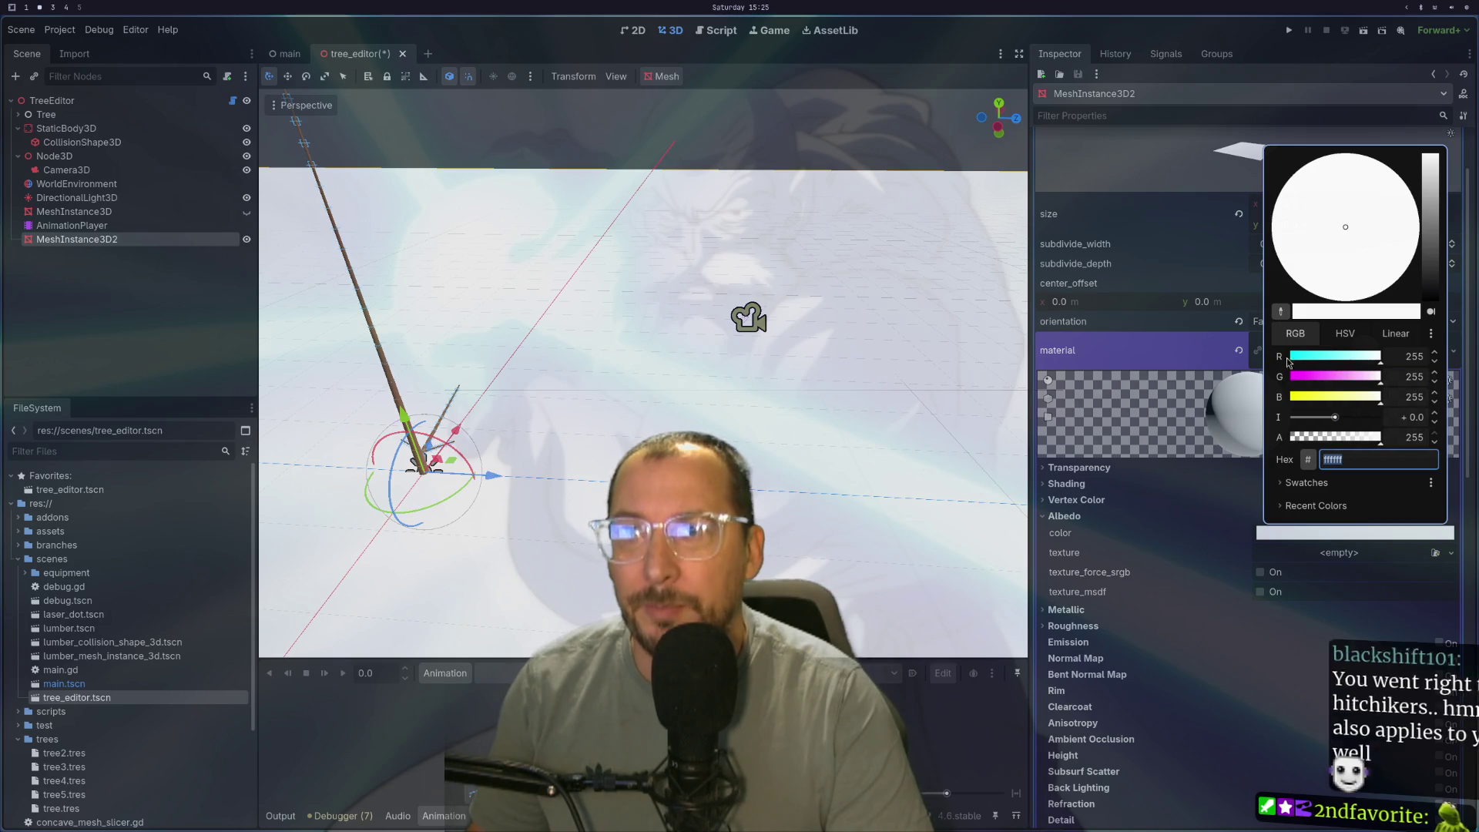
click(1291, 358)
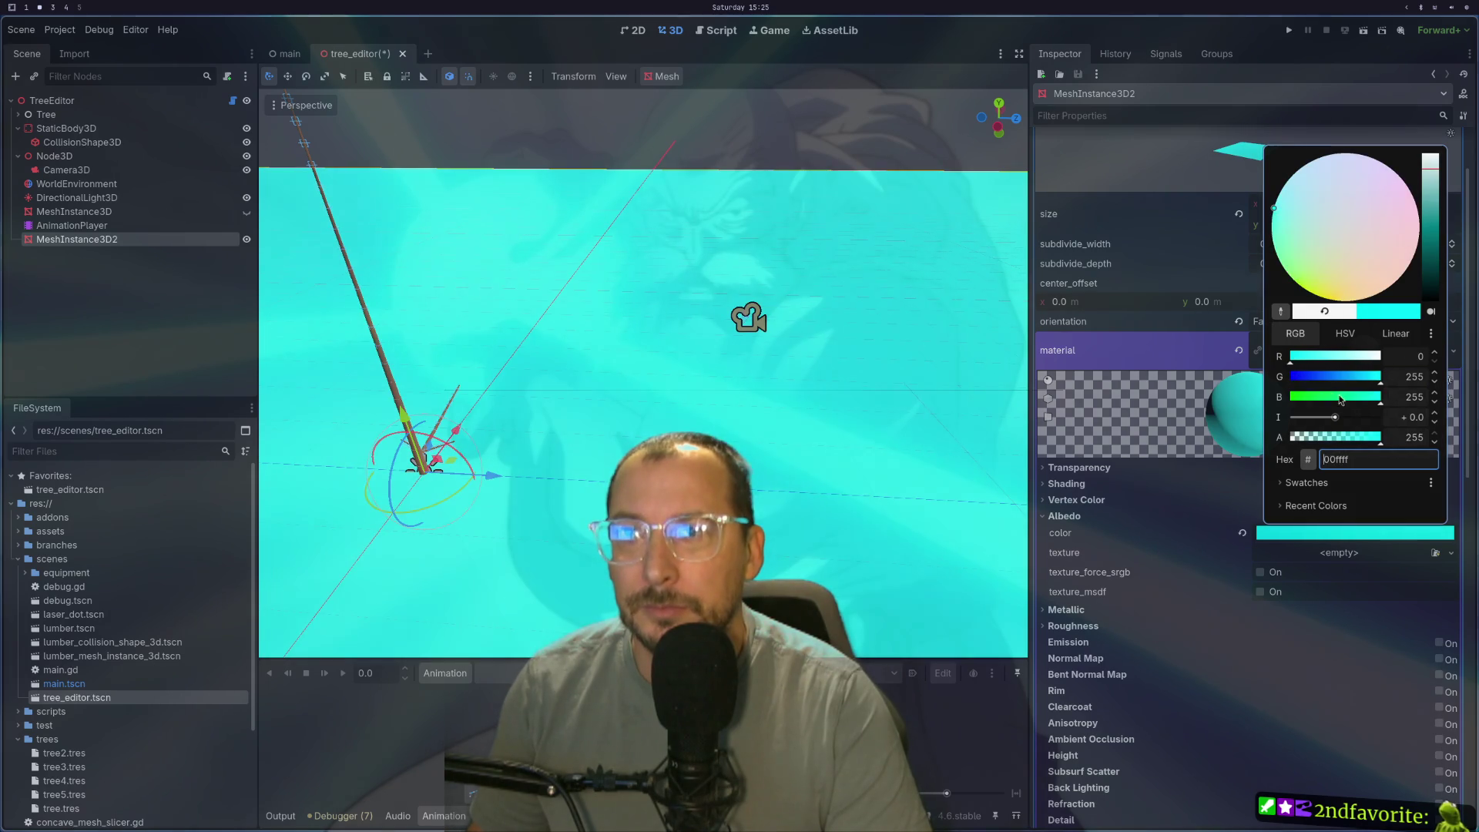
click(1288, 396)
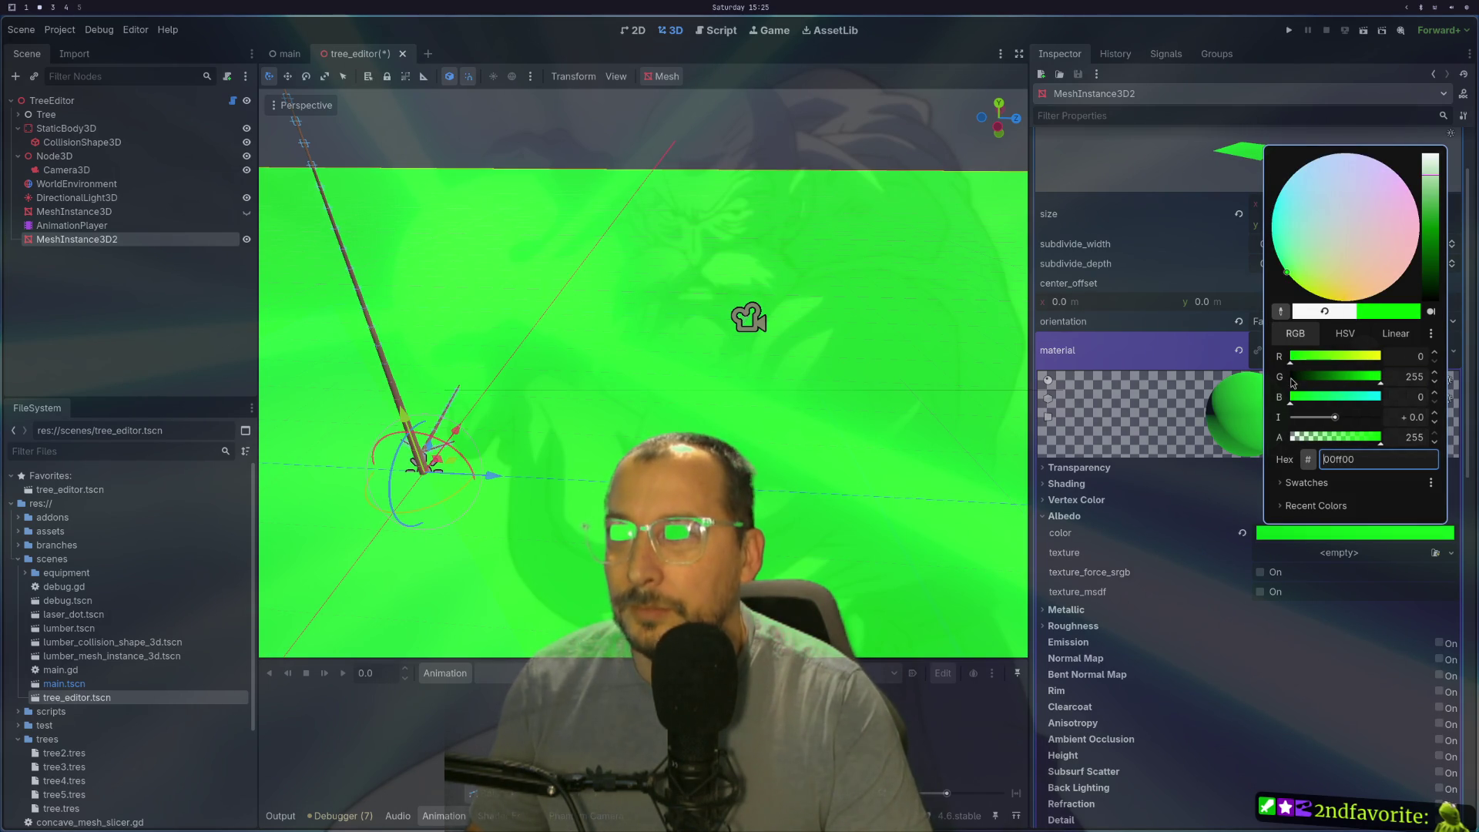
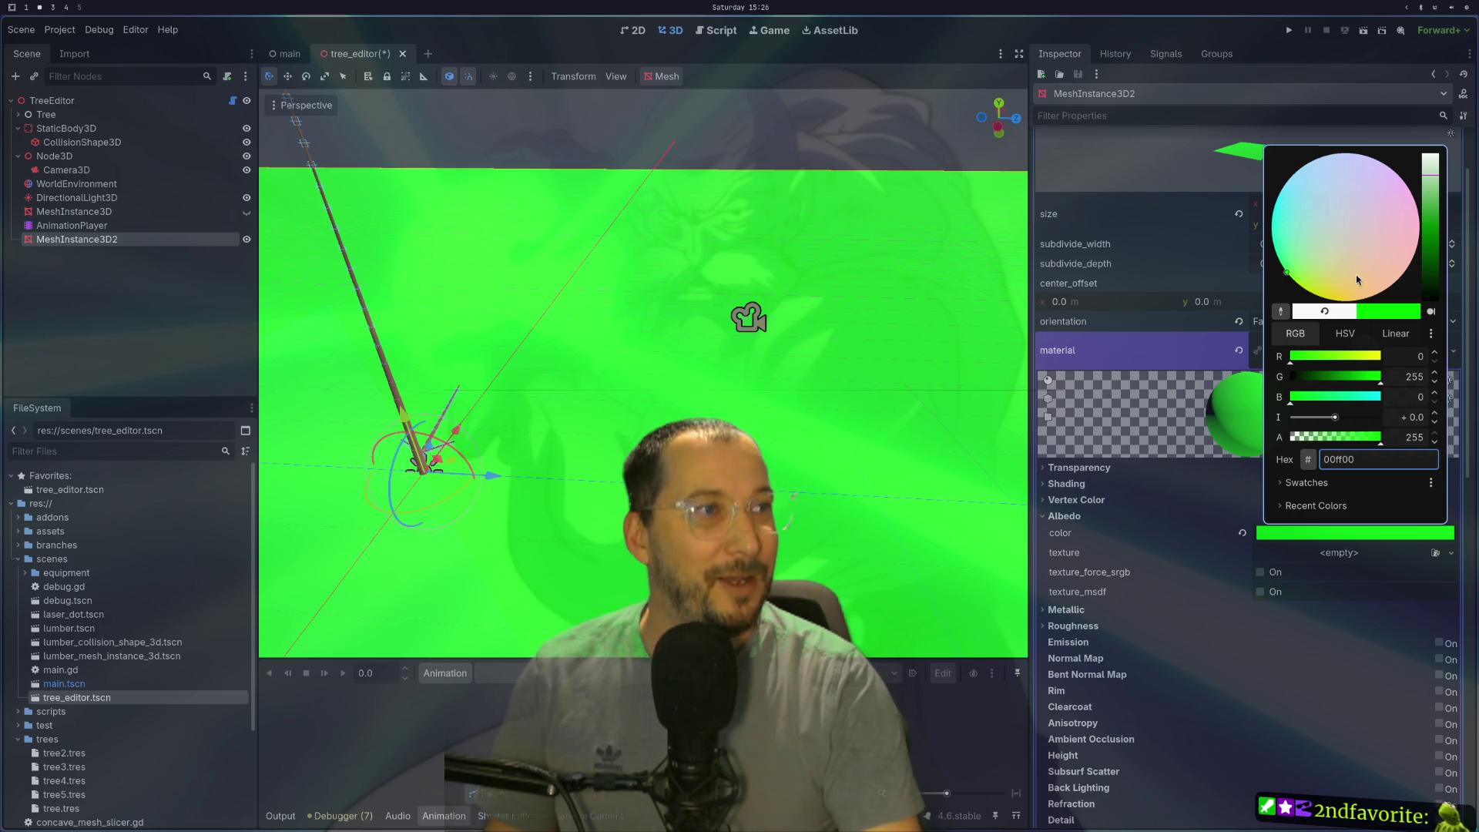
Step: Darken the ground plane's albedo toward a deep green (G about 70) and close the picker
drag(1379, 377, 1326, 380)
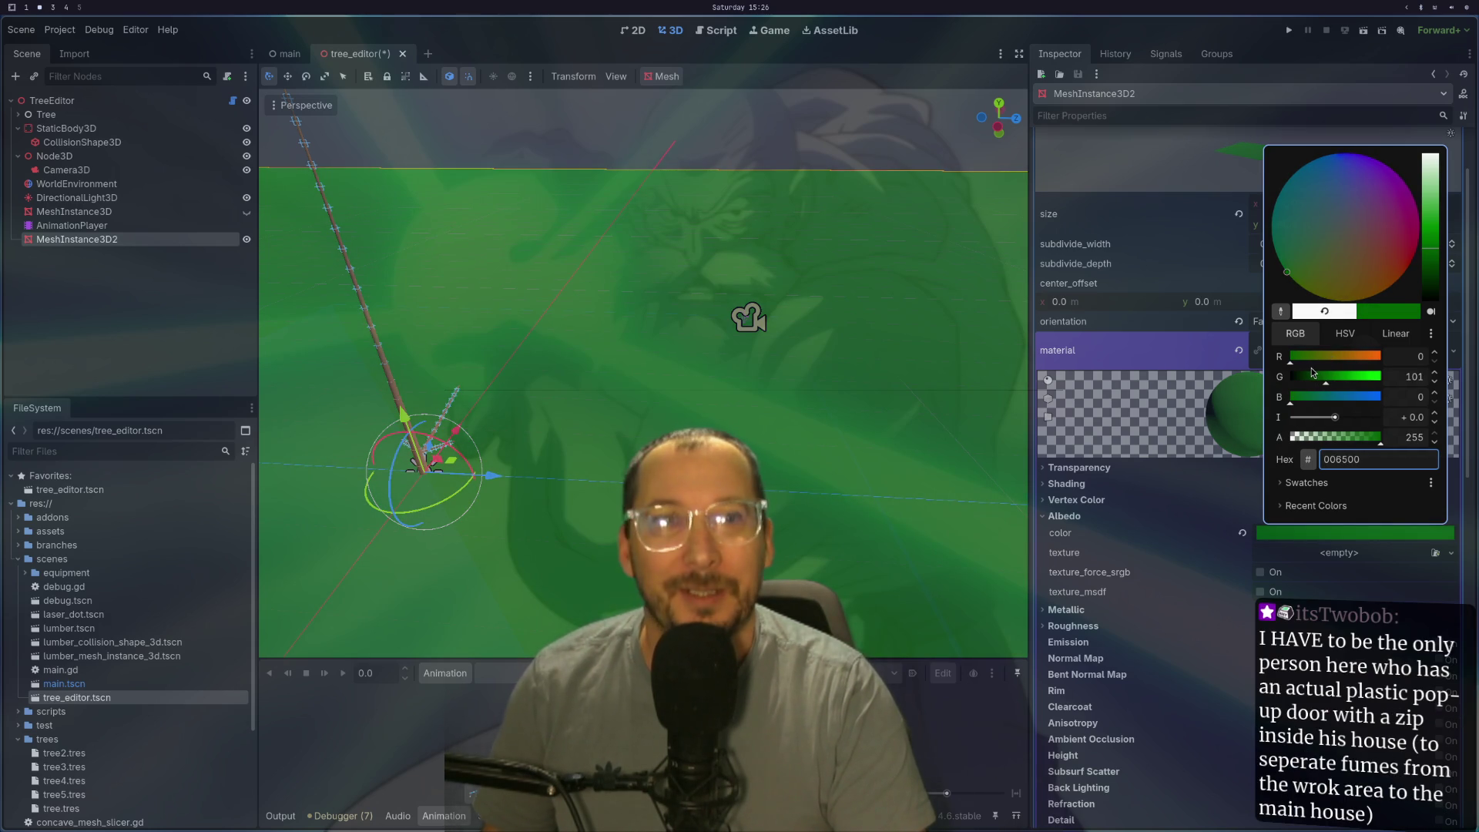
click(1329, 360)
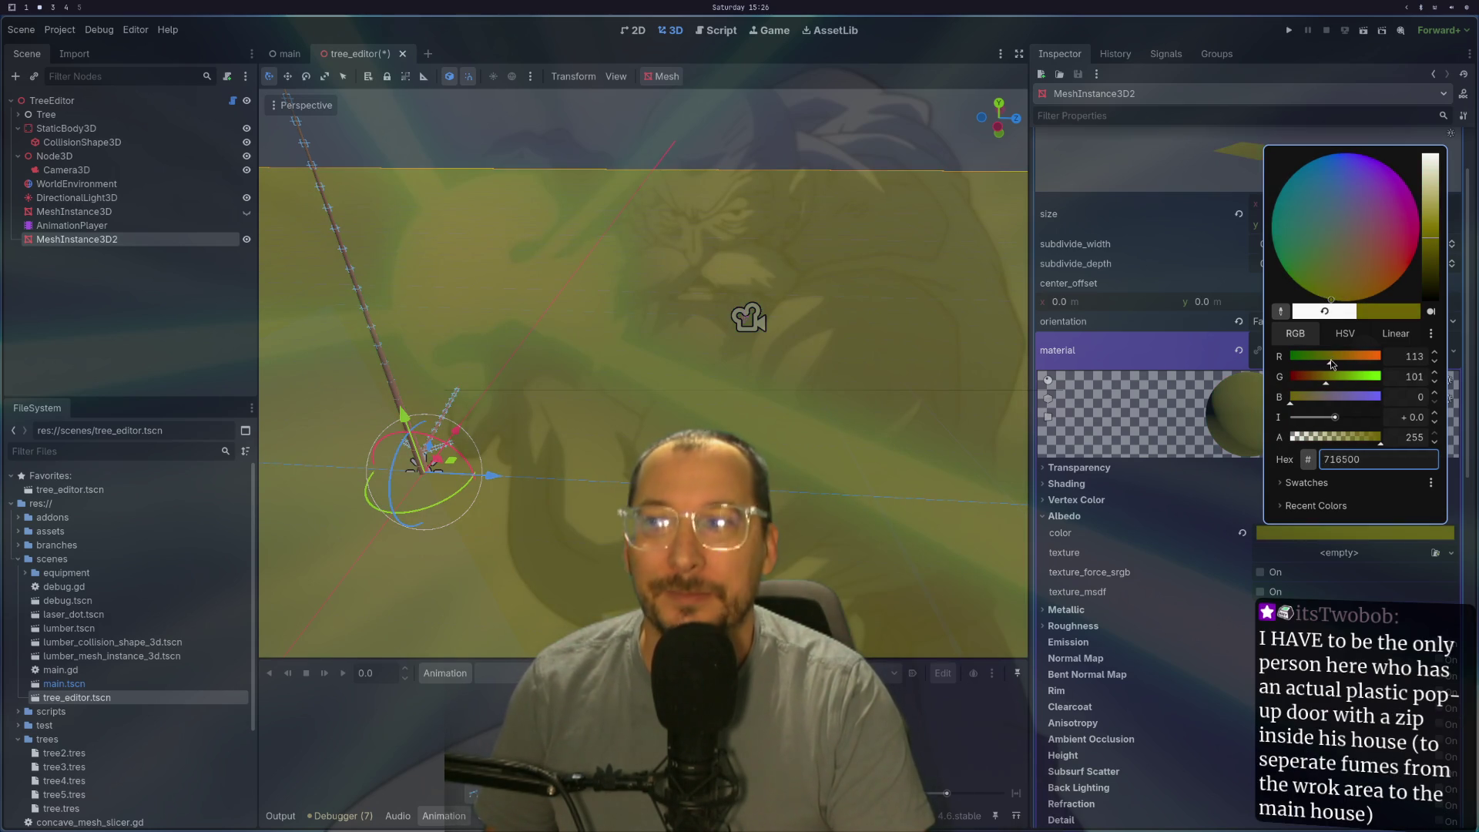
drag(1336, 362, 1290, 362)
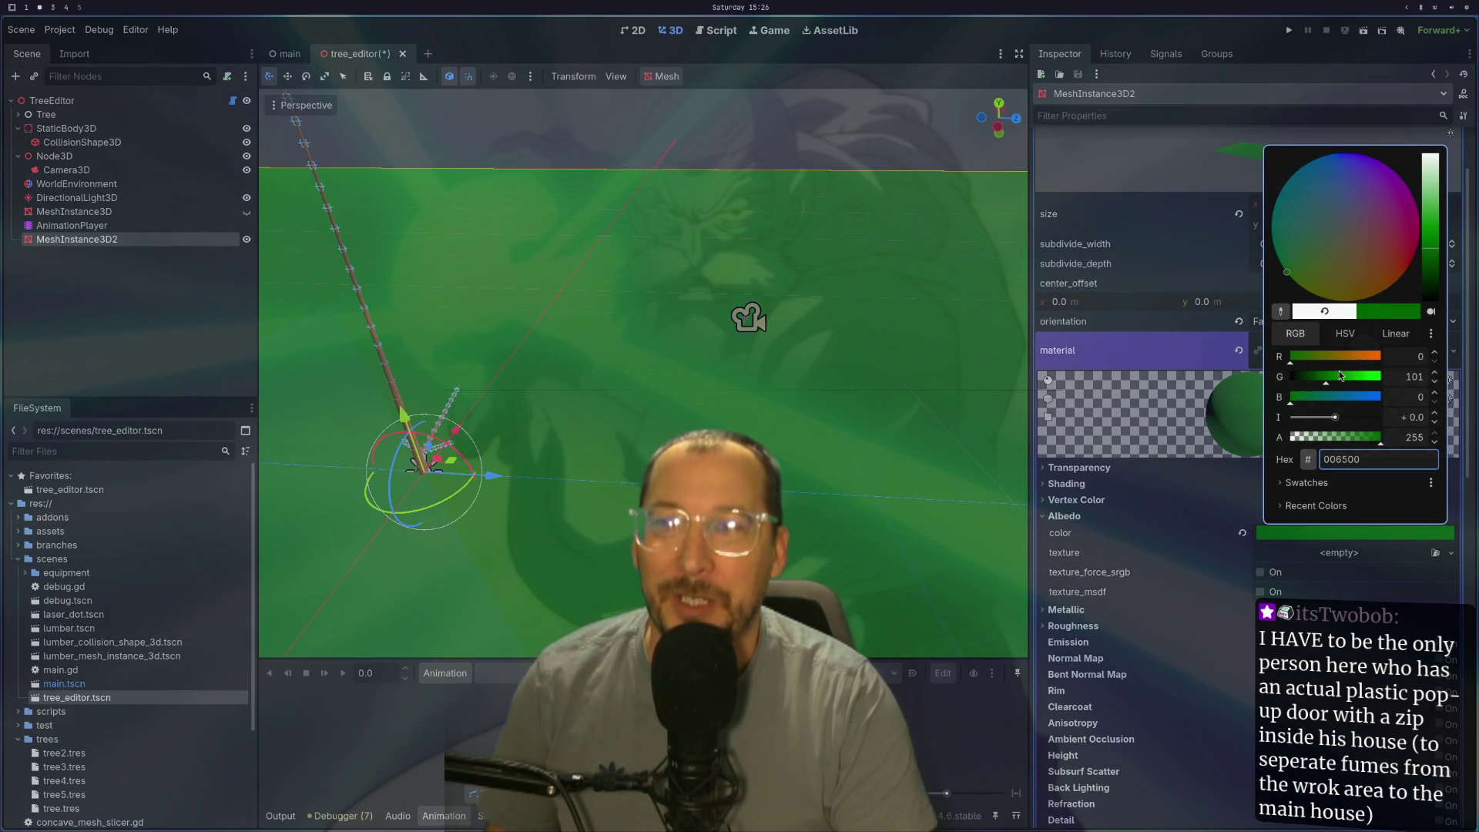
click(775, 378)
drag(775, 378, 793, 443)
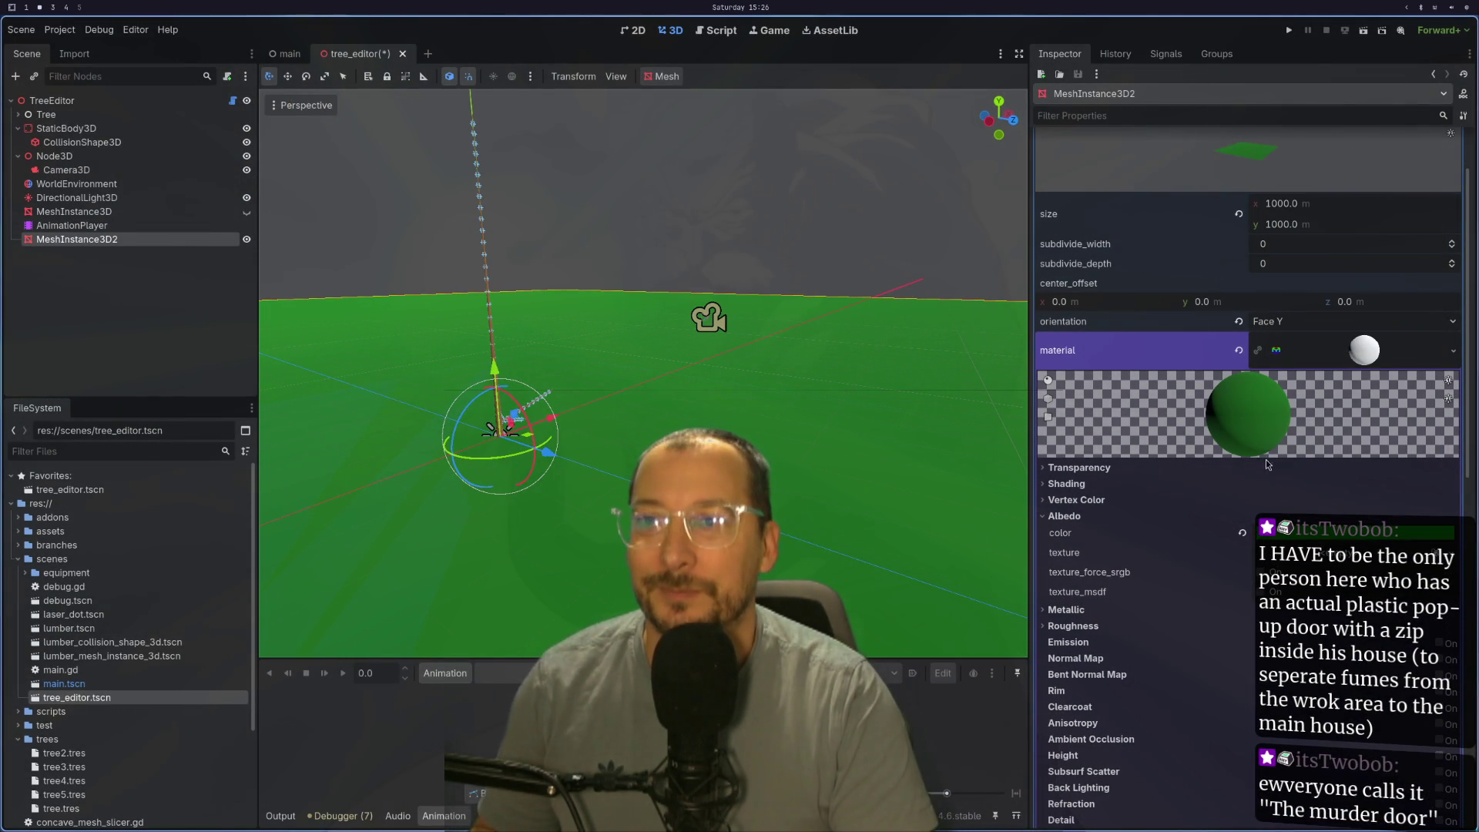
Step: Darken the ground green a bit further to hex 004600, then save and run the scene
click(1347, 533)
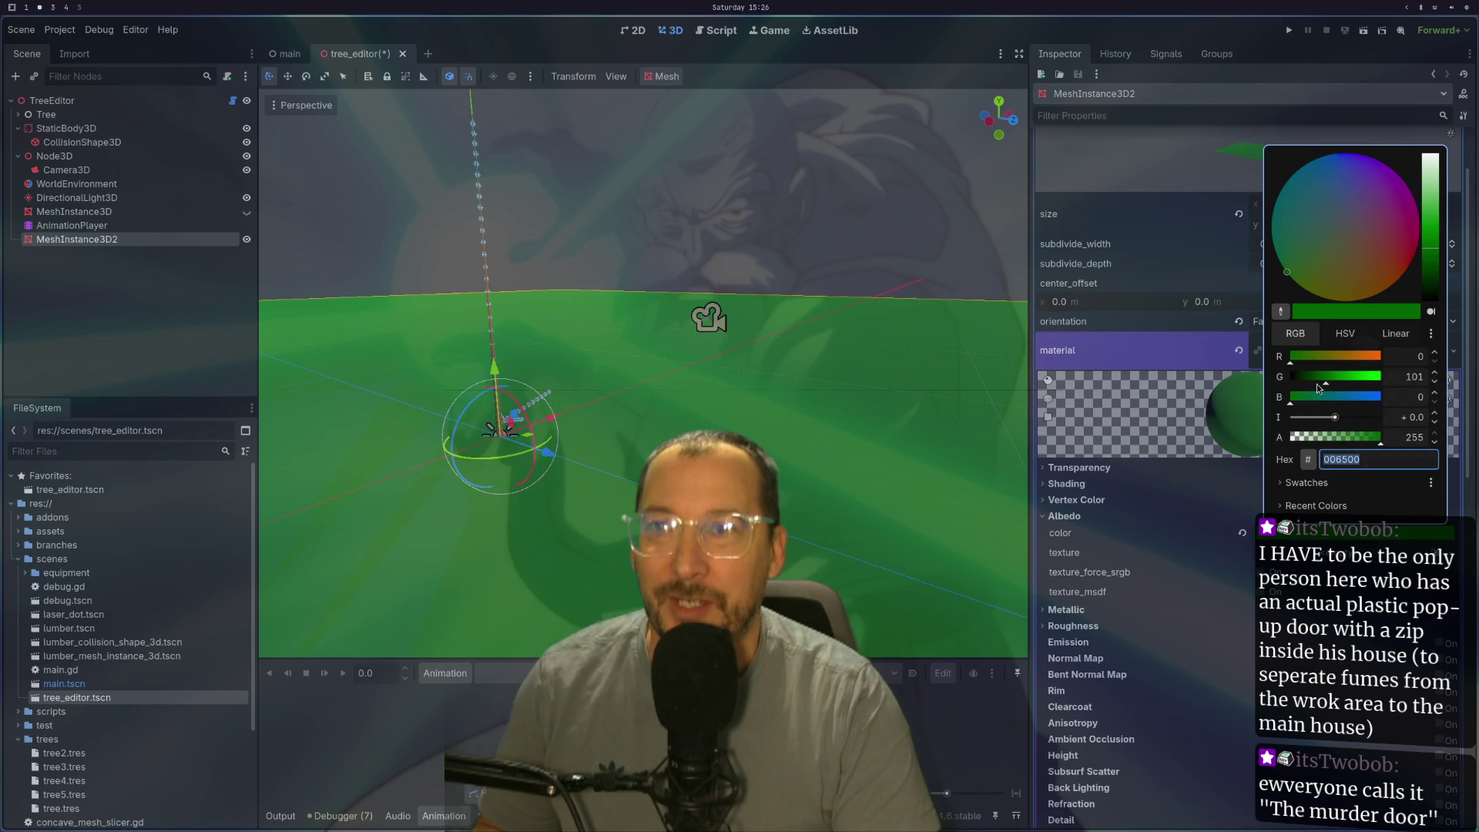
drag(1323, 383, 1315, 382)
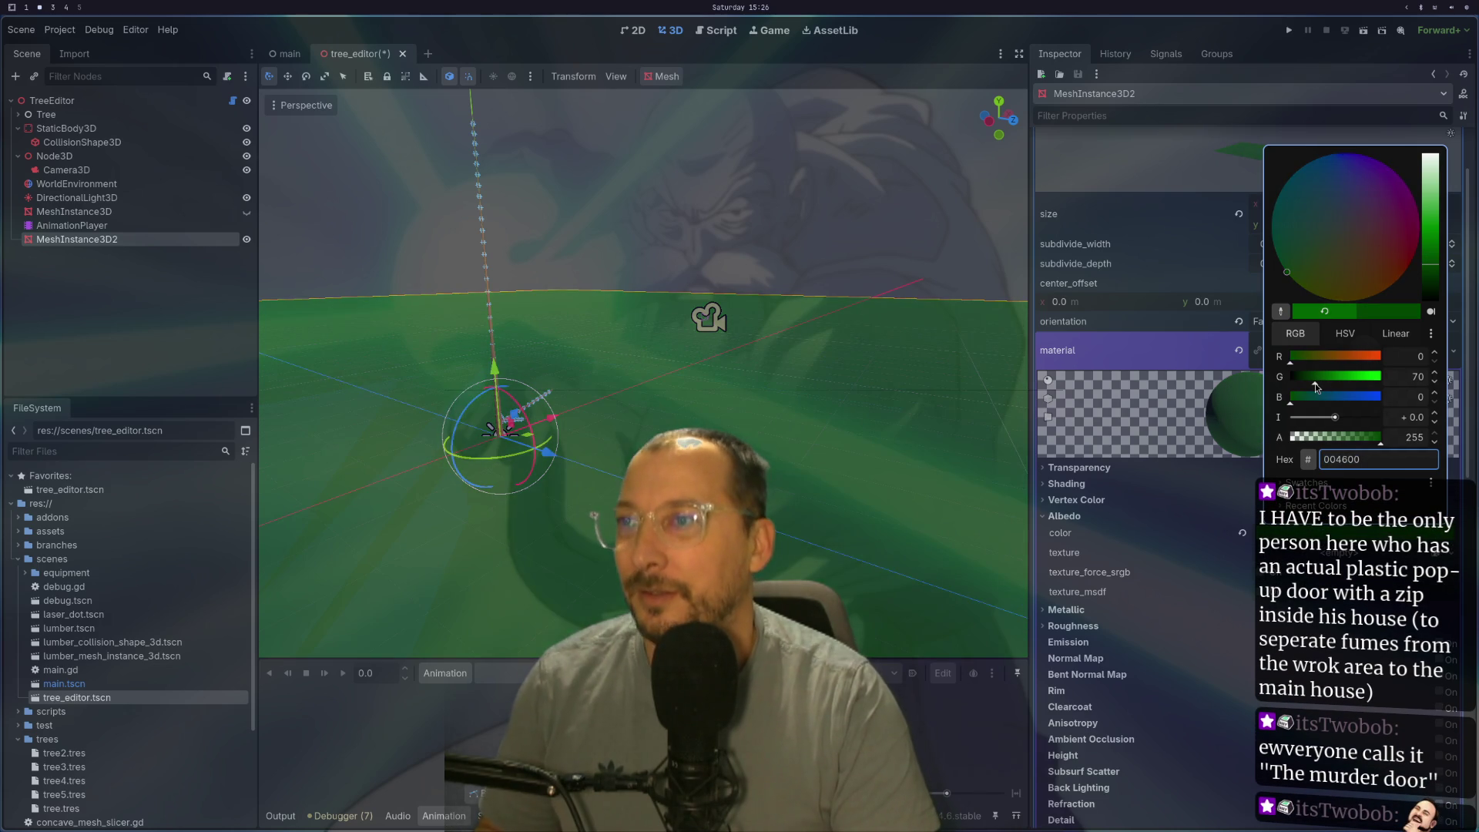
click(572, 341)
drag(581, 344, 867, 255)
click(1361, 34)
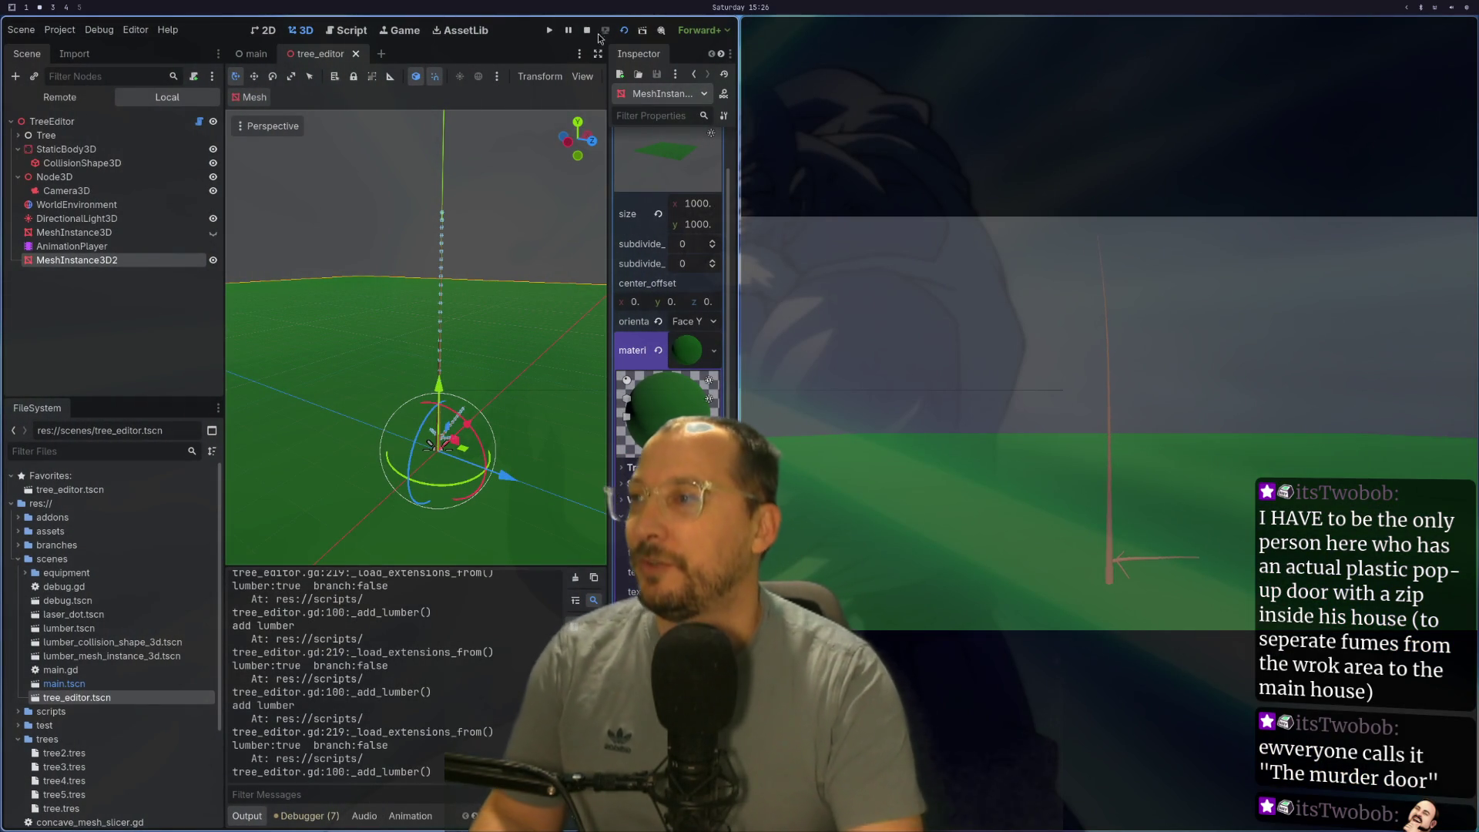
Step: Stop the game and enable Shadow on the DirectionalLight3D
click(587, 31)
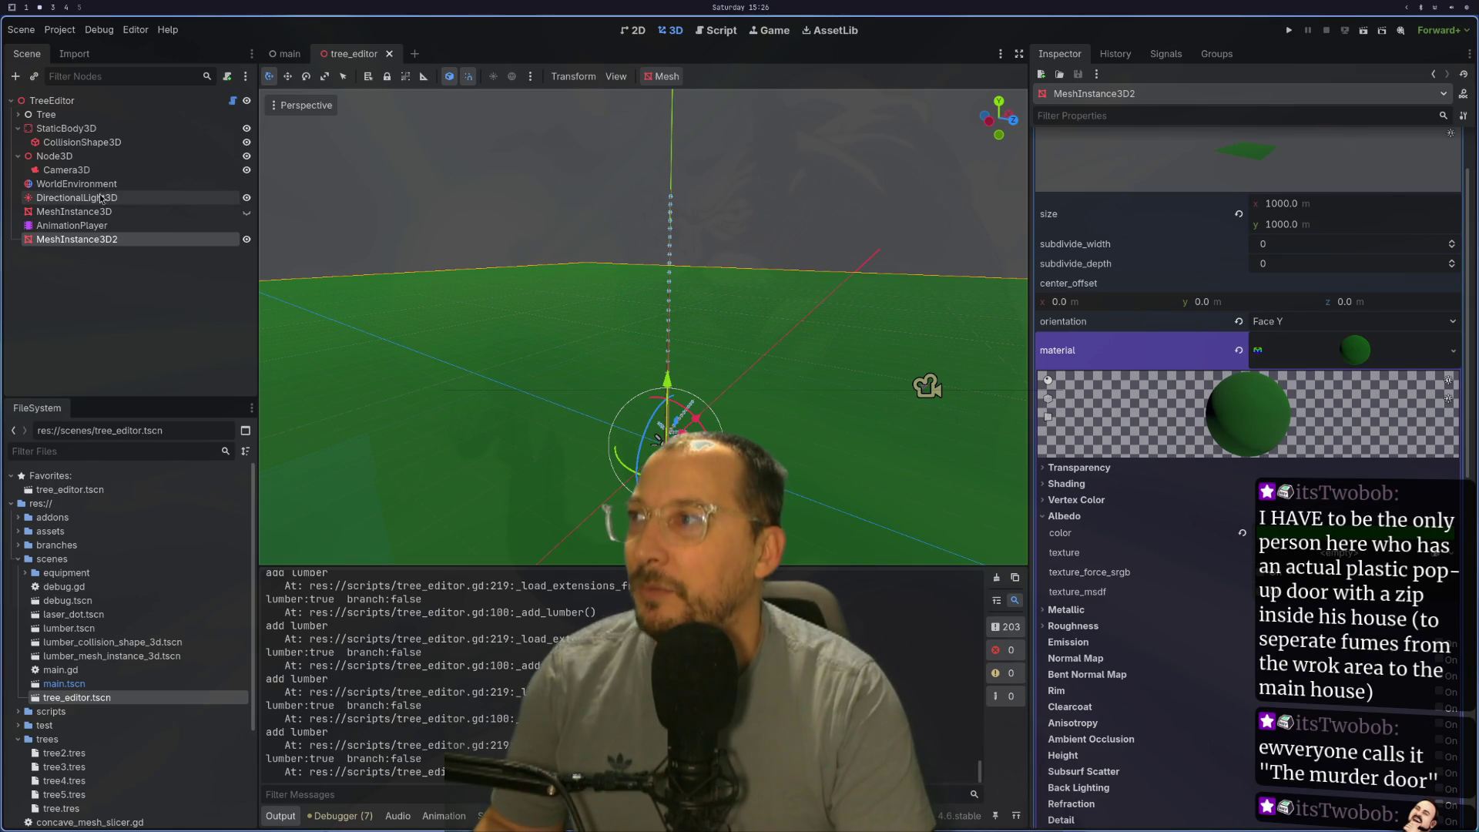
click(92, 198)
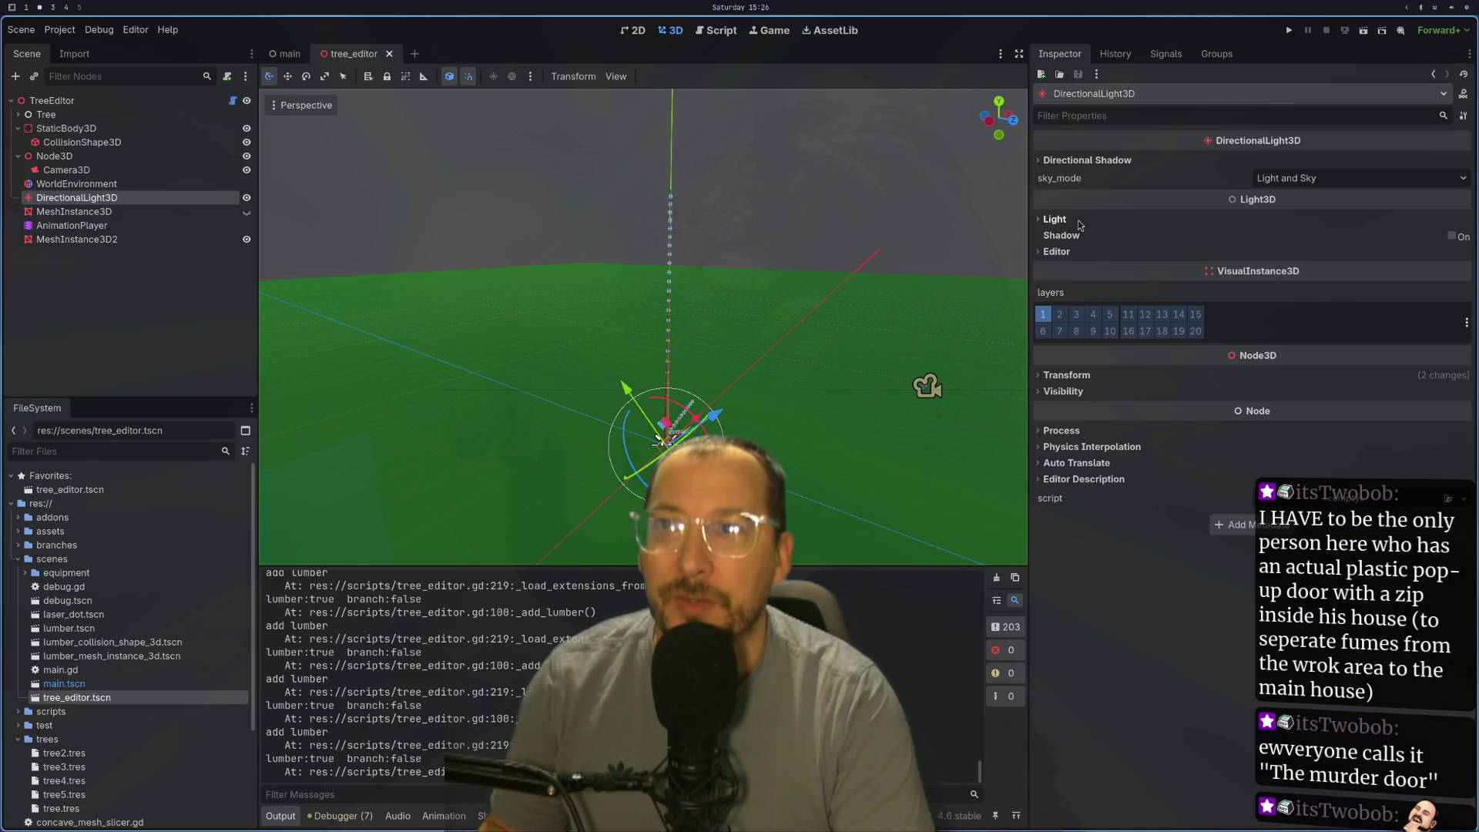
click(1454, 238)
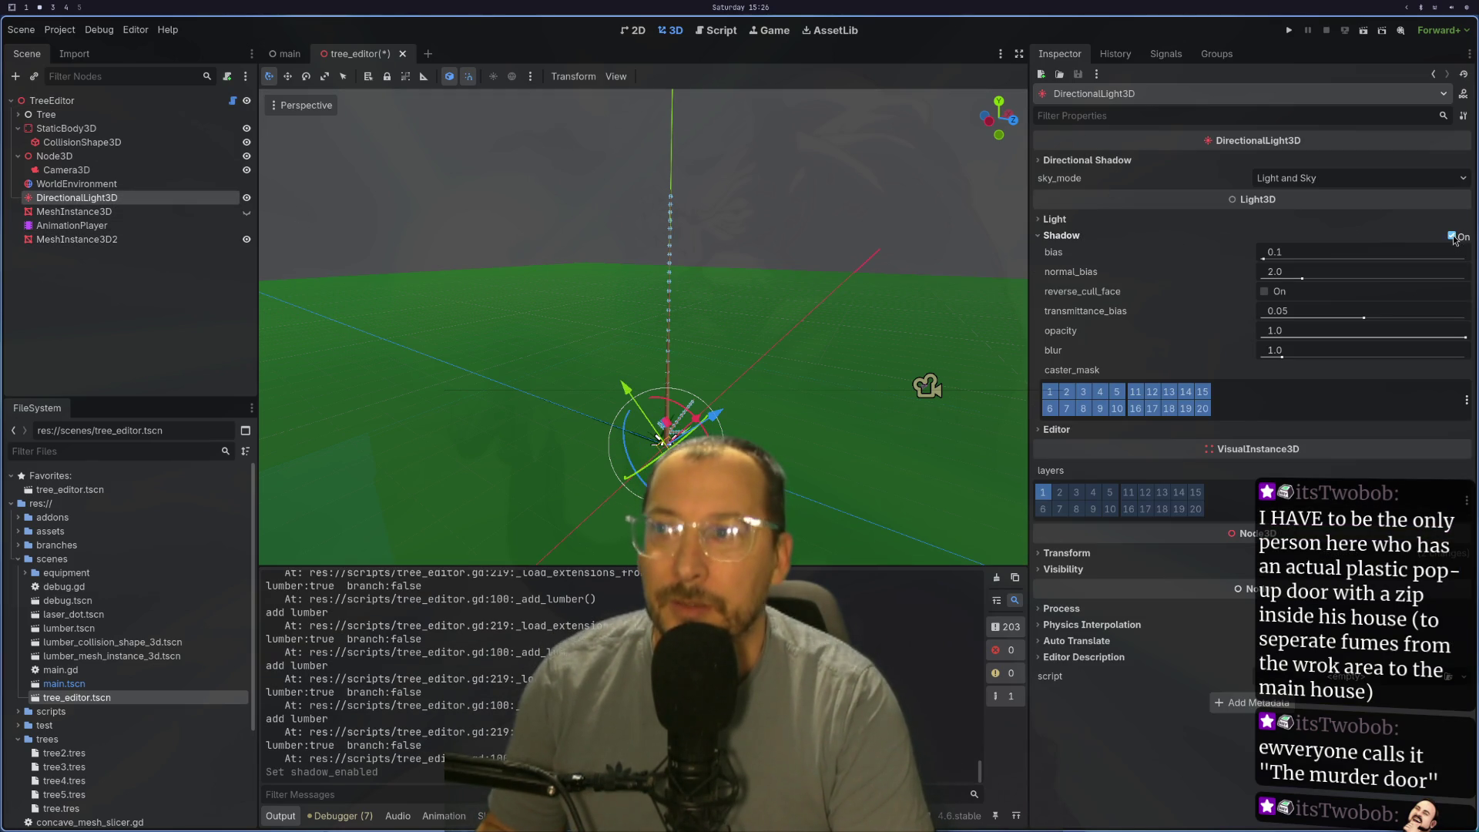
Step: Run the scene to check the shadows, stop it, and select the AnimationPlayer
click(1362, 31)
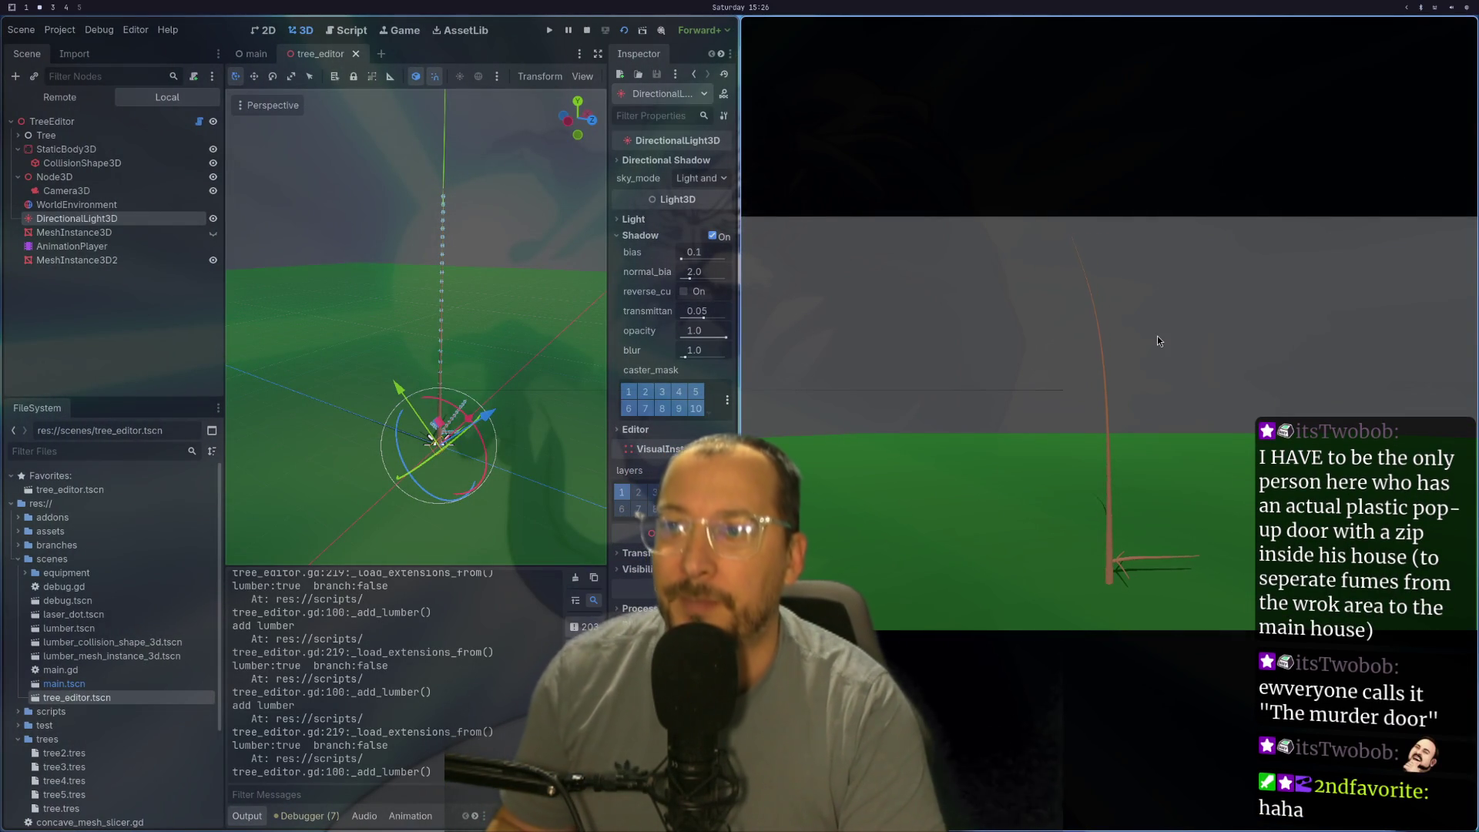
click(584, 32)
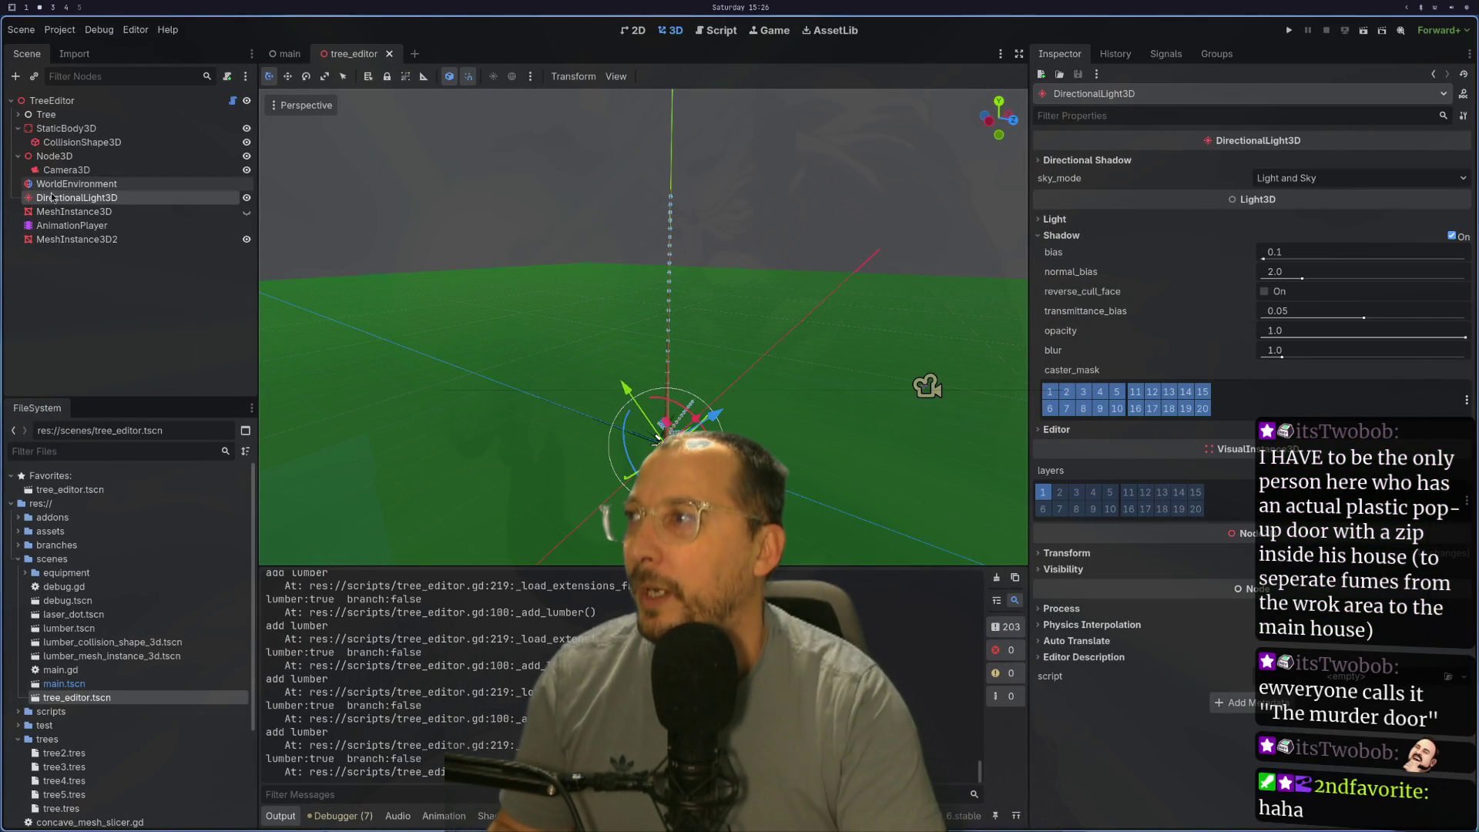
click(100, 229)
scroll(789, 464, down, 2)
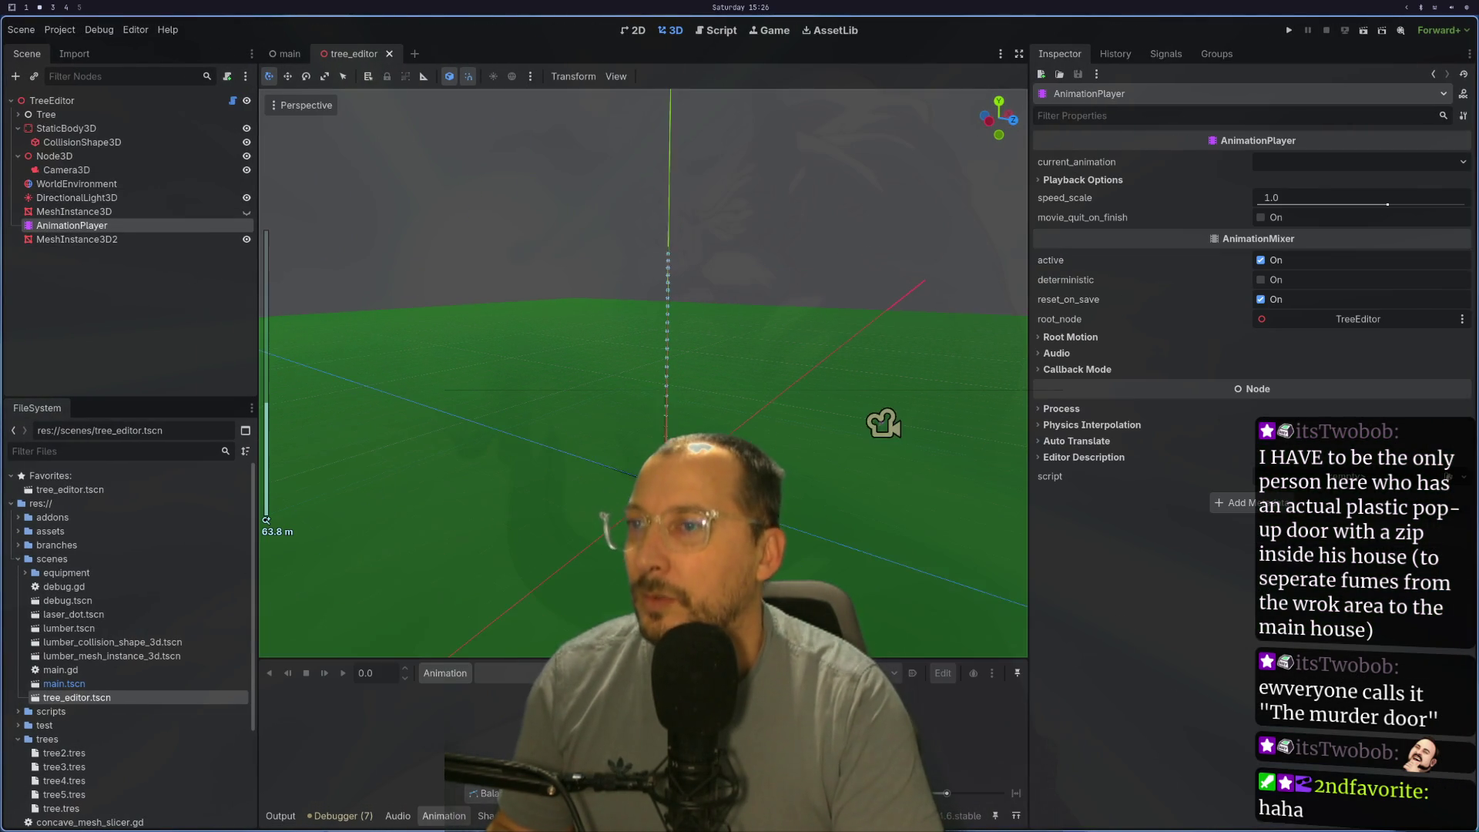
scroll(600, 565, up, 2)
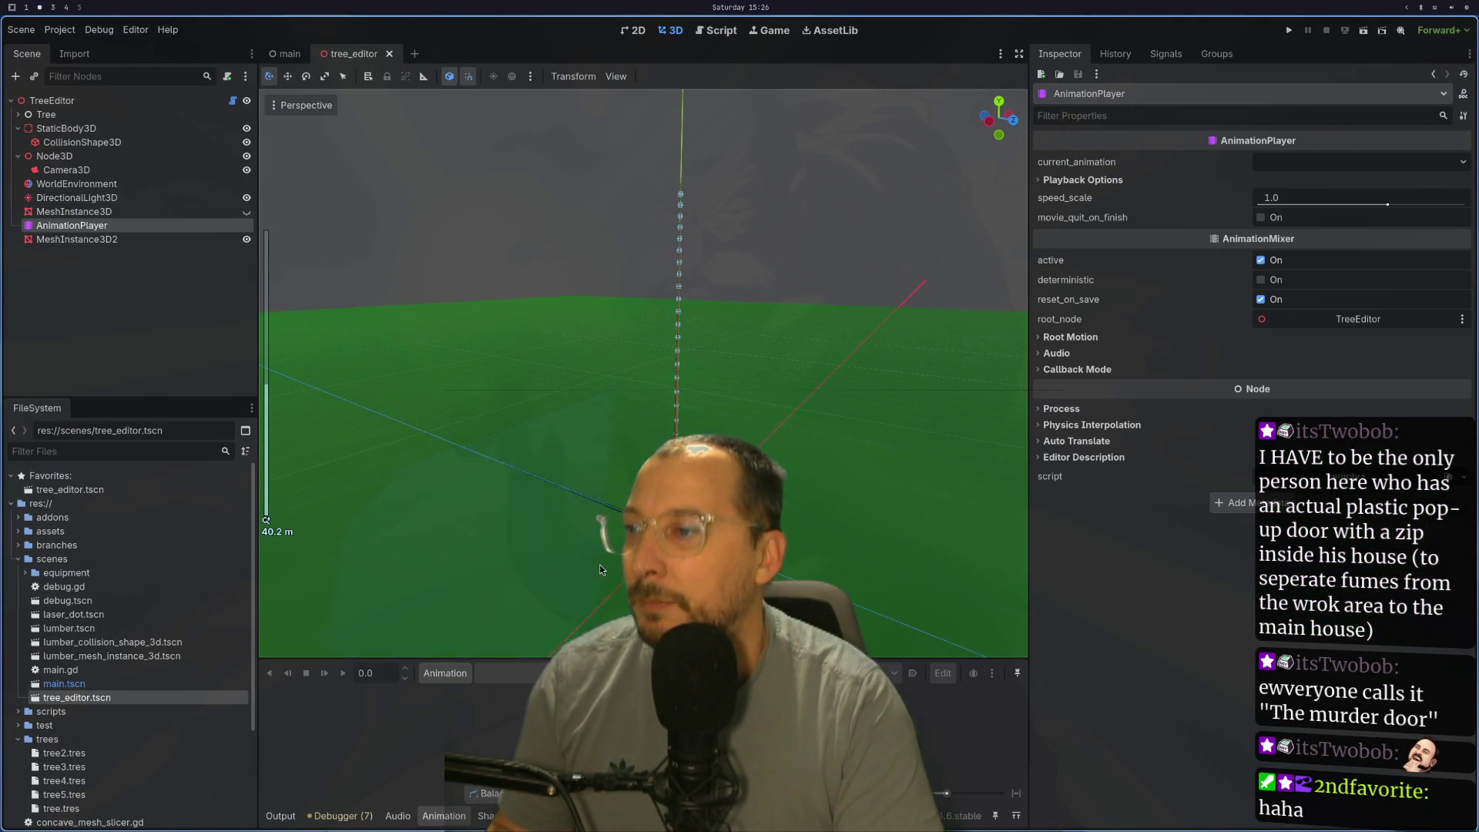
Step: Create a new animation named camera_rotation on the AnimationPlayer
click(445, 675)
click(450, 694)
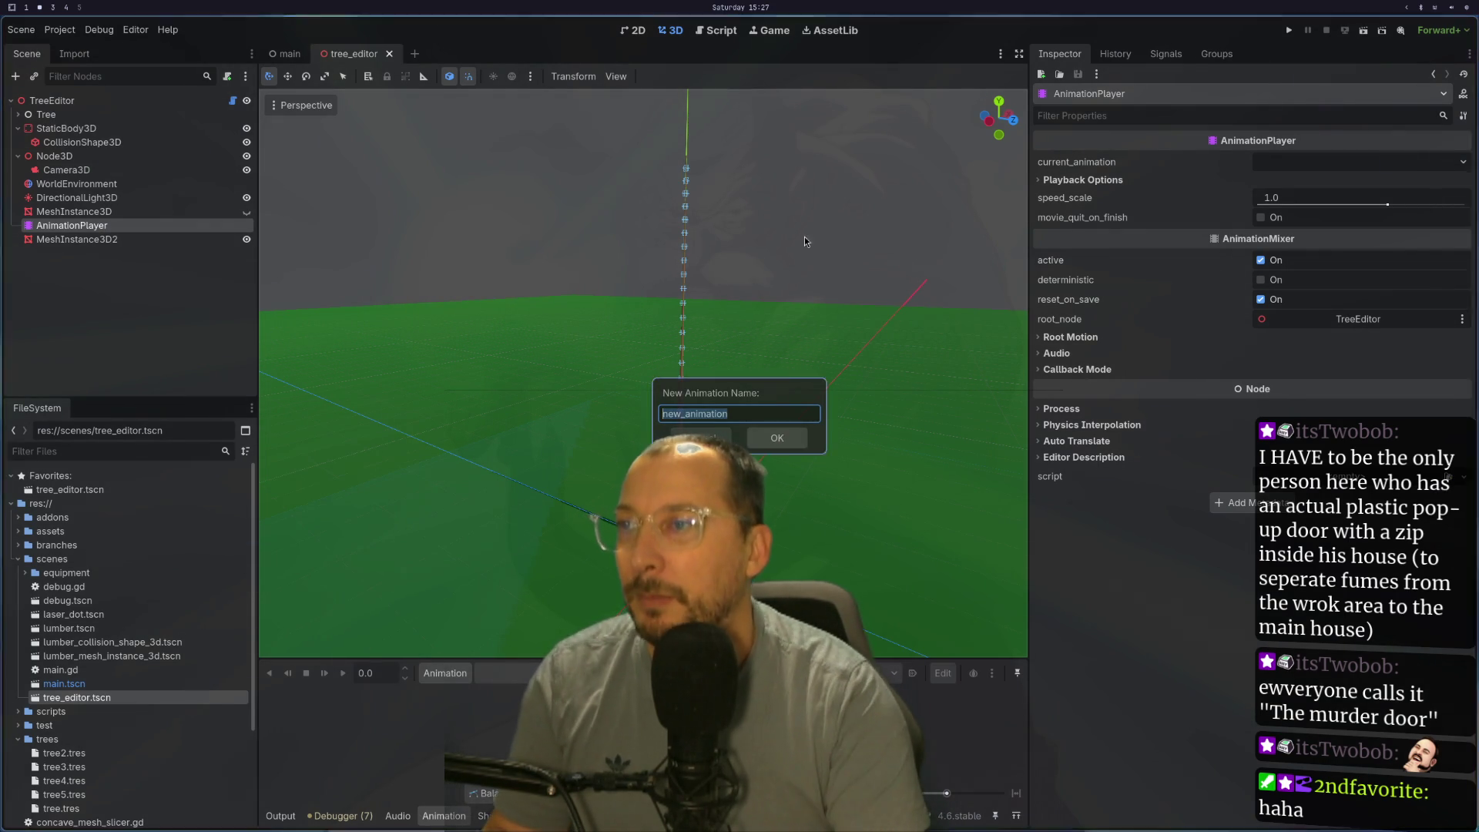
click(699, 413)
double_click(698, 413)
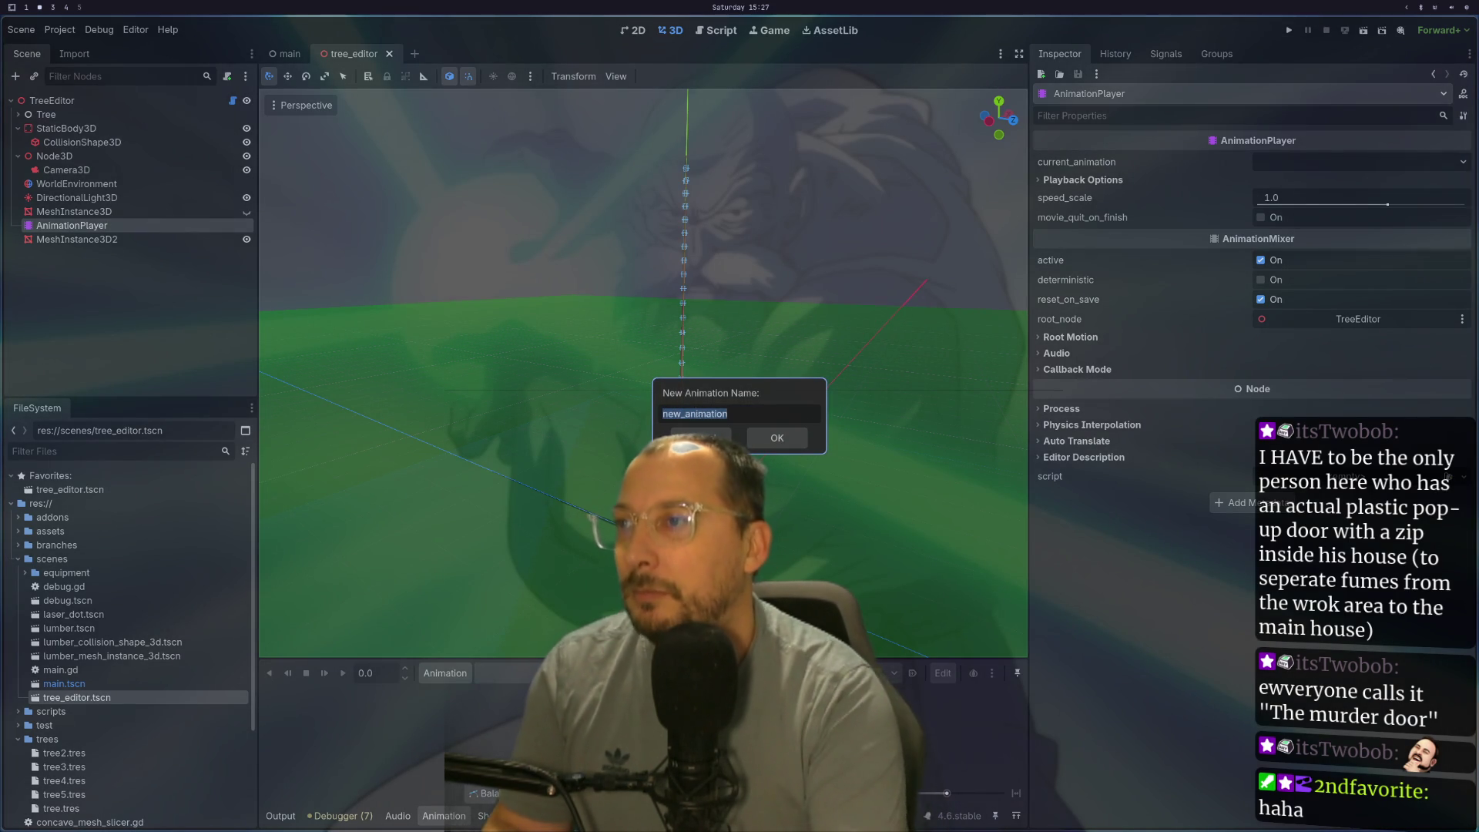
text(camera_rotatio)
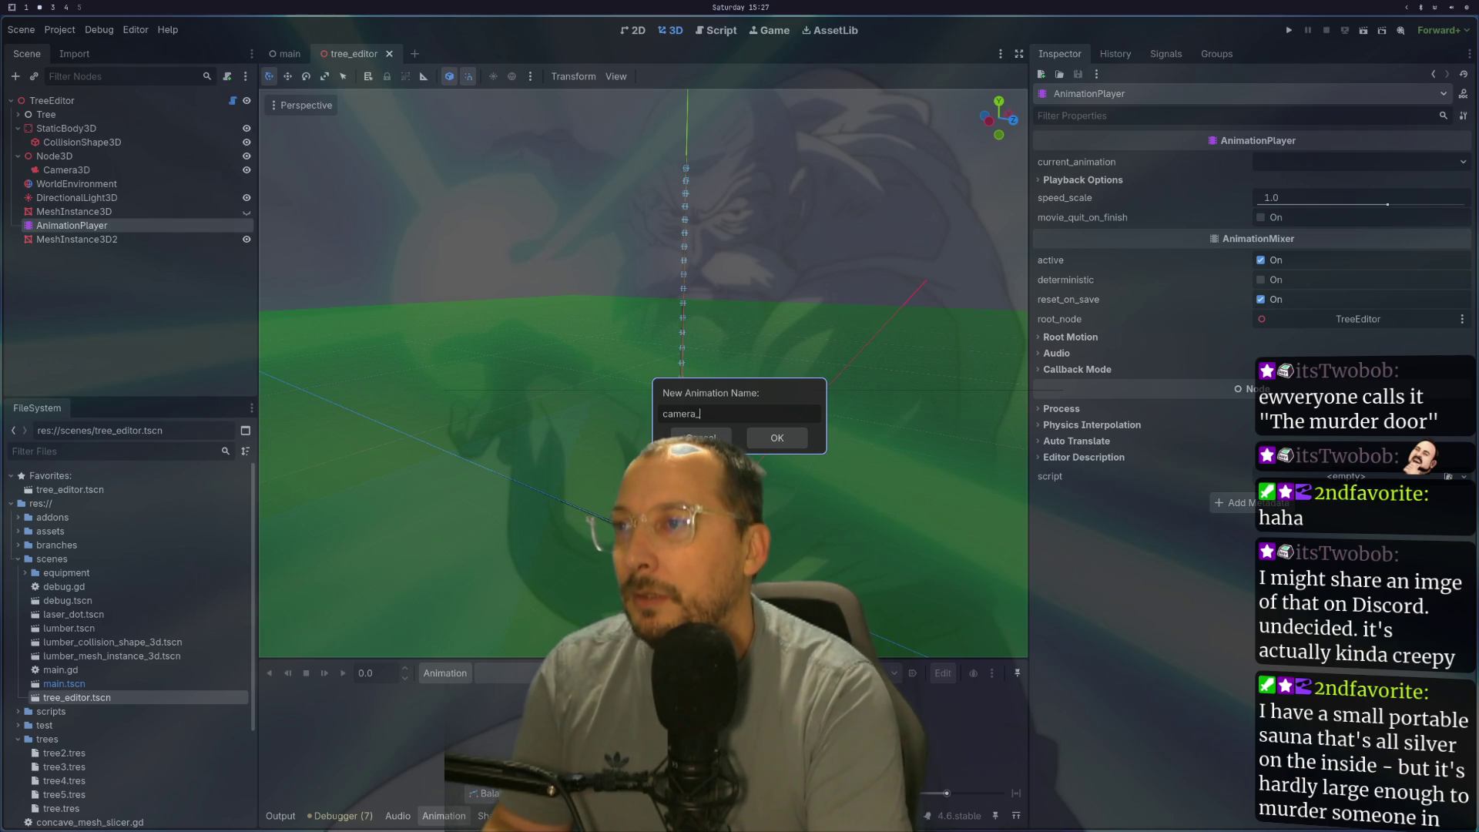
text(n)
key(Return)
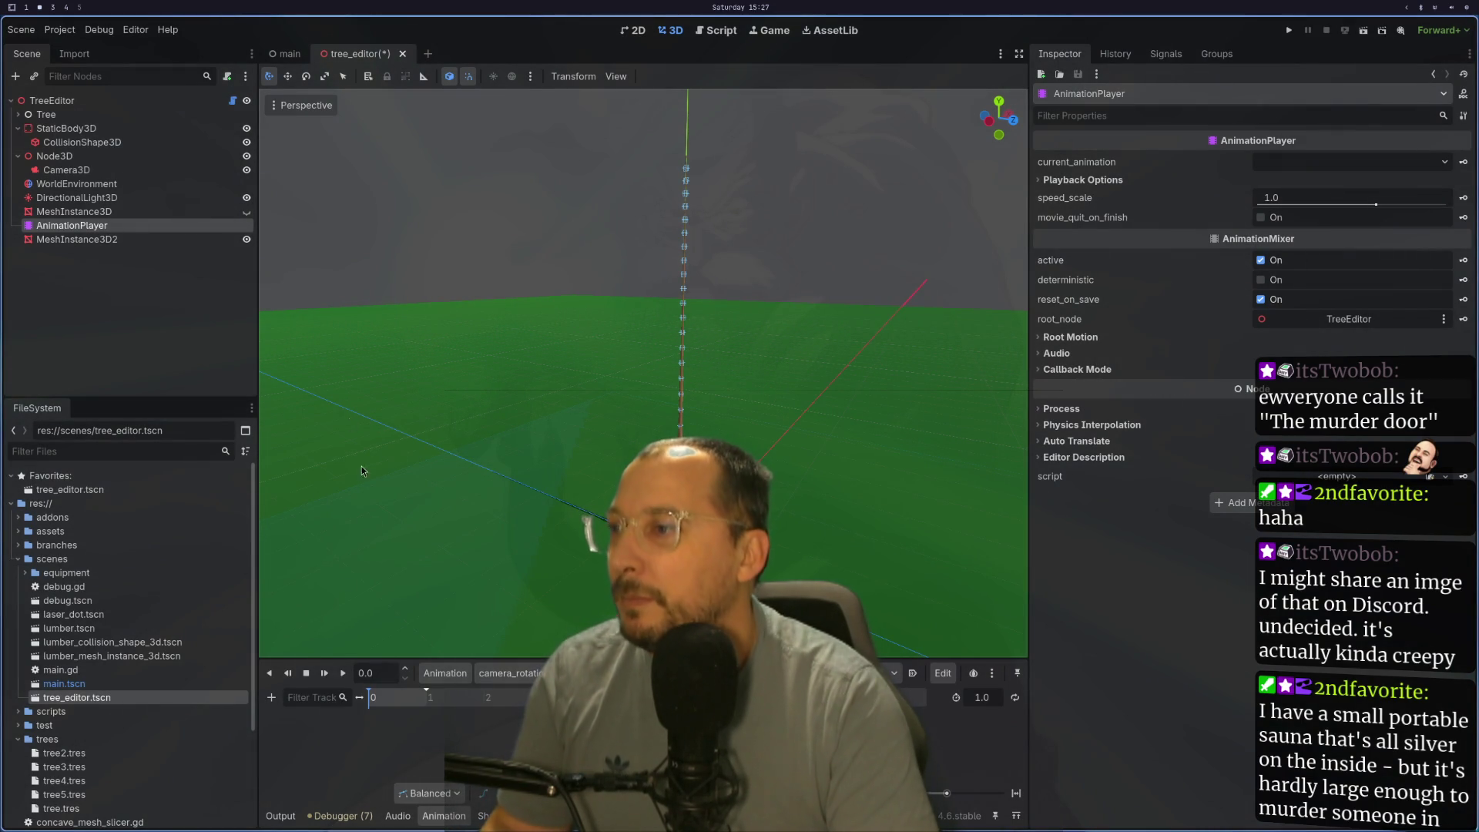
Step: Add a property track for Node3D's rotation to camera_rotation
click(87, 159)
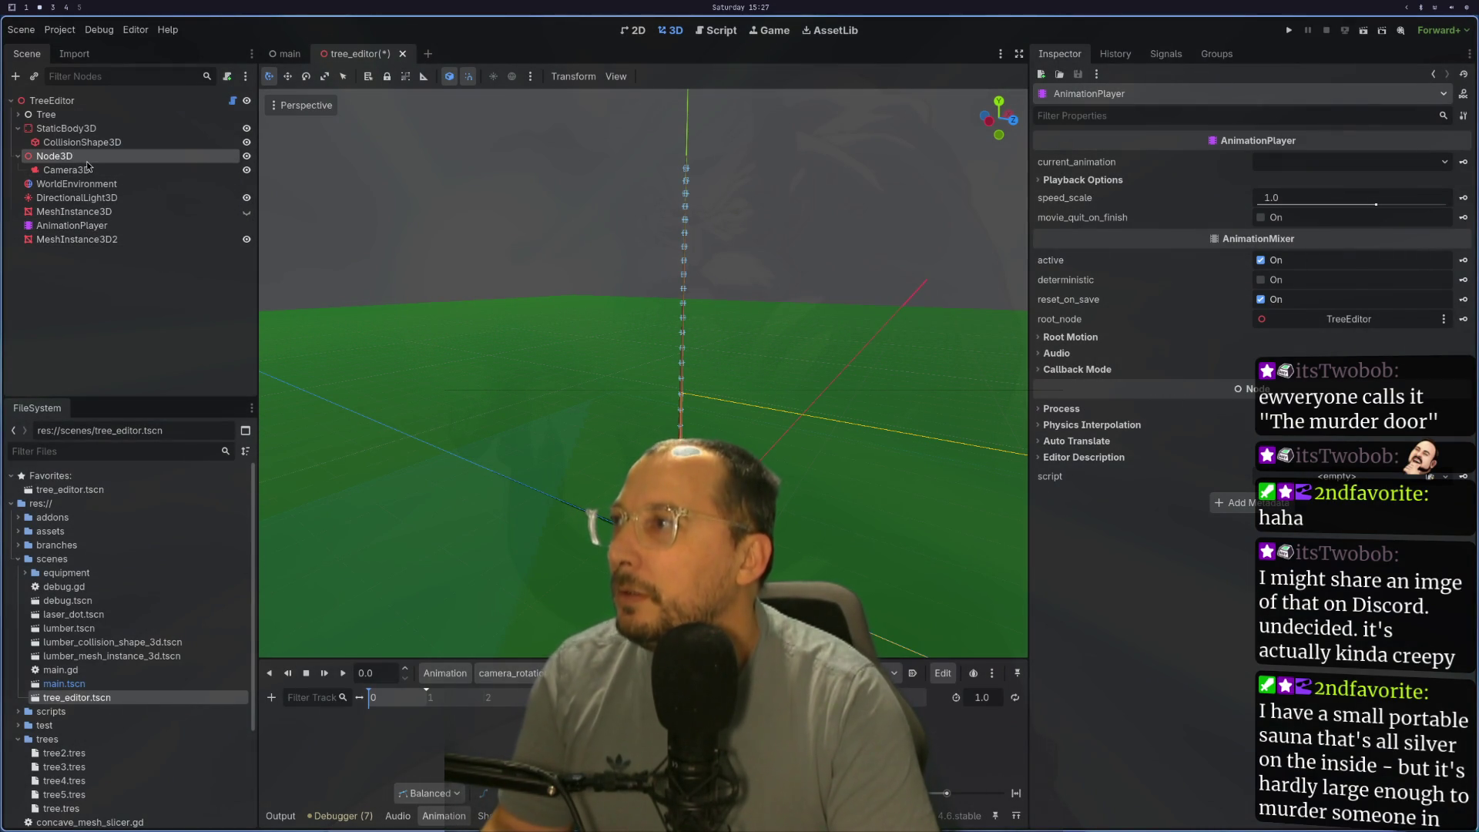
click(272, 699)
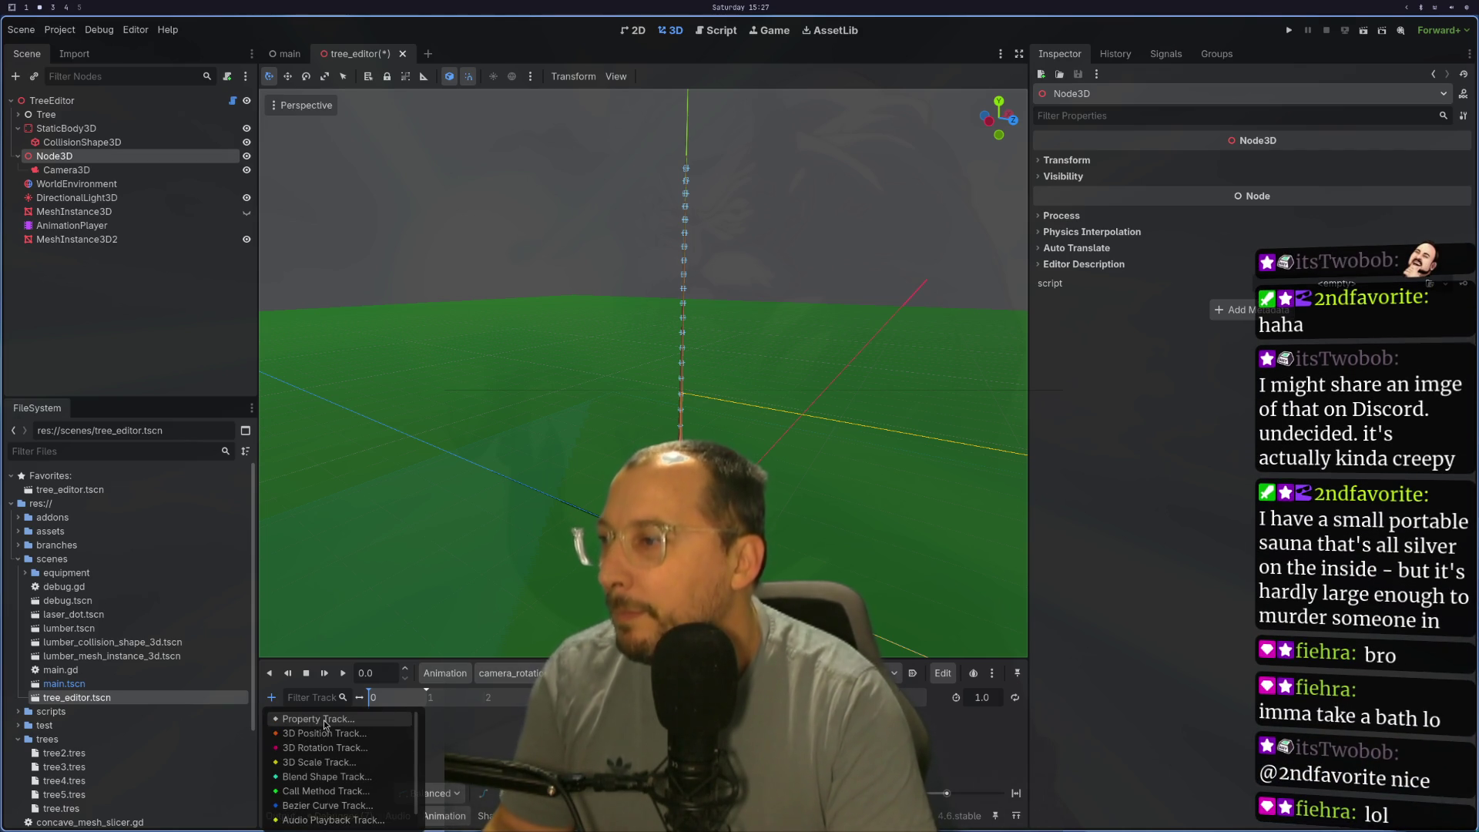
click(319, 719)
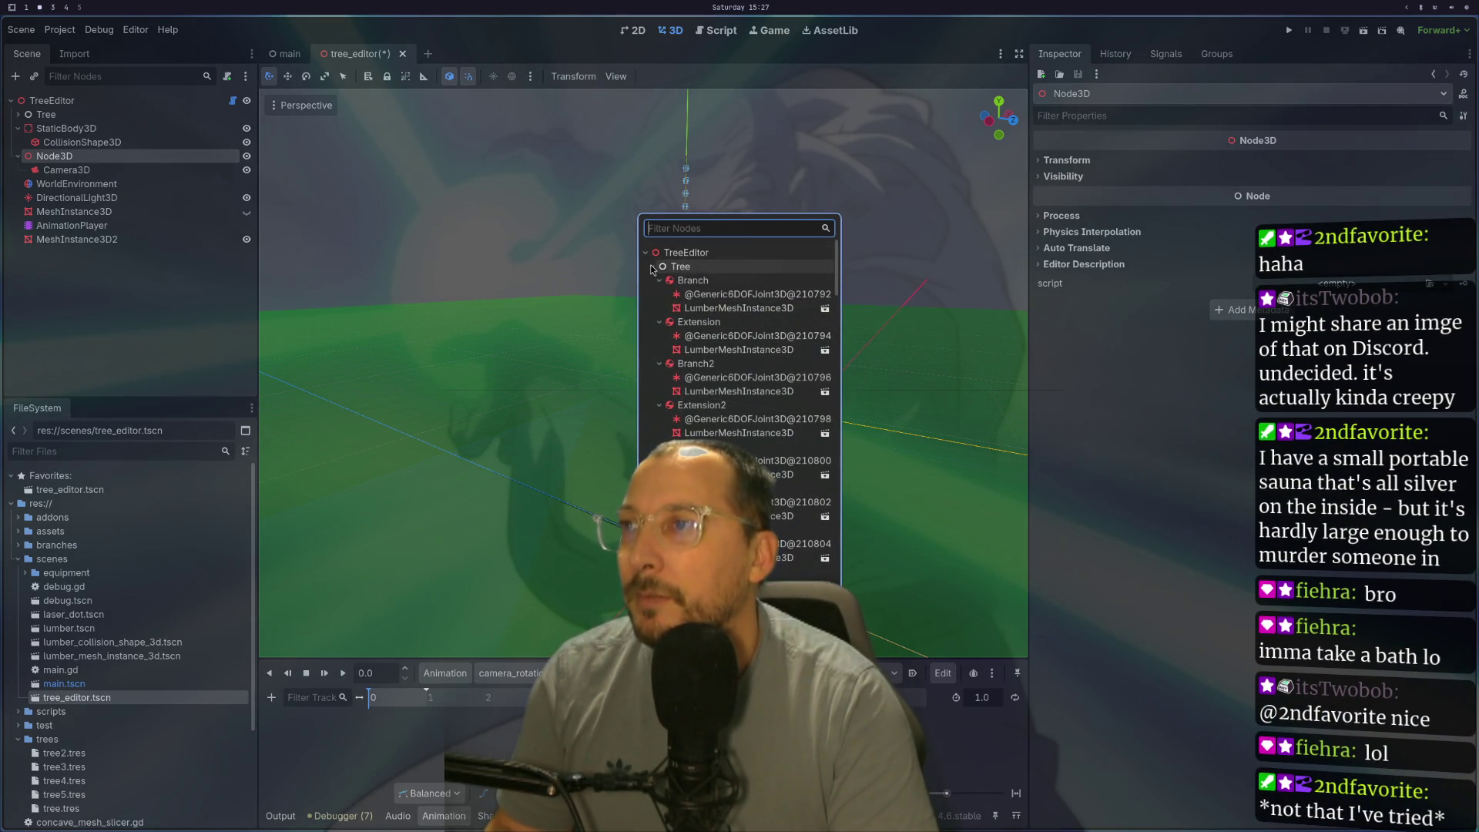
click(653, 265)
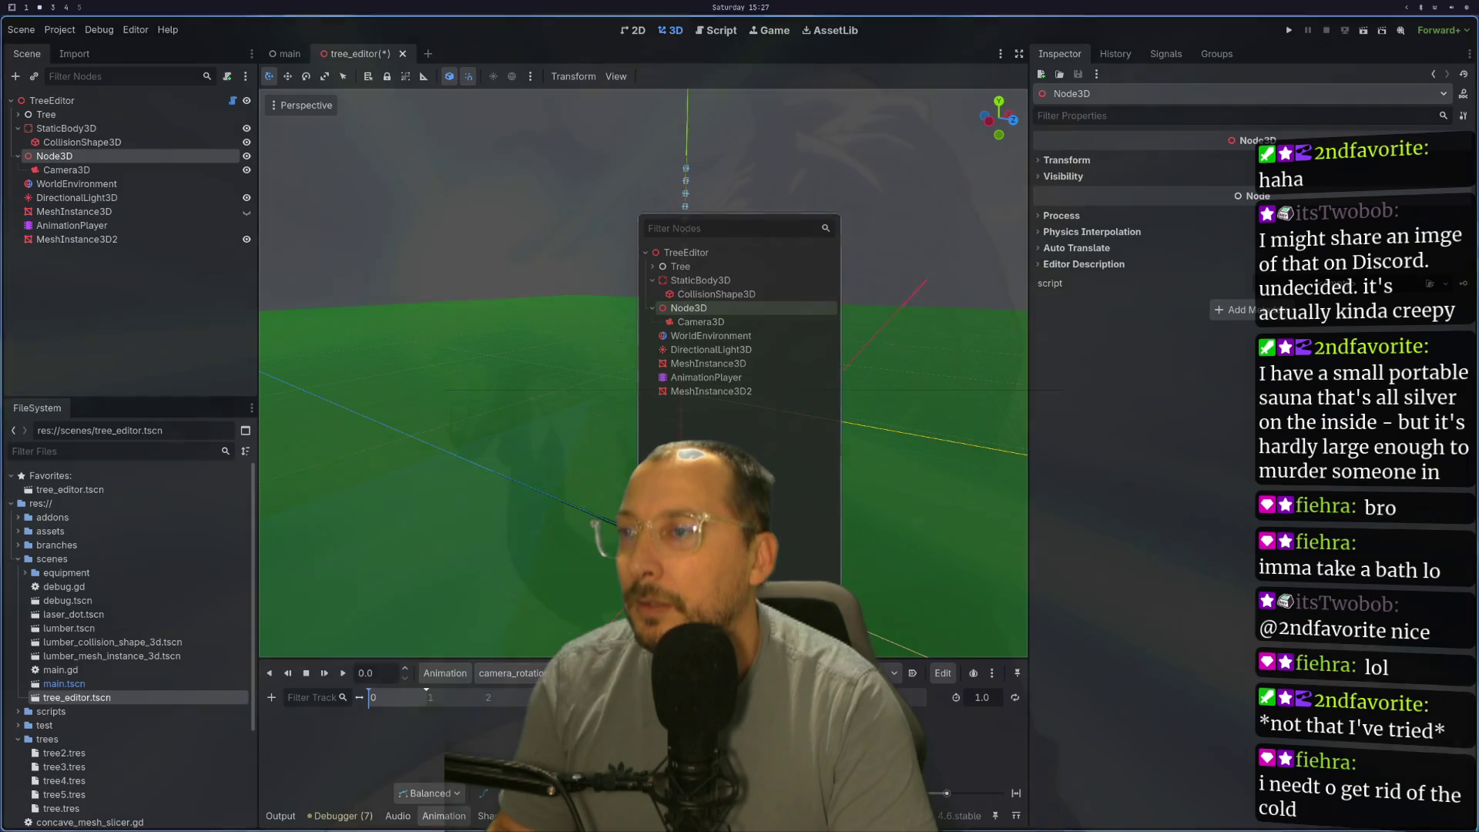
key(Return)
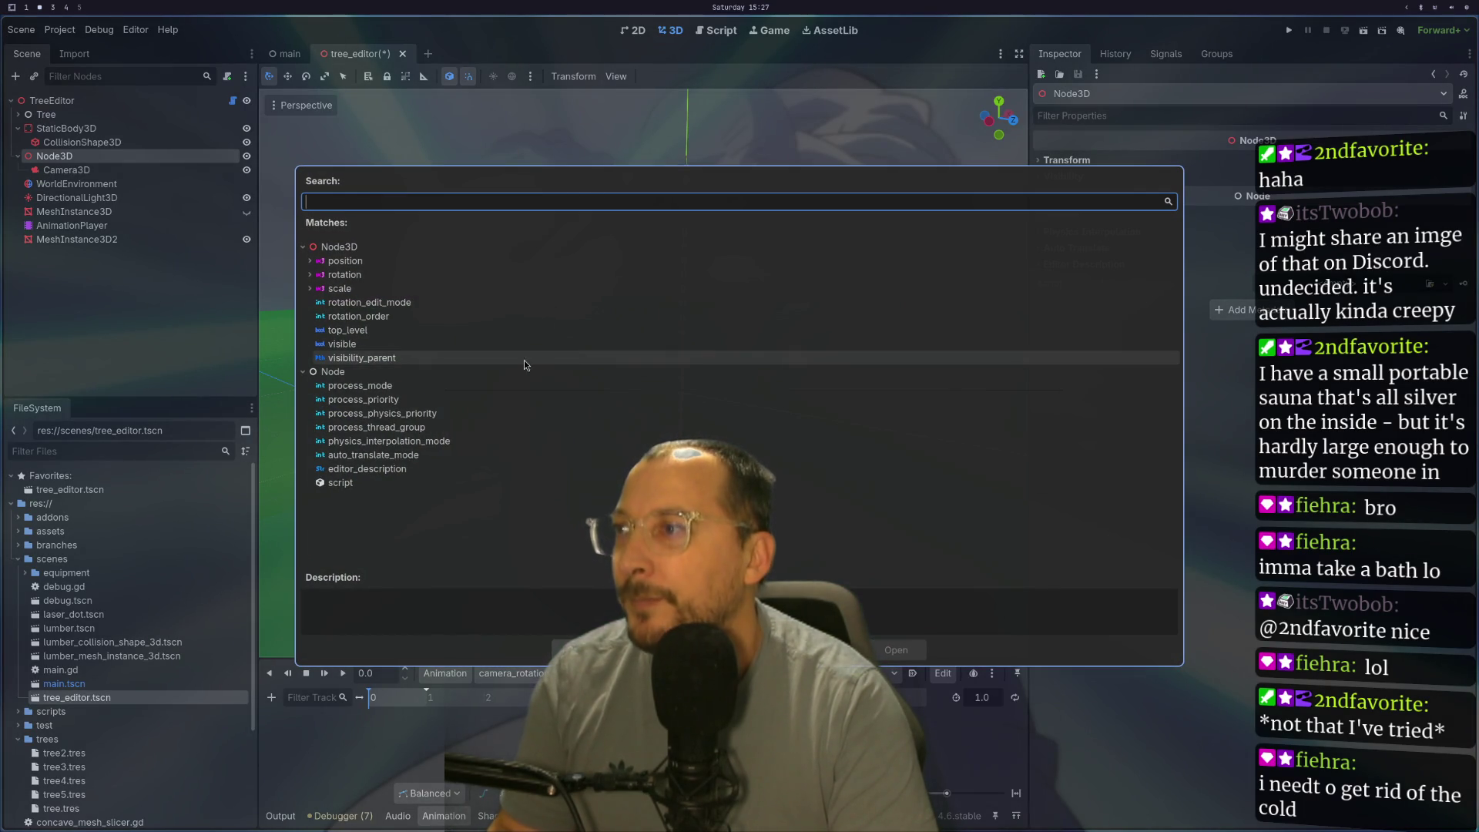
double_click(351, 275)
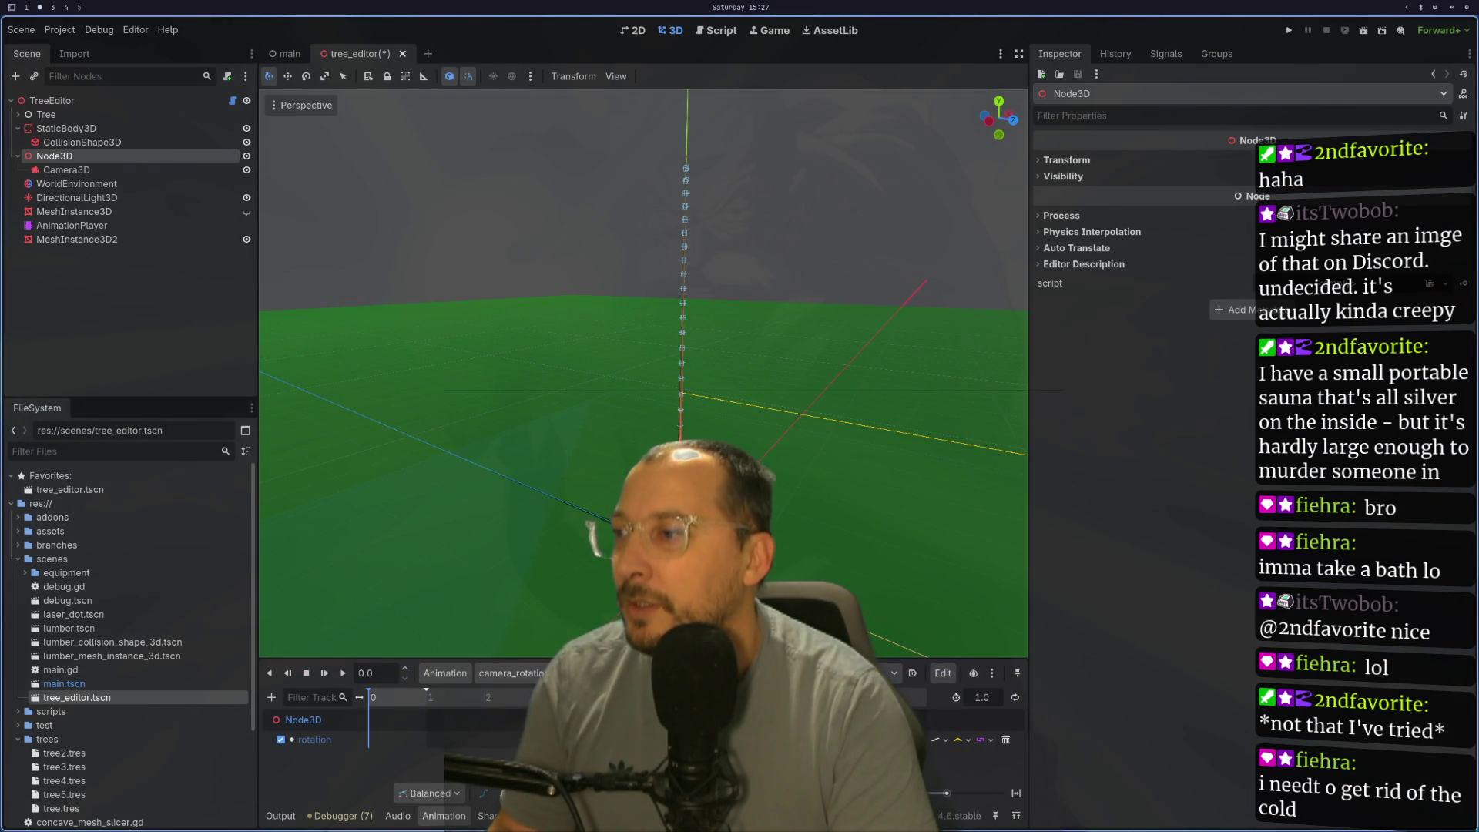
Step: Set the camera_rotation animation length to 30 seconds
click(982, 698)
text(30)
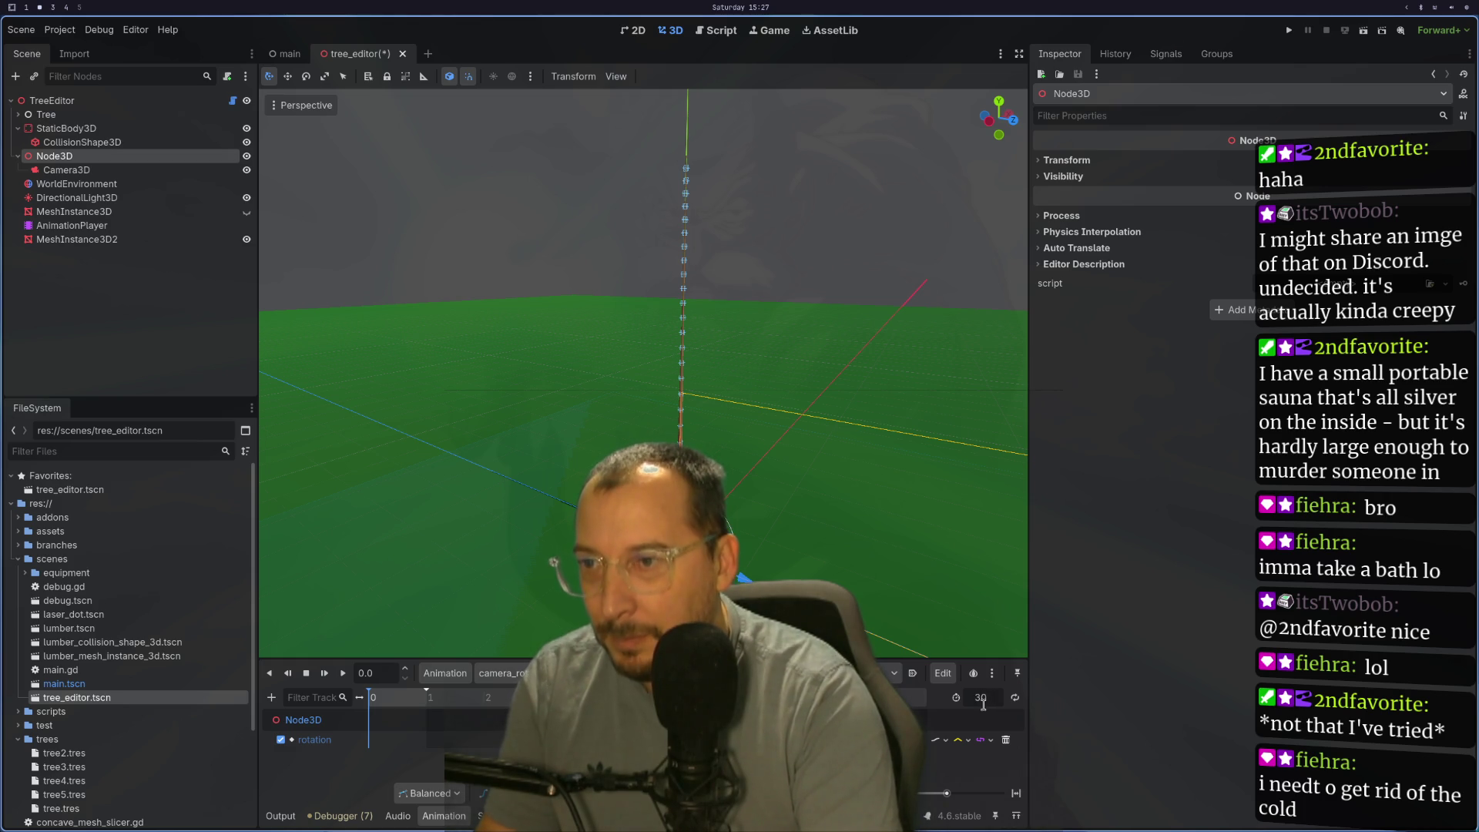
key(Return)
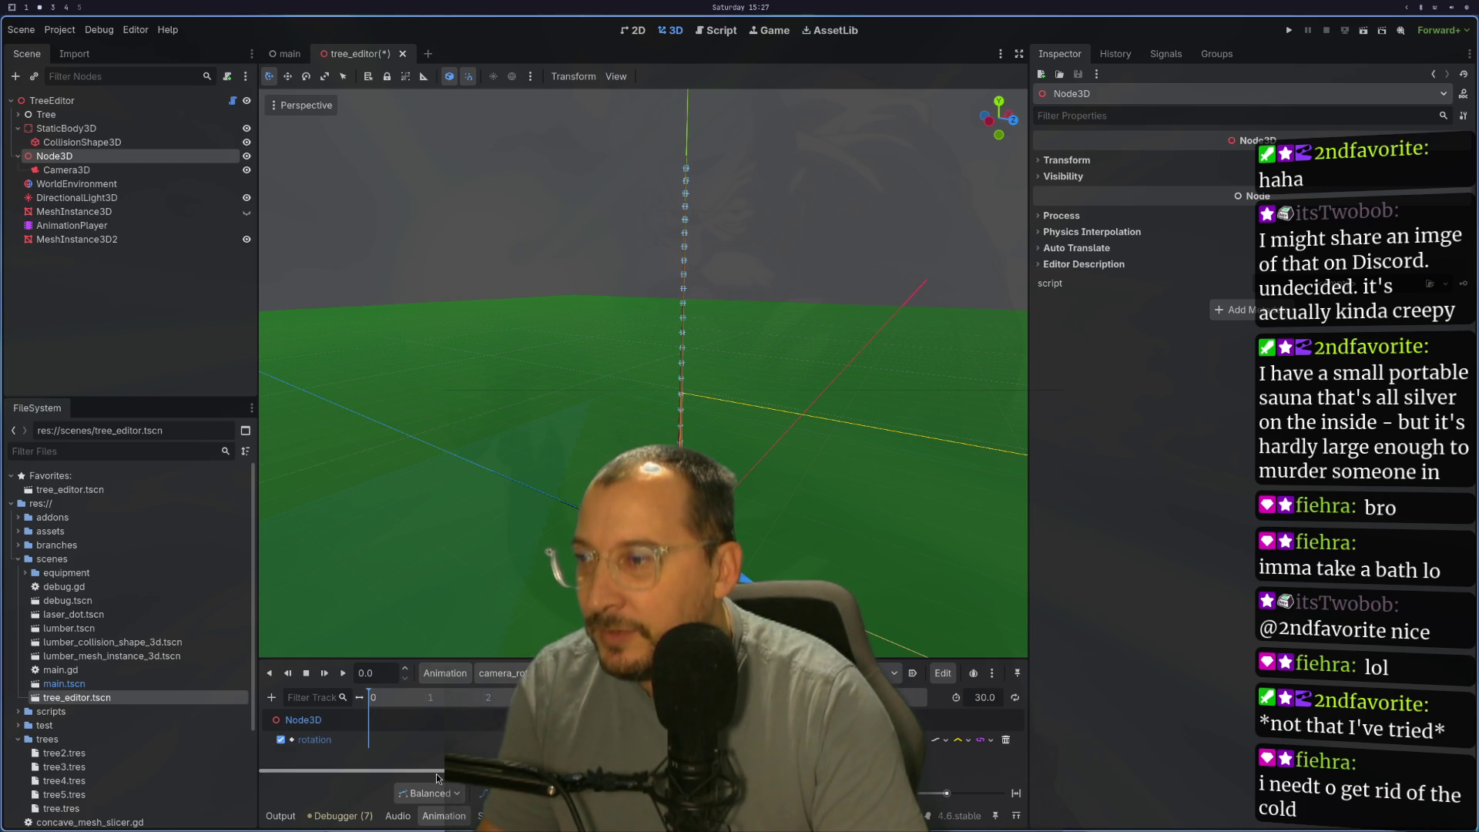
scroll(437, 774, right, 5)
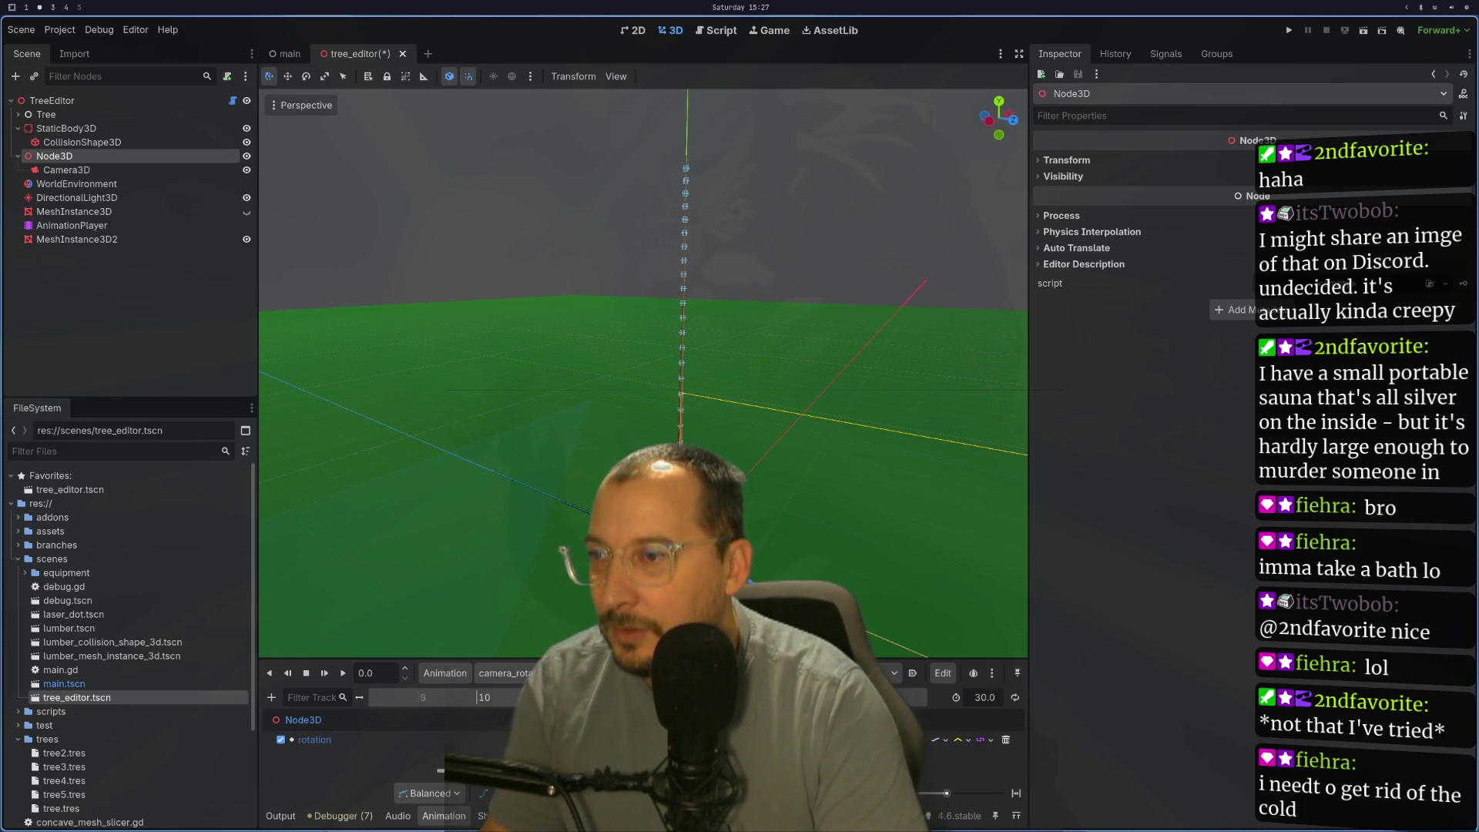
scroll(439, 770, left, 5)
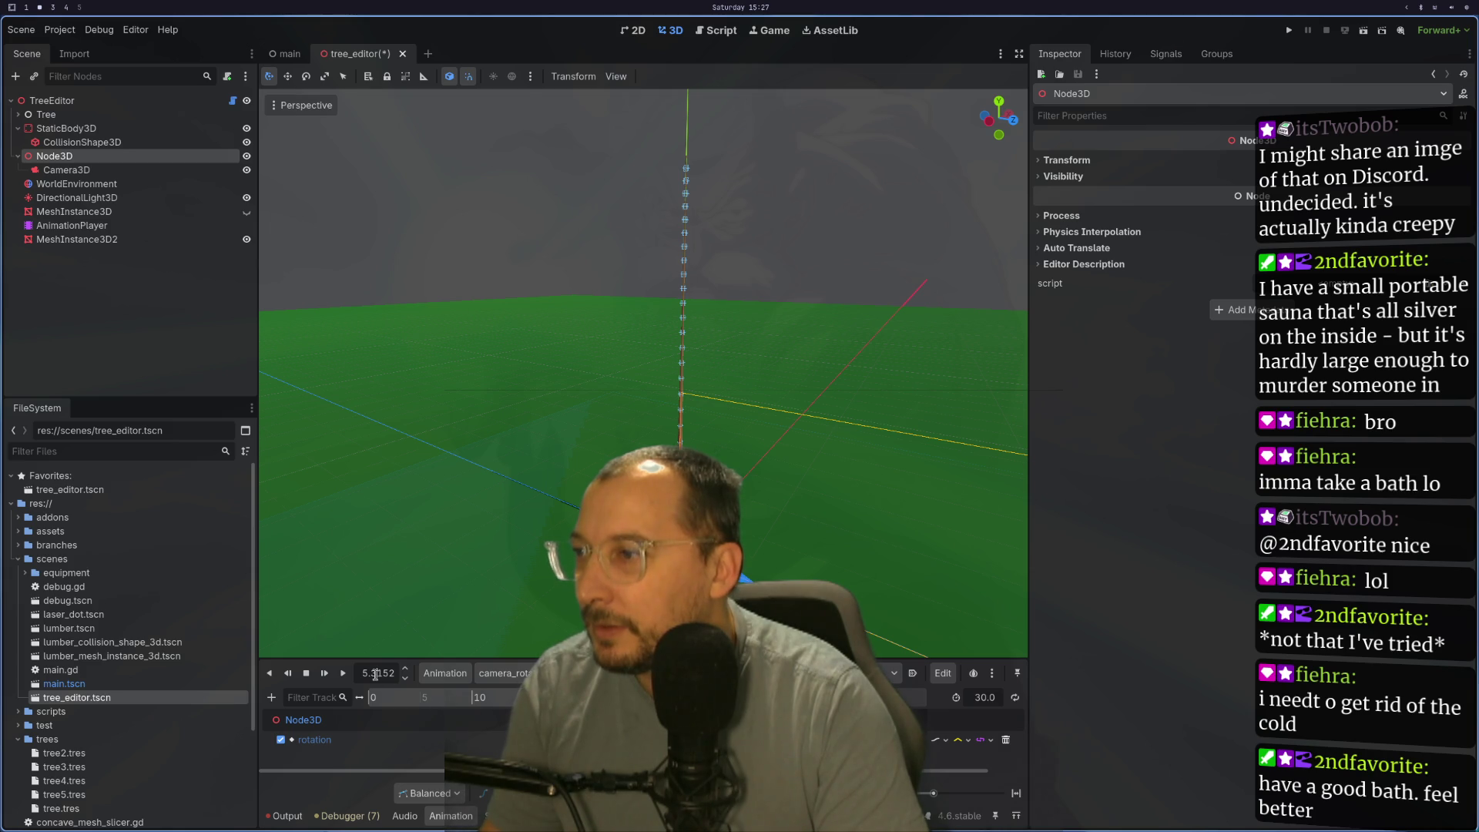
text(15)
Step: Swing the camera pivot around, rewind to 0 and key Node3D's rotation at time zero
key(Return)
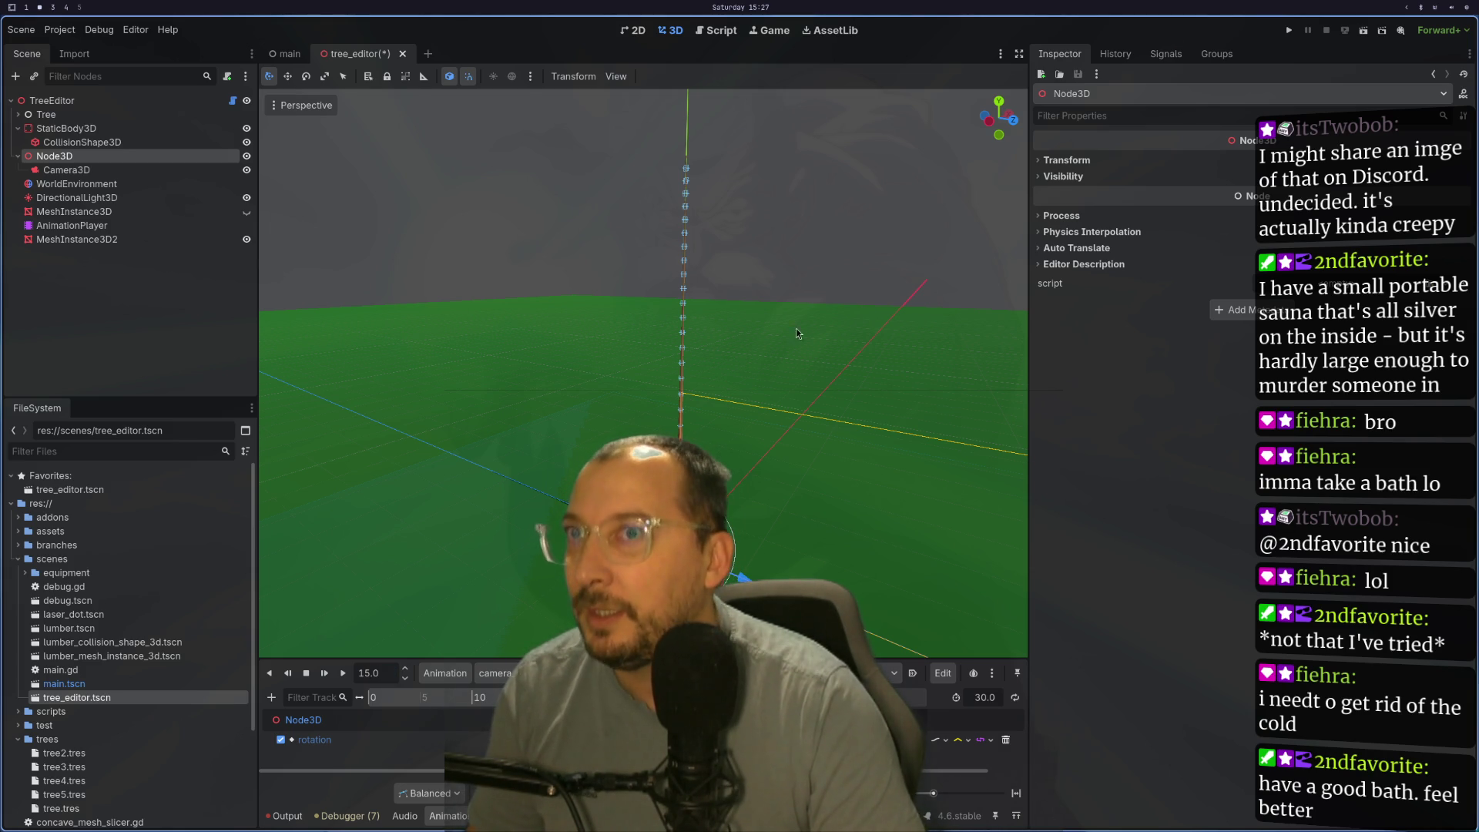
scroll(644, 371, down, 3)
scroll(643, 370, down, 2)
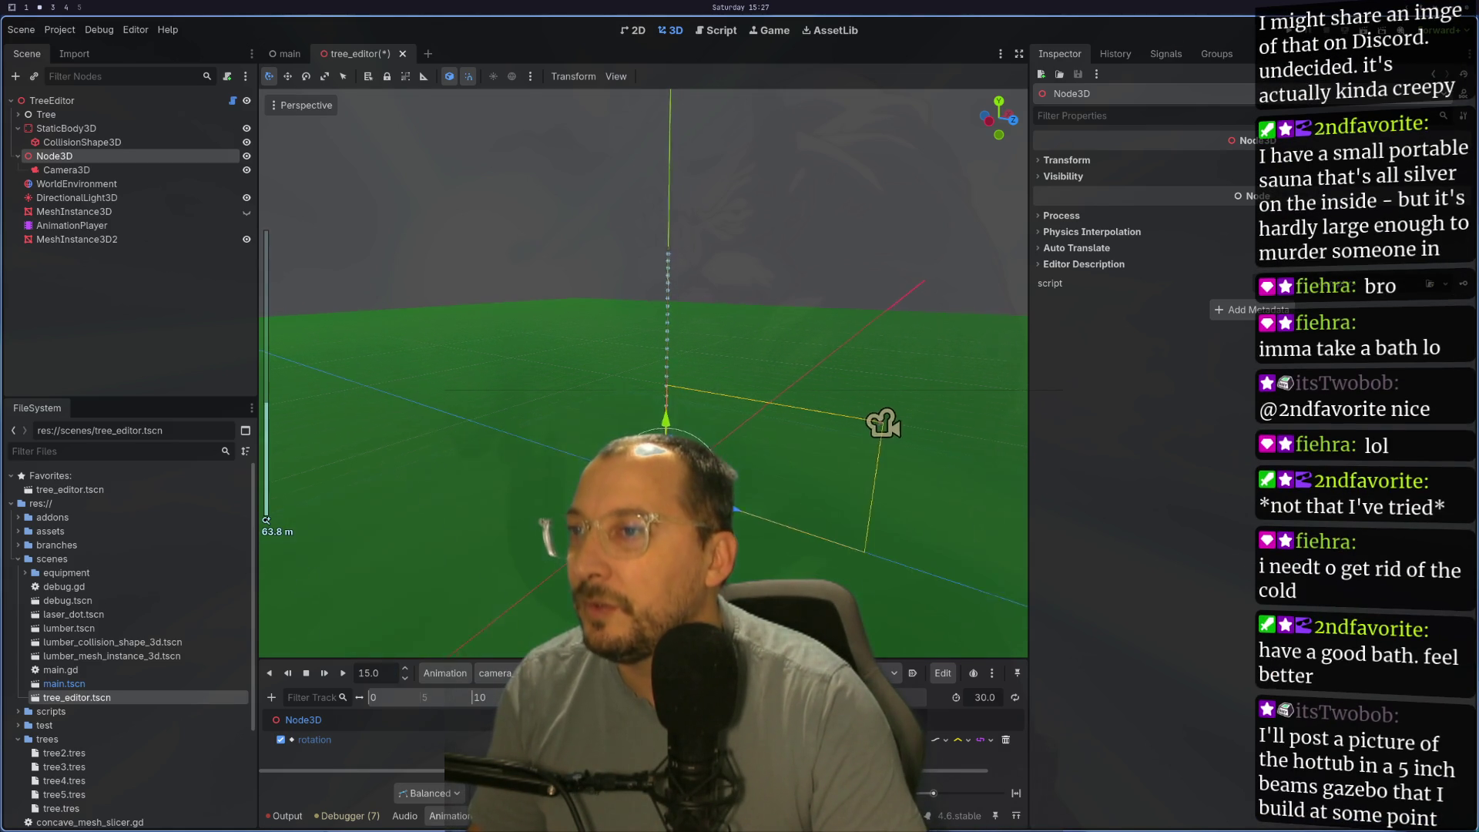
drag(647, 445, 601, 451)
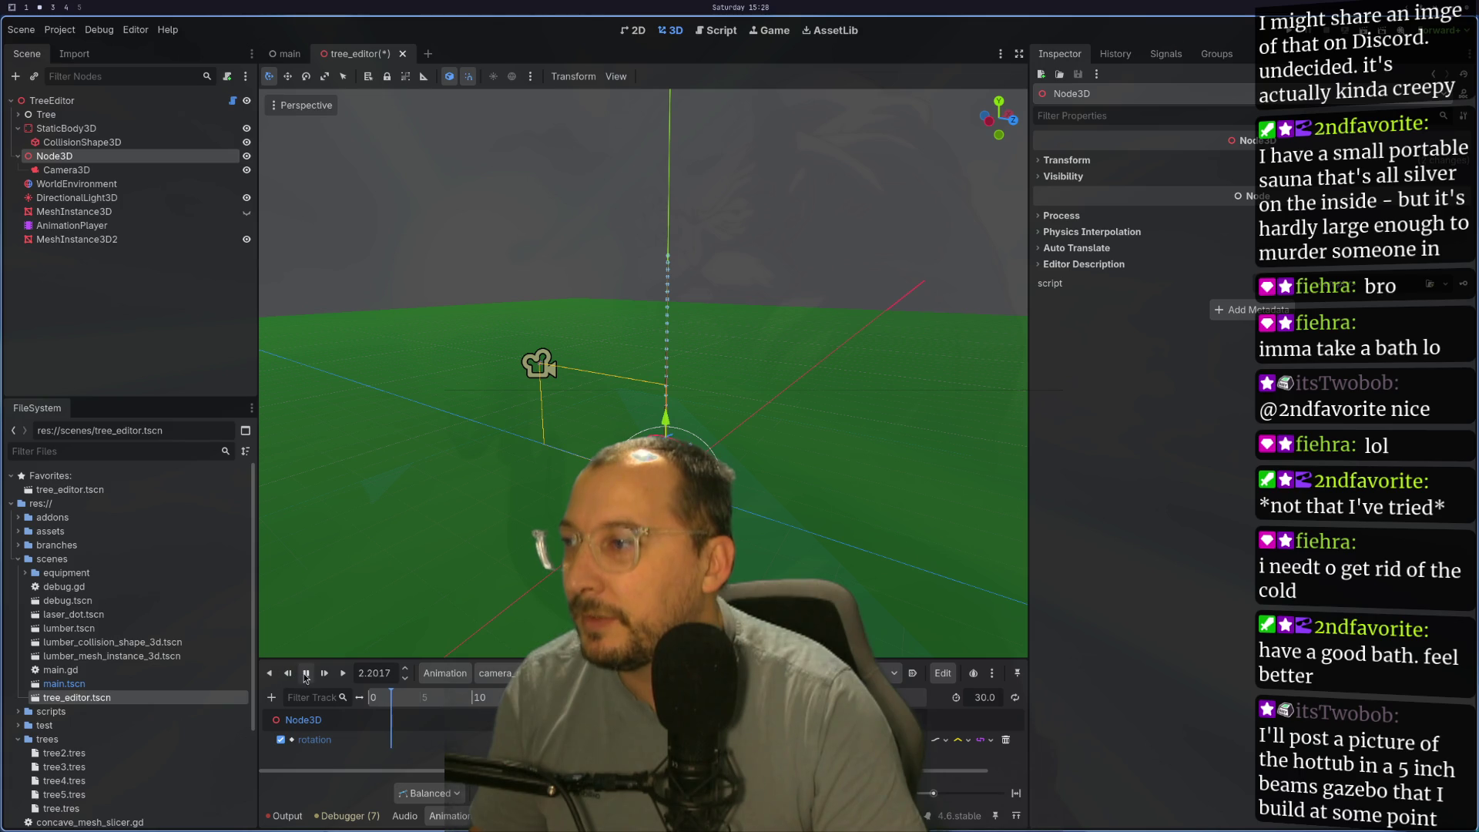
click(305, 673)
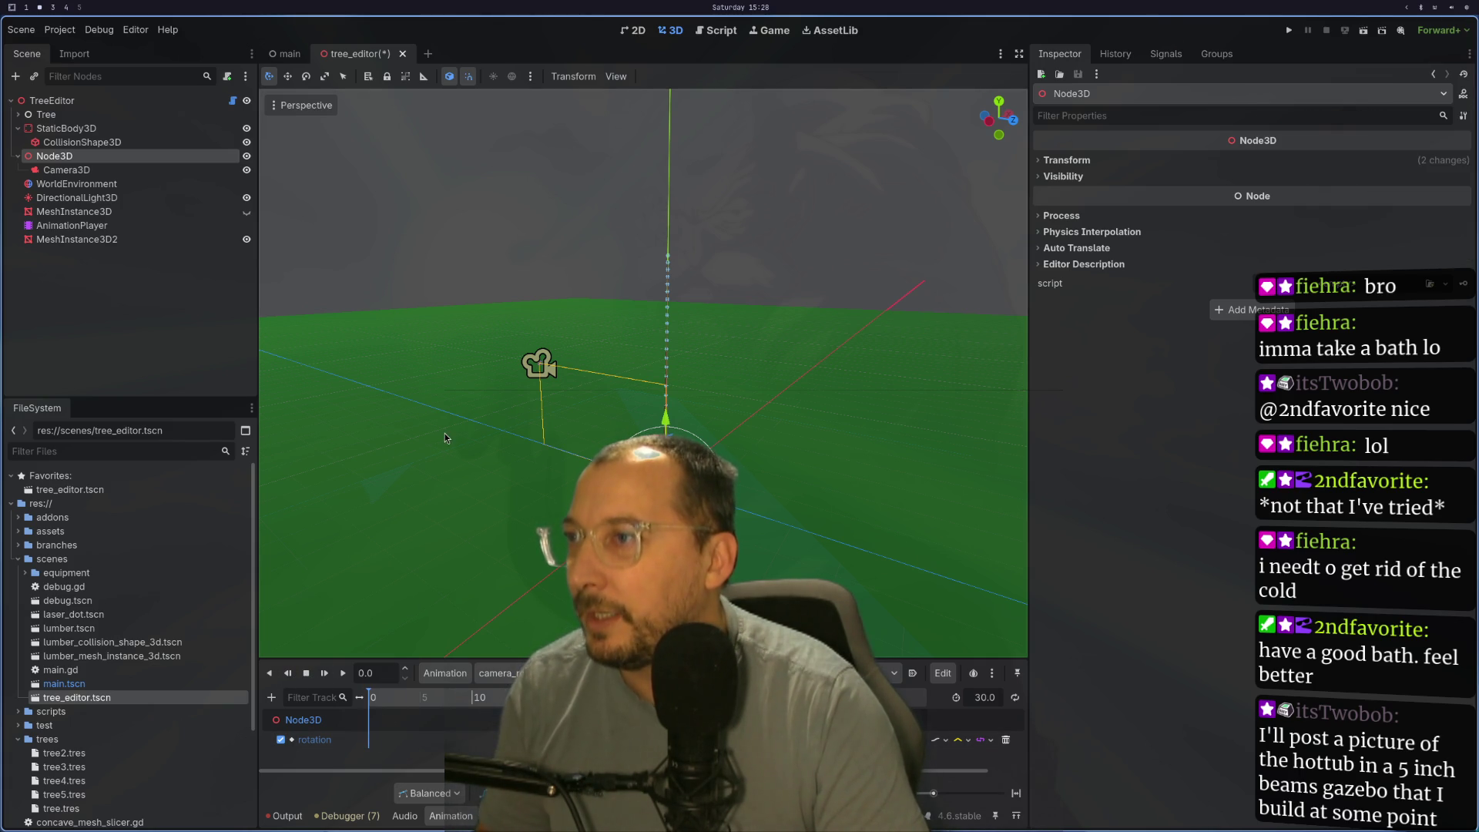
drag(368, 741, 387, 741)
click(388, 750)
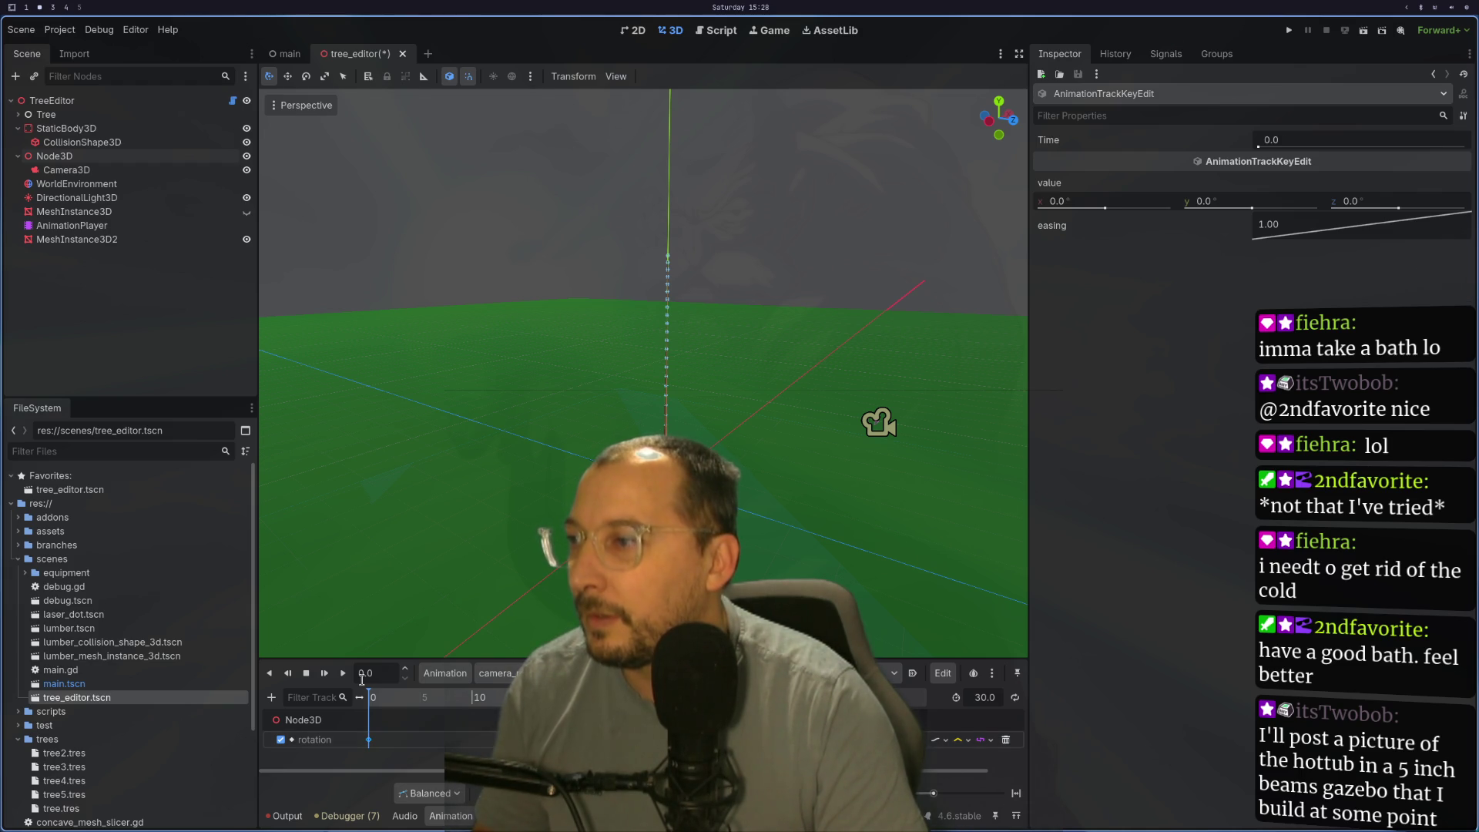
text(15)
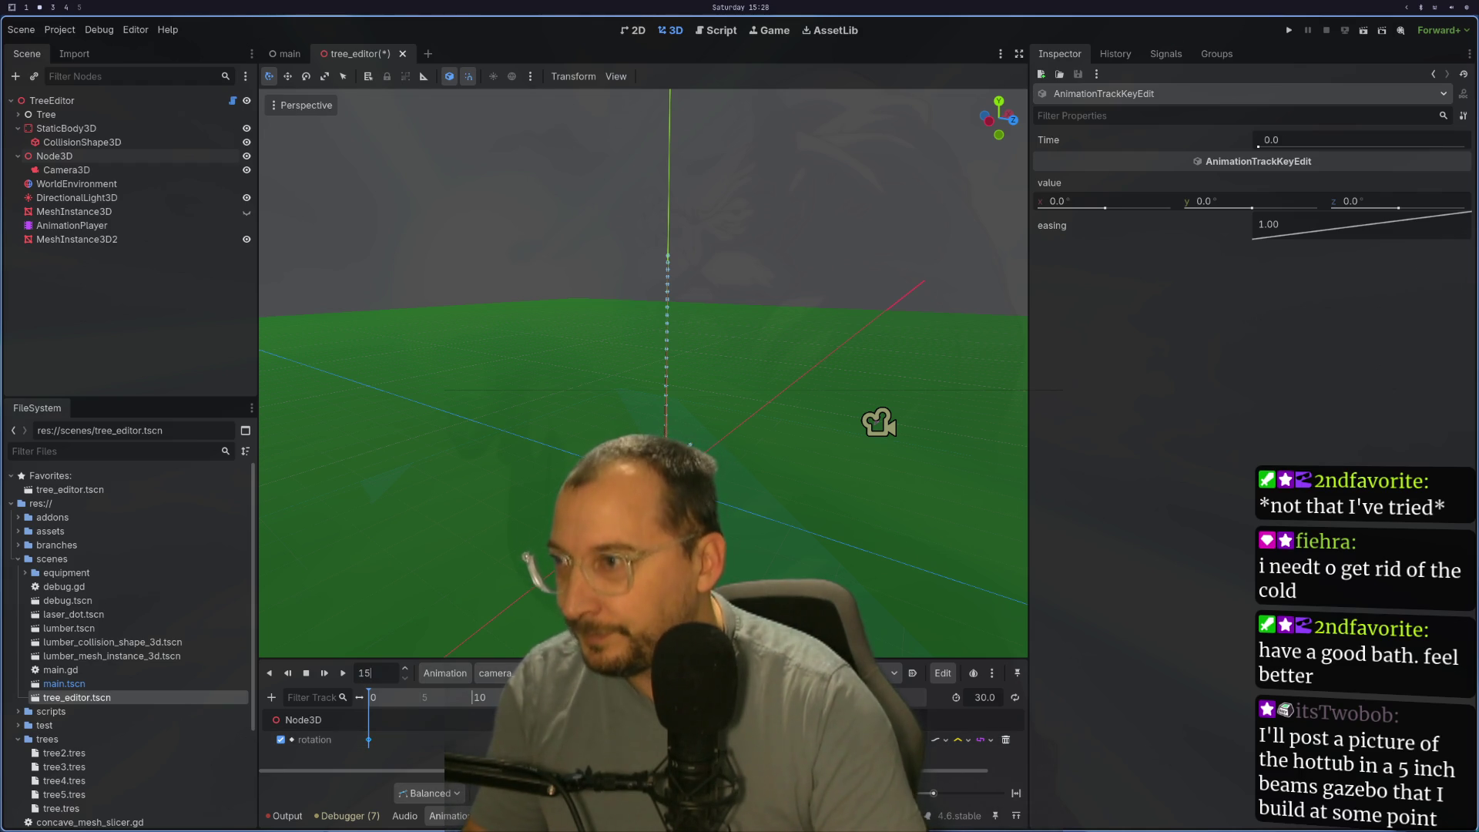
Step: Key Node3D turned 180° around Y and place that keyframe at exactly 15 seconds
key(Return)
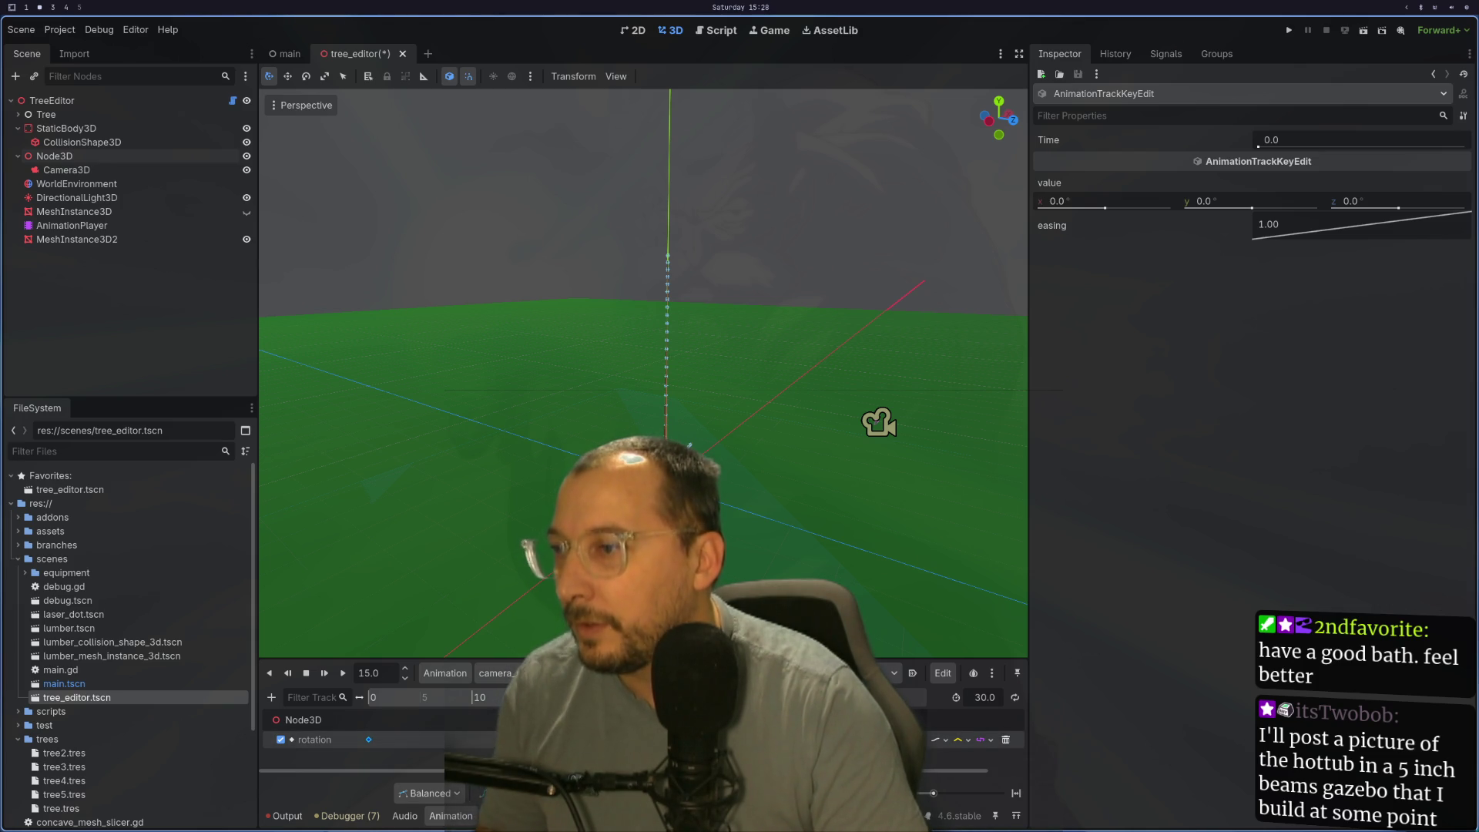
click(53, 154)
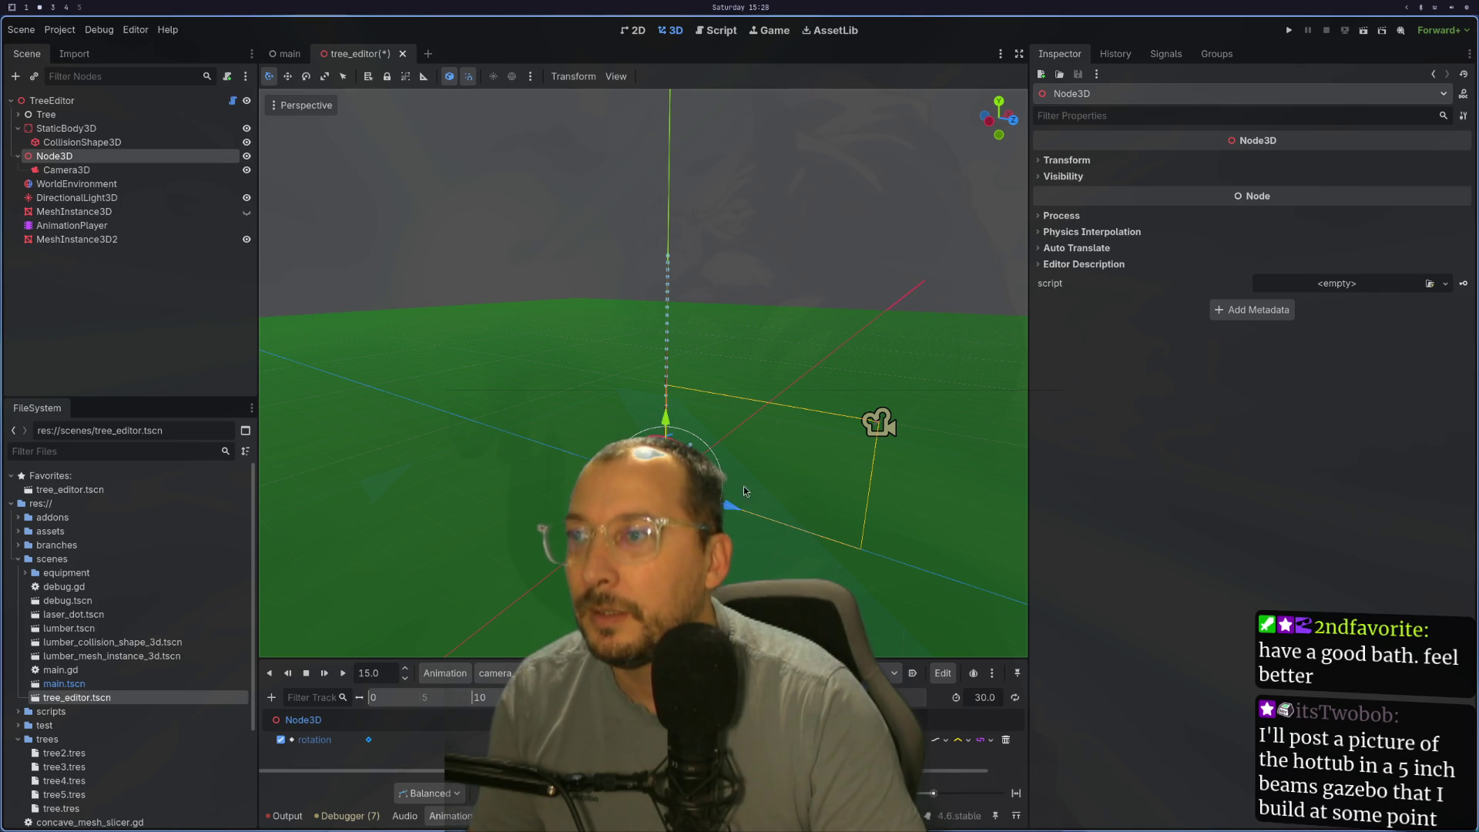
drag(693, 451, 625, 451)
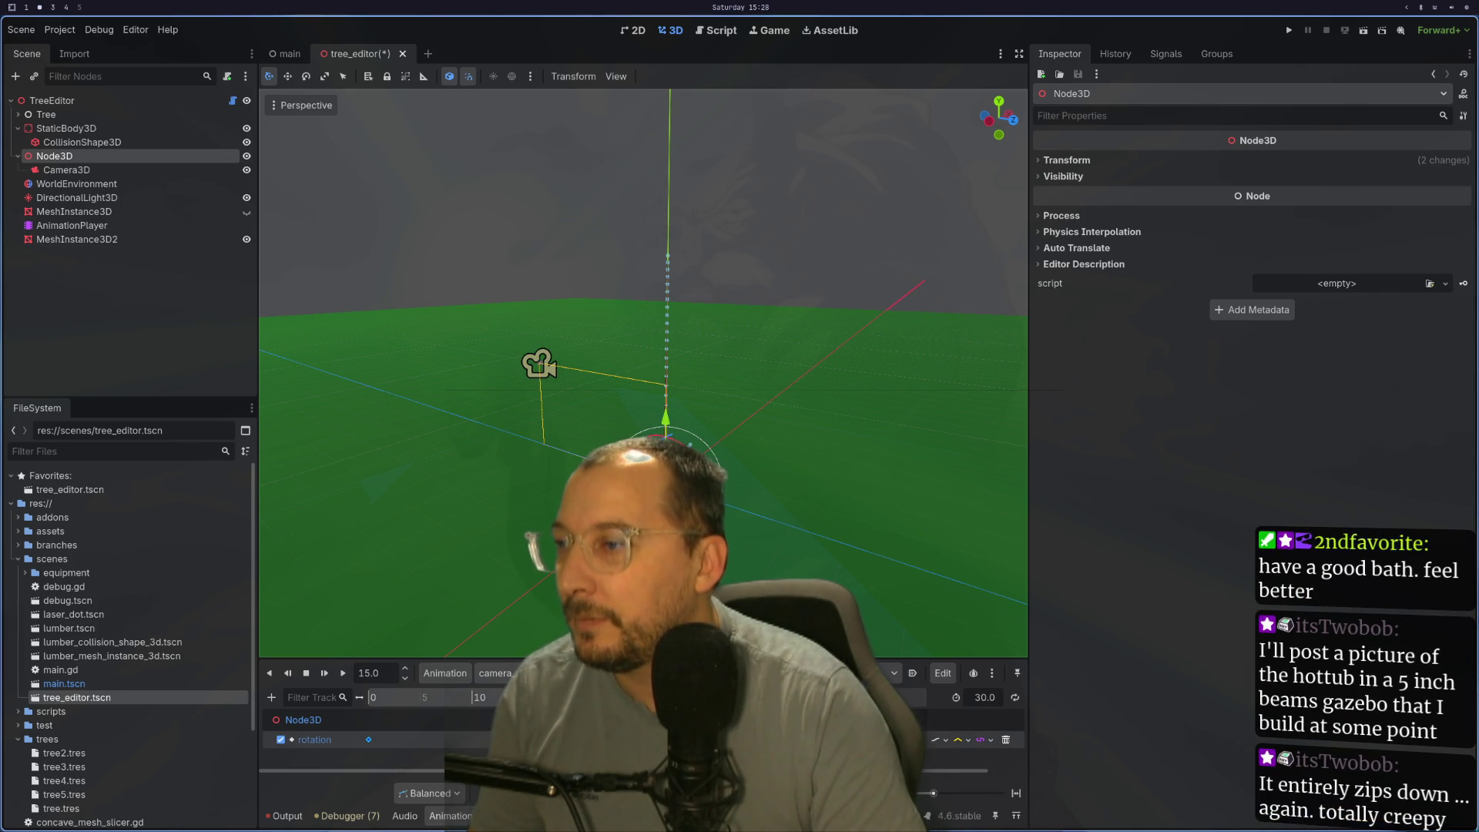
click(368, 739)
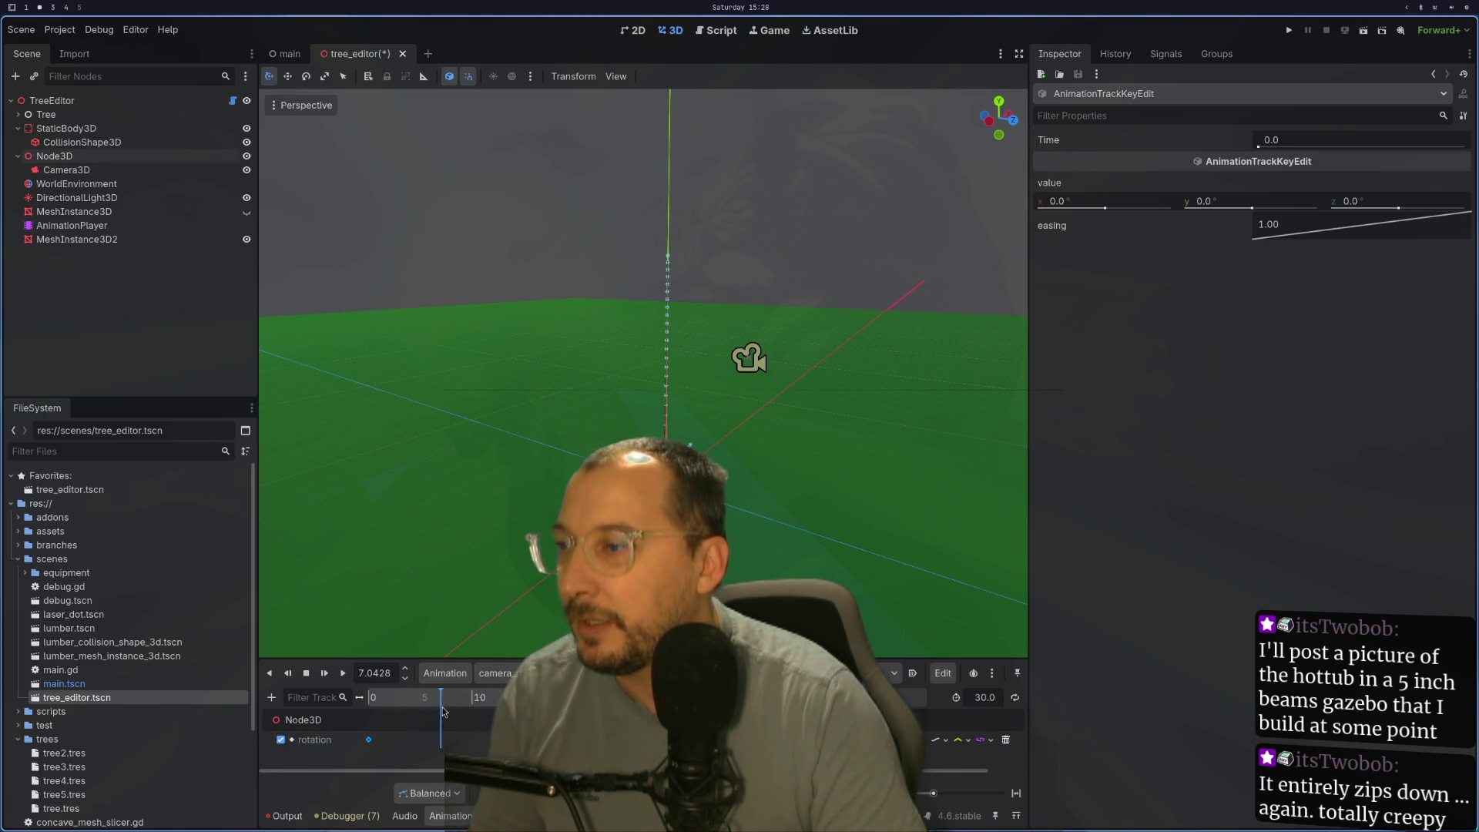
click(531, 739)
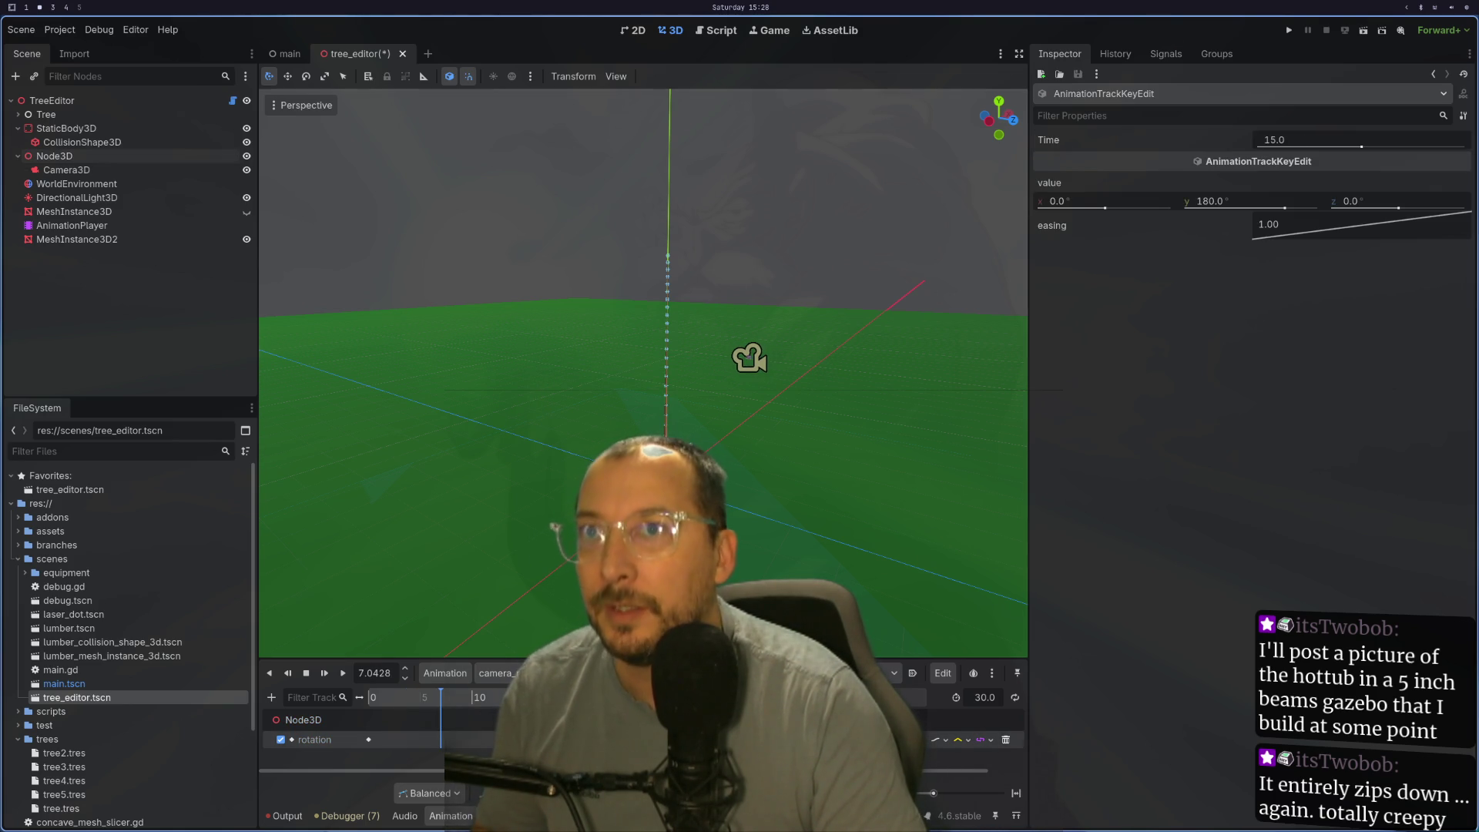
drag(531, 738, 533, 738)
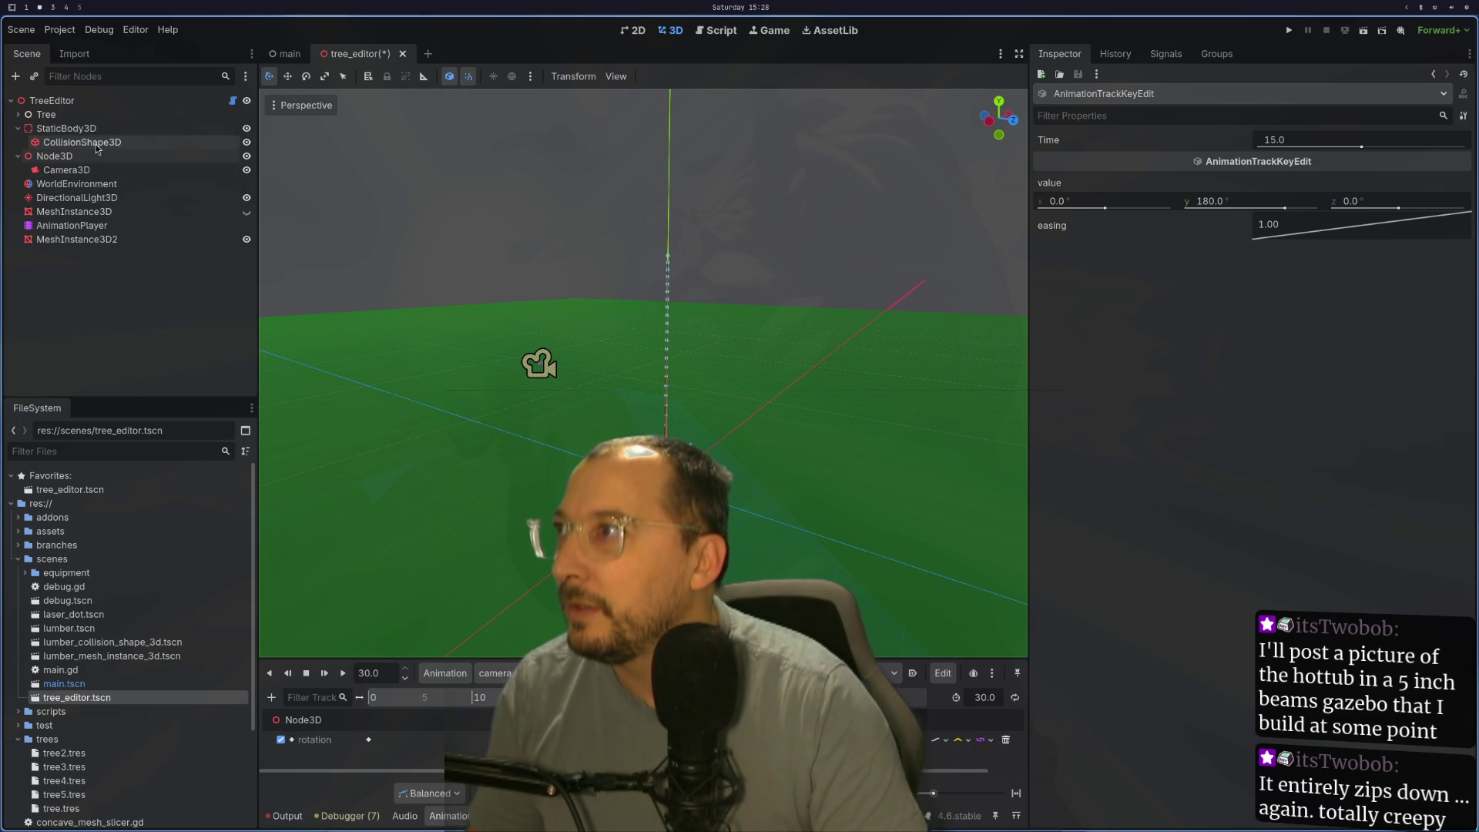
Step: Preview the turning animation, check the 15-second key, play it, then select the AnimationPlayer
click(482, 698)
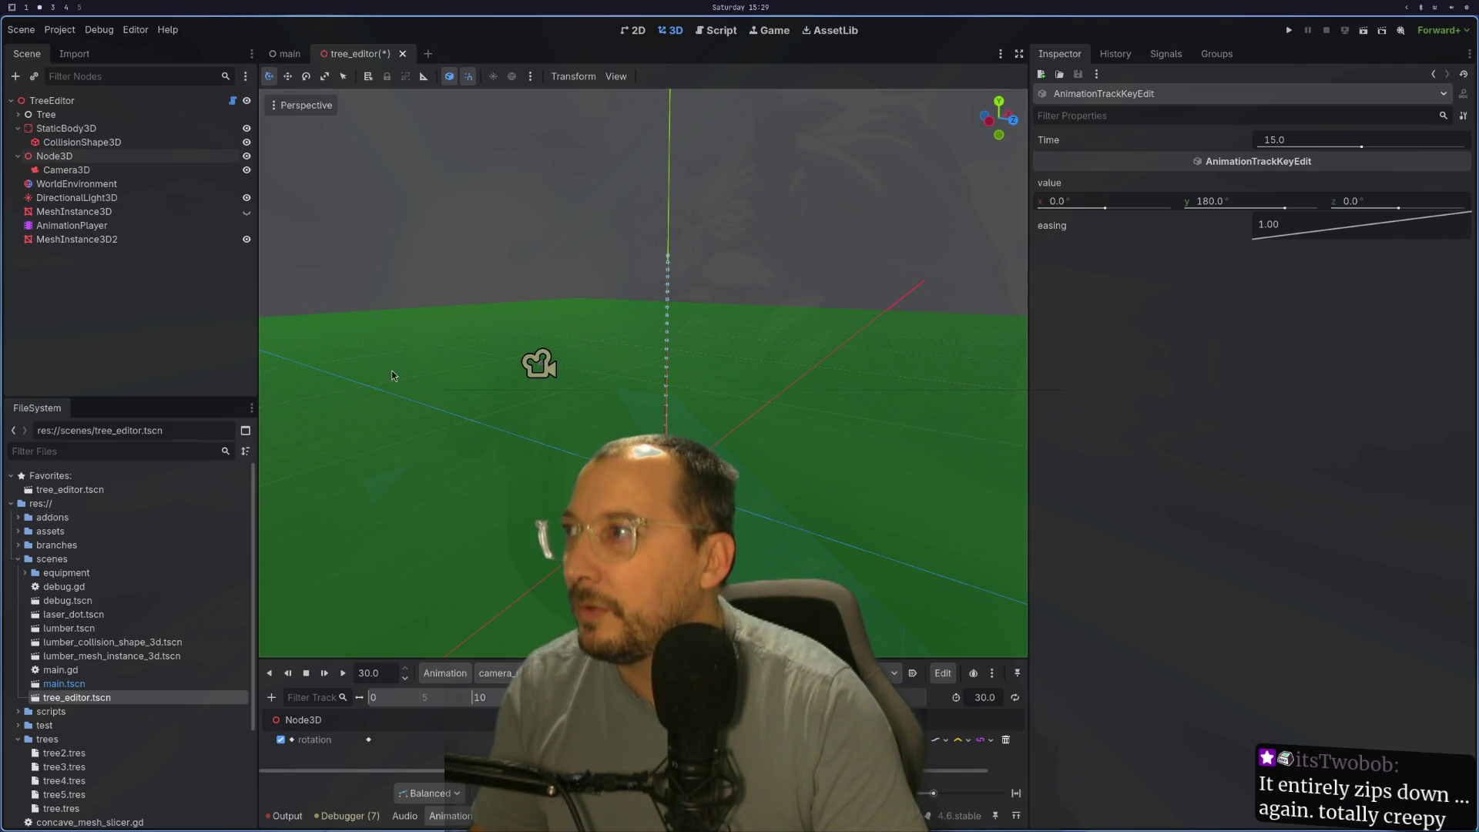
click(69, 156)
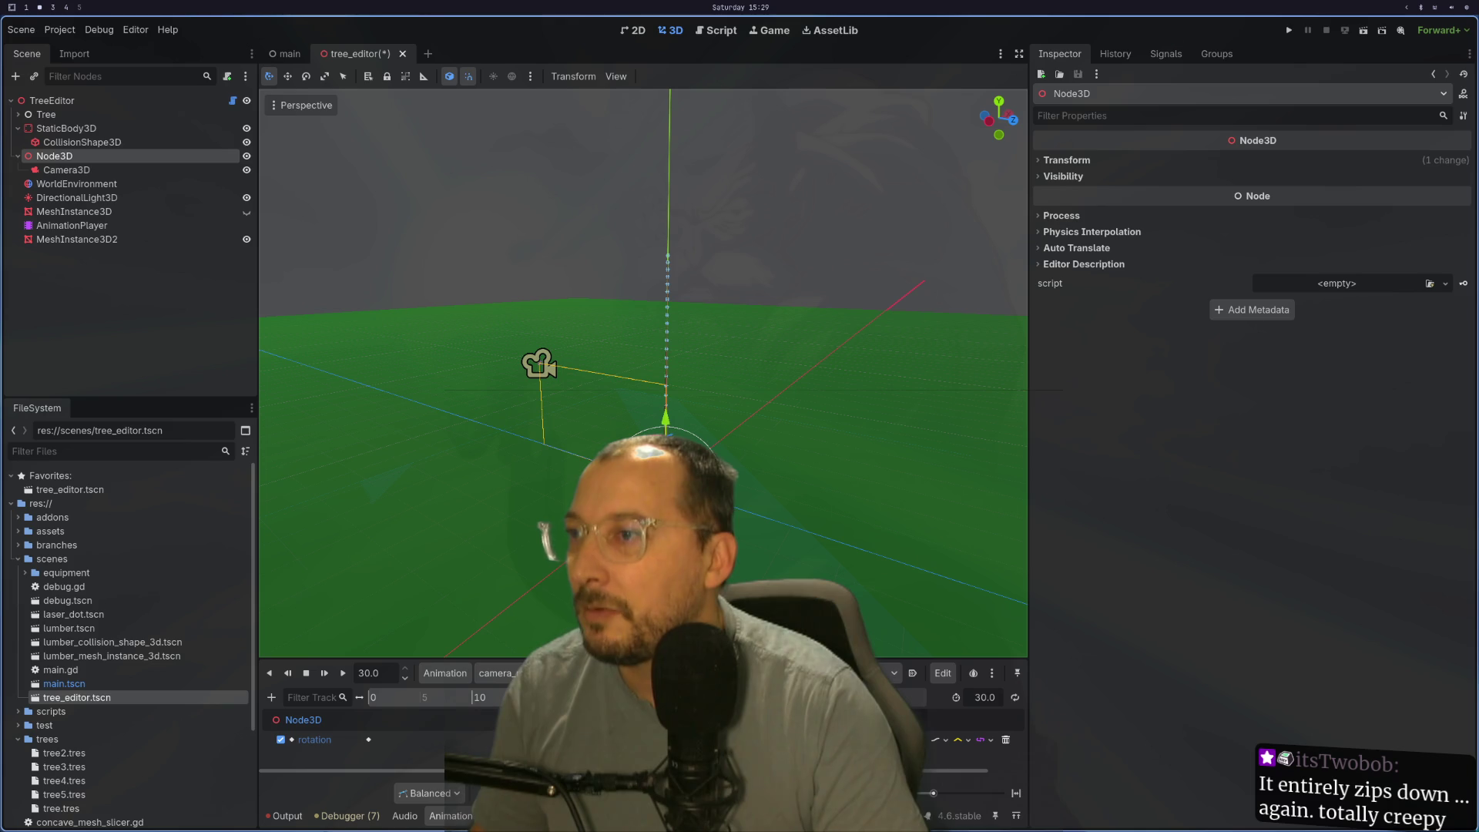
mouse_move(693, 440)
mouse_down()
mouse_move(715, 451)
mouse_move(726, 429)
mouse_up()
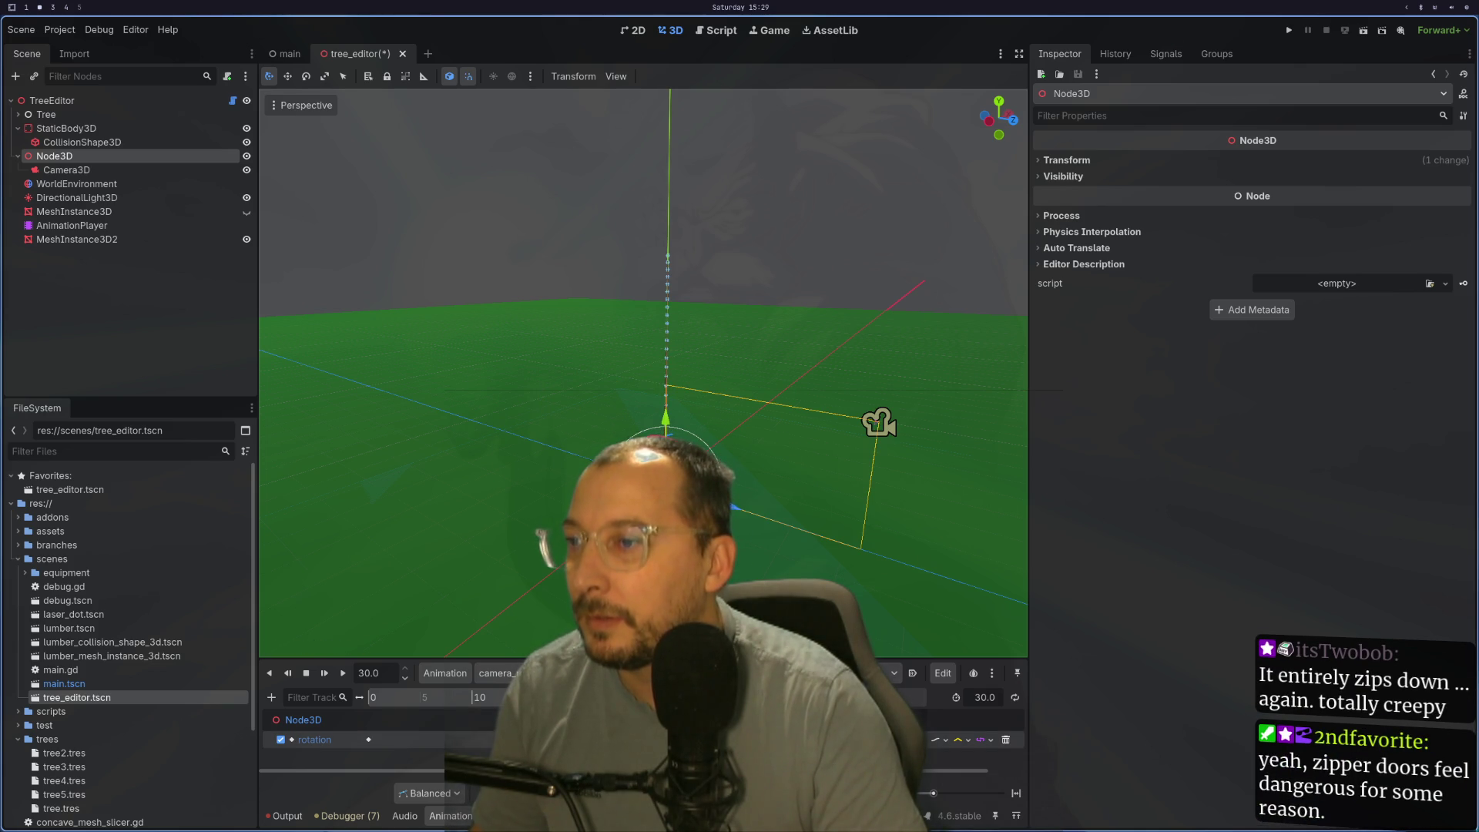
click(533, 739)
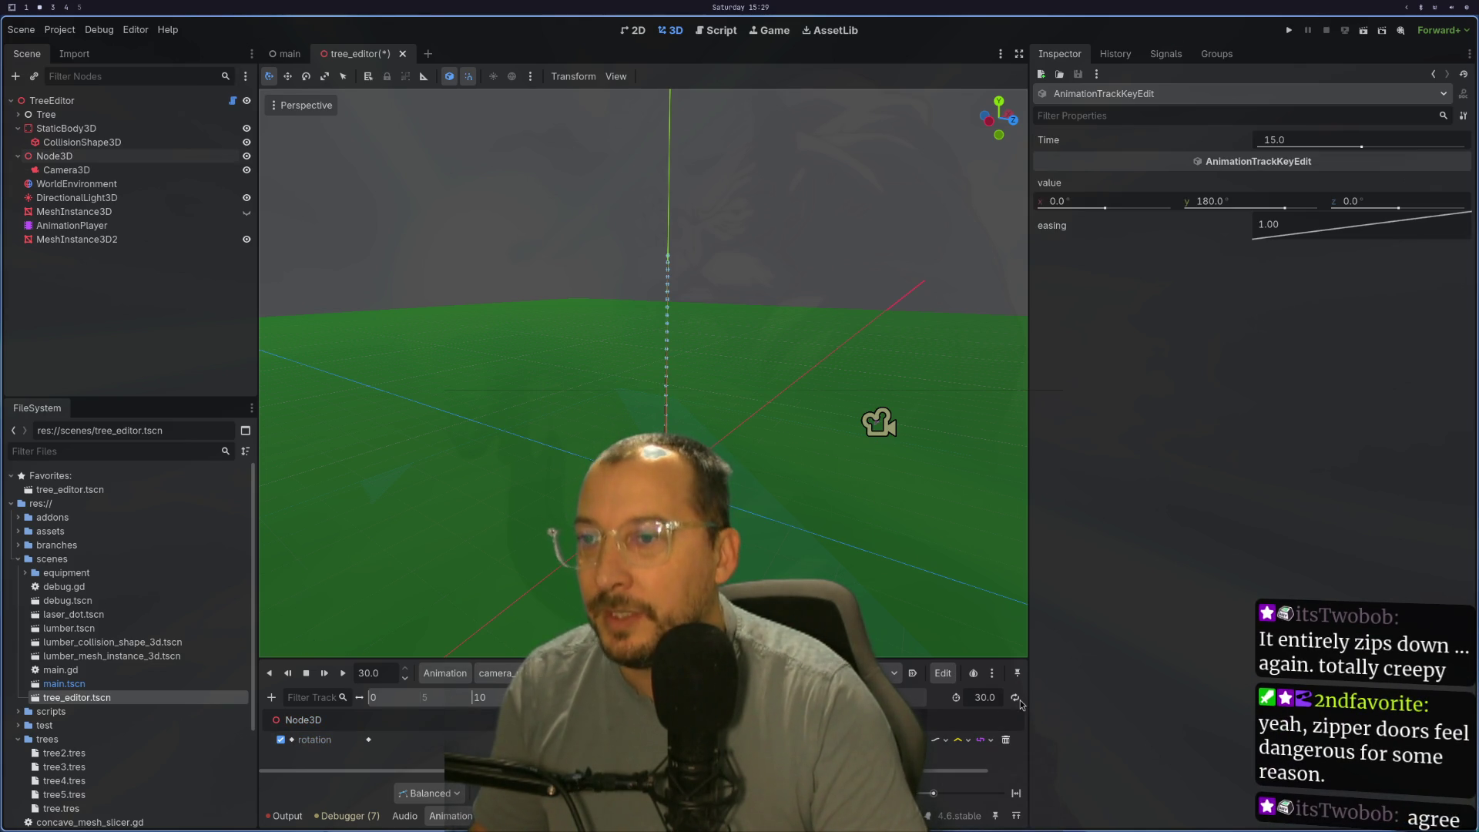
click(342, 674)
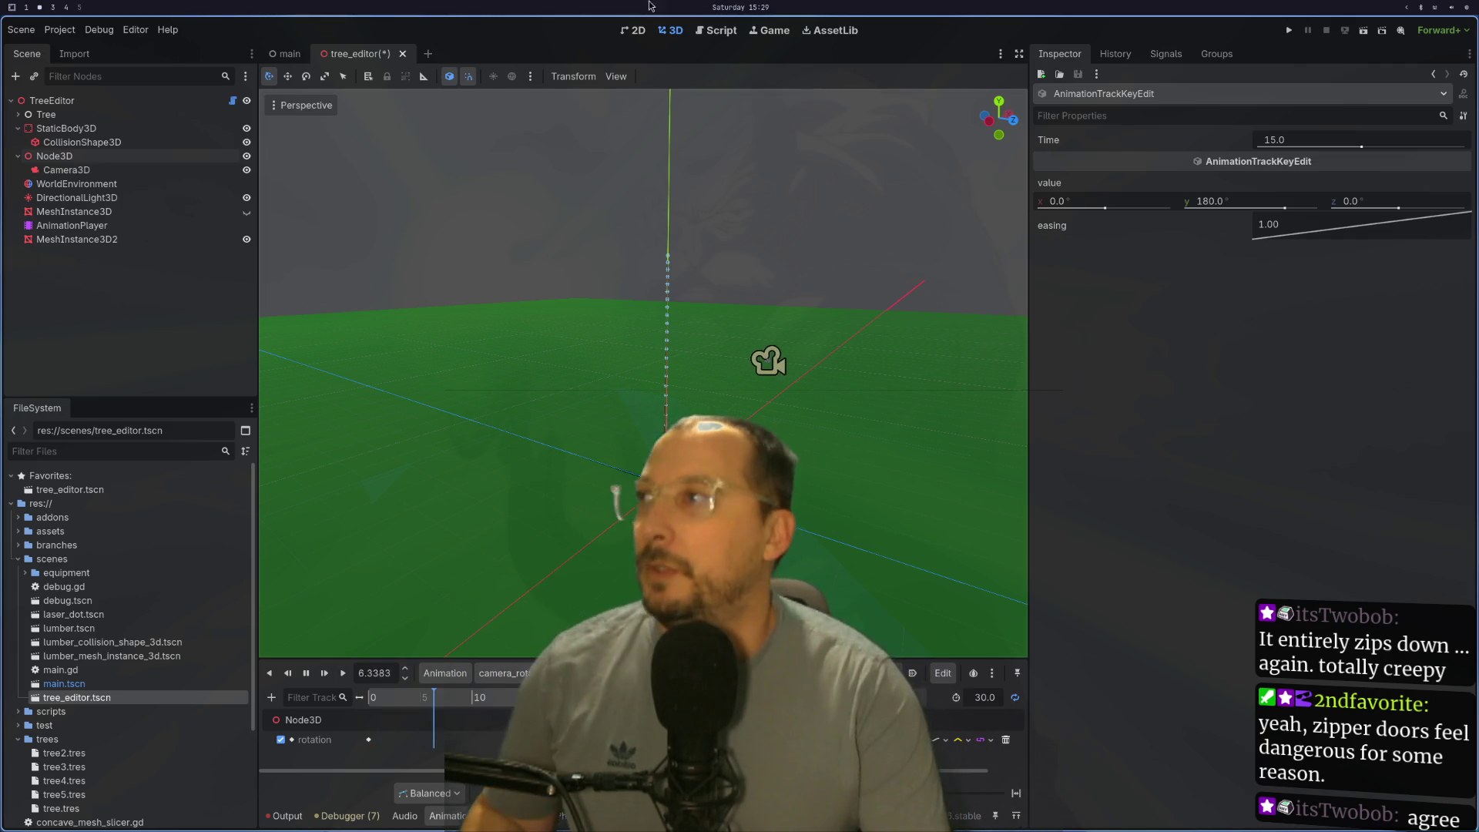
click(81, 226)
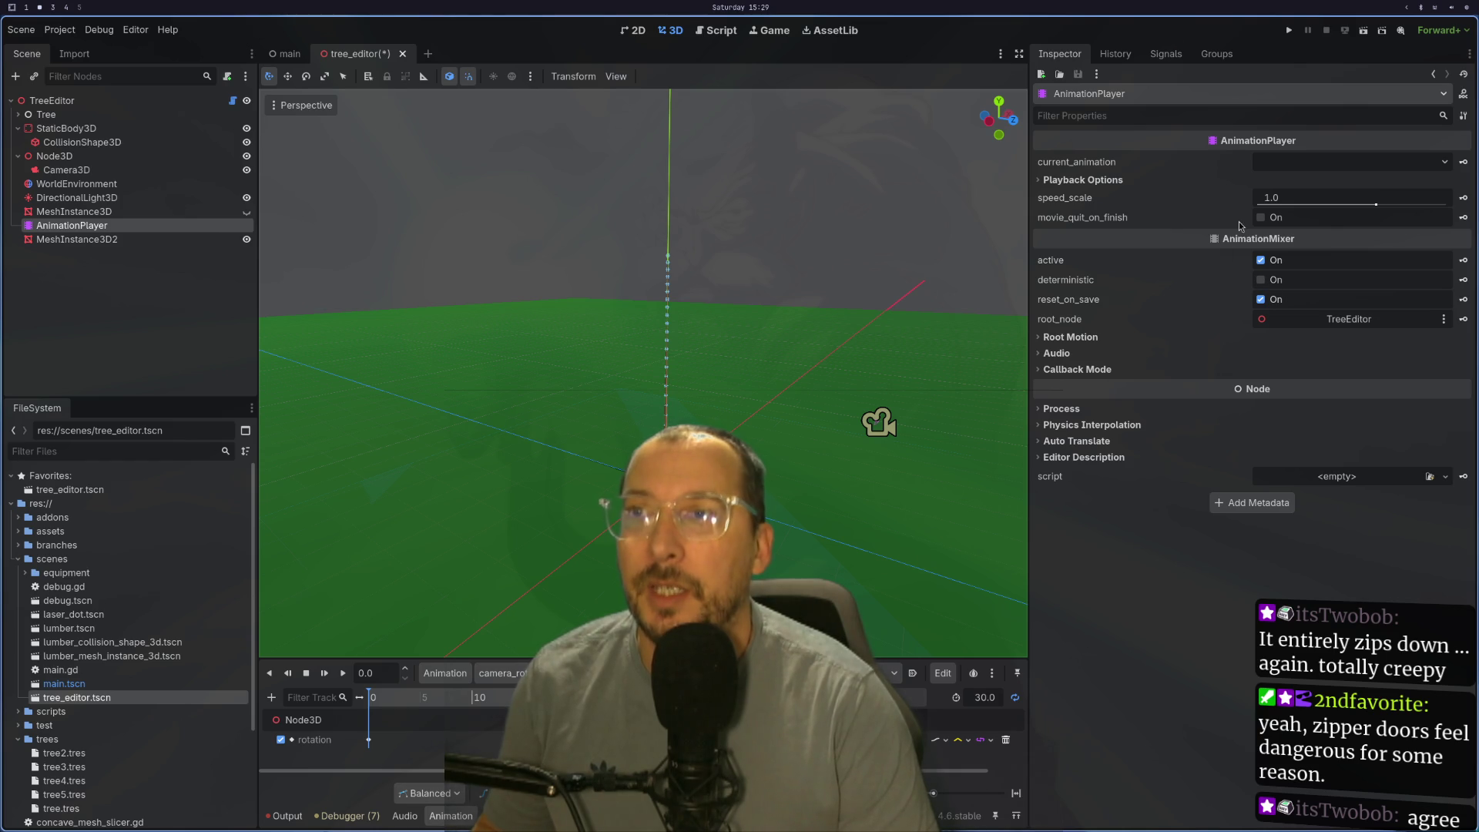
Step: Set the AnimationPlayer's current_animation to camera_rotation in Playback Options
click(1129, 179)
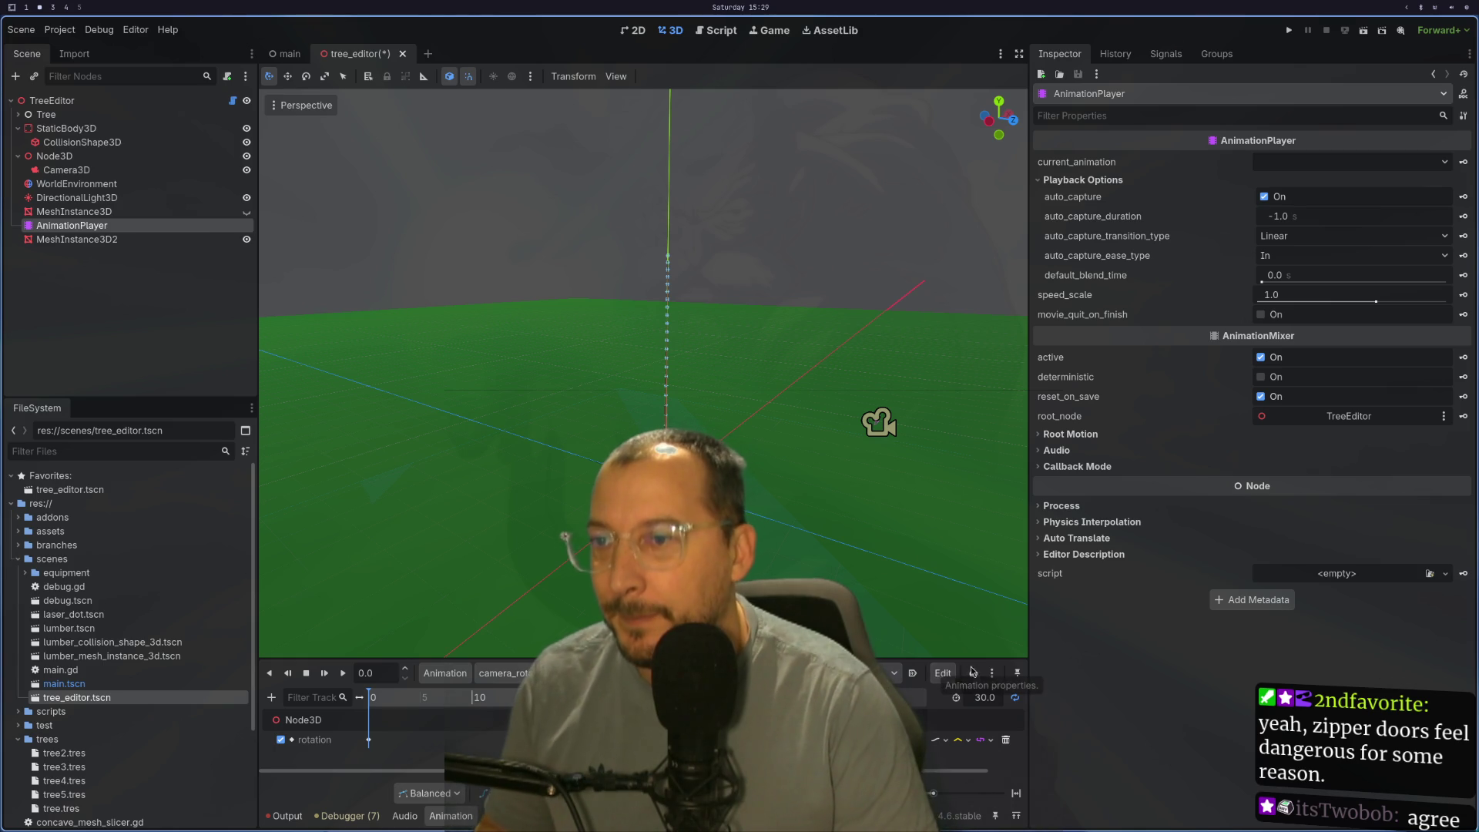
click(1309, 162)
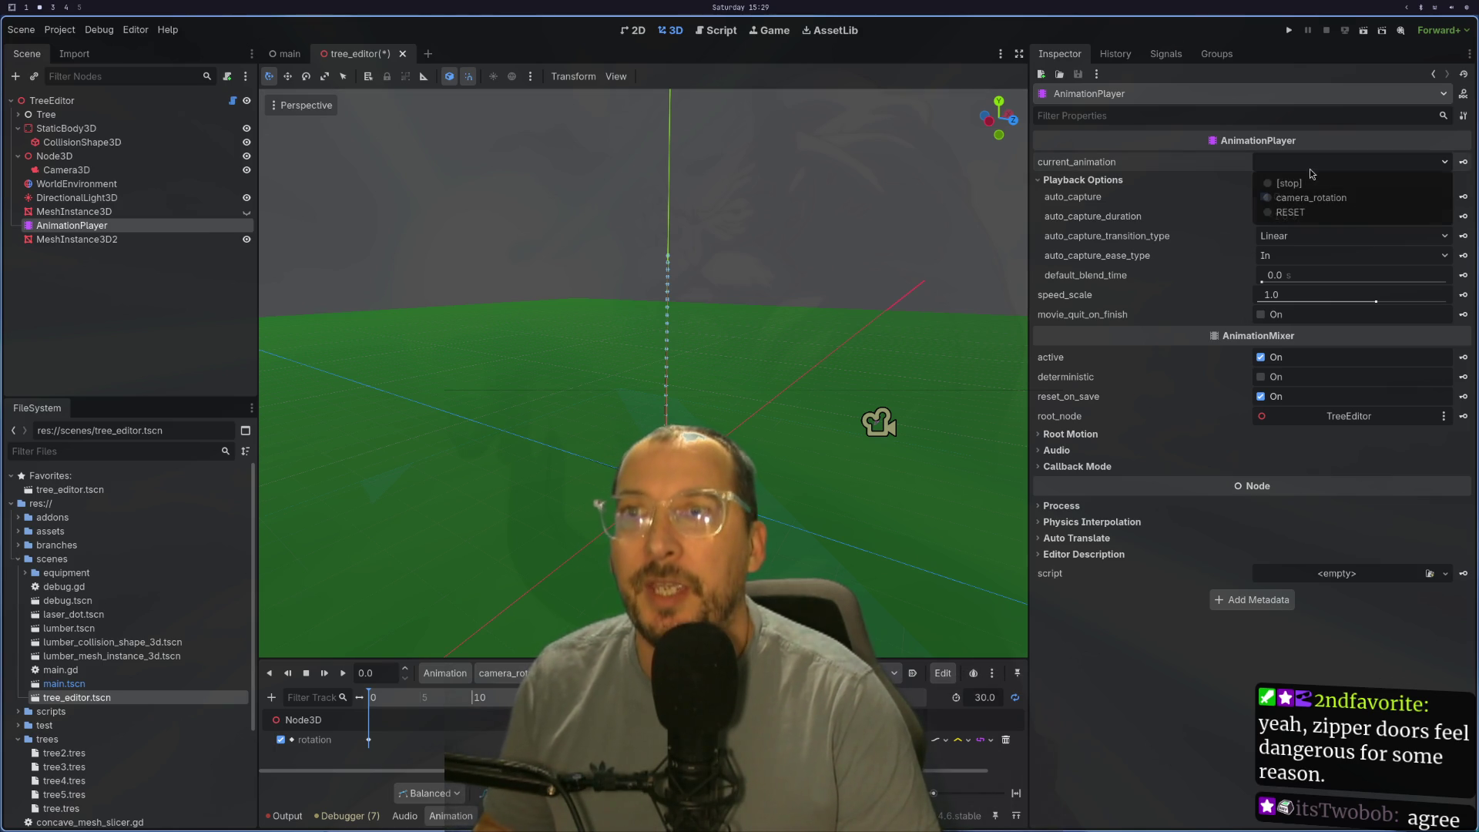
click(1295, 212)
Step: Save the scene with Ctrl+S, run the game to check the camera, then close it
key(ctrl+s)
click(1361, 29)
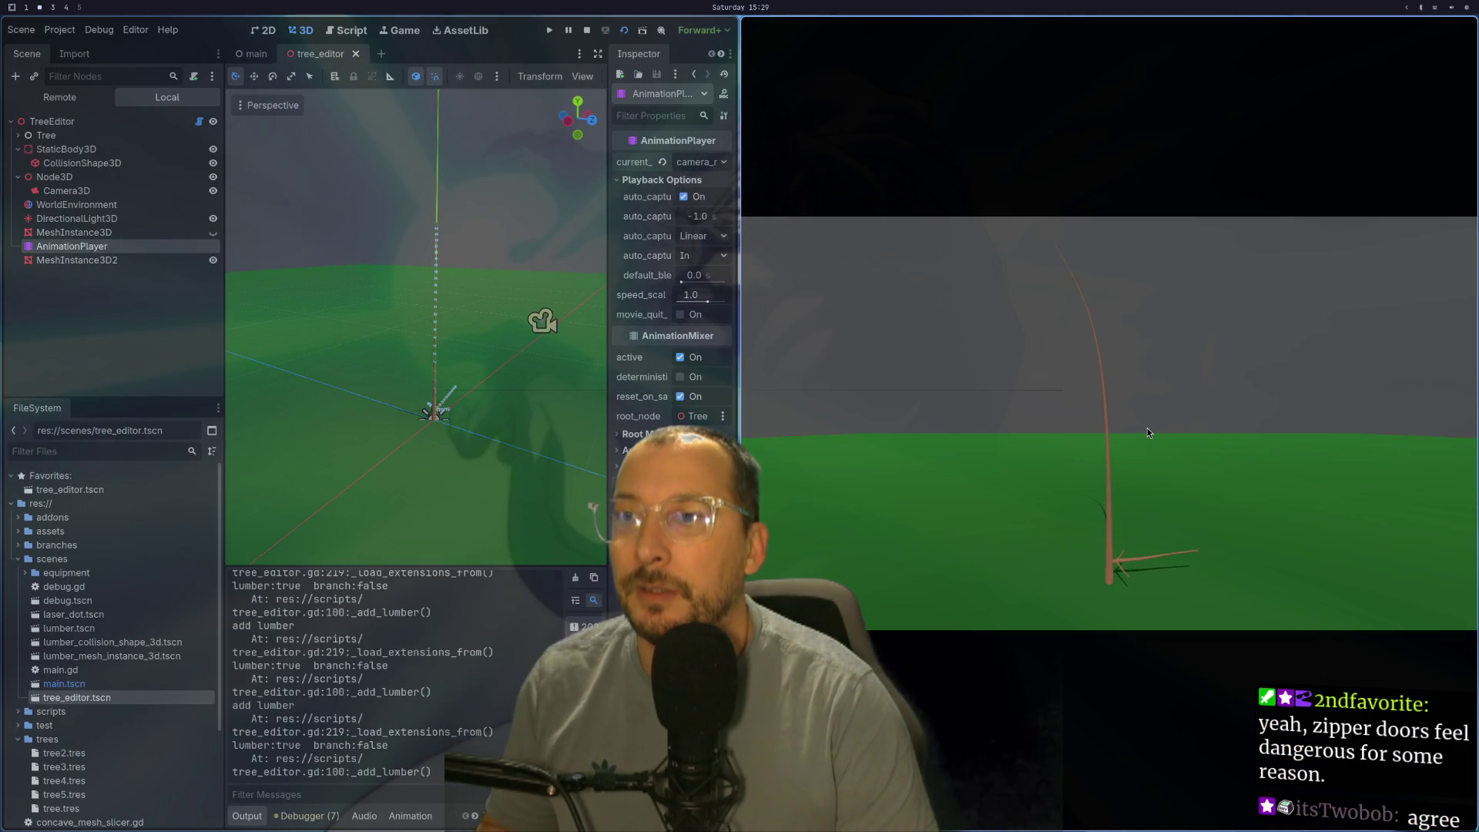
key(Escape)
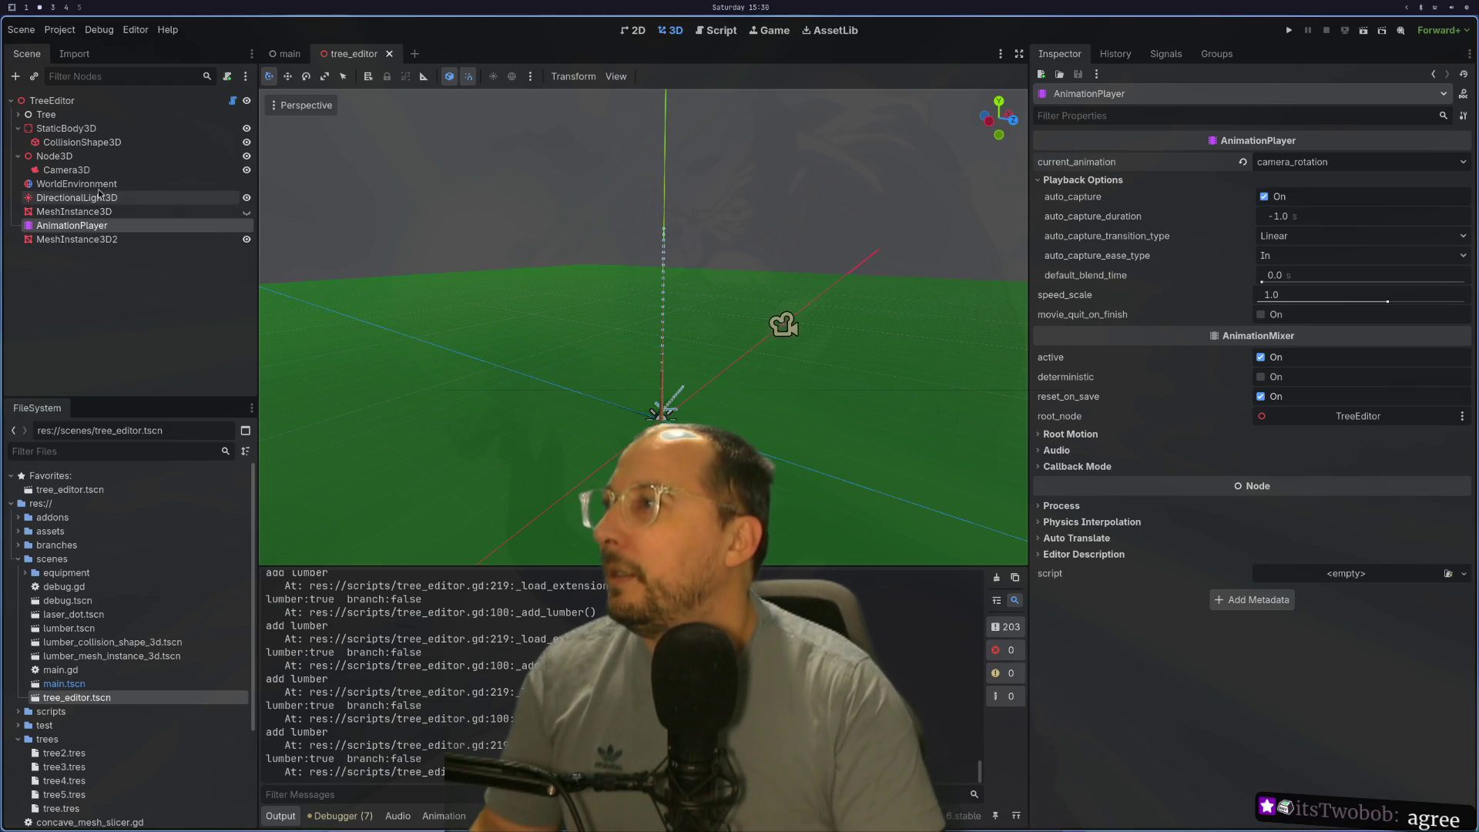
Step: Set the 30-second rotation keyframe's y value to 360° for a full circle
click(75, 211)
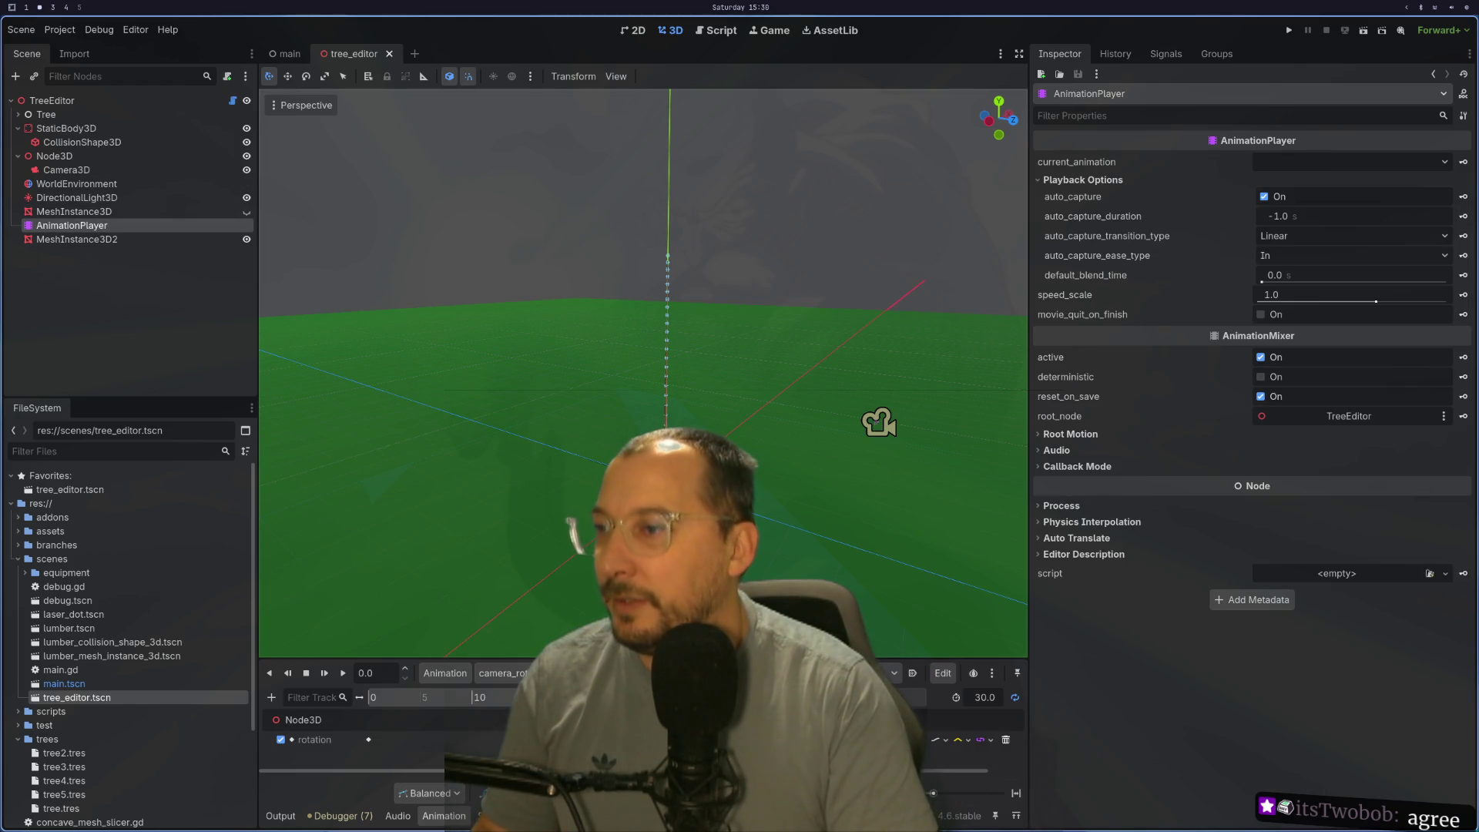
click(367, 739)
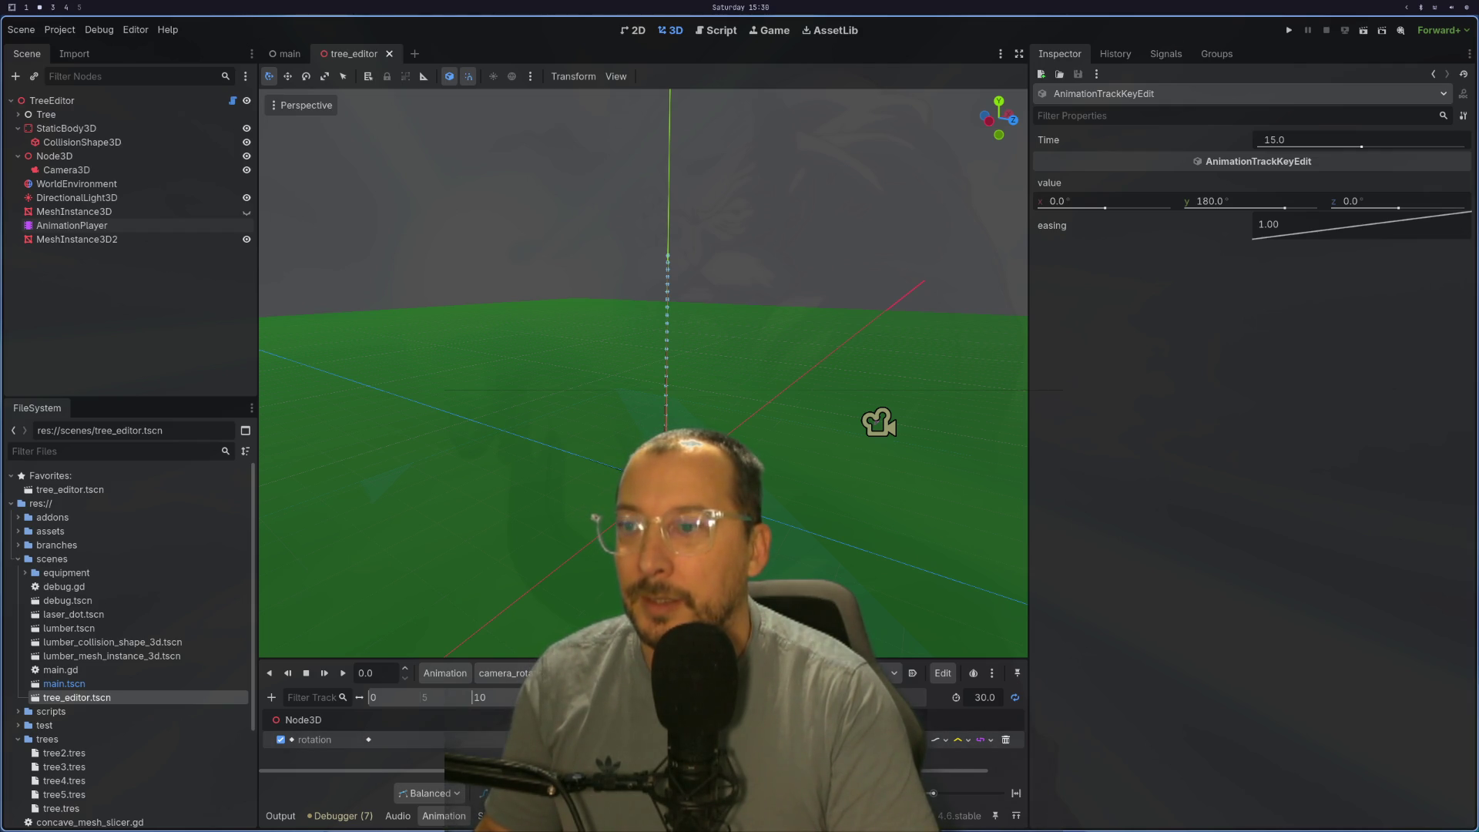
click(1227, 203)
text(350)
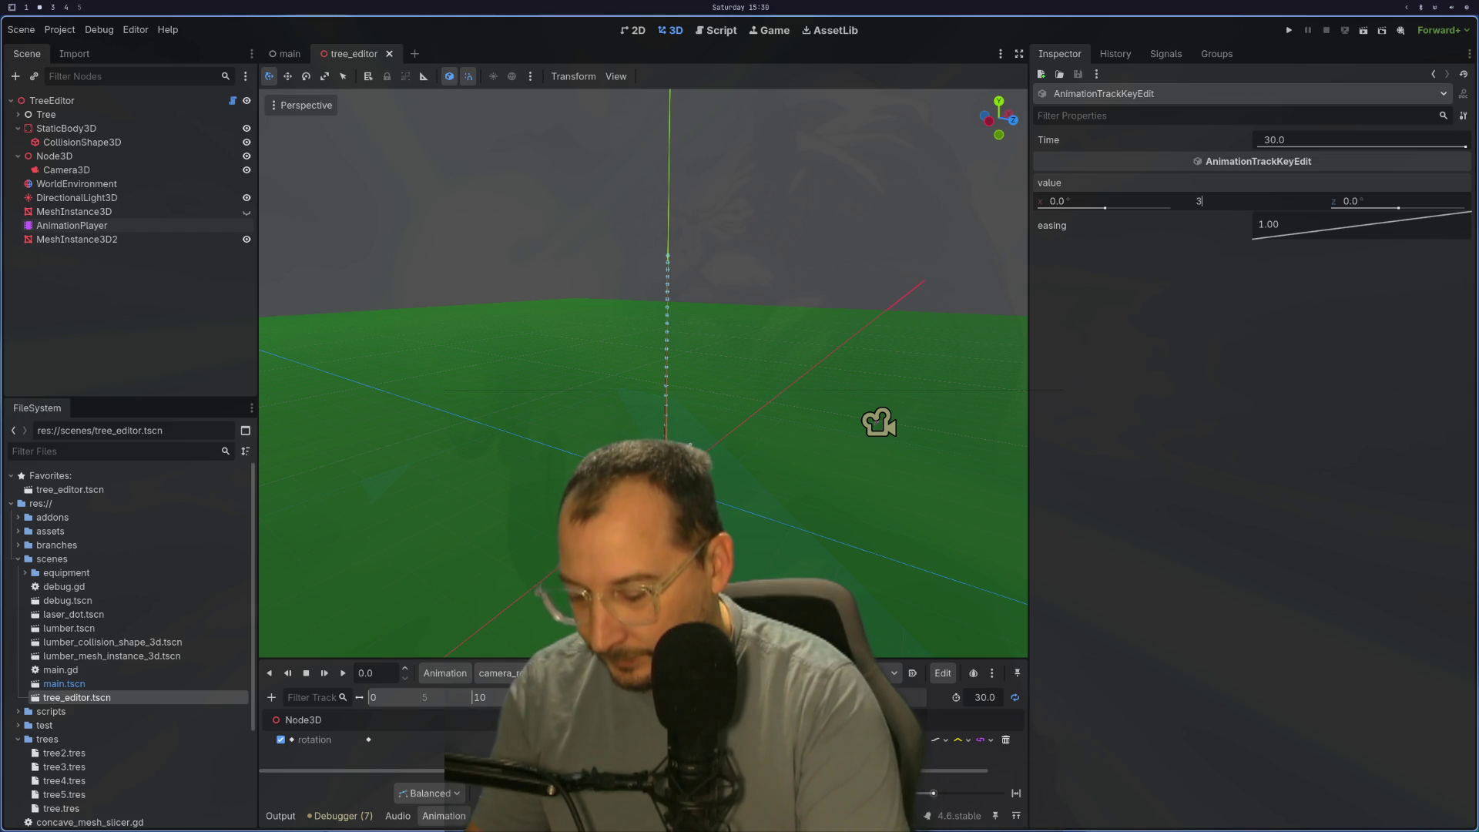
key(BackSpace)
key(BackSpace)
text(60)
key(Return)
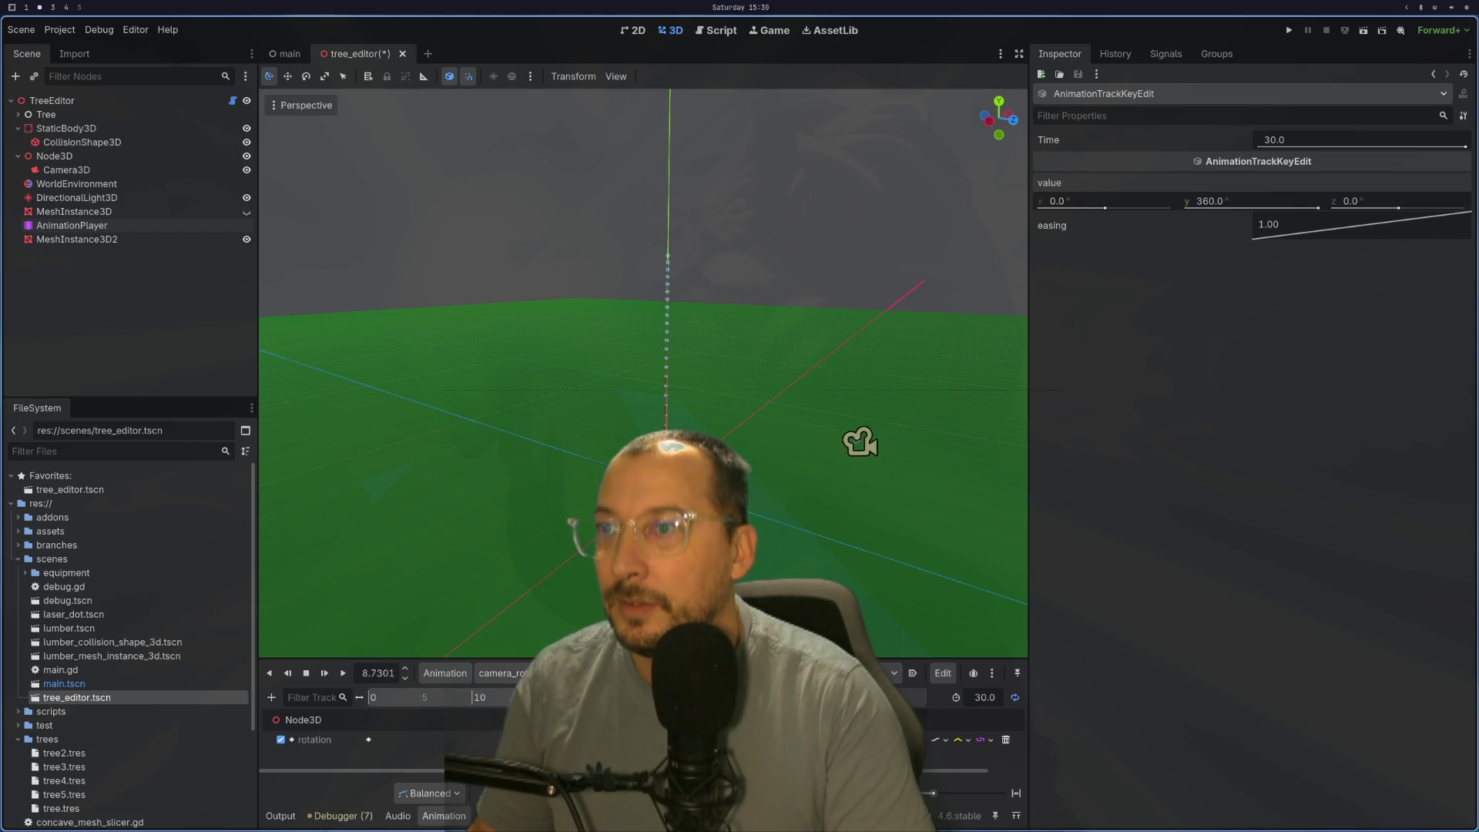
Step: Rewind the animation to 0 and switch to the tree_editor.gd code
click(305, 673)
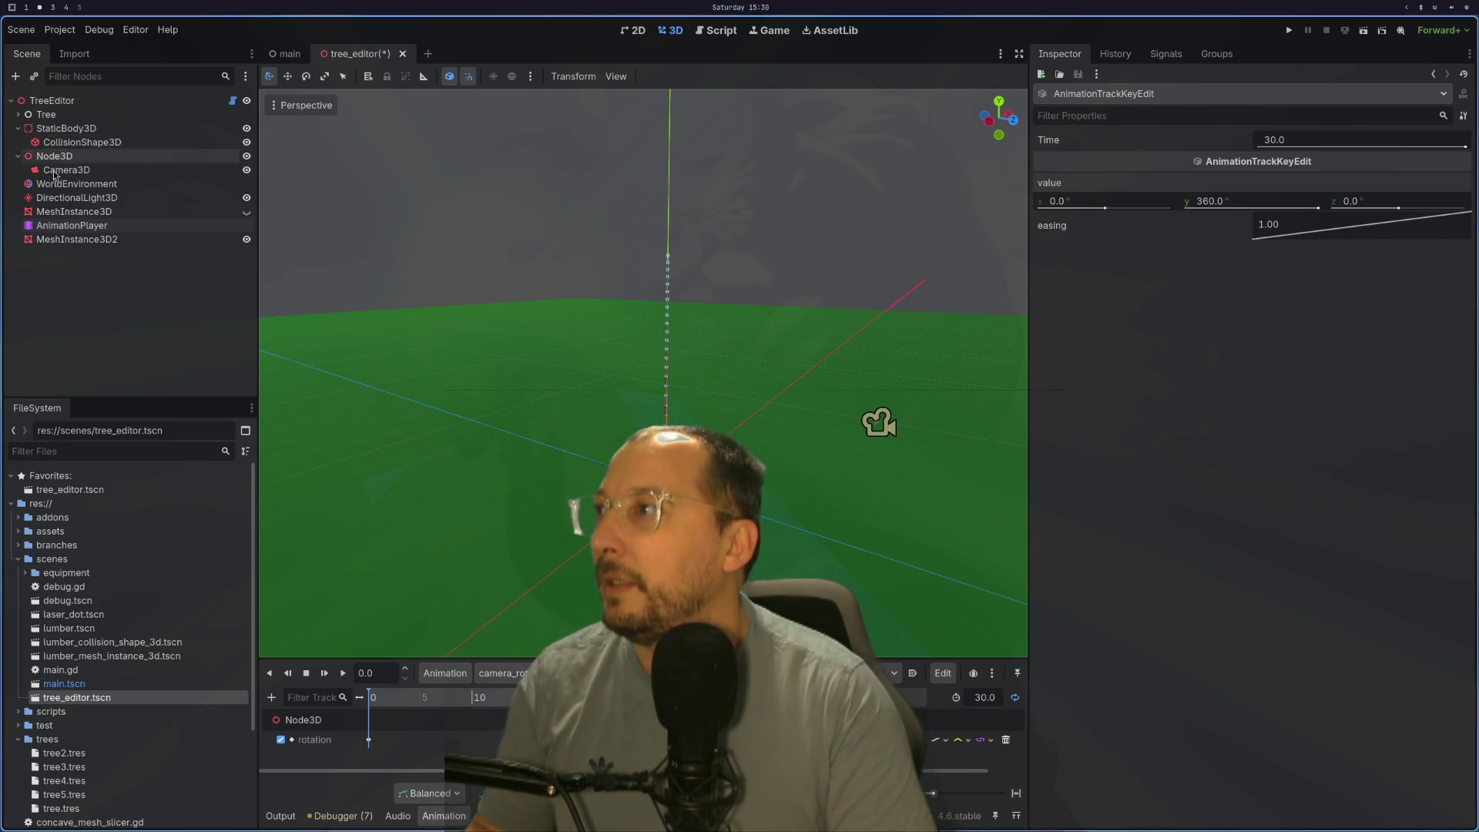
key(super+2)
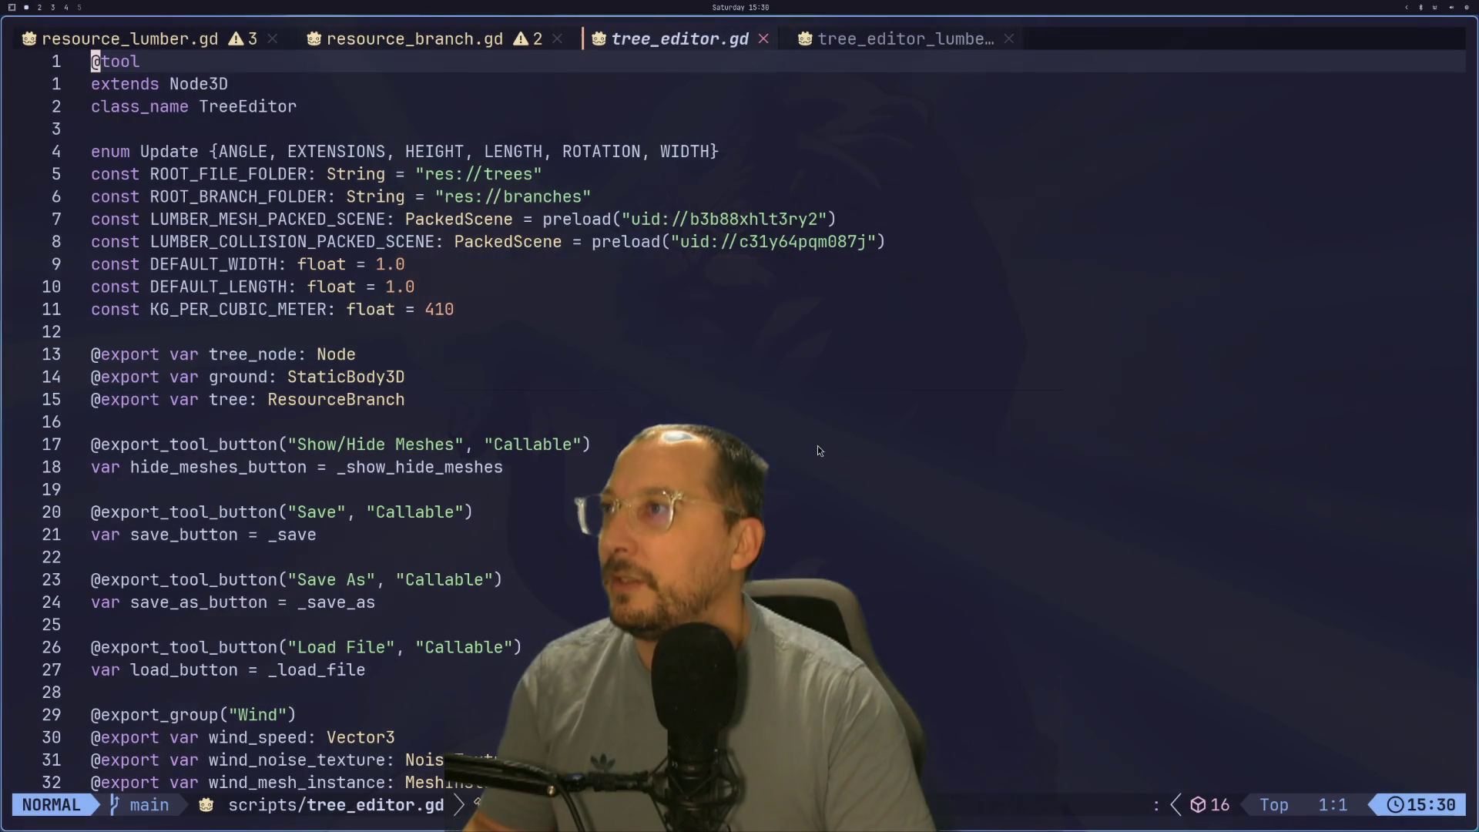
key(j)
key(j)
key(j)
key(j)
key(j)
key(y)
key(y)
key(p)
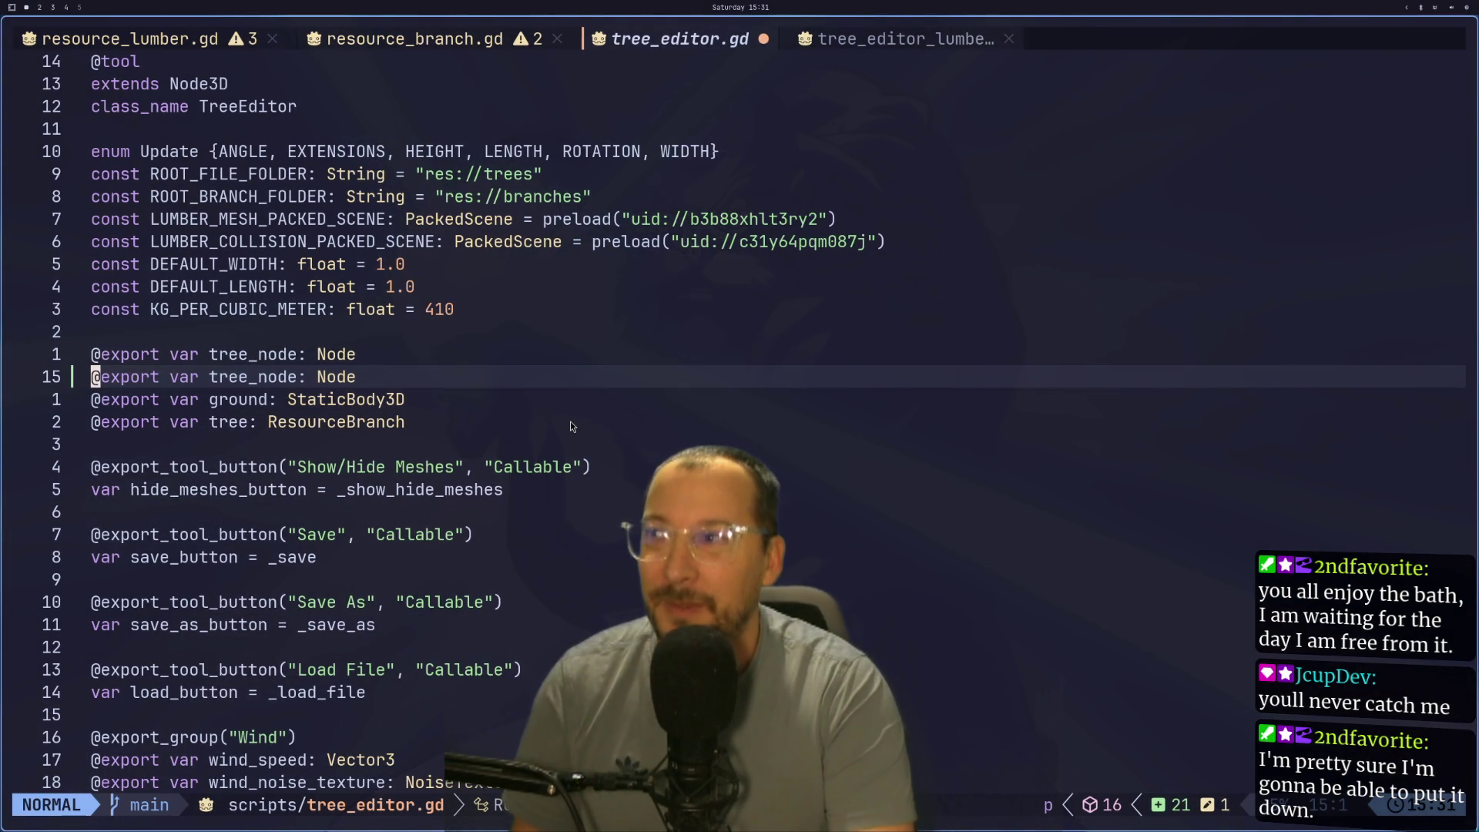
scroll(406, 354, down, 1)
Step: Rewrite the copied export line as 'animation_player: AnimationPlayer'
click(242, 285)
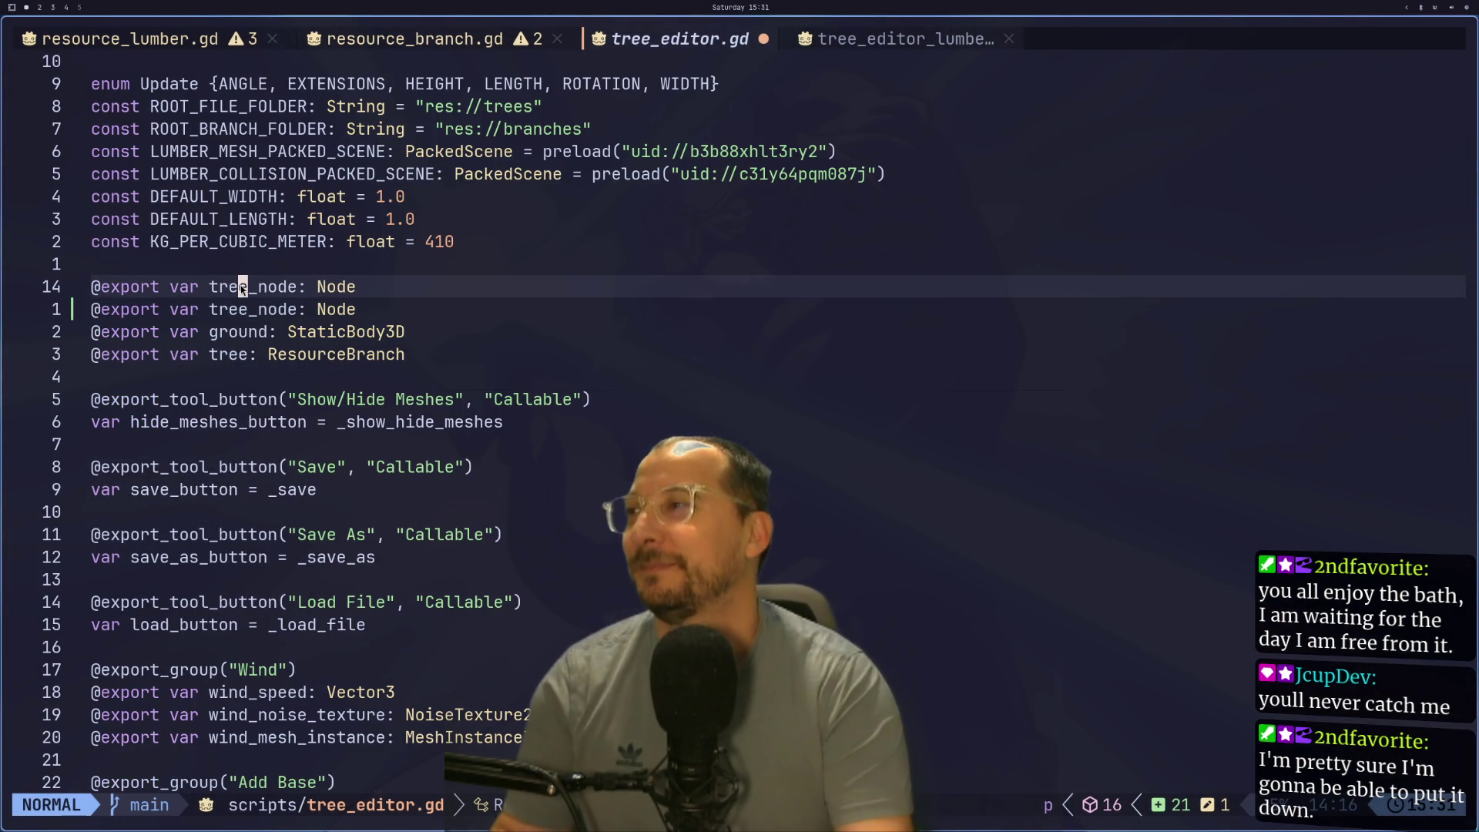
key(j)
key(h)
key(h)
key(h)
key(h)
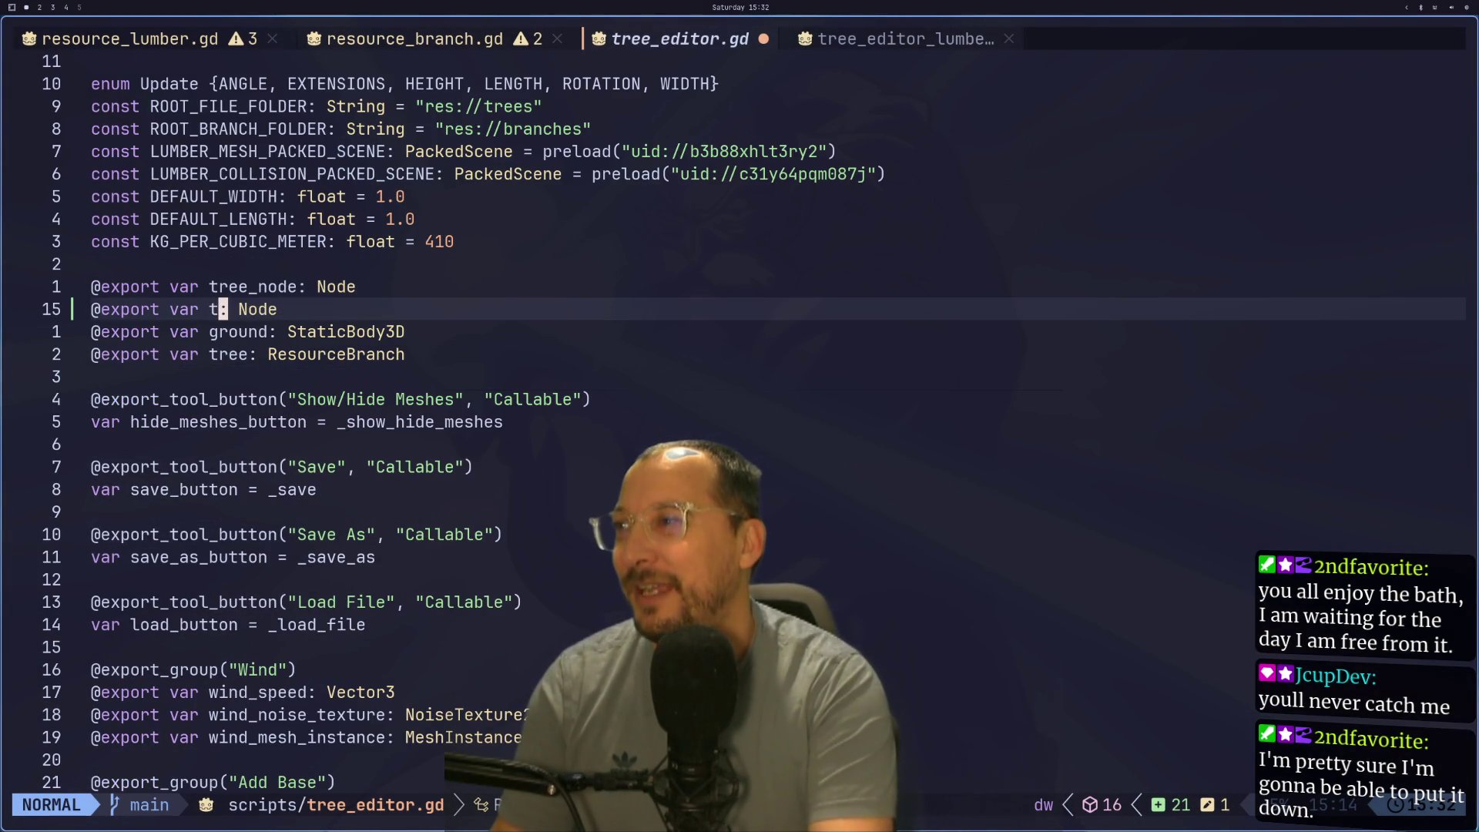
text(inimation_player)
key(Escape)
key(l)
key(l)
key(l)
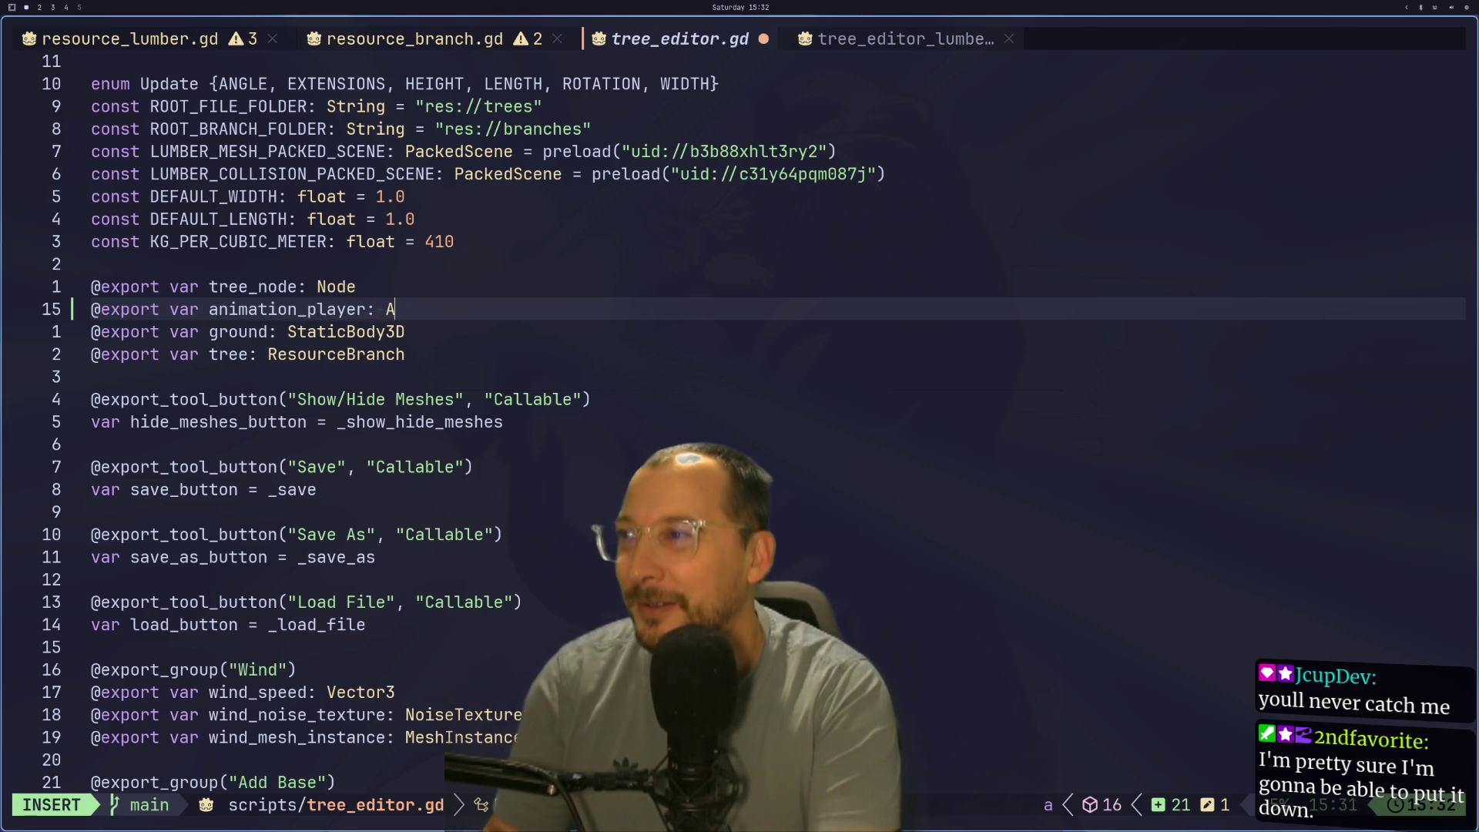
text(nimationPlayer)
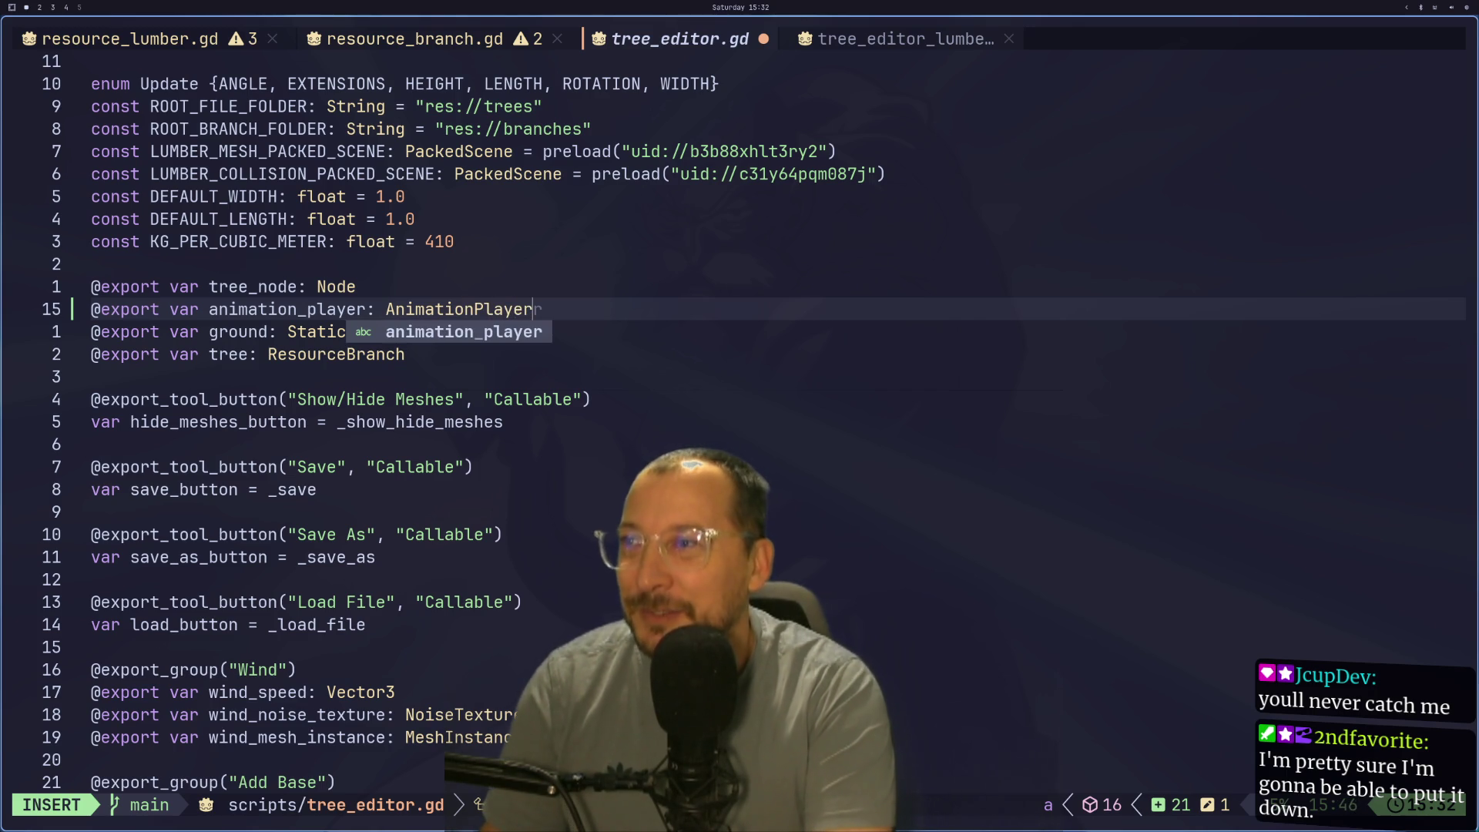
key(Escape)
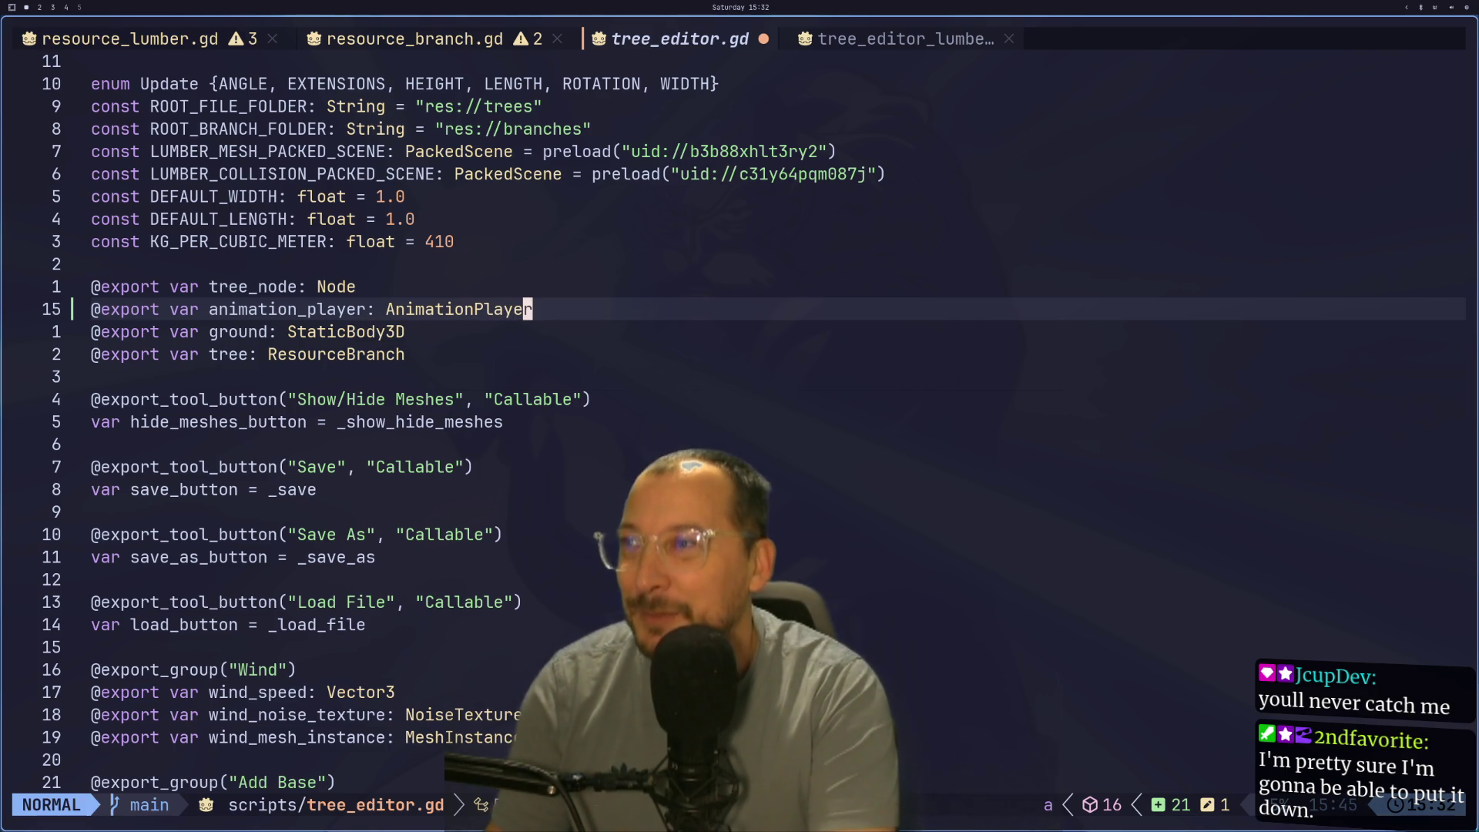
text(:w)
Step: Save tree_editor.gd with :w and switch back to Godot
key(Return)
key(super+3)
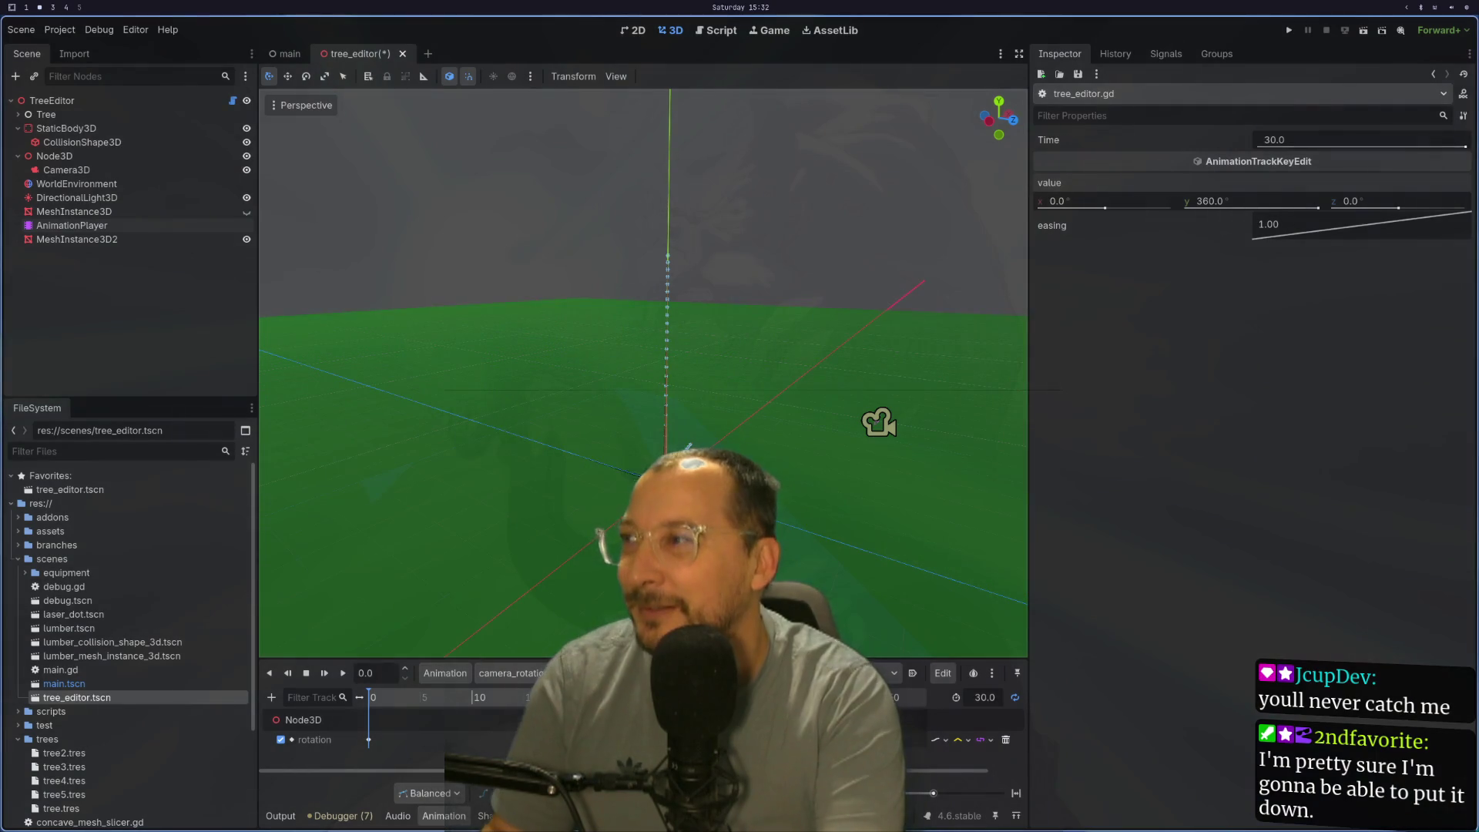
Step: Collapse the TreeEditor's tree resource, glance at the script, and begin closing the modified tree_editor scene
click(178, 99)
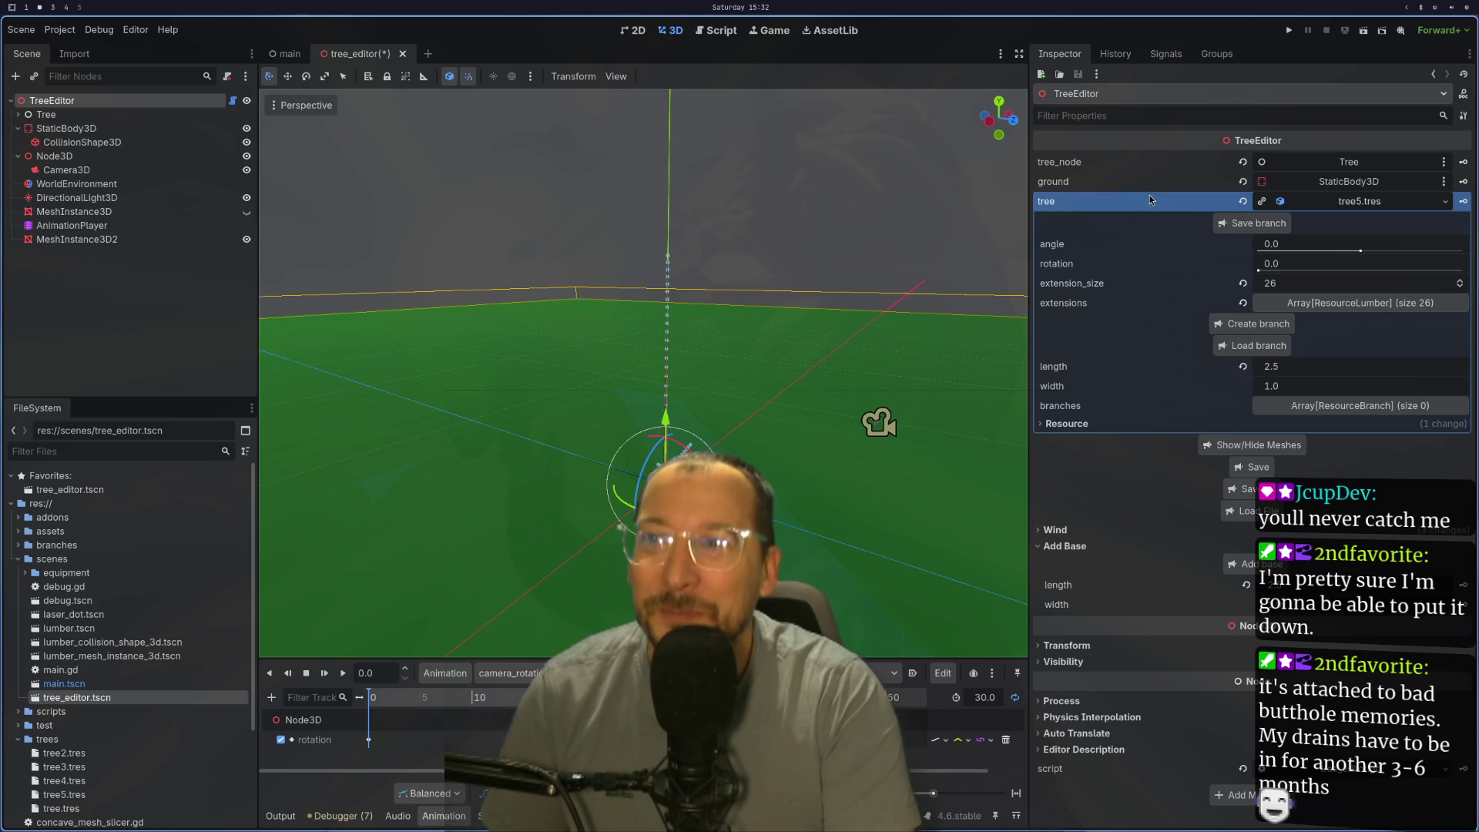
click(1378, 204)
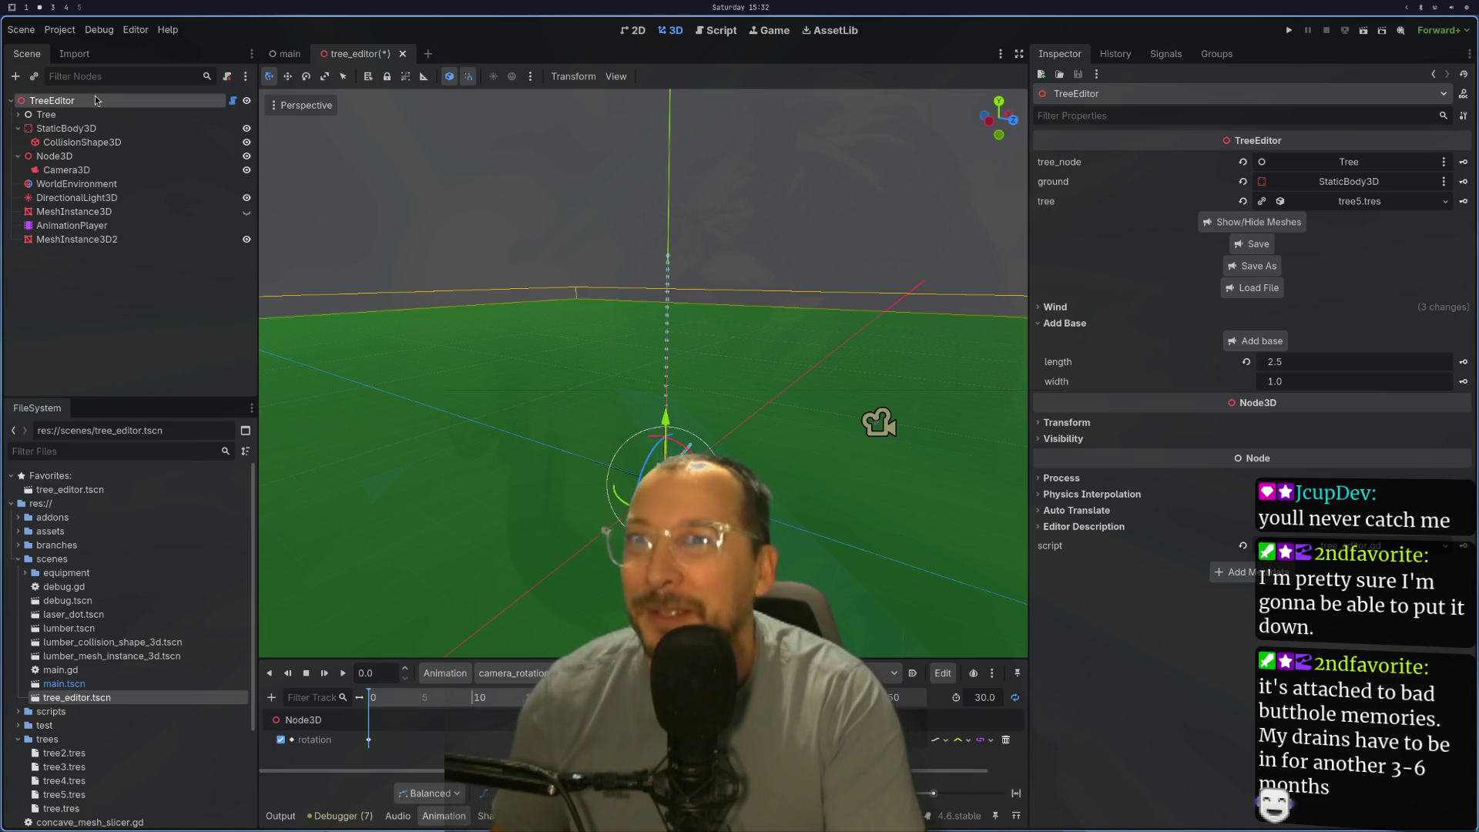
key(alt+Tab)
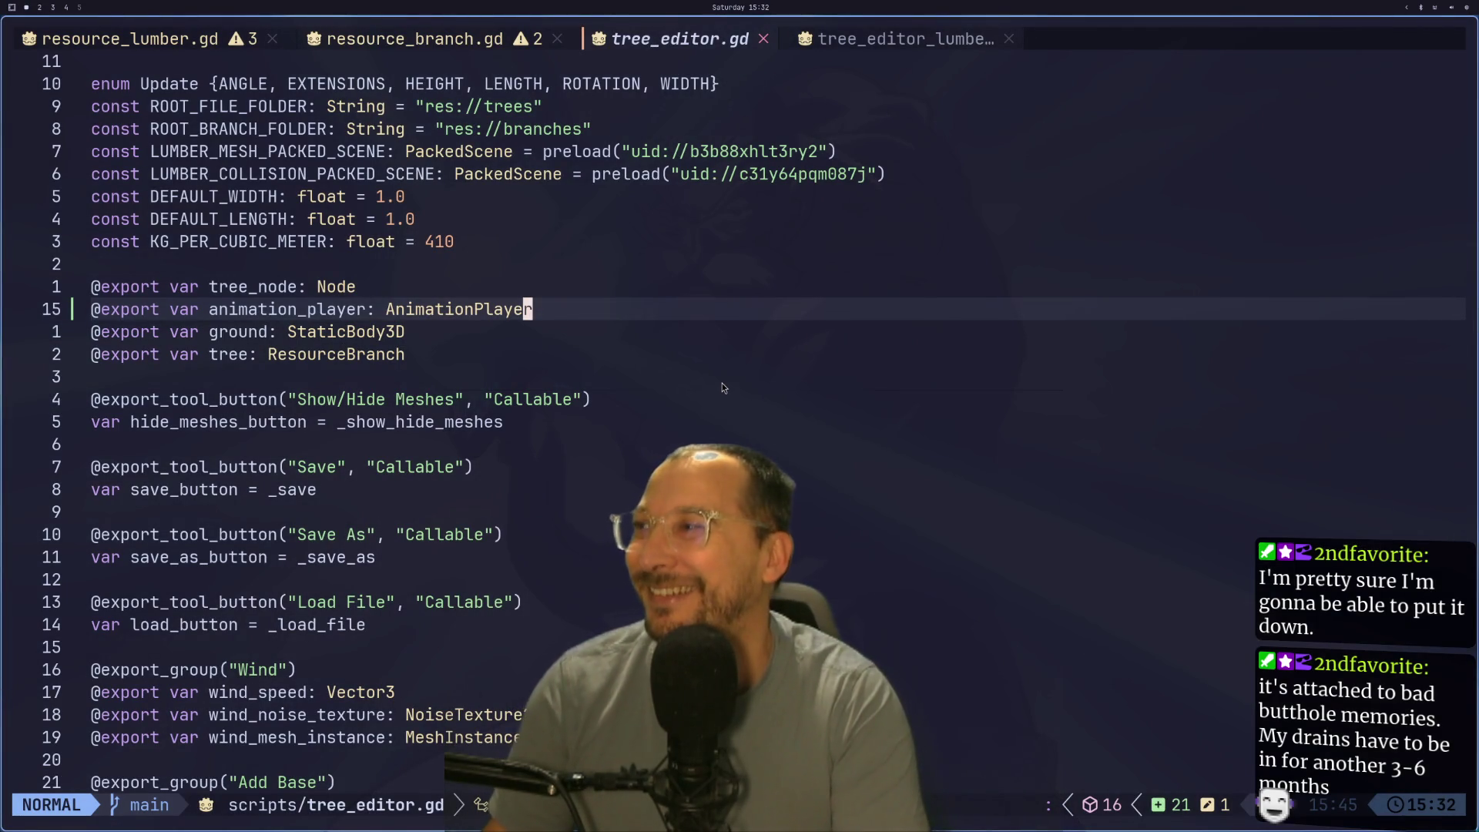
key(j)
key(j)
key(j)
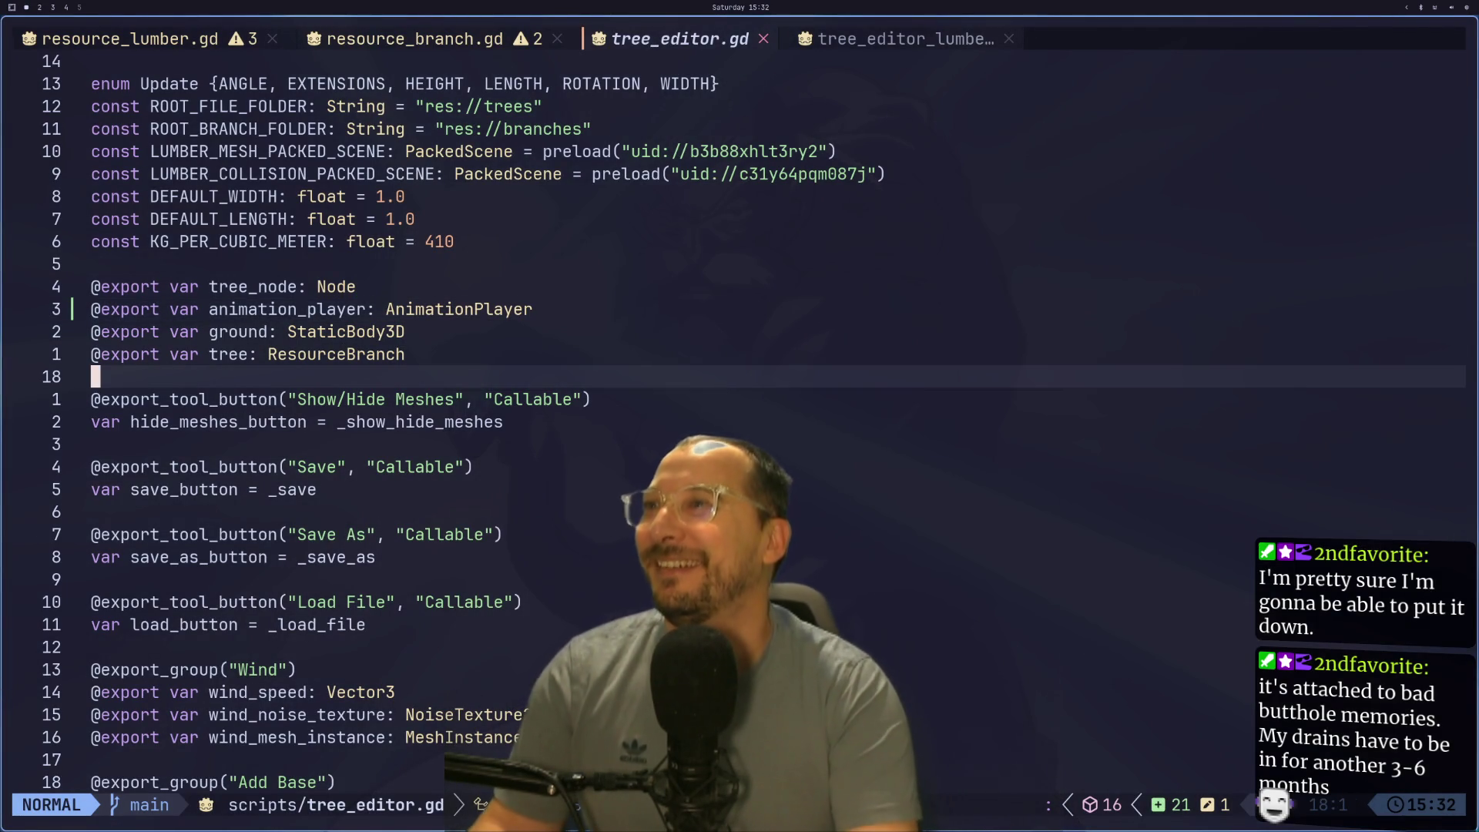
key(alt+Tab)
click(402, 53)
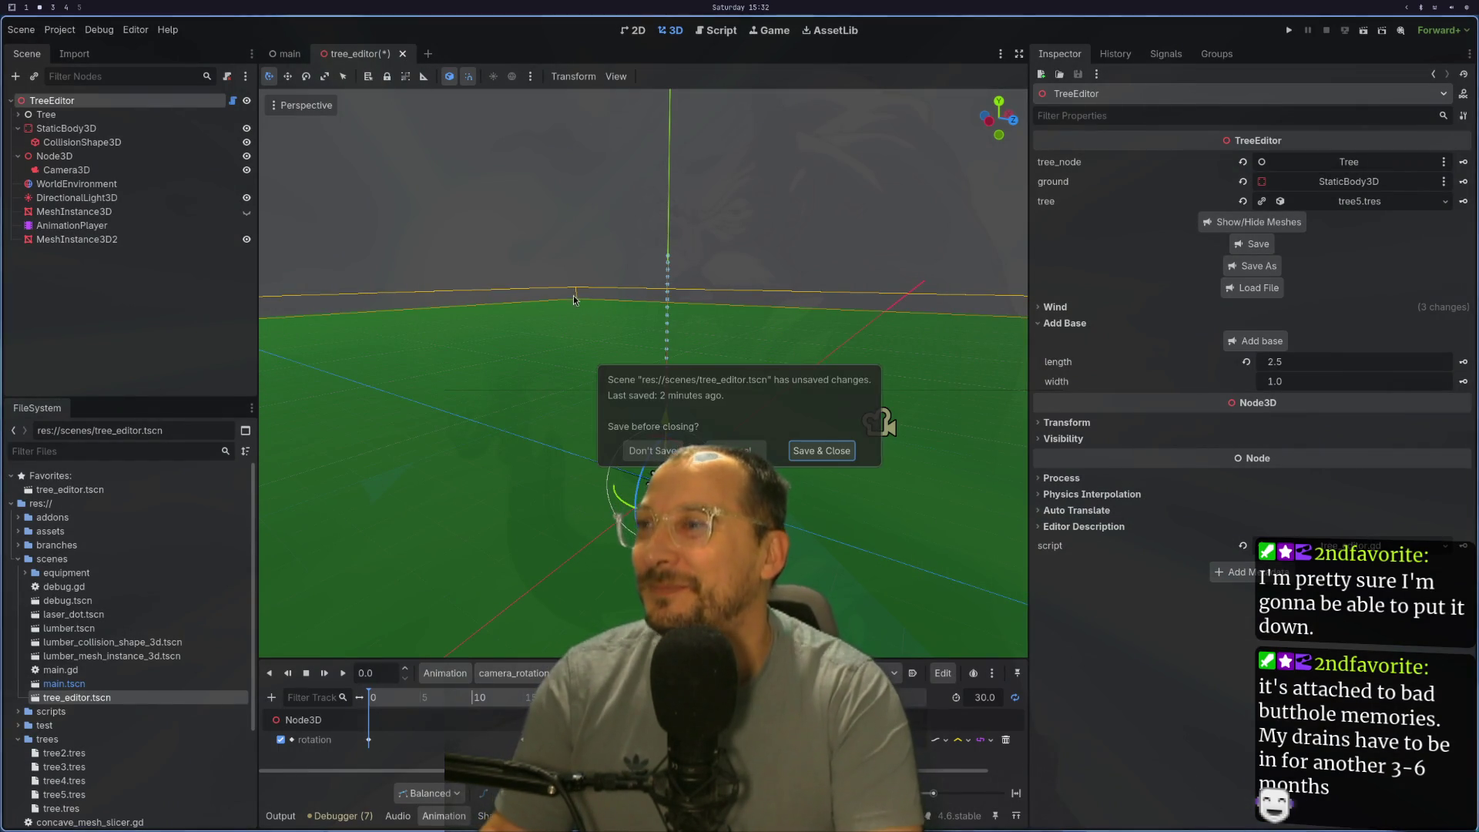
Step: Close and reopen tree_editor.tscn, then assign the AnimationPlayer node to TreeEditor's animation_player property
click(638, 450)
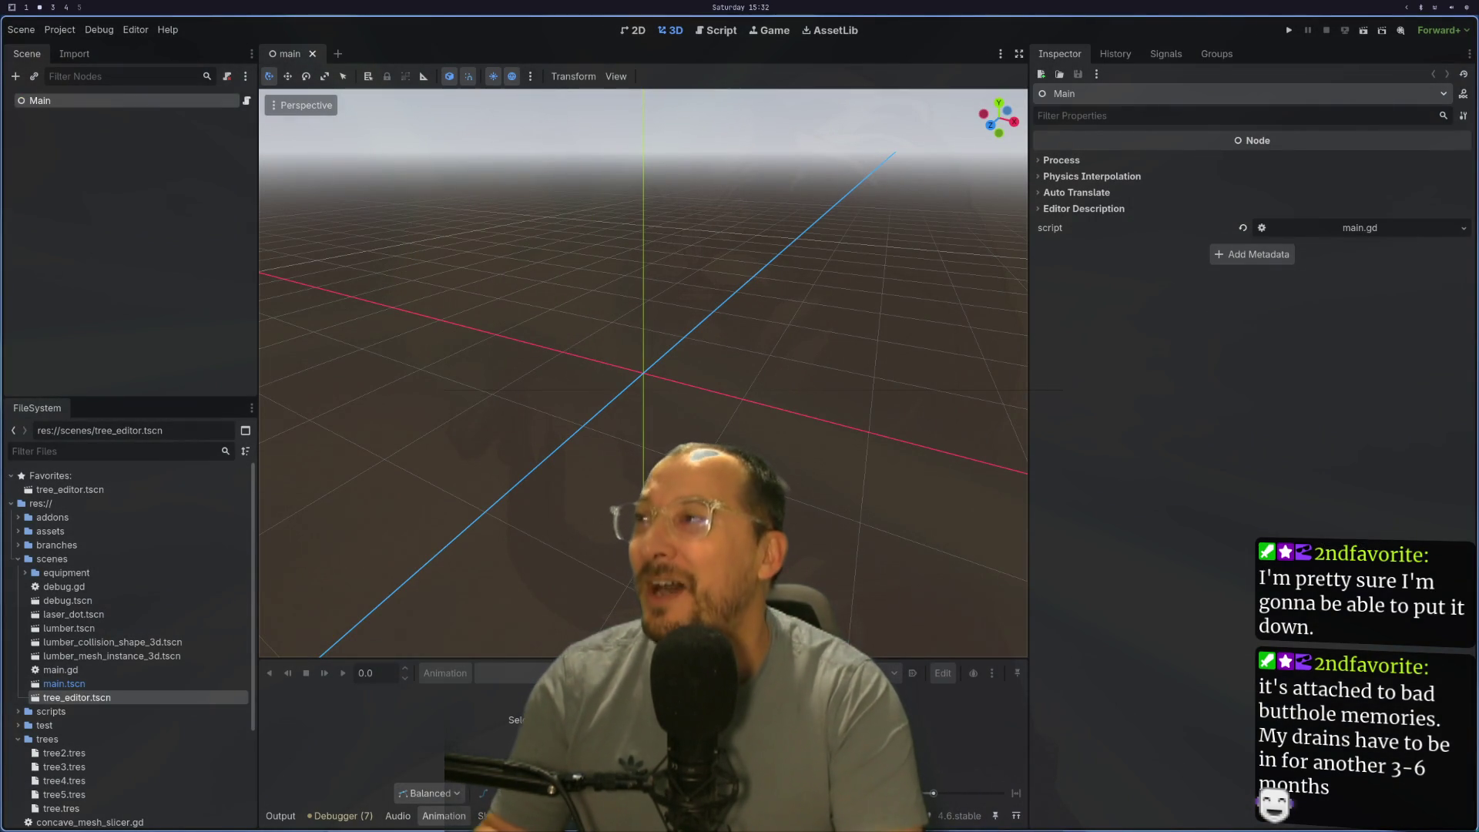
double_click(100, 698)
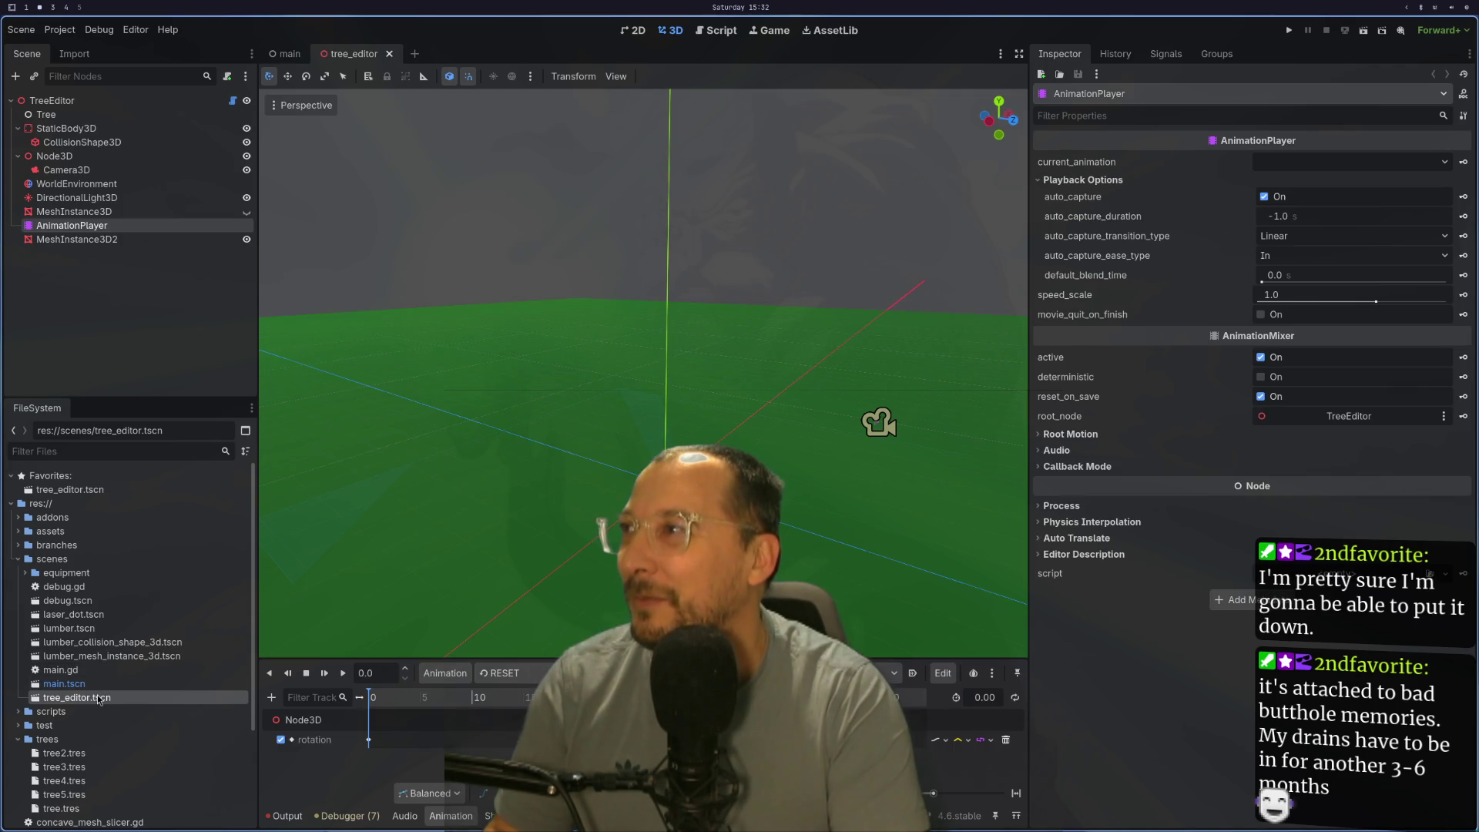
click(53, 100)
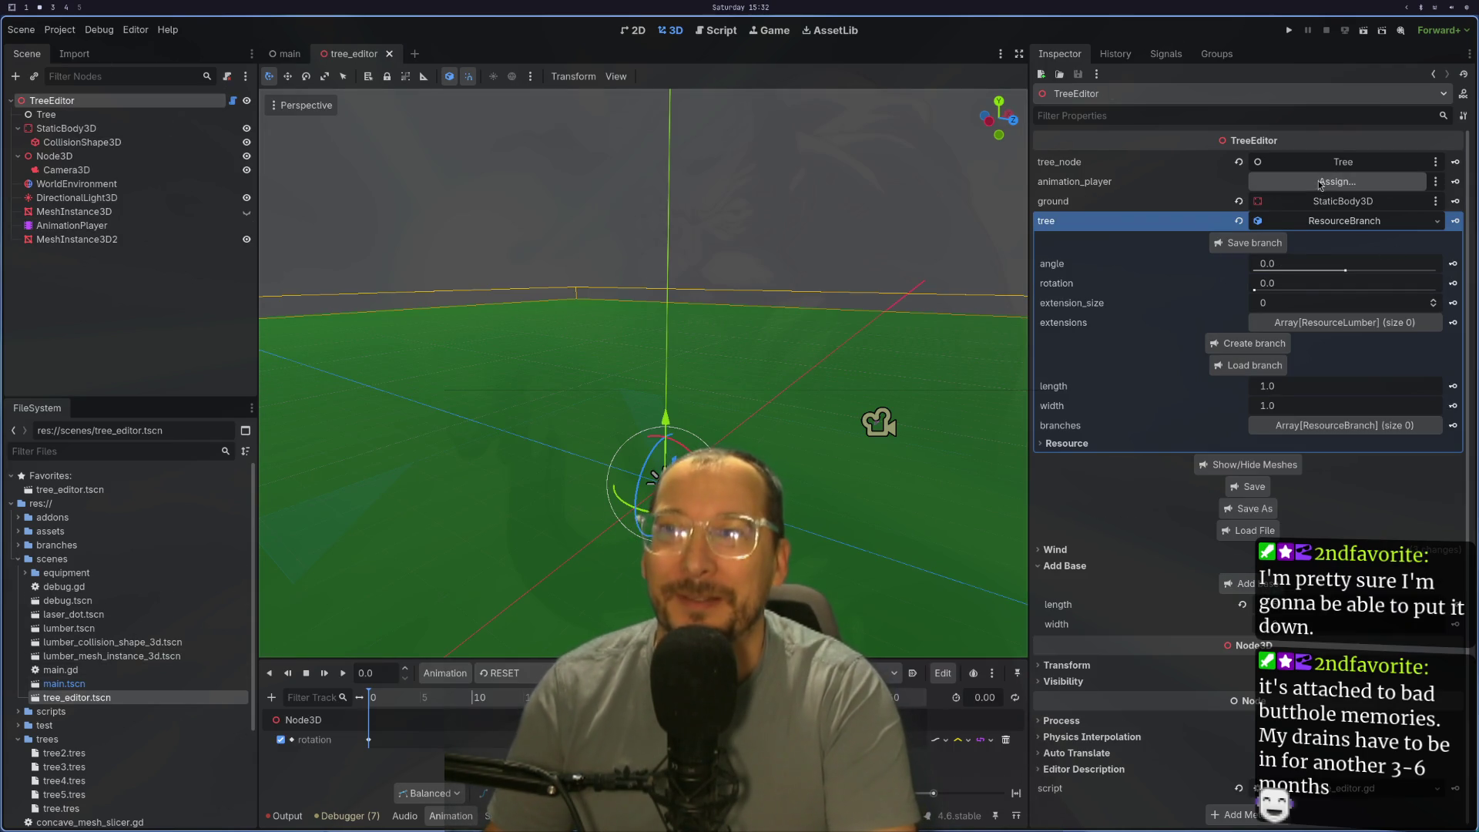
click(1321, 183)
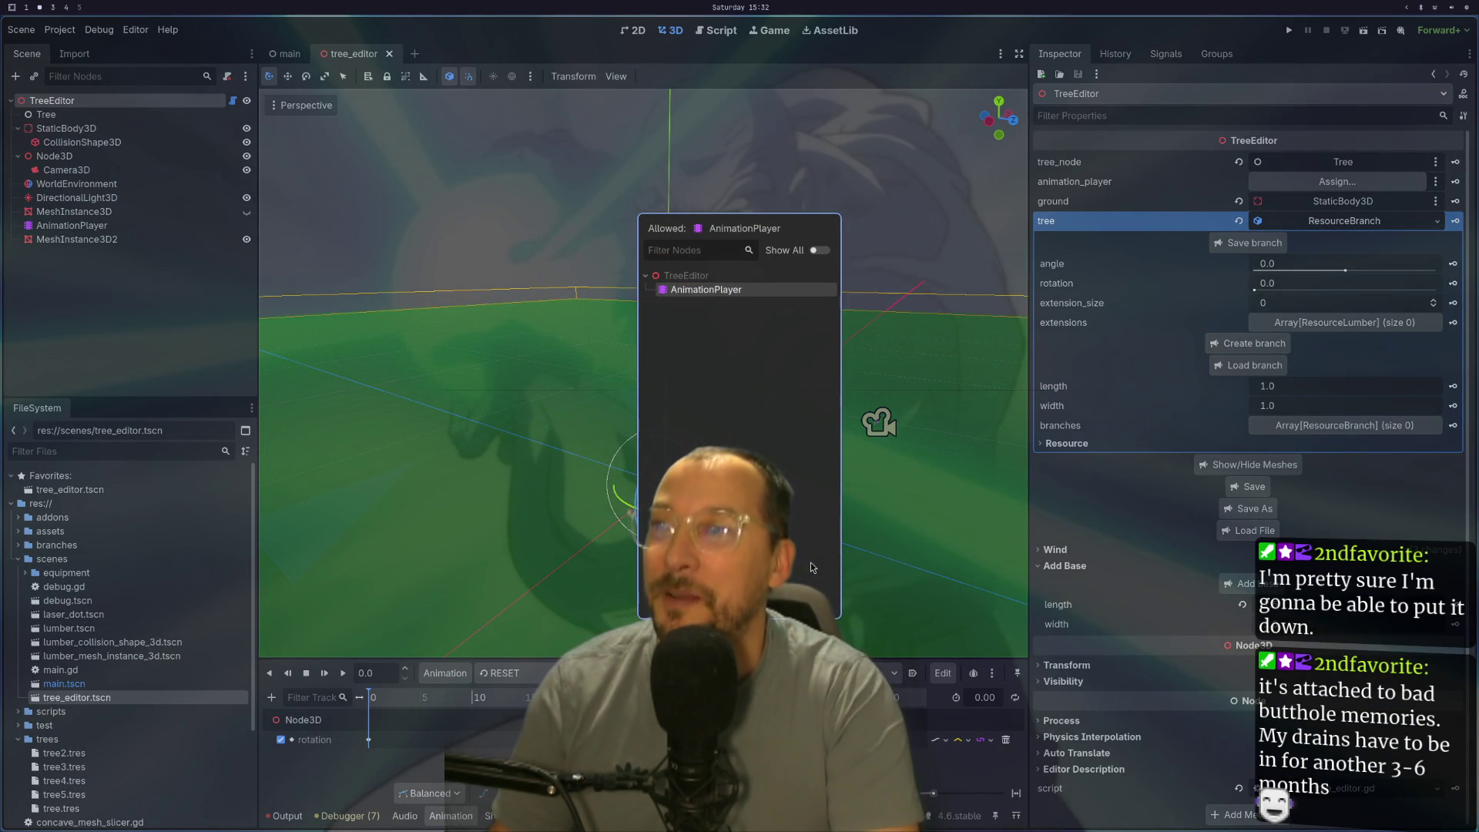
click(786, 595)
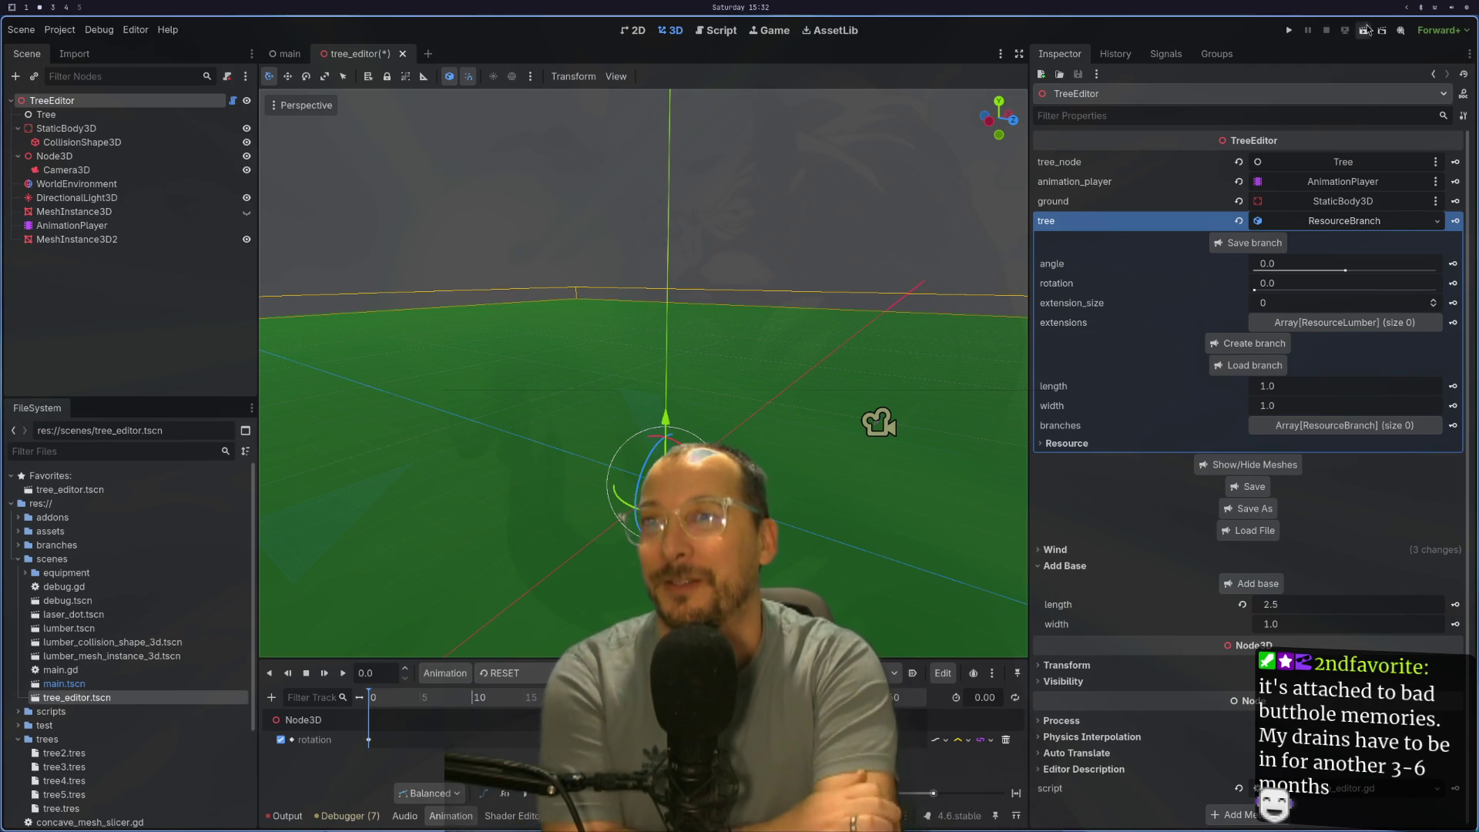
key(super+2)
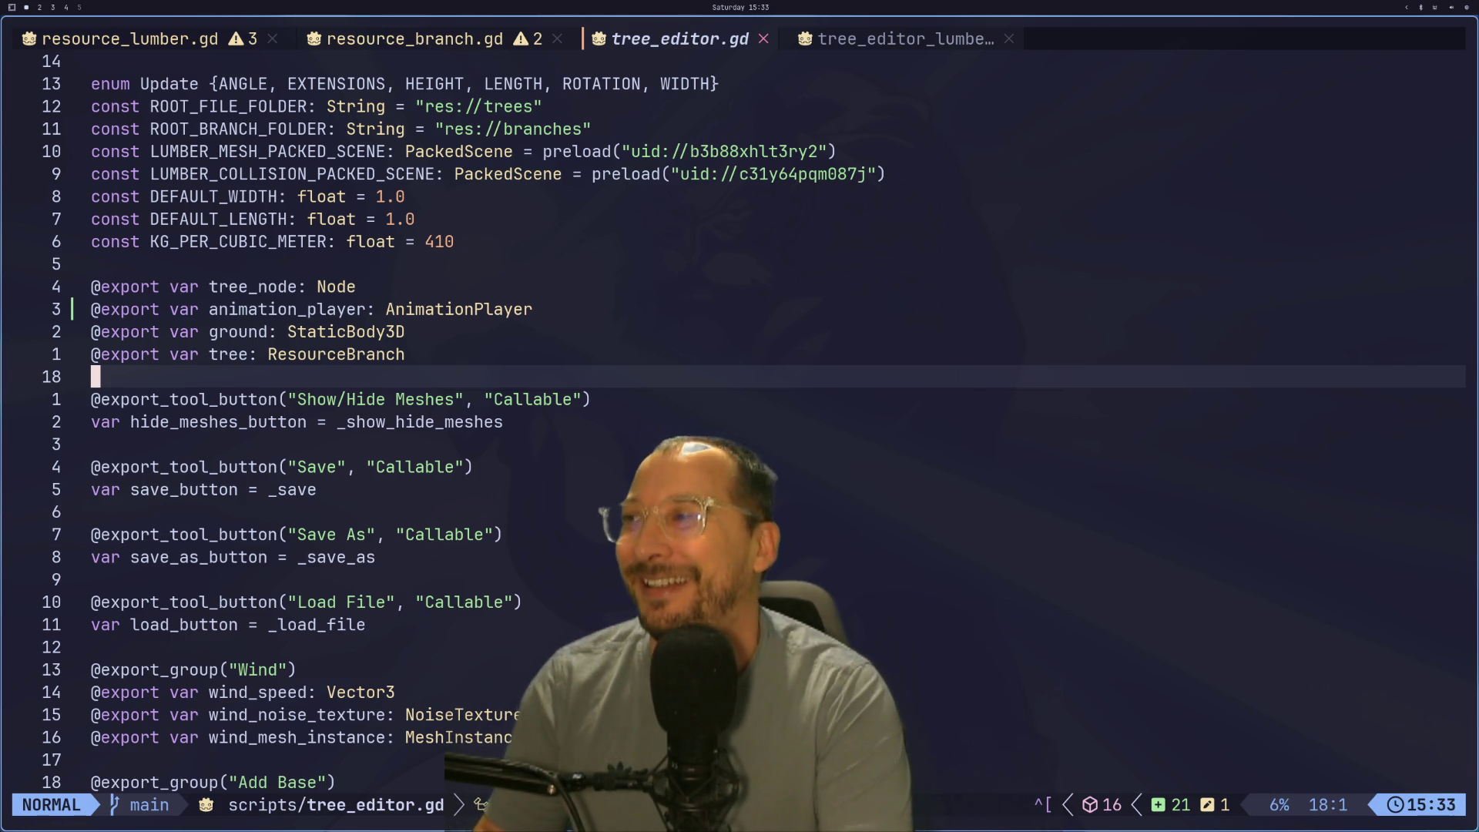
Step: Review the exported variables in tree_editor.gd and move down to the tree assignment in _ready
key(g)
key(k)
key(g)
key(k)
key(g)
key(k)
key(g)
key(k)
key(g)
key(j)
key(g)
key(j)
key(g)
key(k)
key(g)
key(j)
key(g)
key(j)
key(super+2)
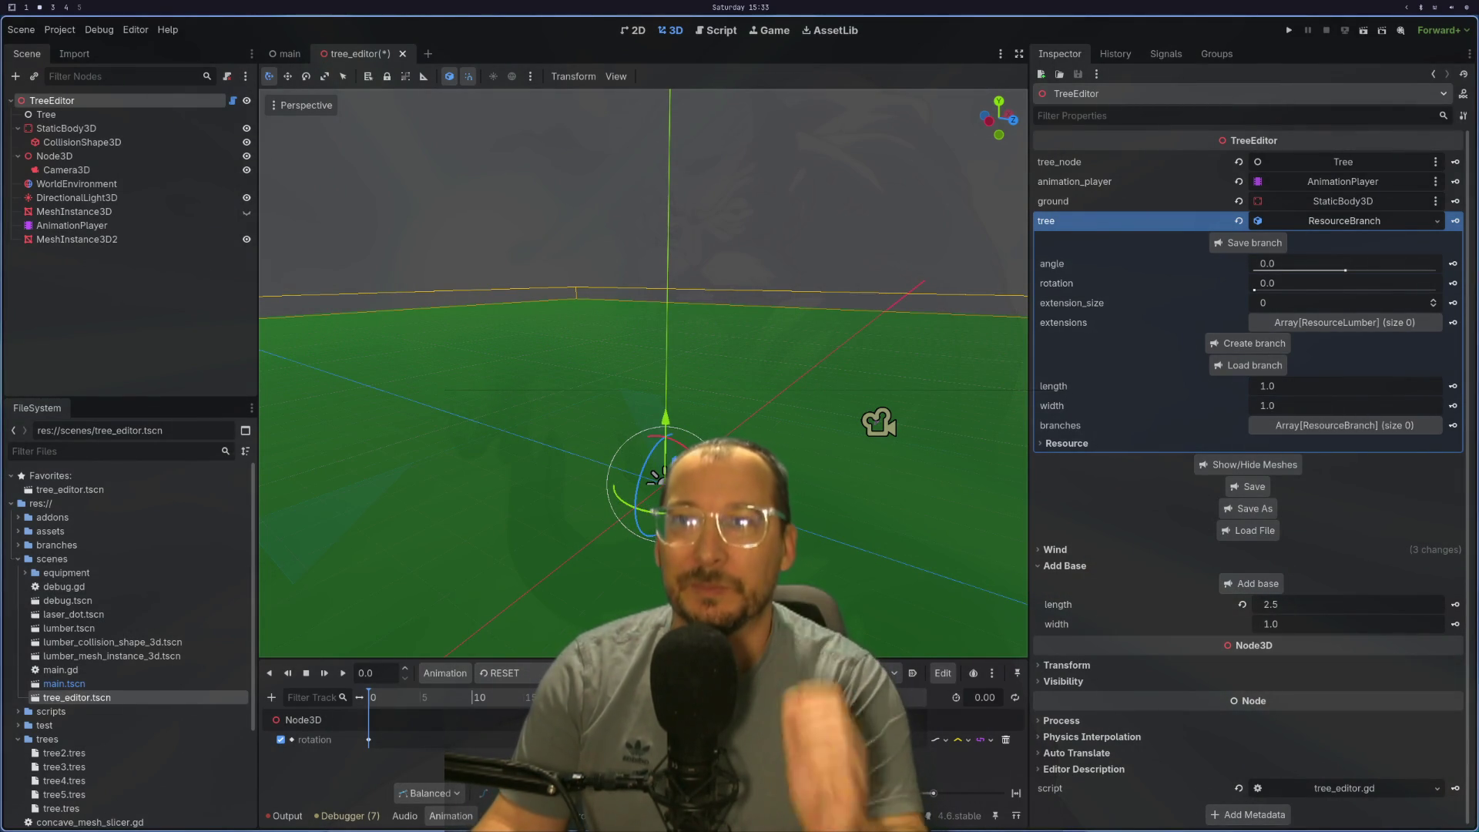
key(super+1)
key(j)
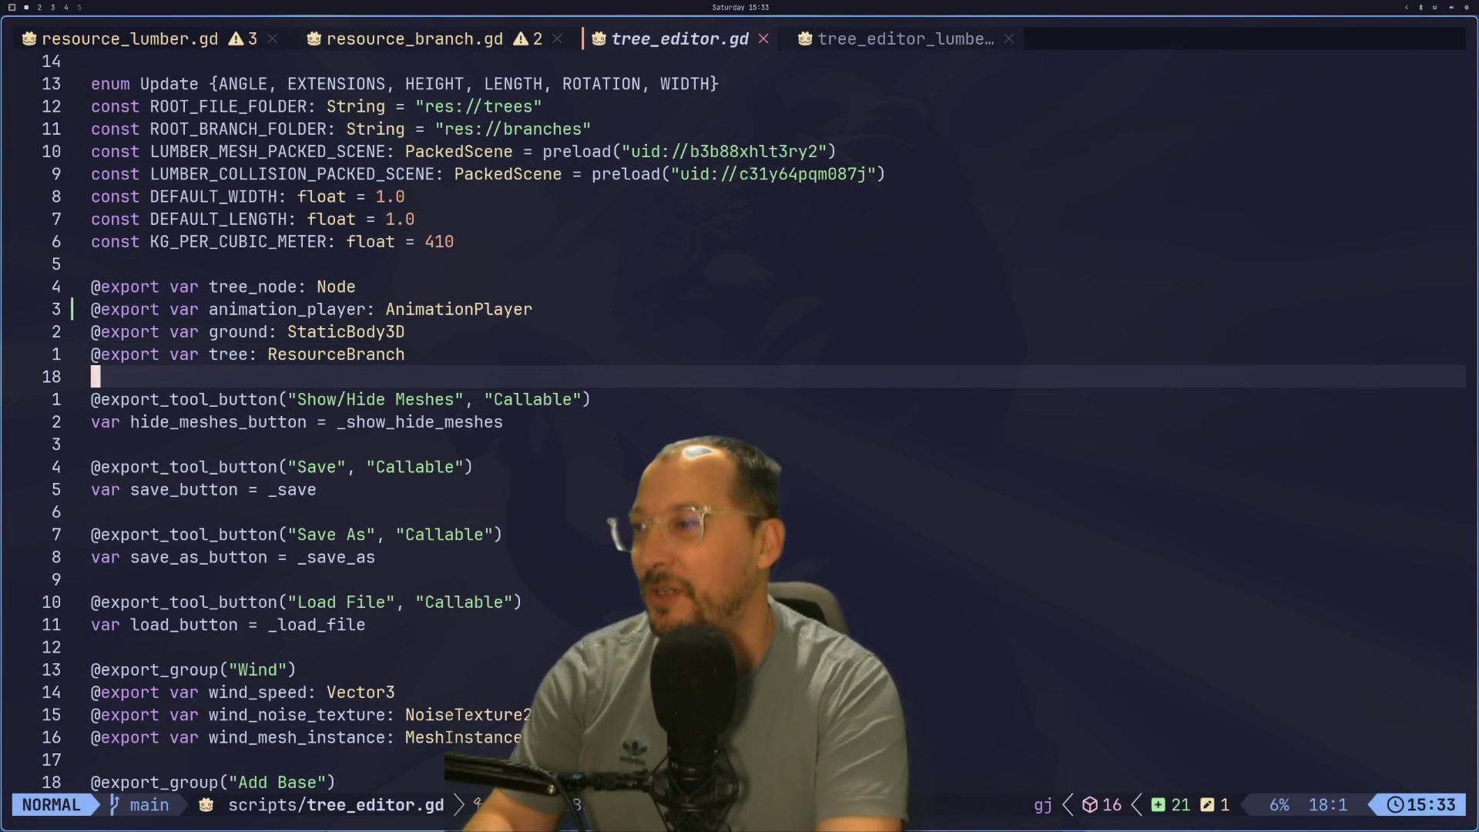
key(j)
key(j)
key(j)
key(j)
key(j)
key(j)
key(j)
key(j)
key(j)
key(k)
key(k)
key(k)
key(k)
key(k)
key(k)
key(k)
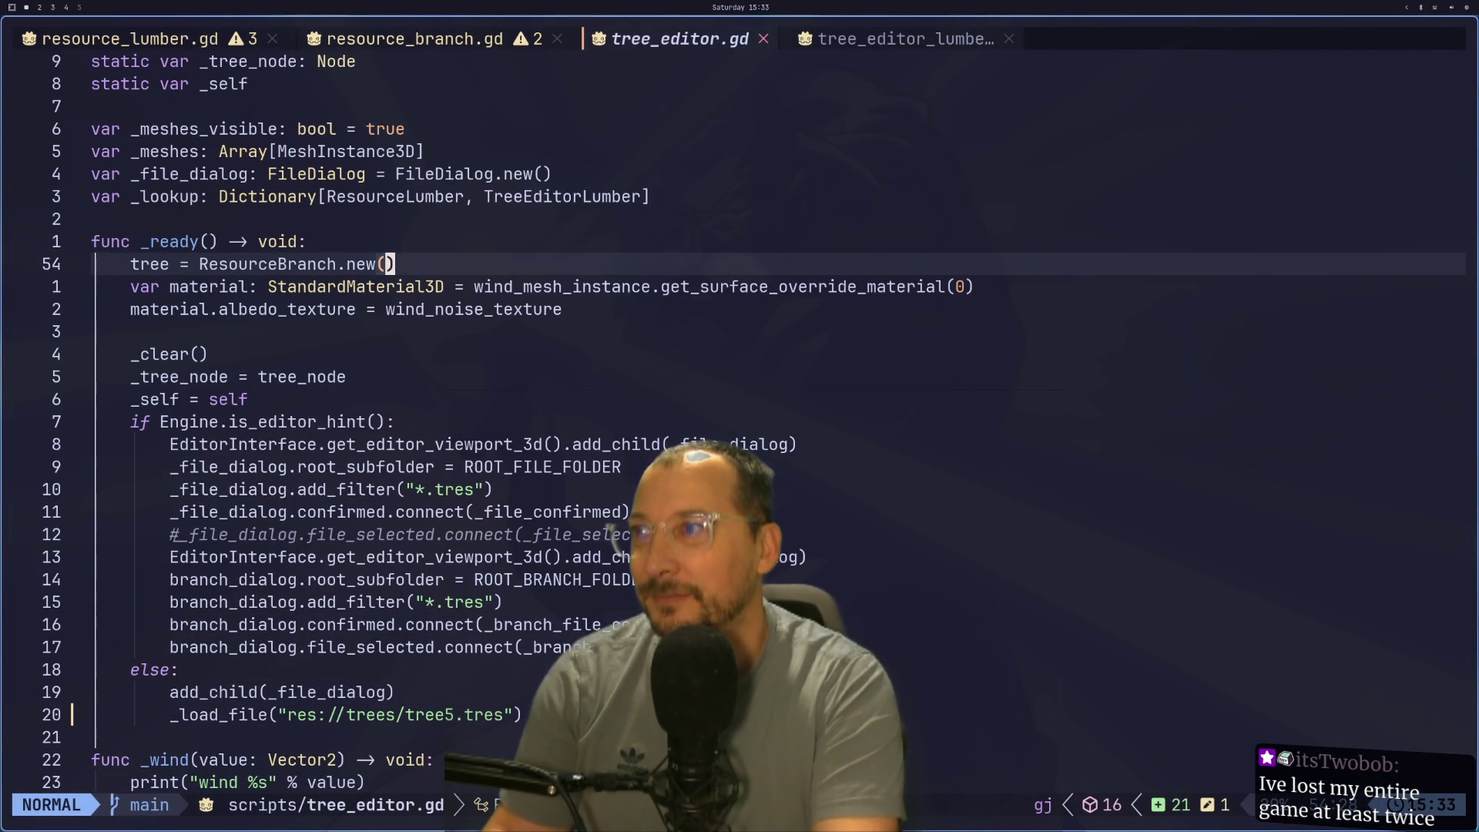
Step: Add animation_player.play() inside _ready's Engine.is_editor_hint() block and save the script
key(A)
key(Return)
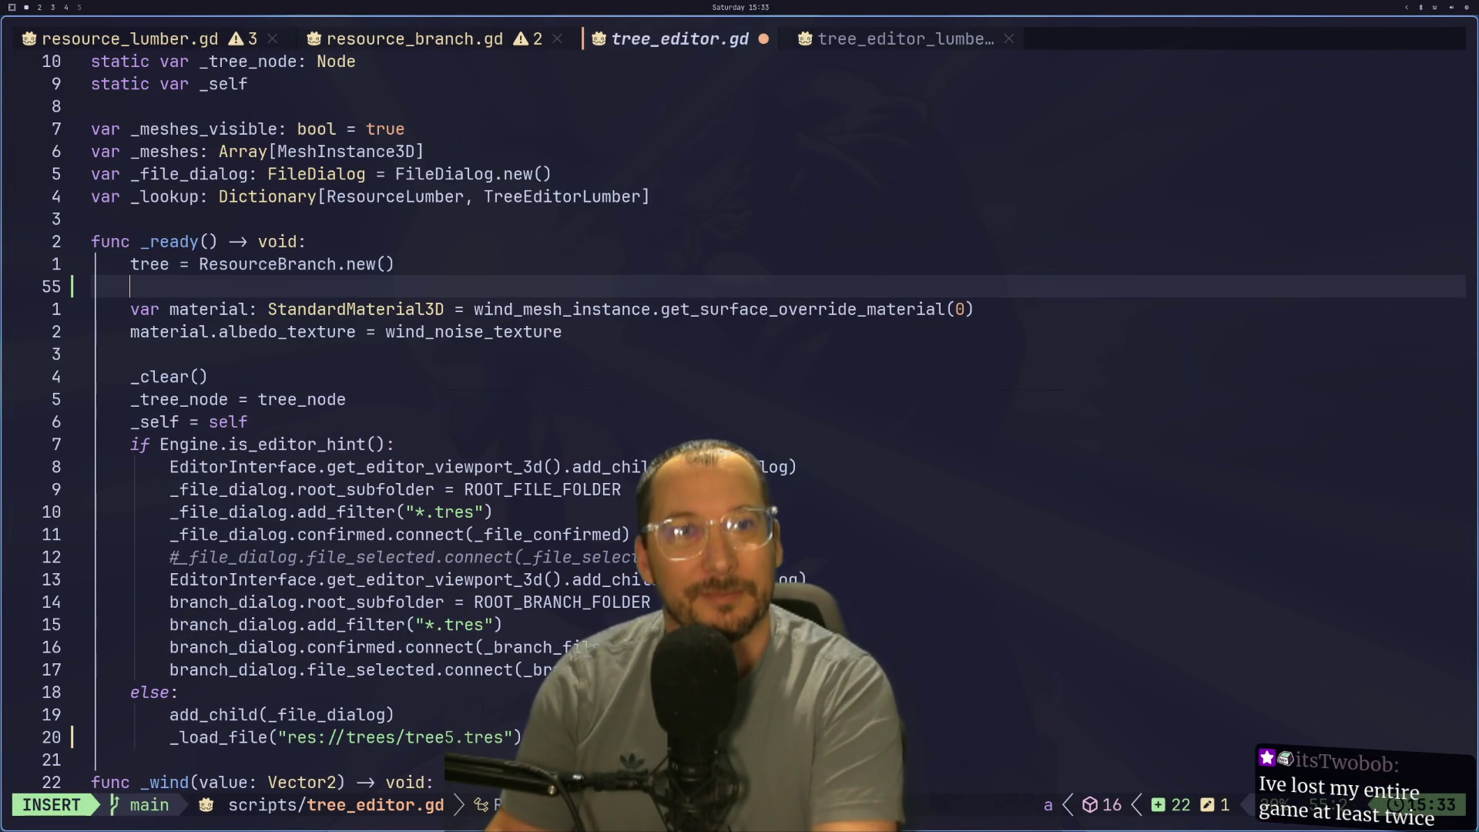
key(u)
key(j)
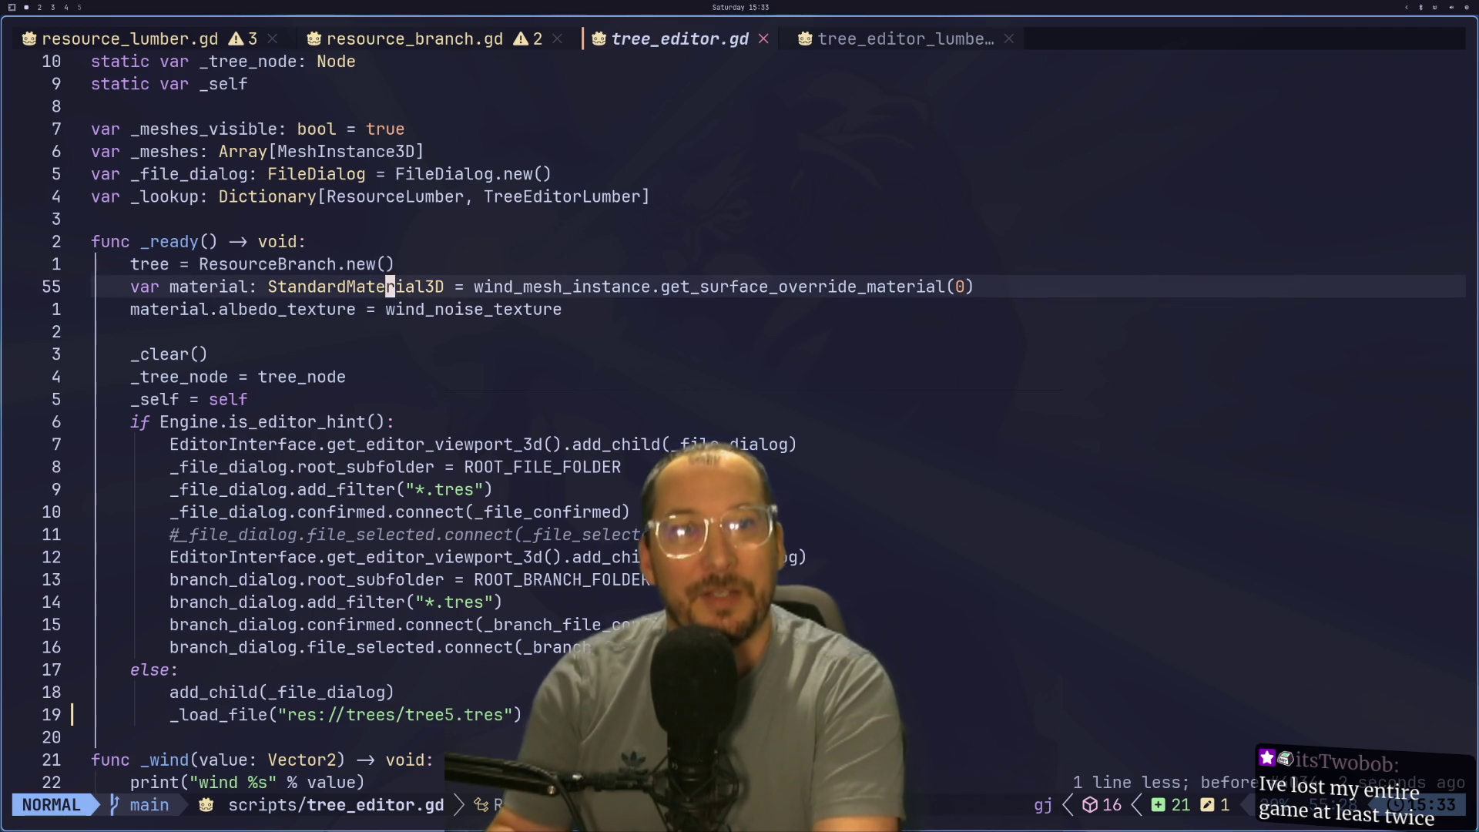
key(j)
key(j)
key(j)
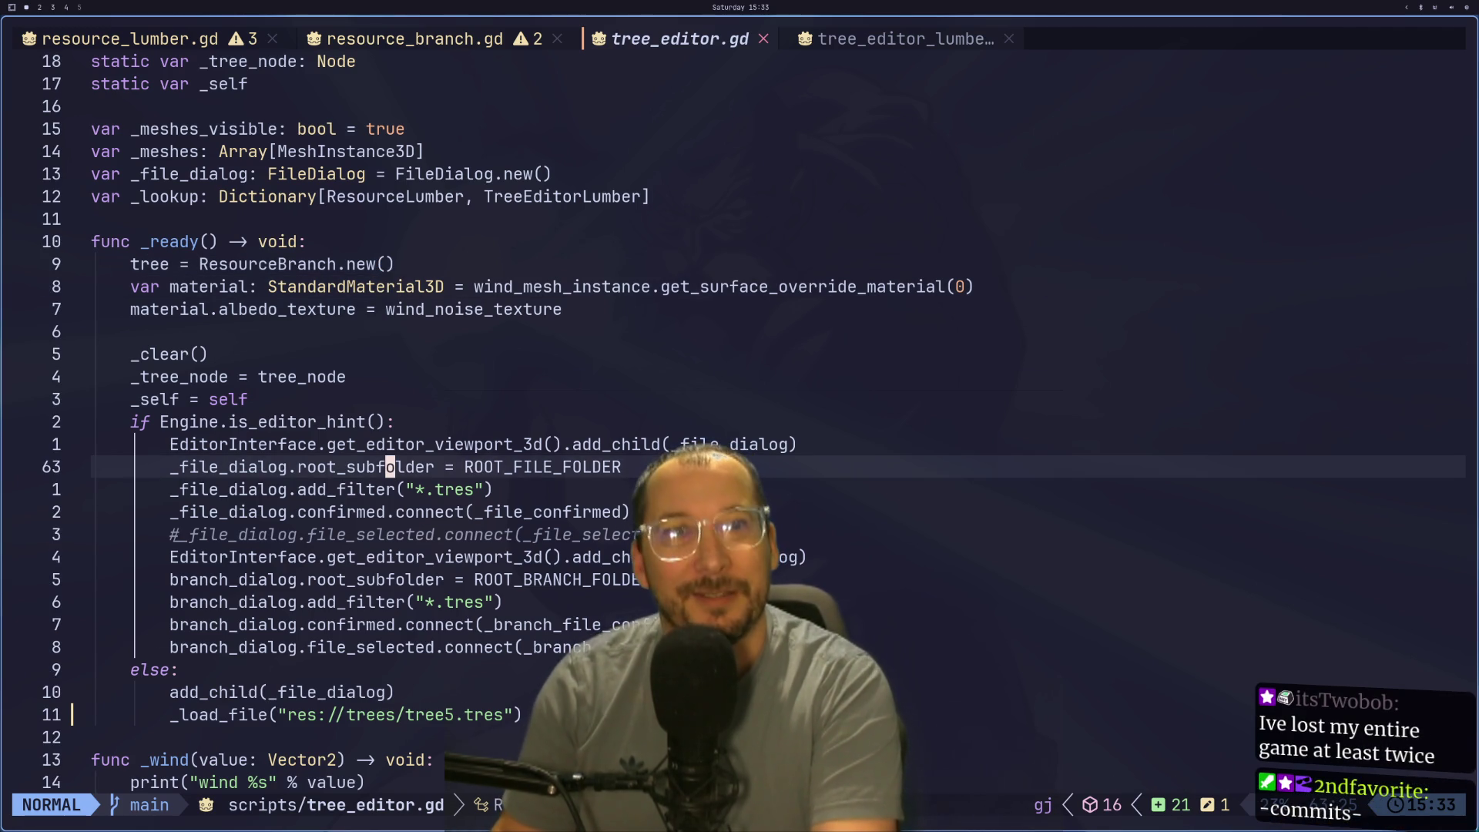
scroll(740, 416, up, 8)
text(kOanimation_player)
key(Escape)
text(:w)
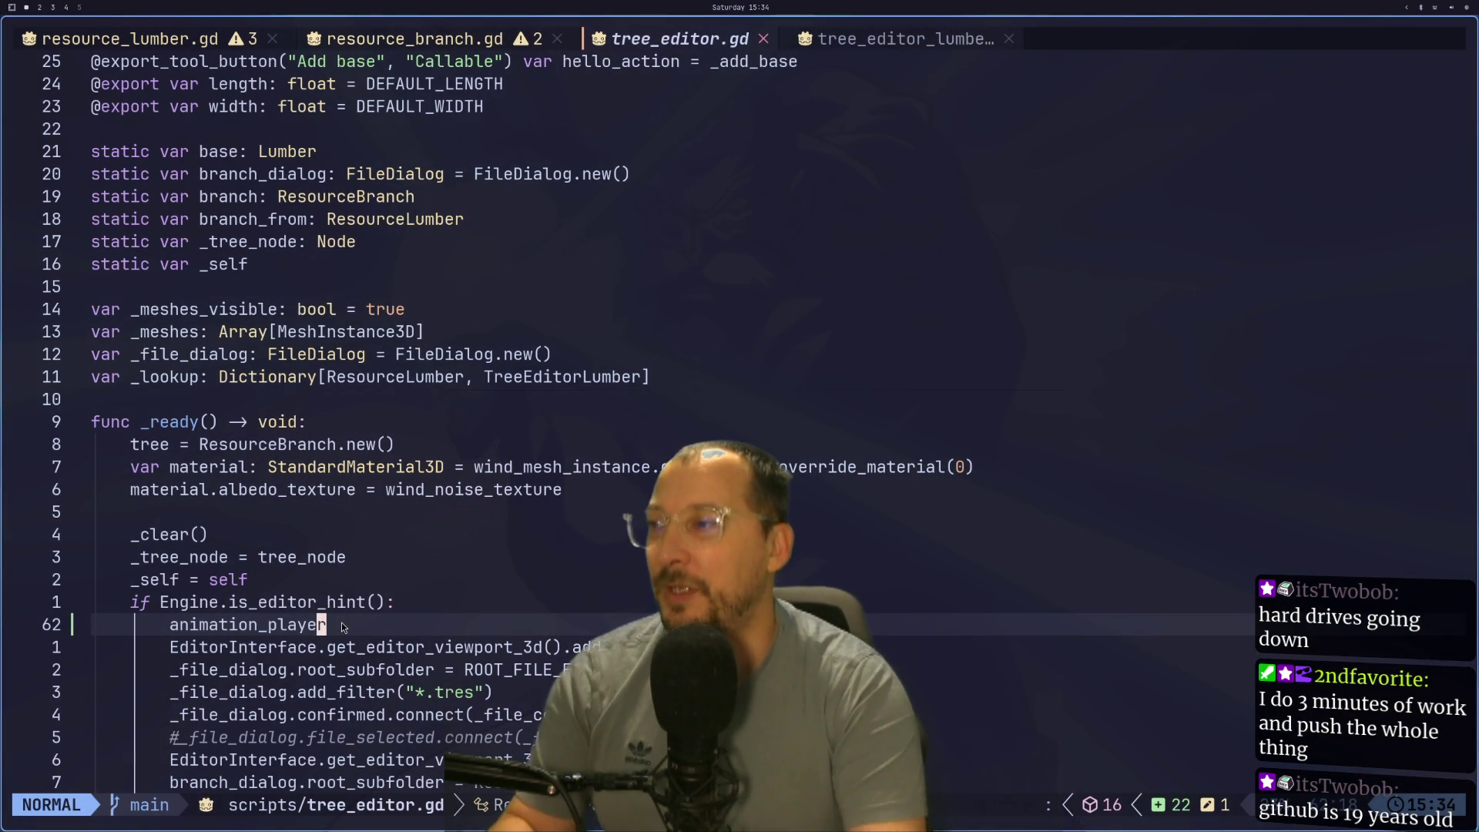
text(ayer.play())
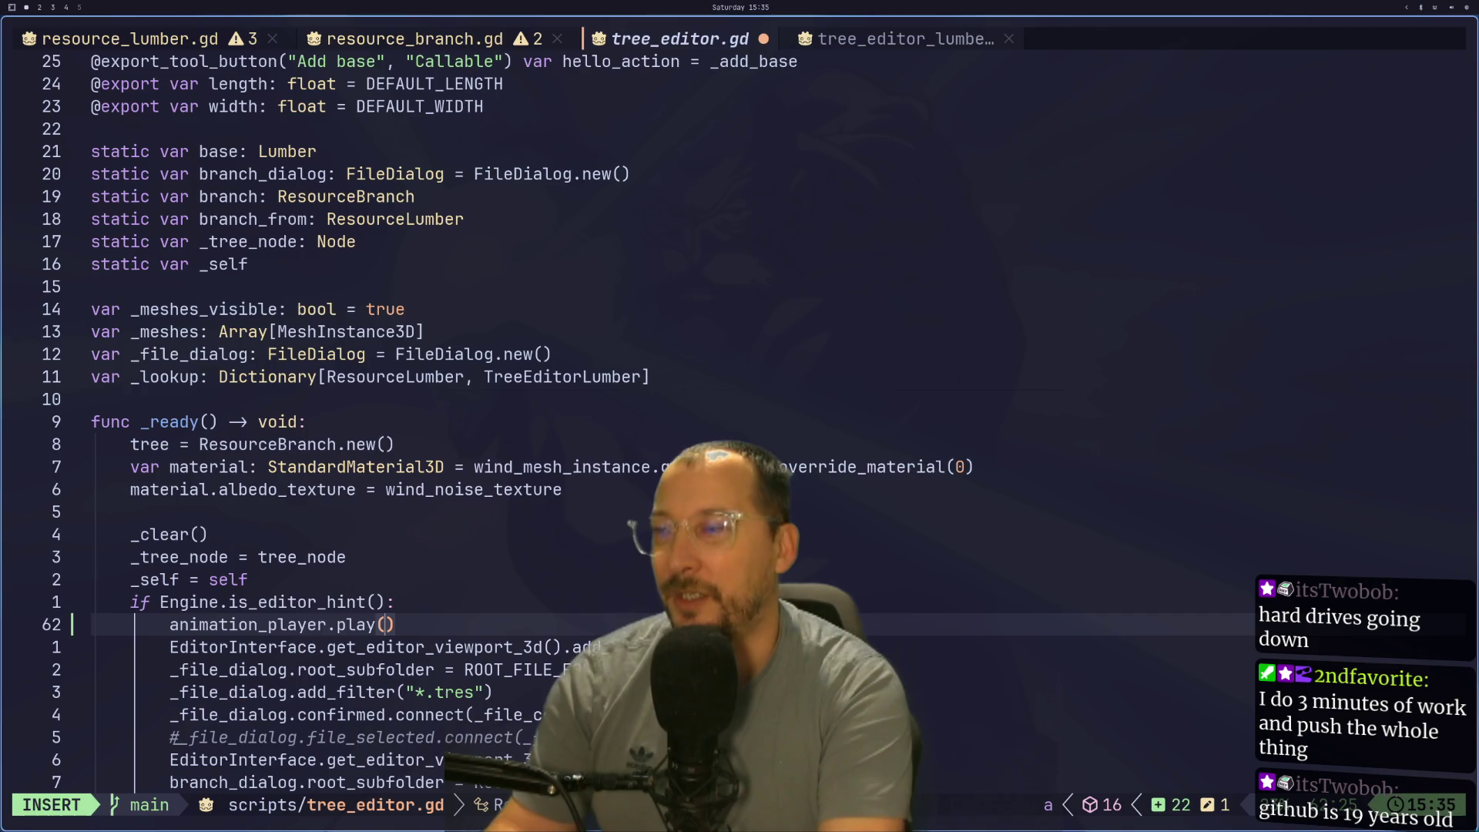
key(super+3)
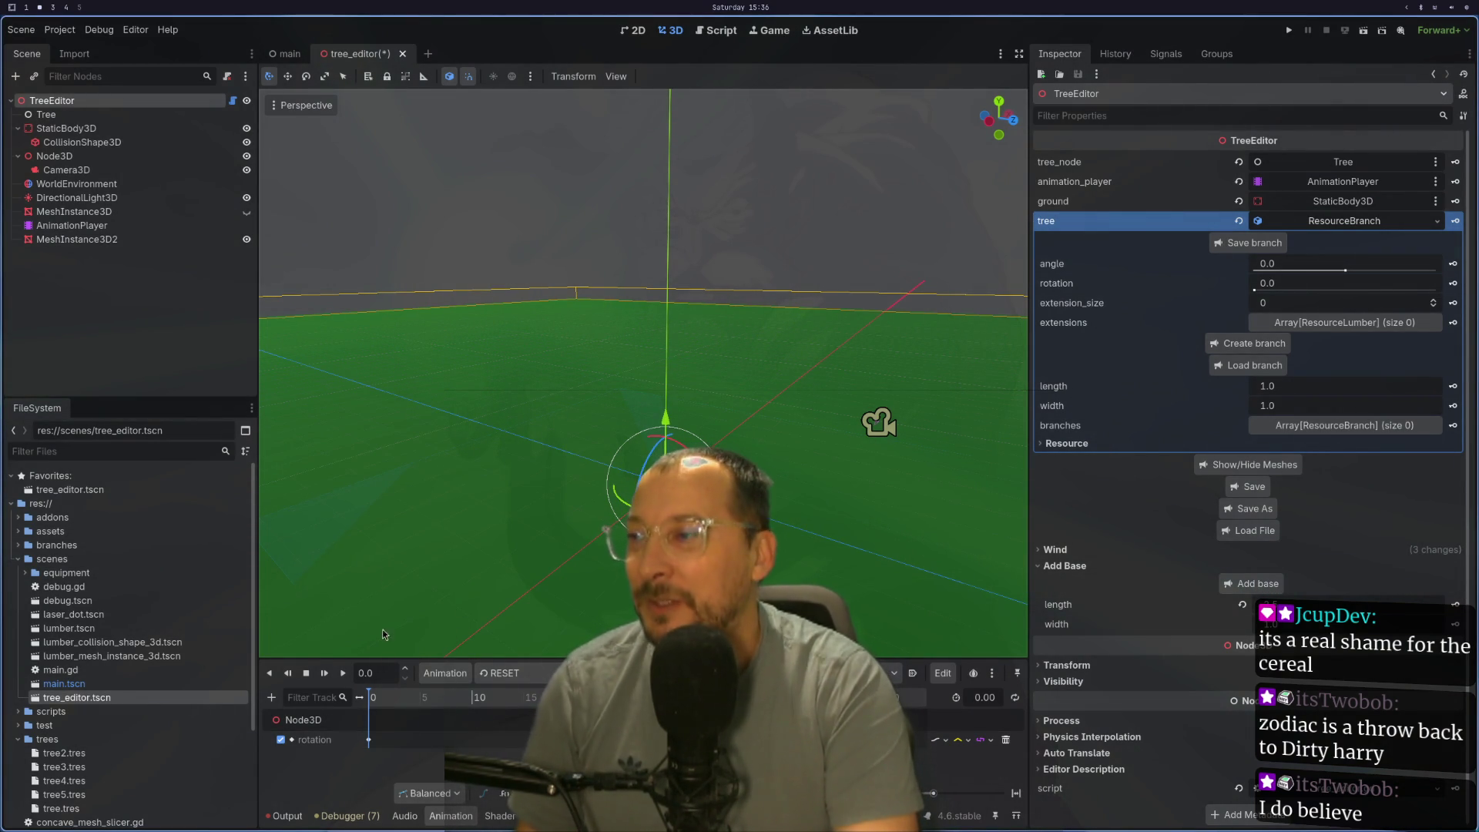
scroll(451, 404, down, 2)
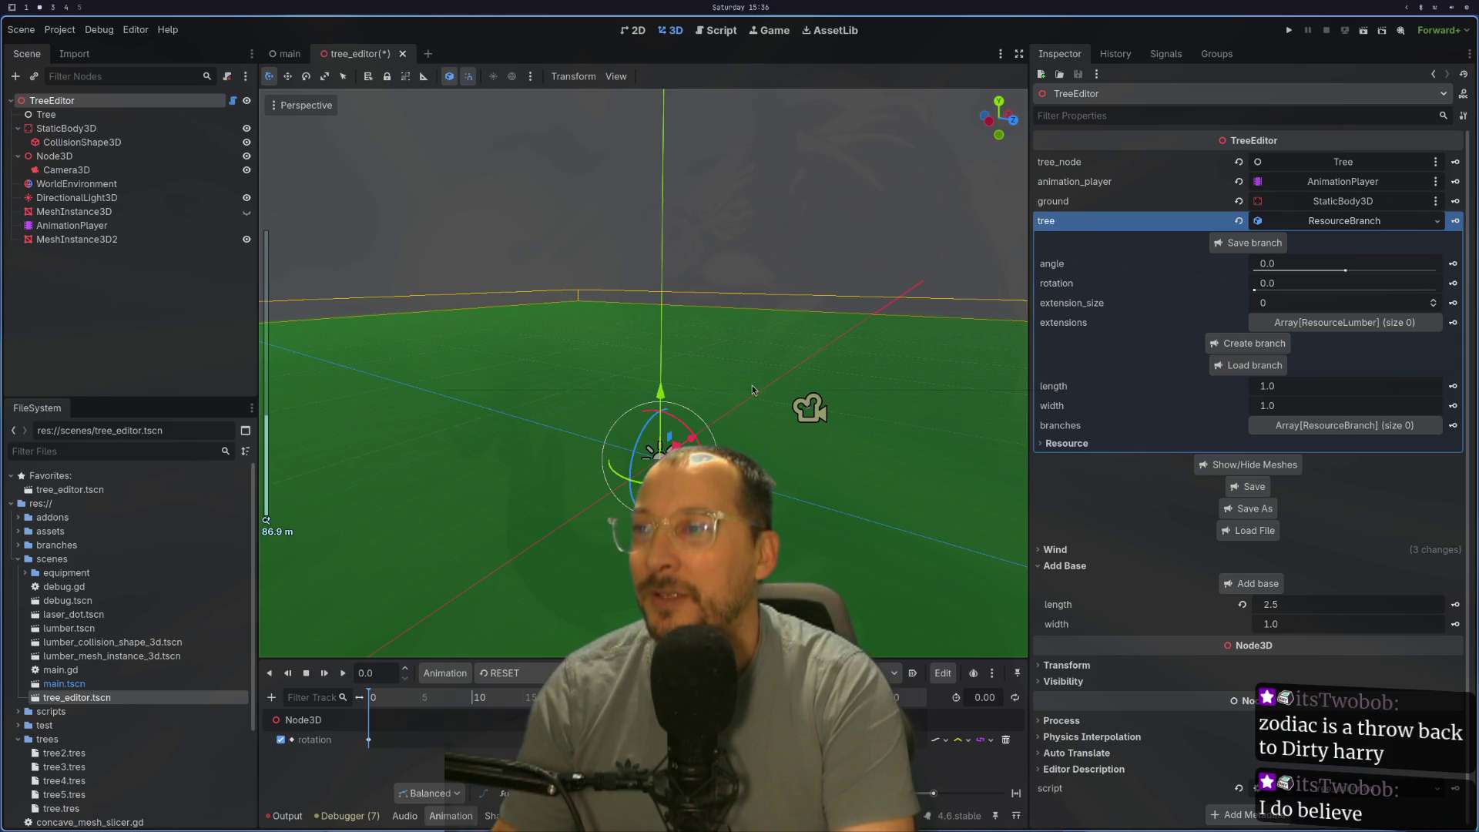
Step: Show the AnimationPlayer node's properties while orbiting the view to bring the camera into sight
drag(750, 394, 694, 347)
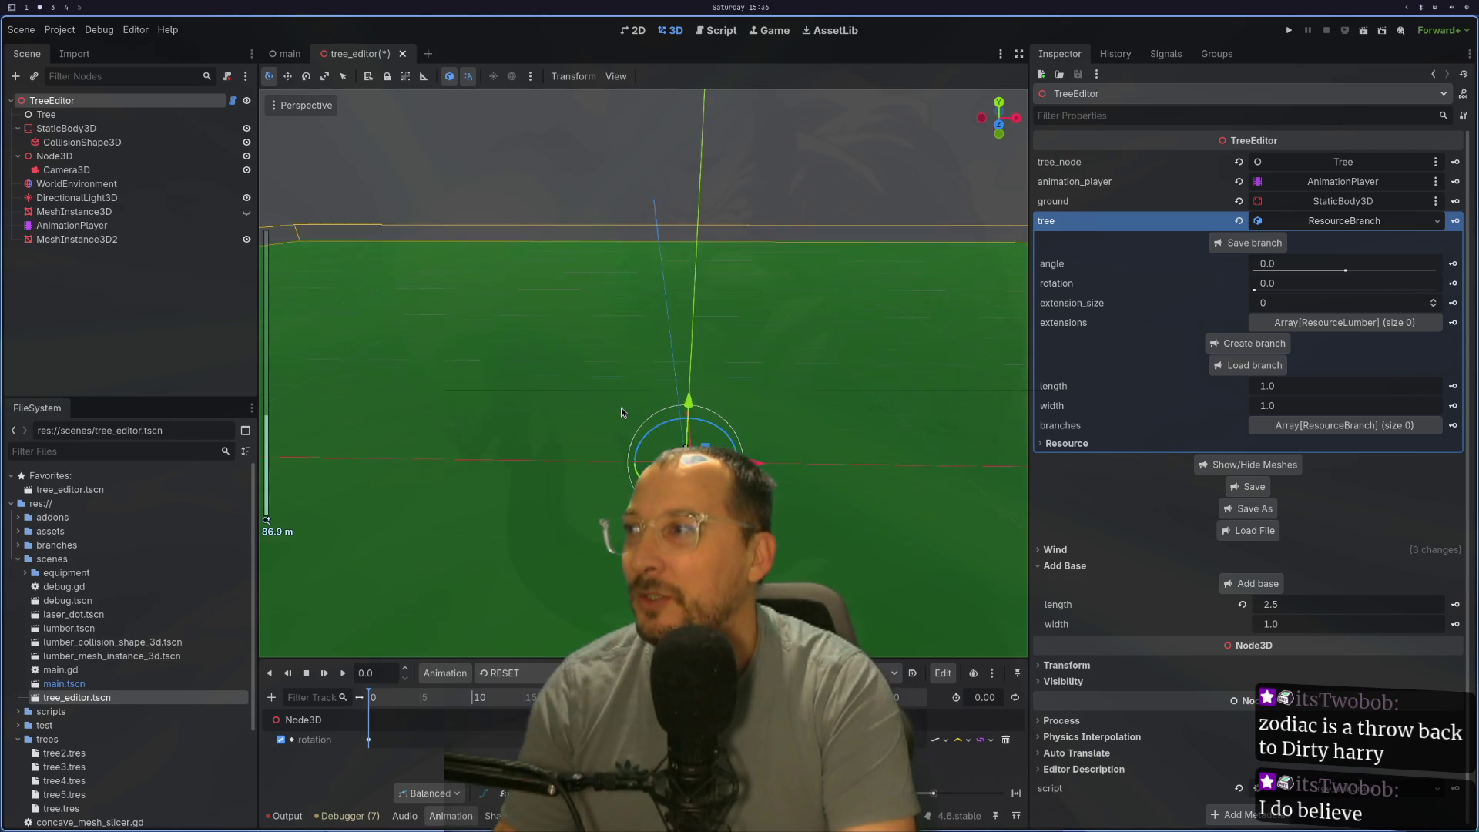
click(73, 225)
scroll(590, 375, down, 2)
drag(589, 375, 656, 329)
scroll(656, 364, up, 2)
drag(616, 376, 644, 340)
scroll(628, 323, up, 2)
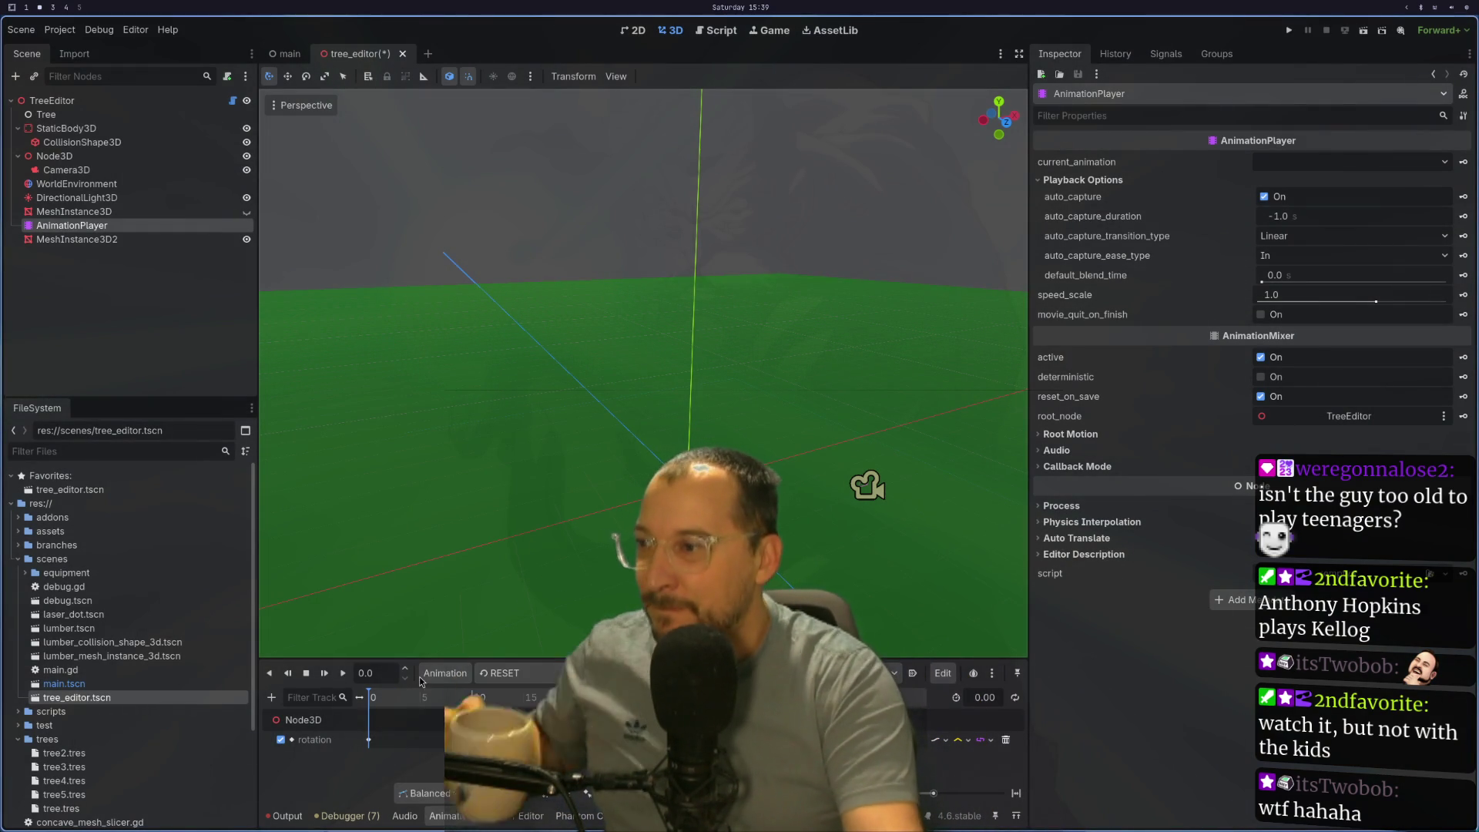
Step: Pick camera_rotation, then move animation_player.play("camera_rotation") under _ready's else branch and save
click(509, 673)
click(508, 707)
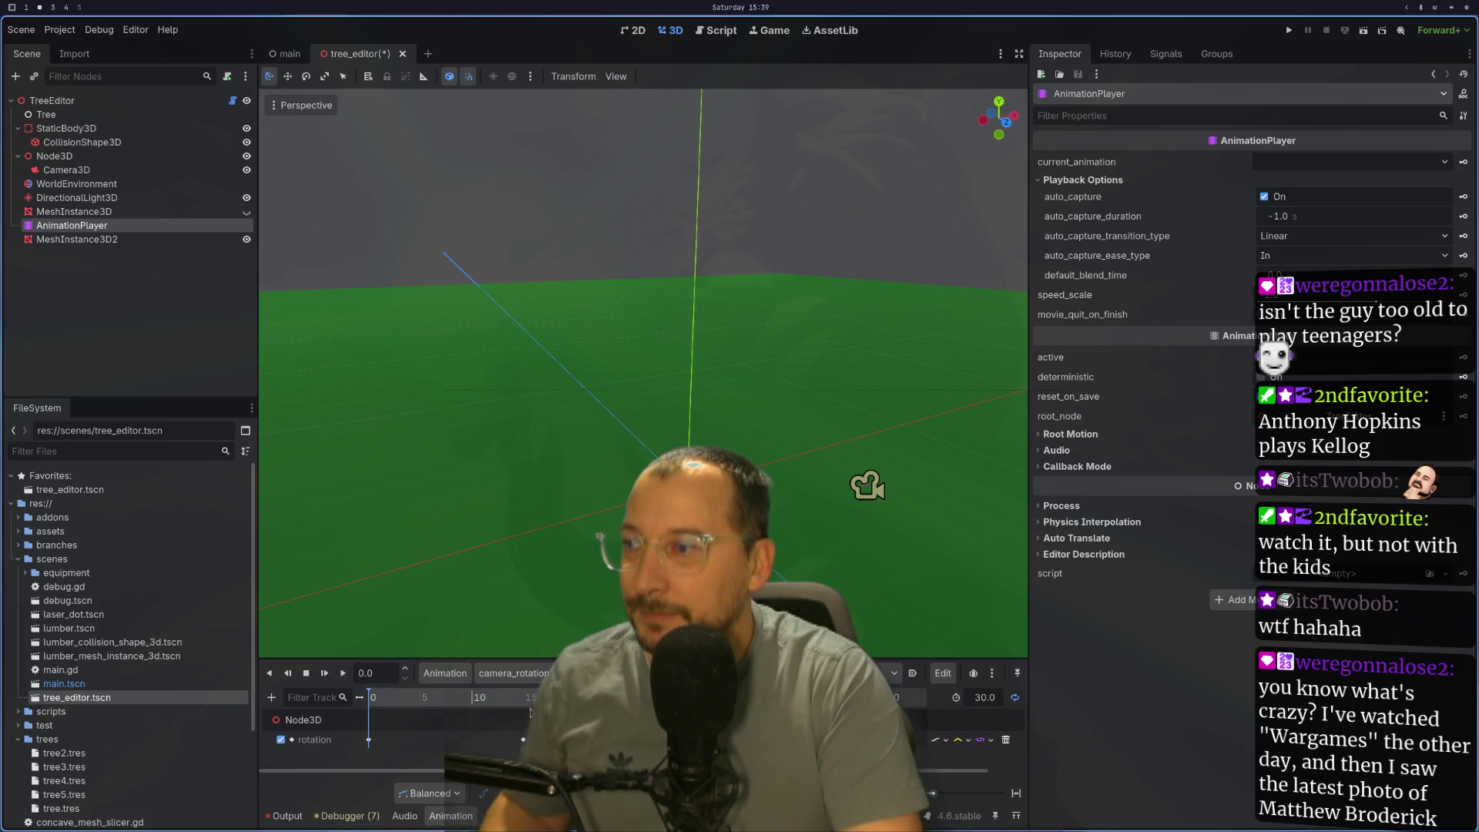
key(alt+Tab)
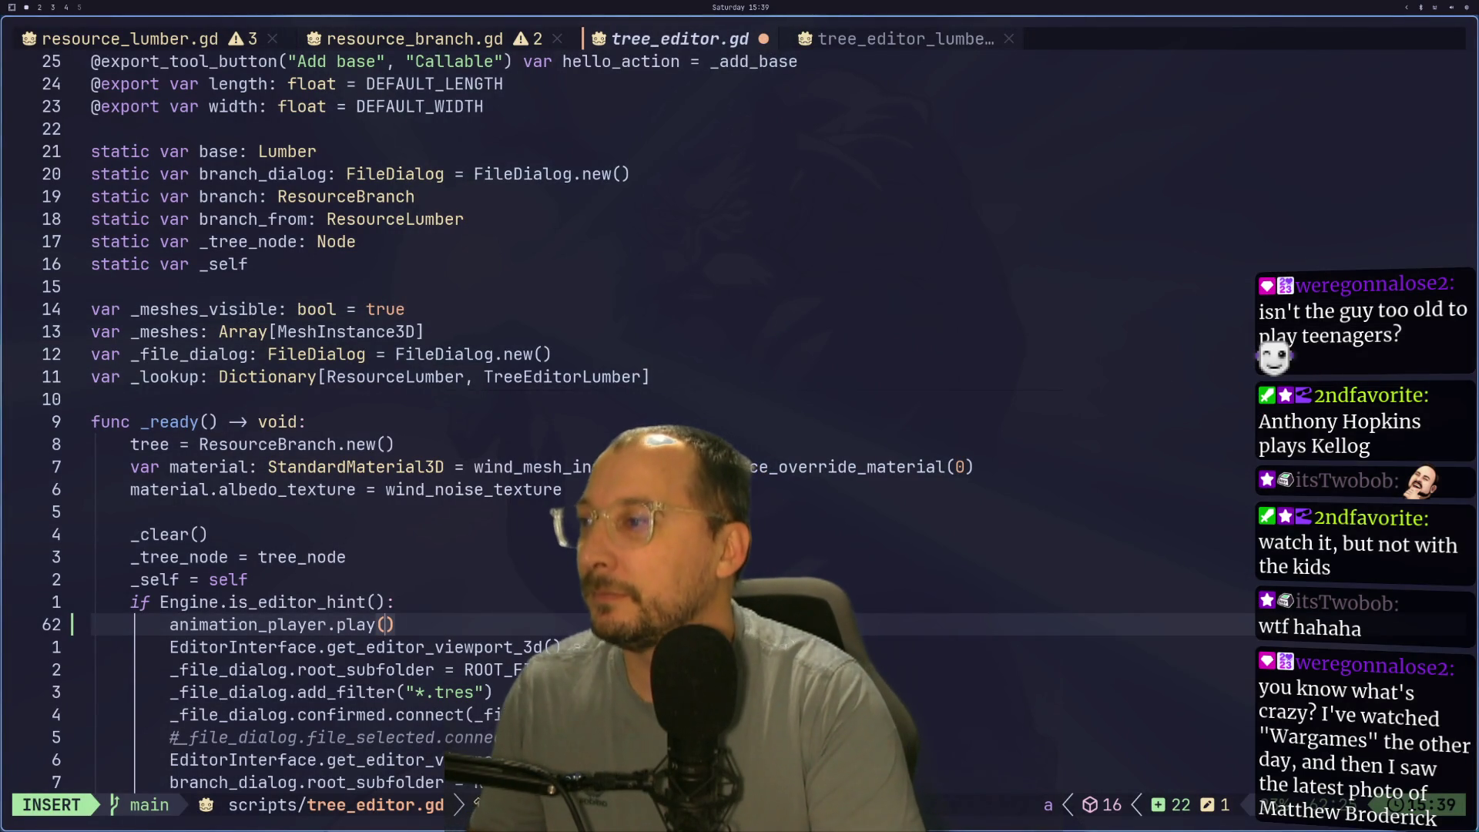
text("cam)
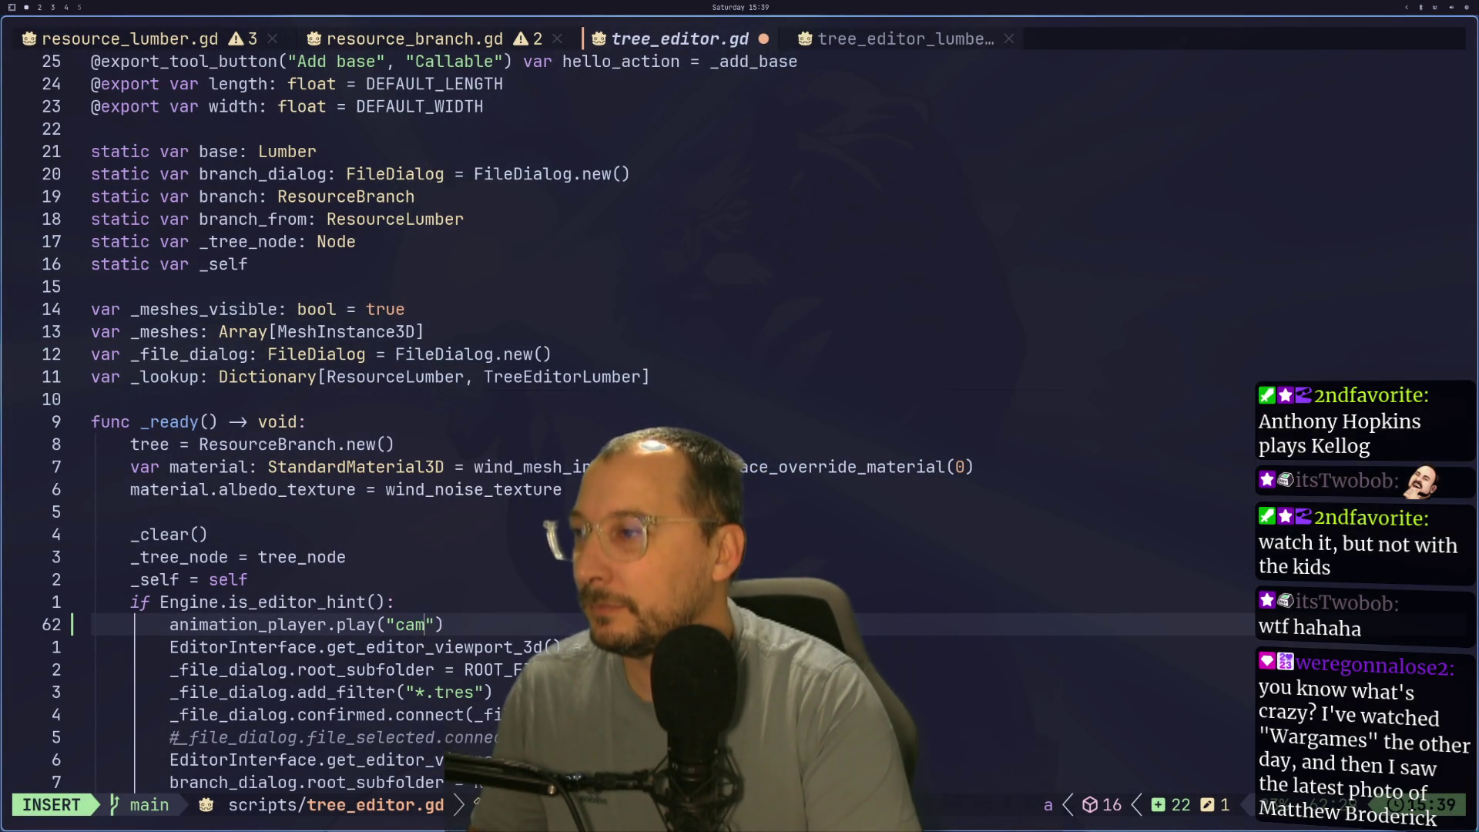
text(_rt)
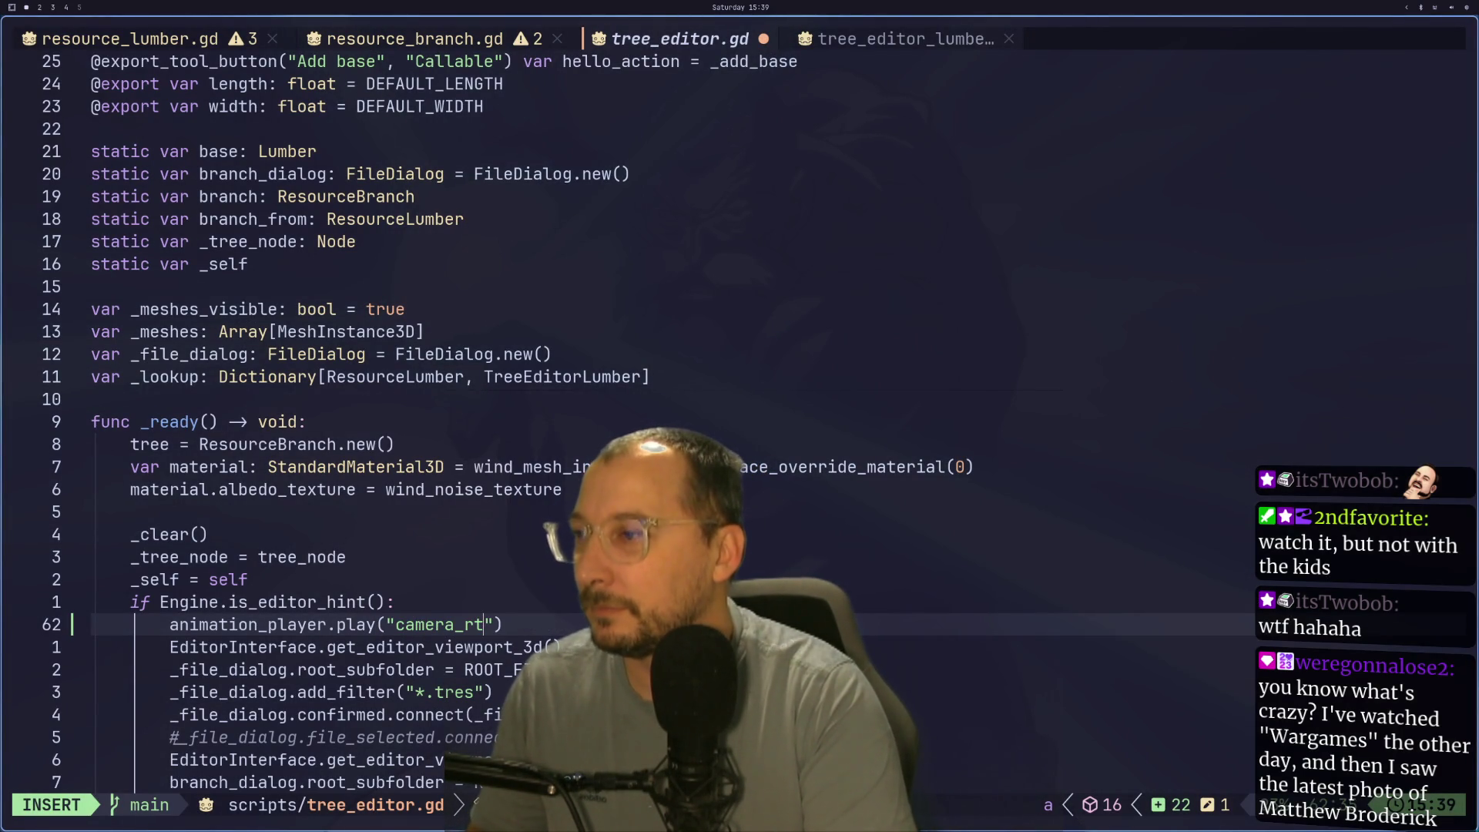
key(Escape)
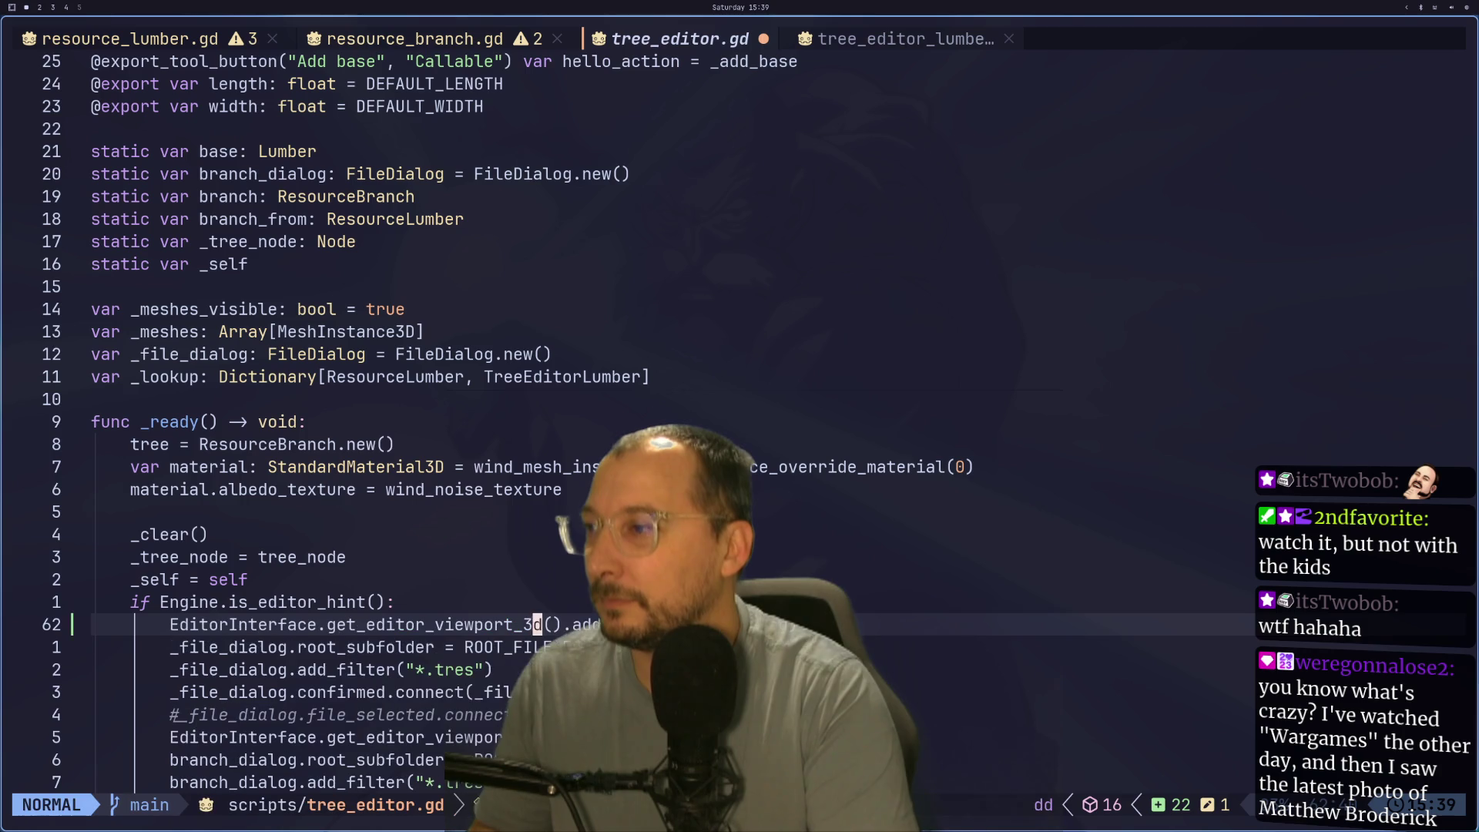
key(d)
key(d)
key(j)
key(j)
key(j)
key(j)
key(j)
key(j)
text(player.play("camera_rotation)
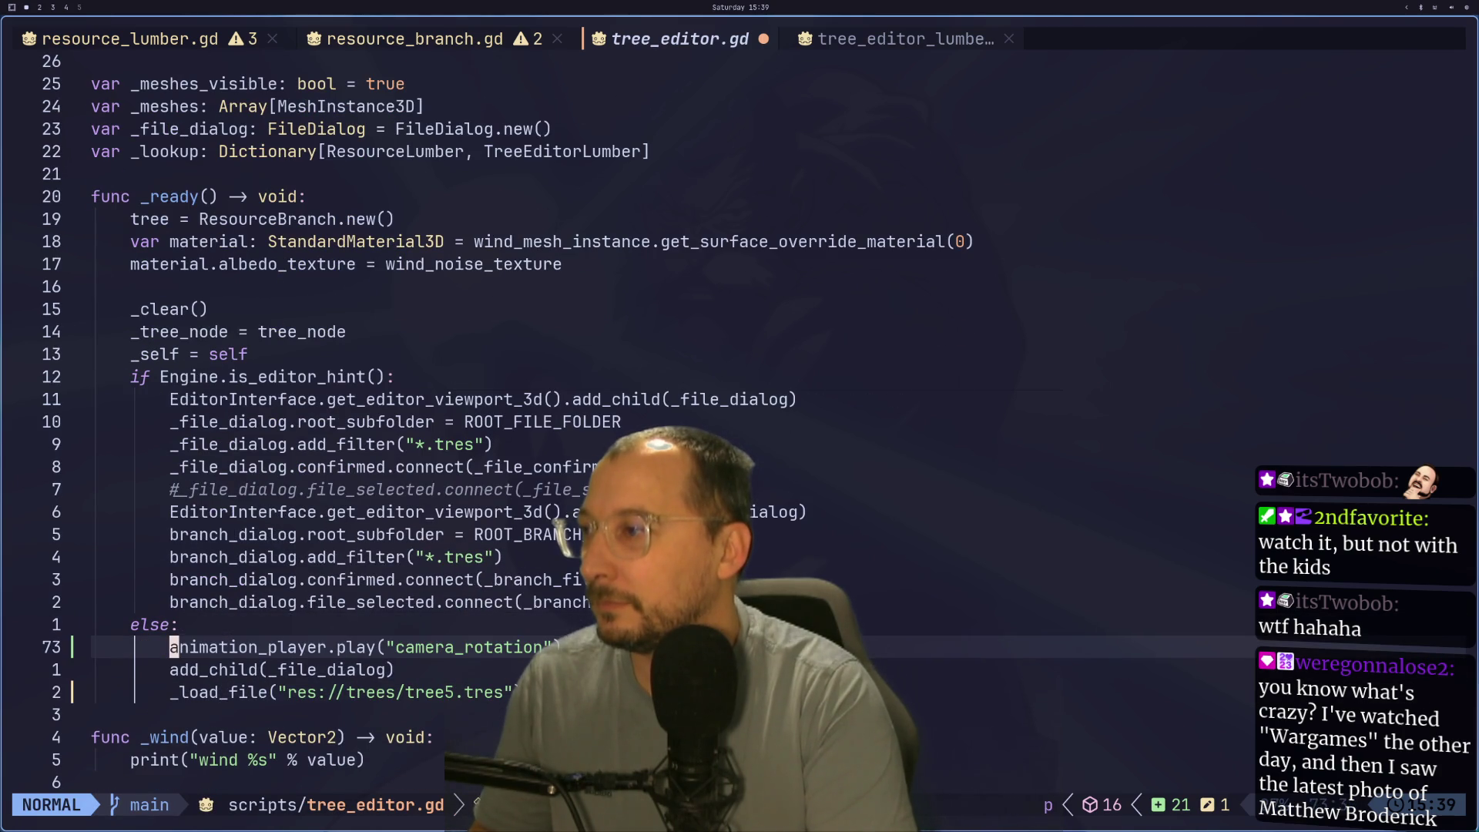
text(:w)
key(Return)
key(super+3)
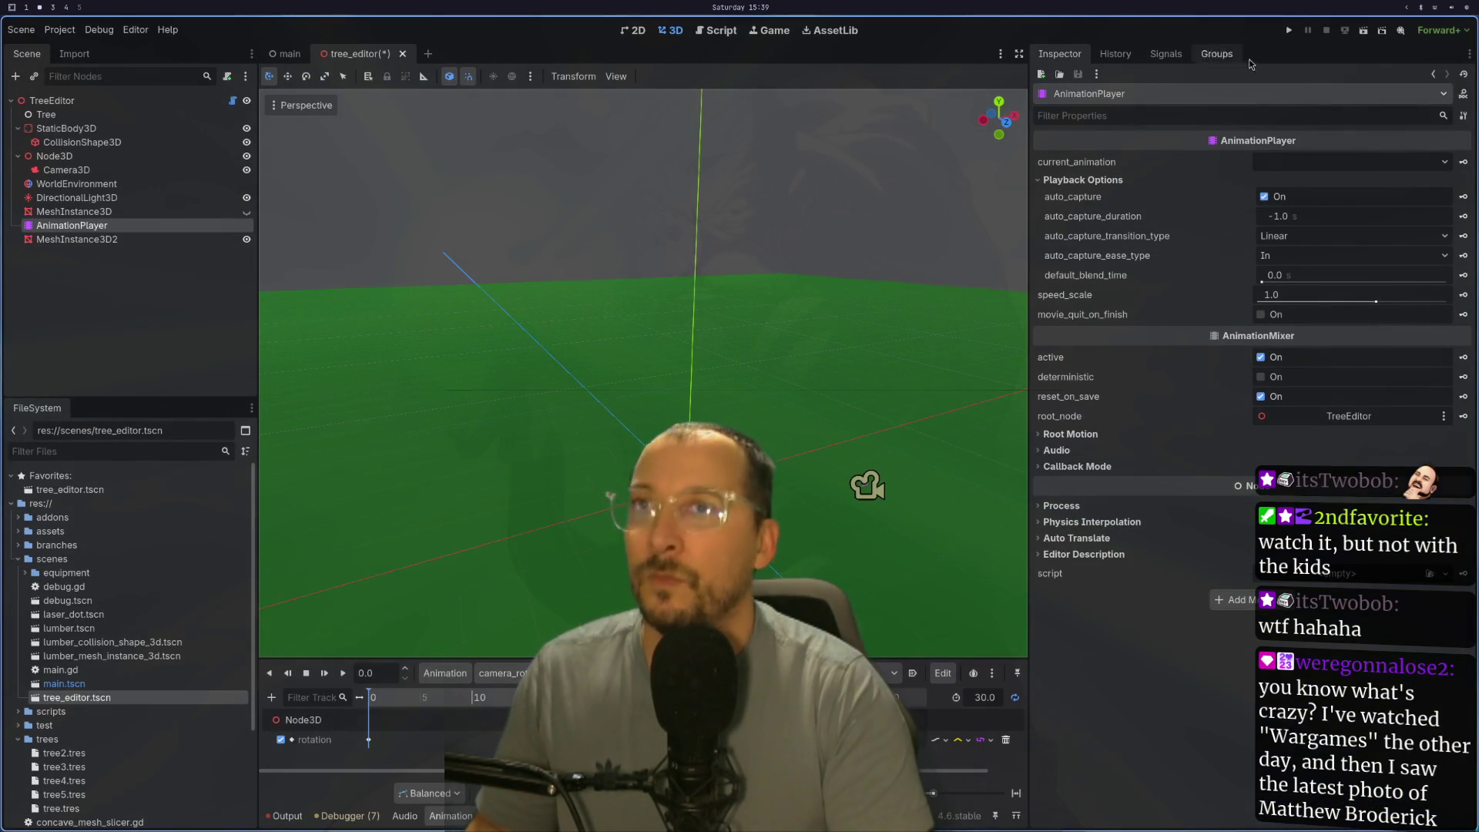
Step: Run the project so the tree scene plays in a game window
click(1345, 30)
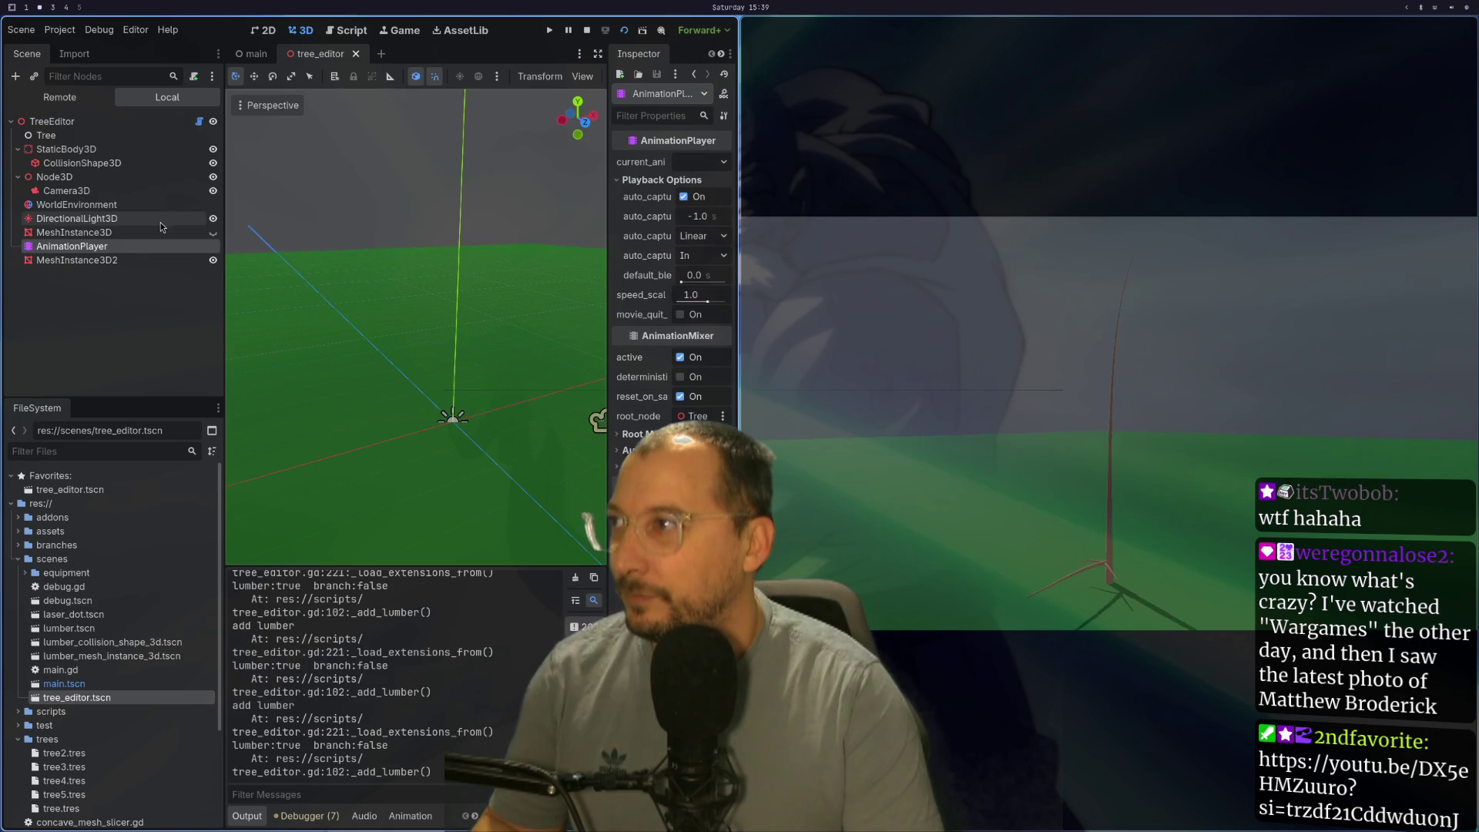
Step: Set the camera_rotation keyframe at 30 s to y rotation 360, then show the game full screen
click(161, 231)
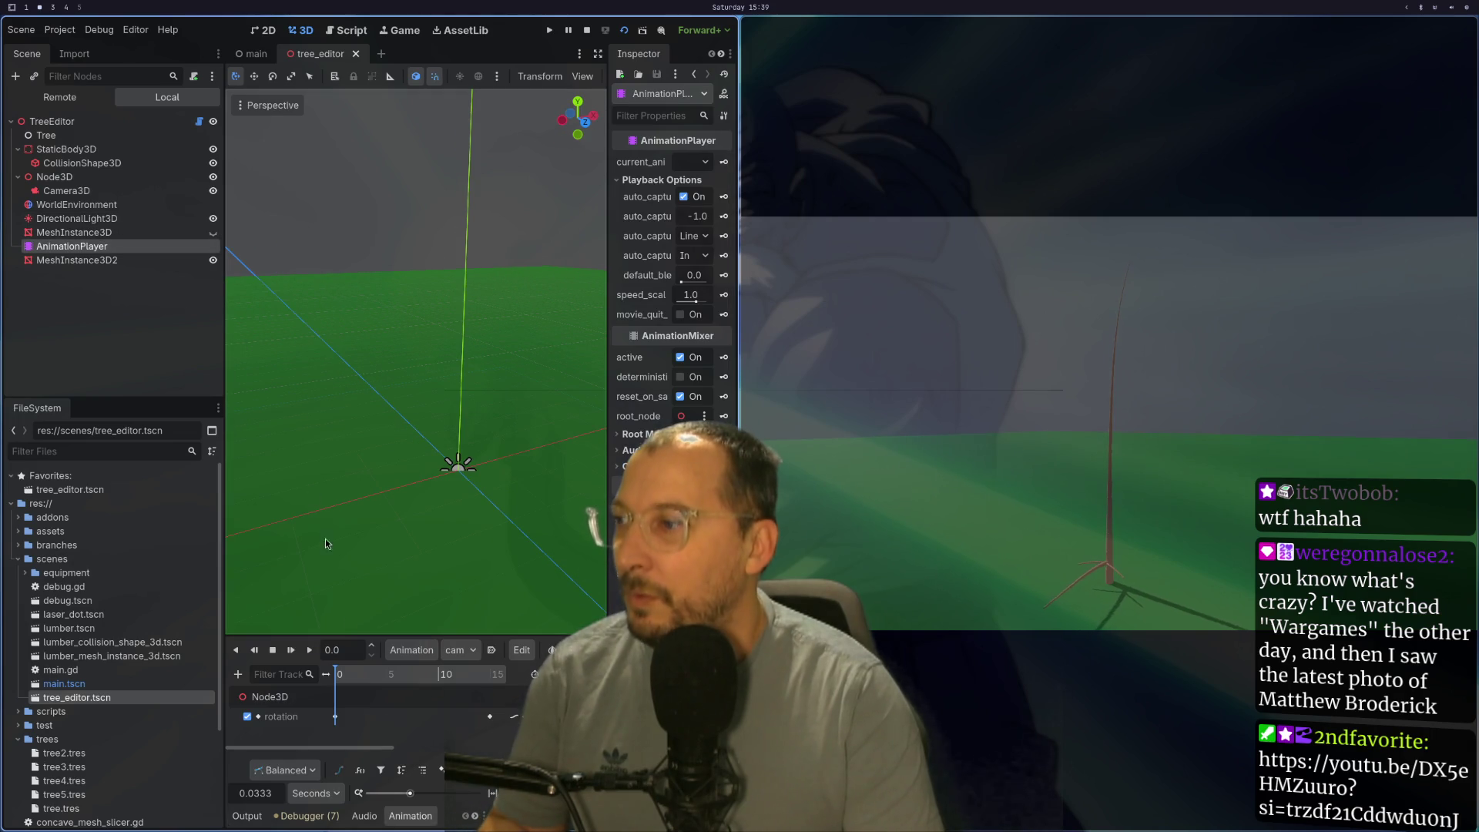
click(415, 752)
click(450, 718)
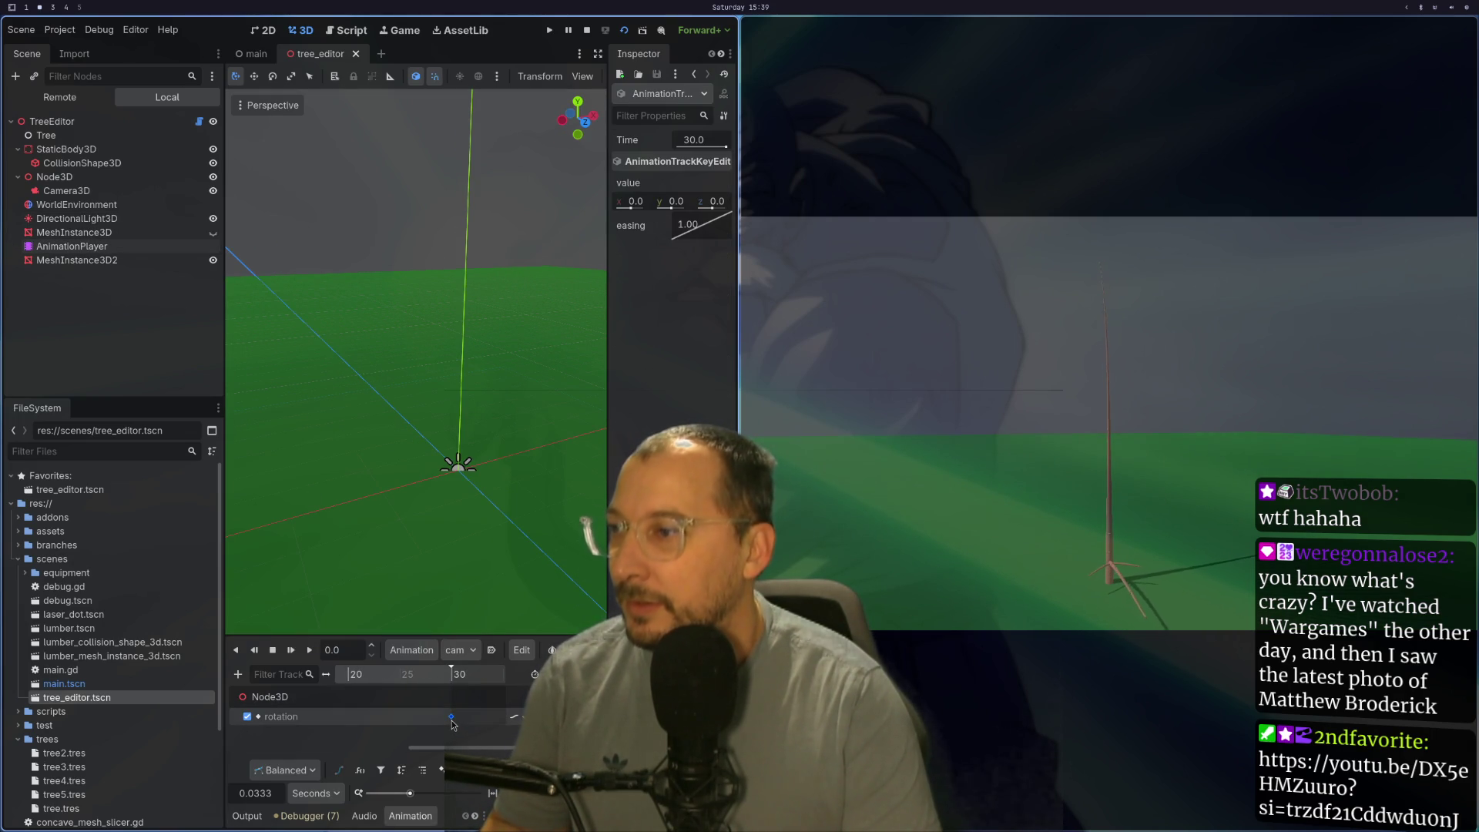
click(675, 202)
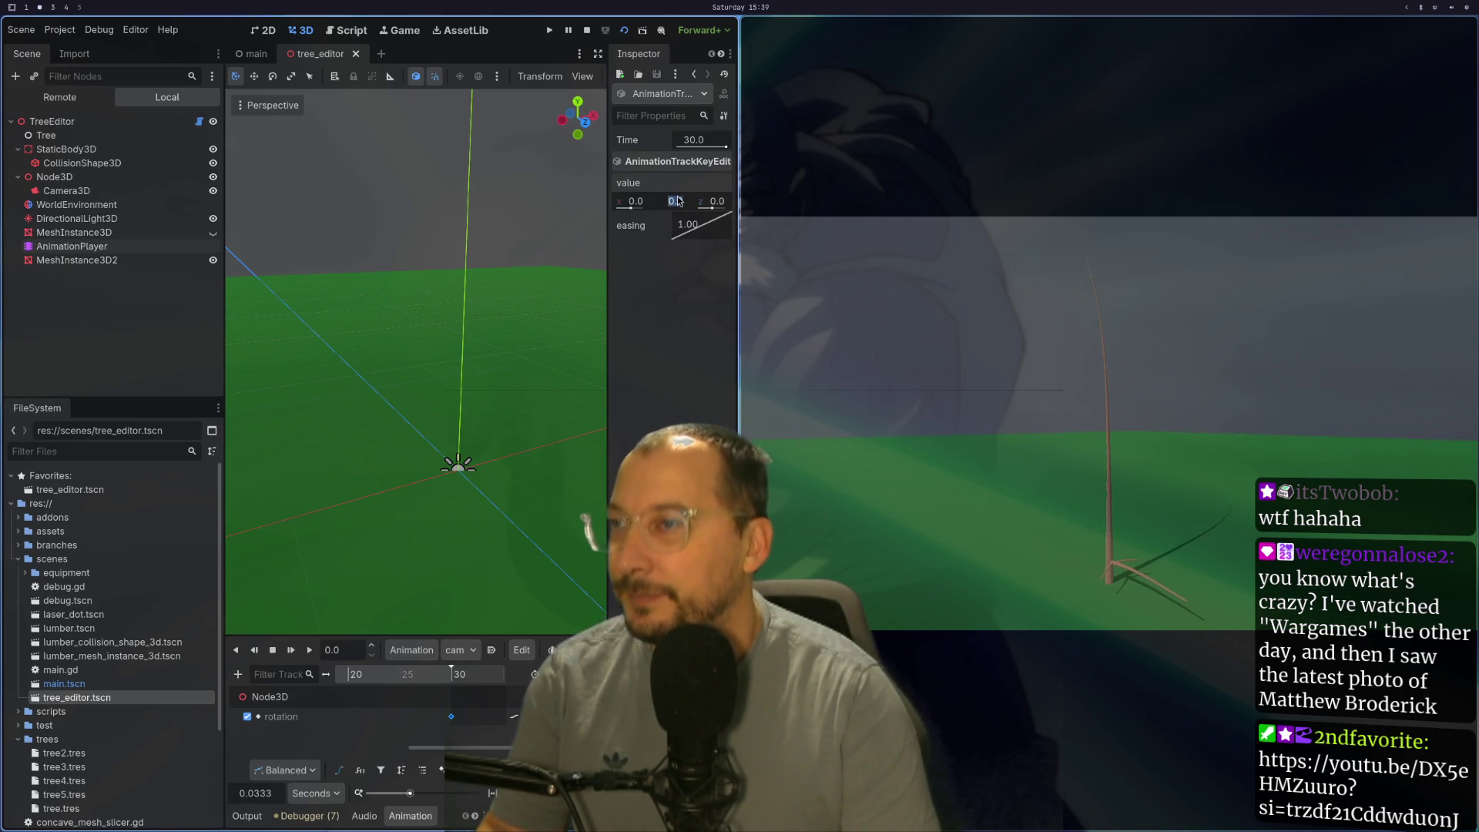
text(360)
key(Return)
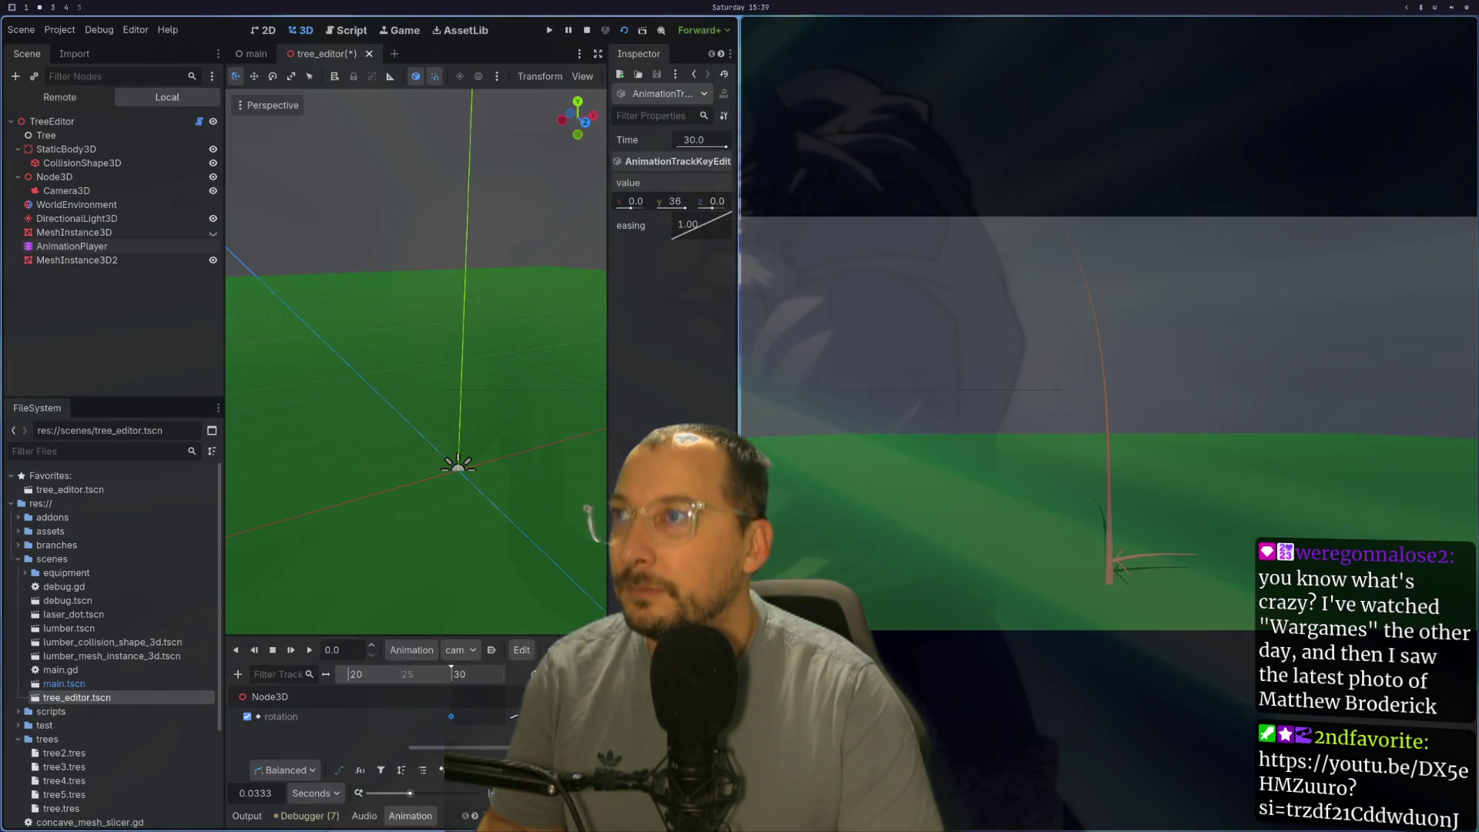
key(super+f)
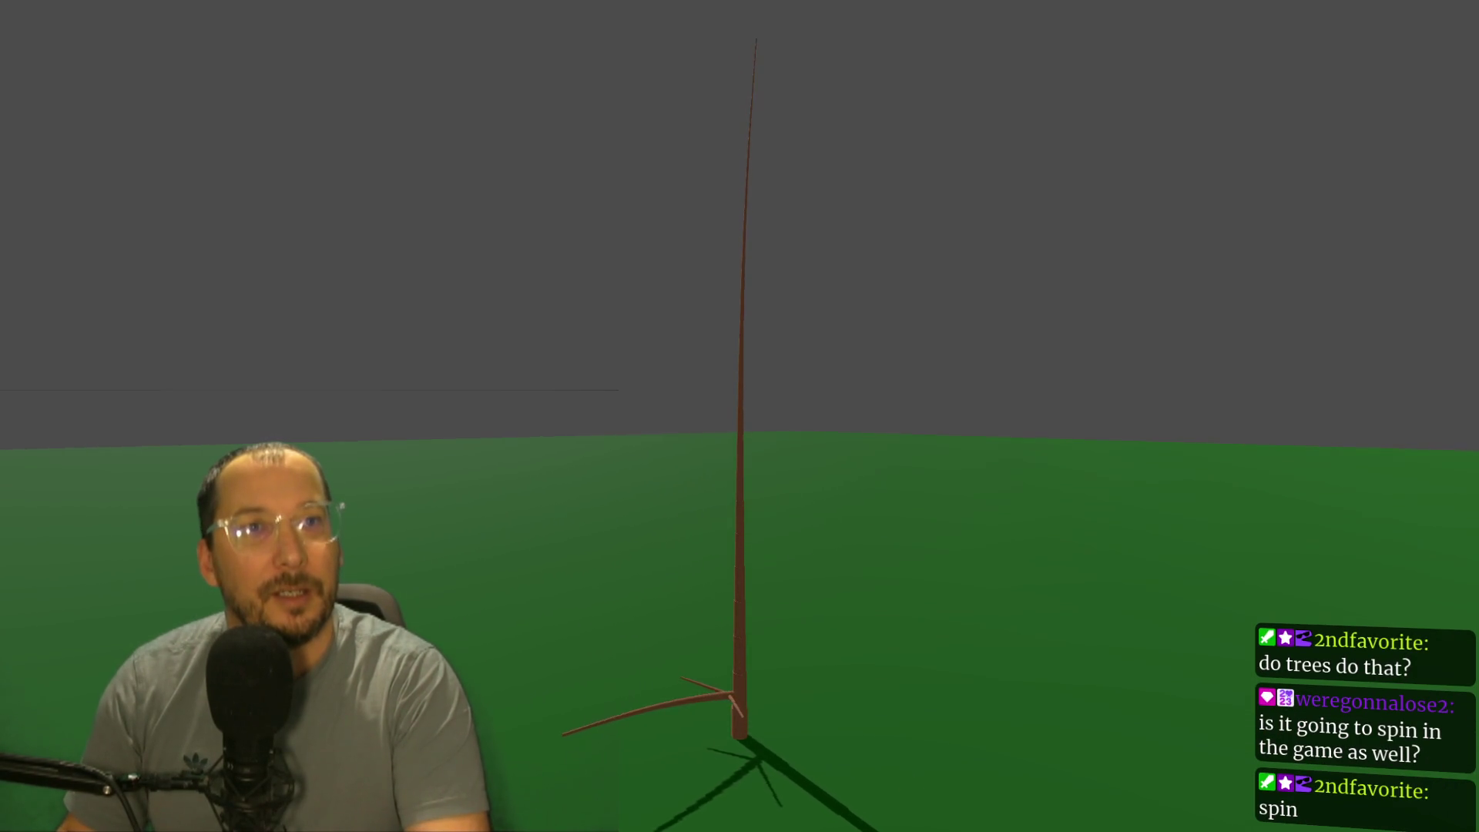
Step: Toggle the game window back to a tile beside the editor and select the TreeEditor node
key(super+f)
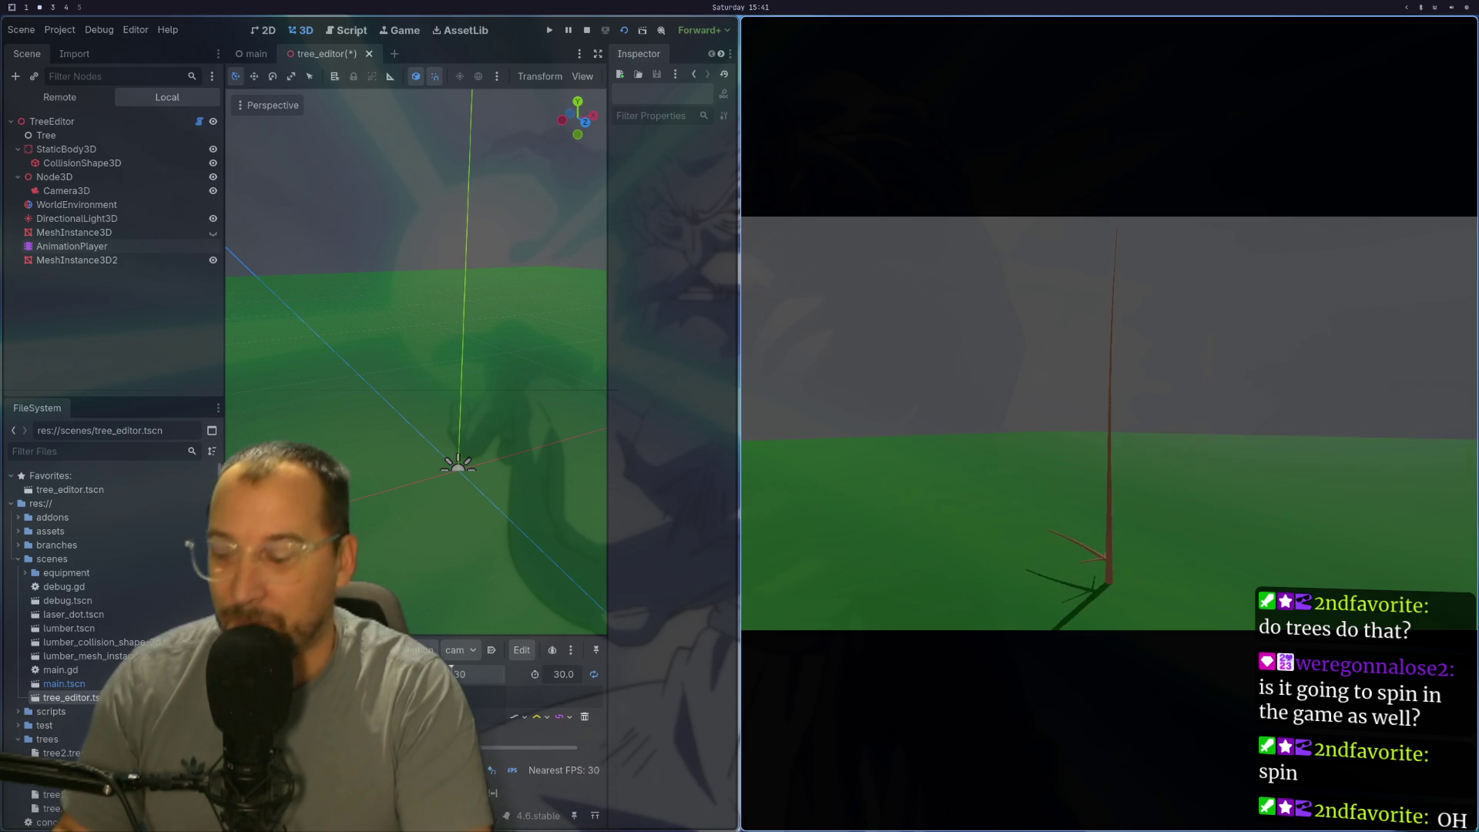
key(super+f)
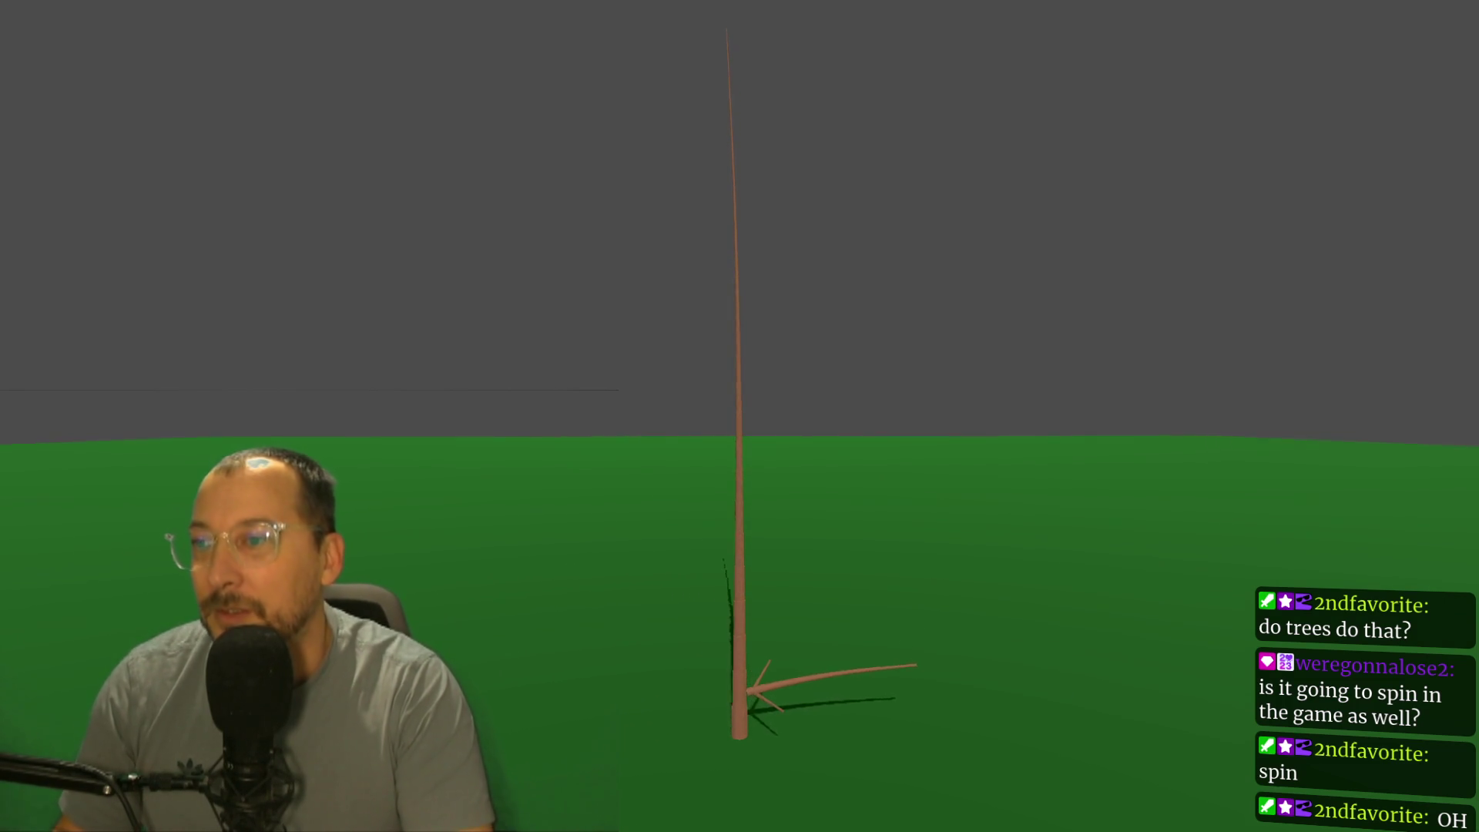
key(super+f)
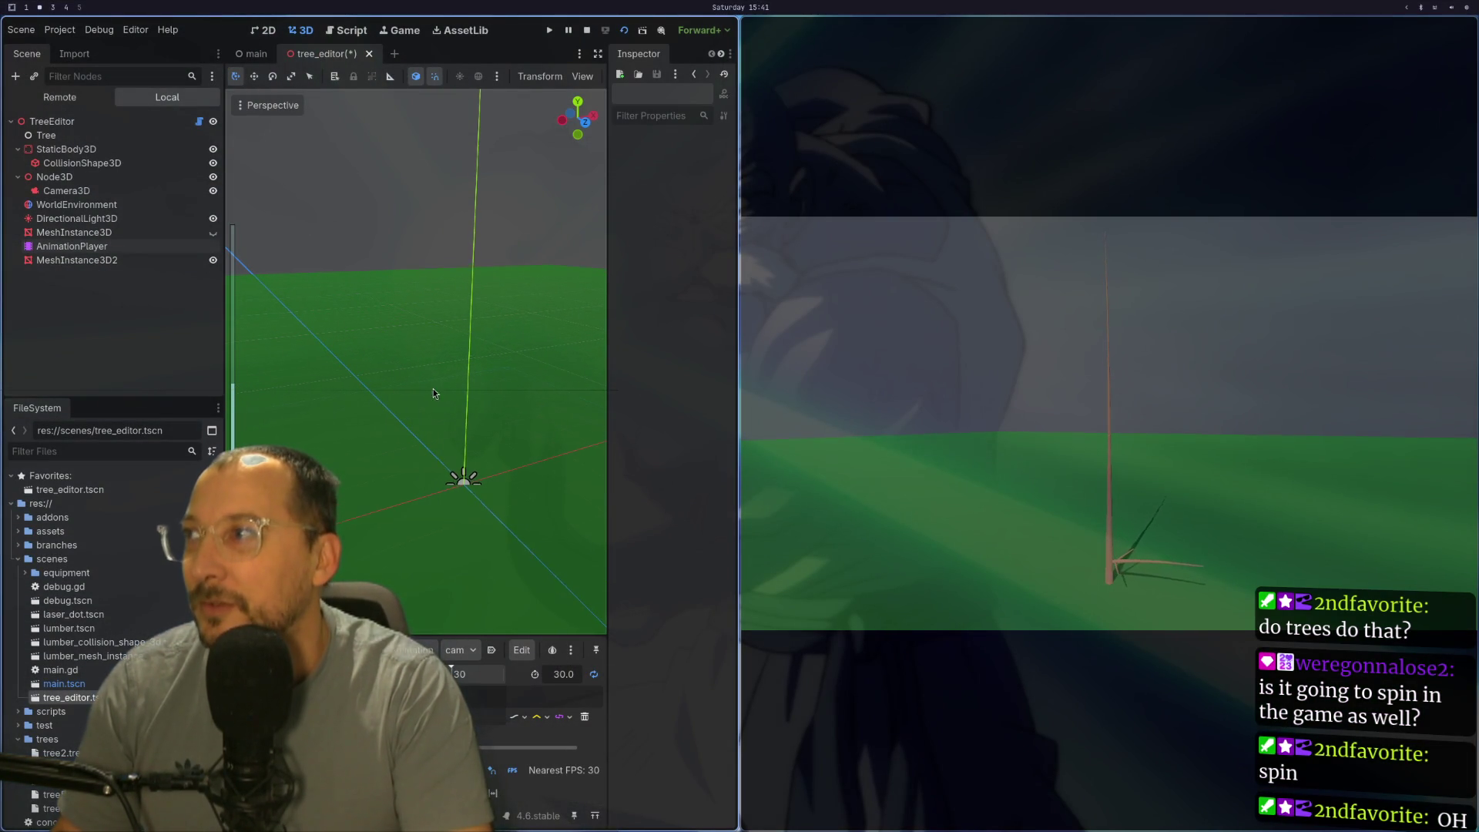
click(116, 121)
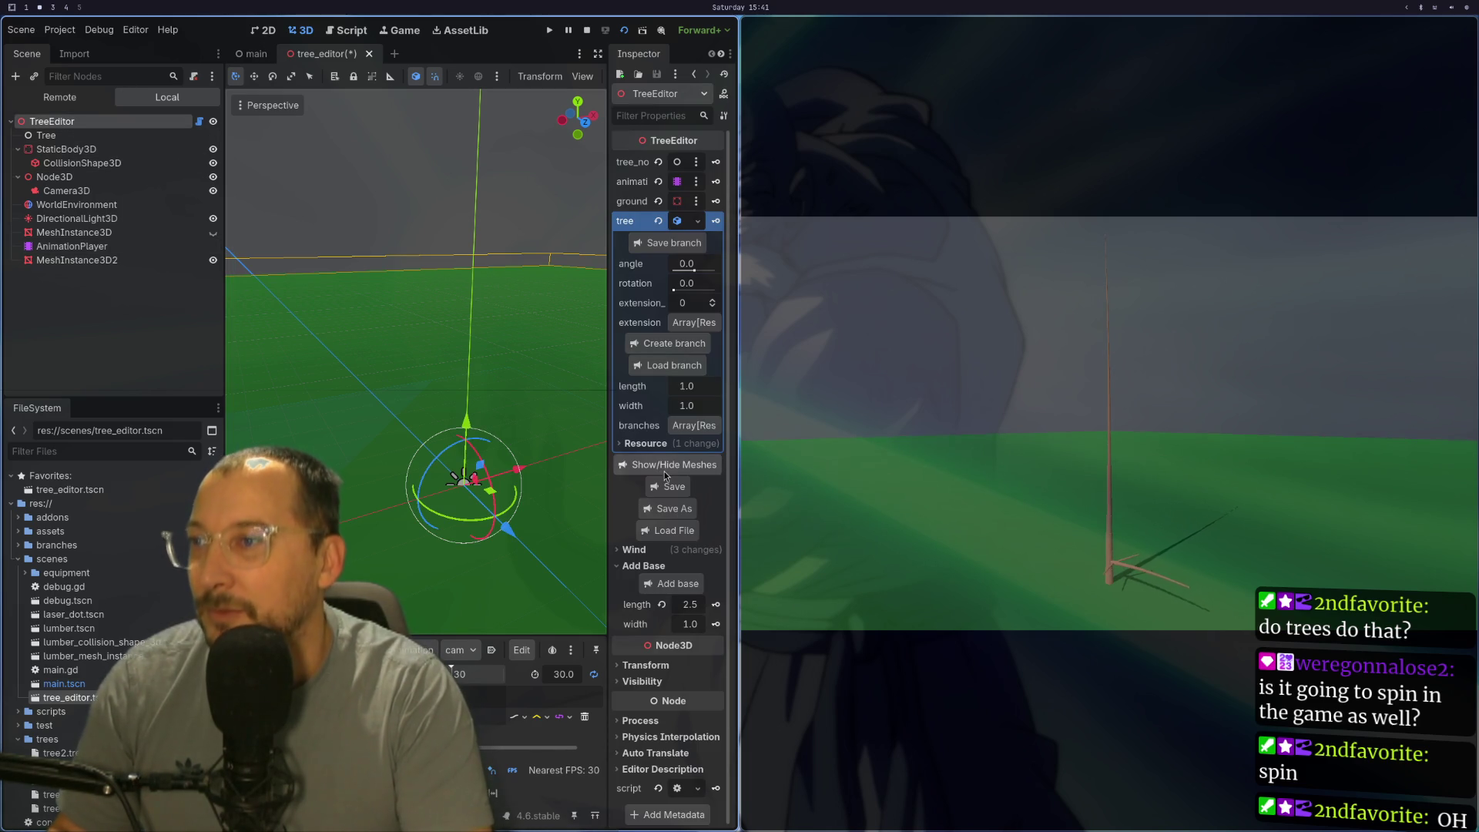
Step: Load tree5.tres into the tree editor and select the DirectionalLight3D node
click(673, 529)
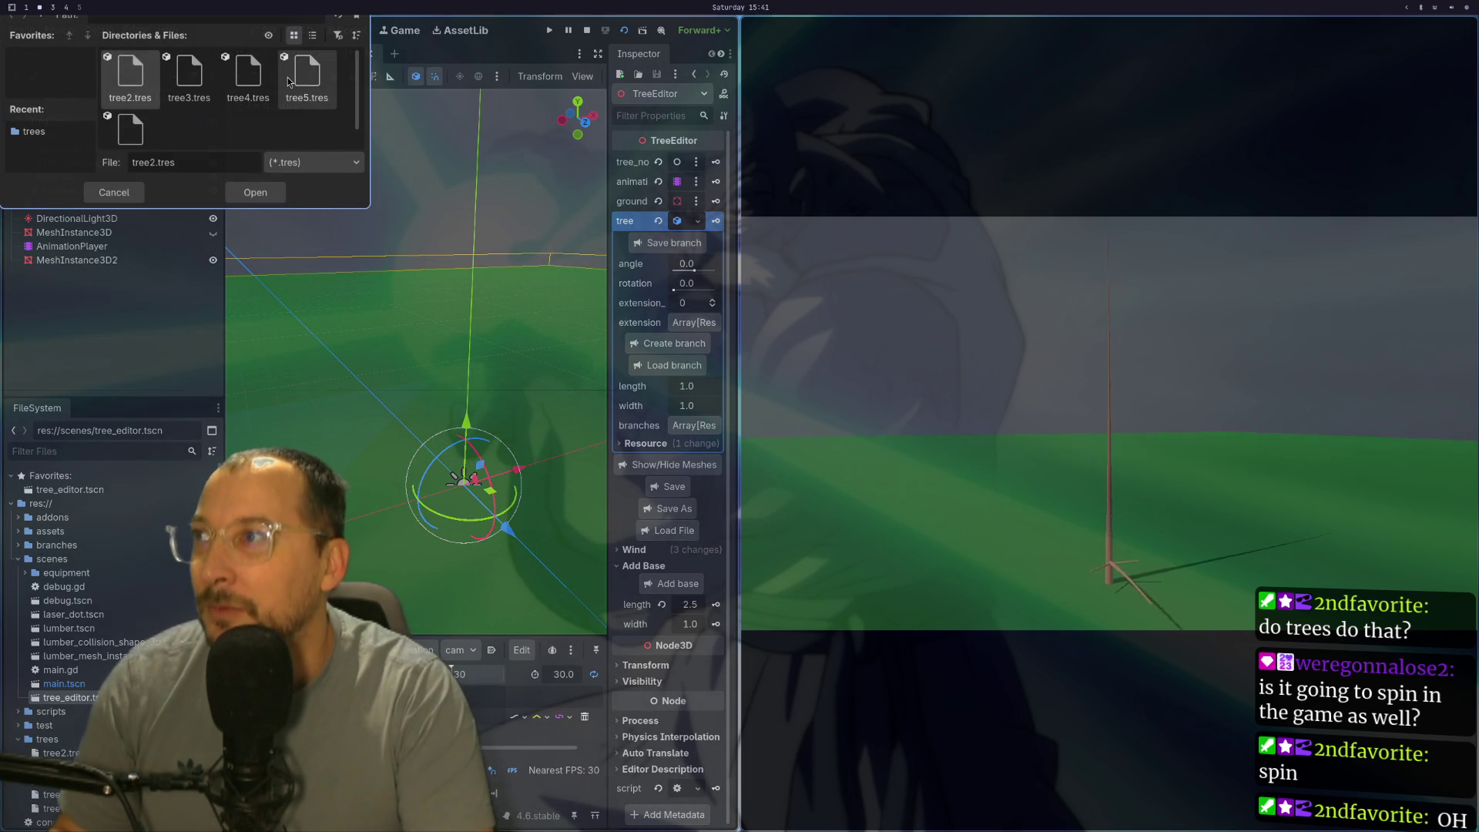
click(305, 77)
double_click(303, 76)
scroll(394, 536, up, 3)
drag(381, 478, 438, 444)
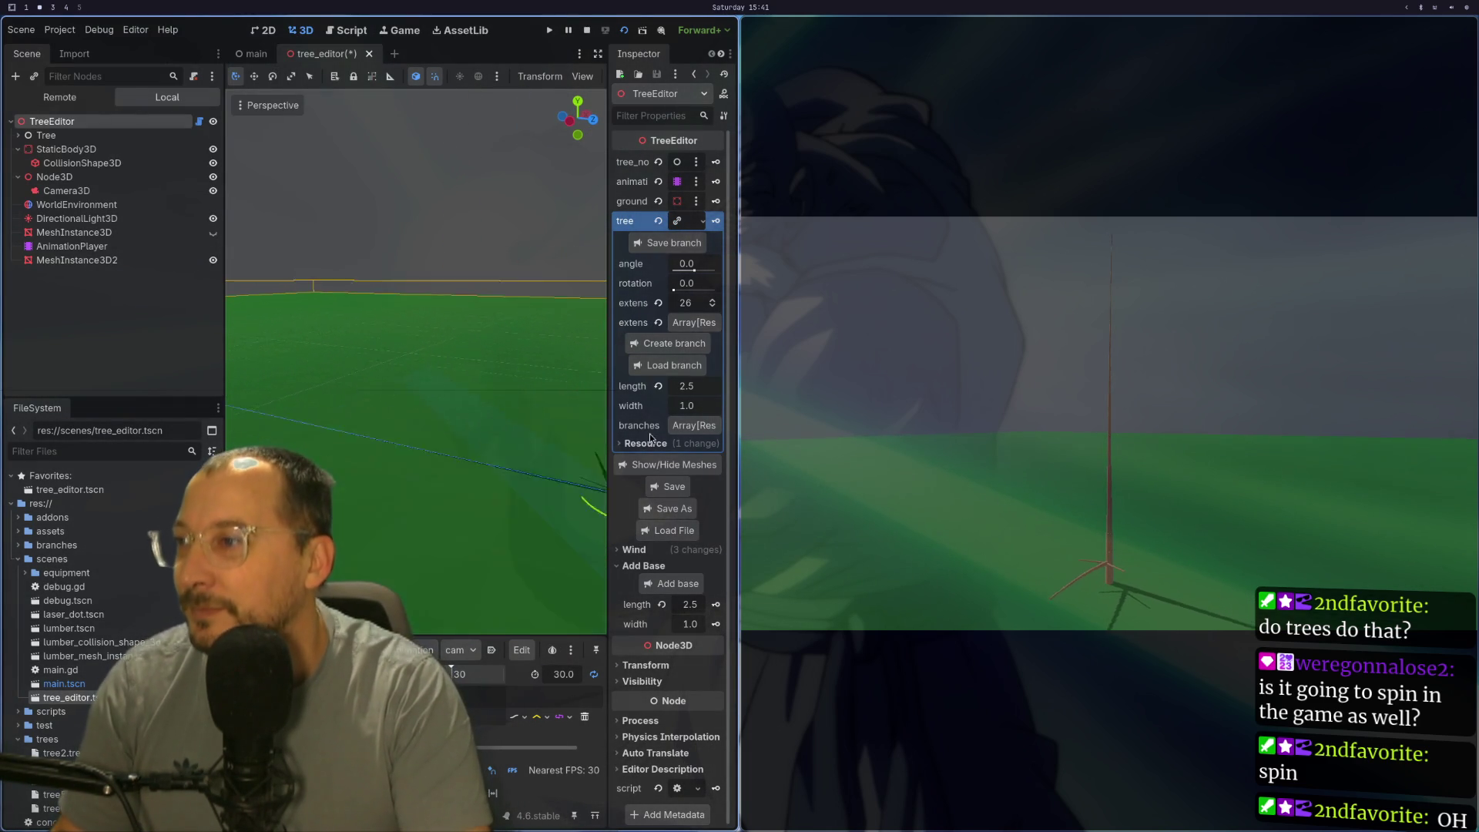
click(76, 219)
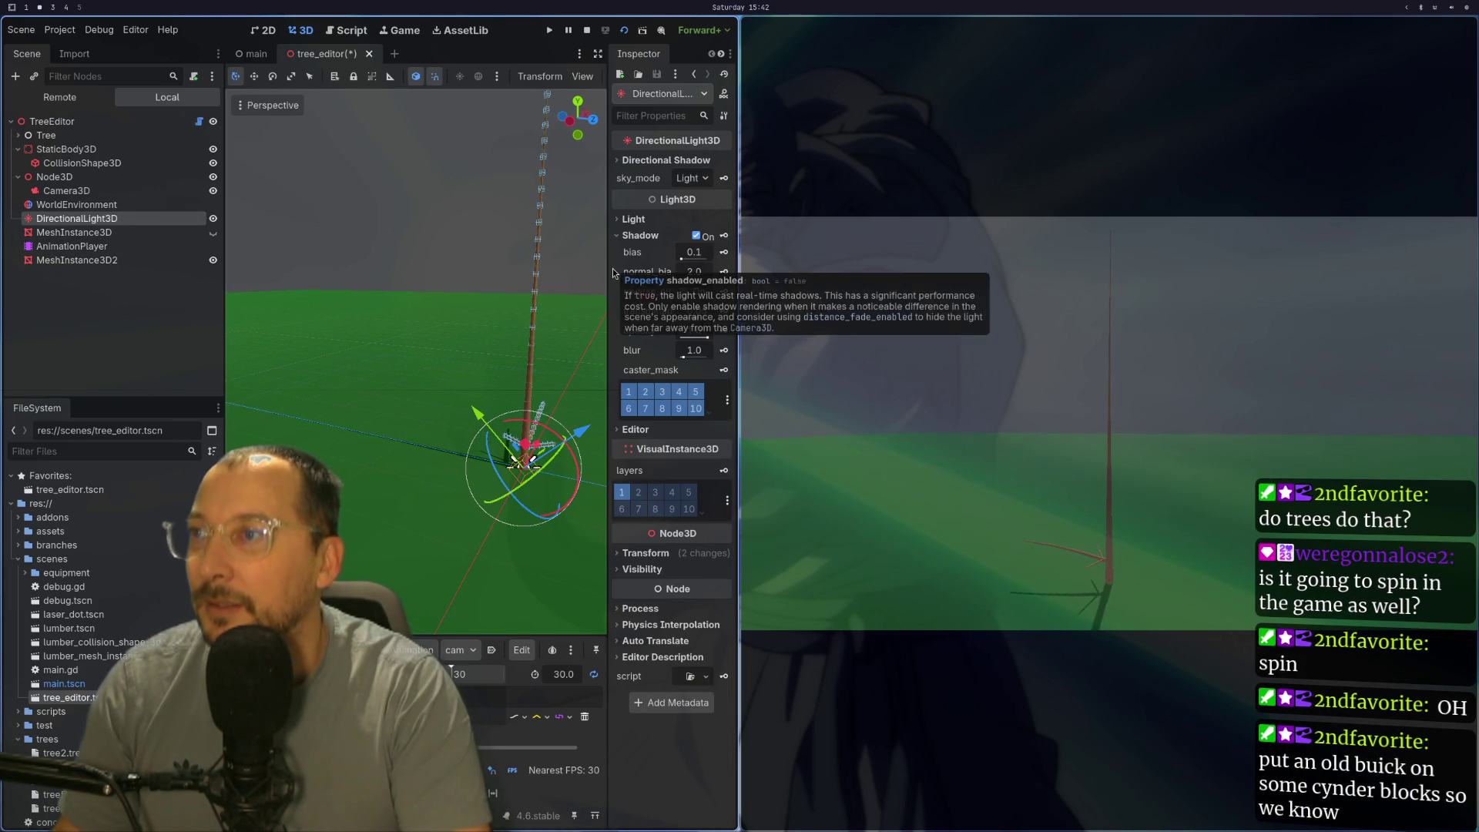
Step: Widen the Inspector, try raising the light's shadow blur, then undo it back to 1.0
drag(610, 273, 384, 266)
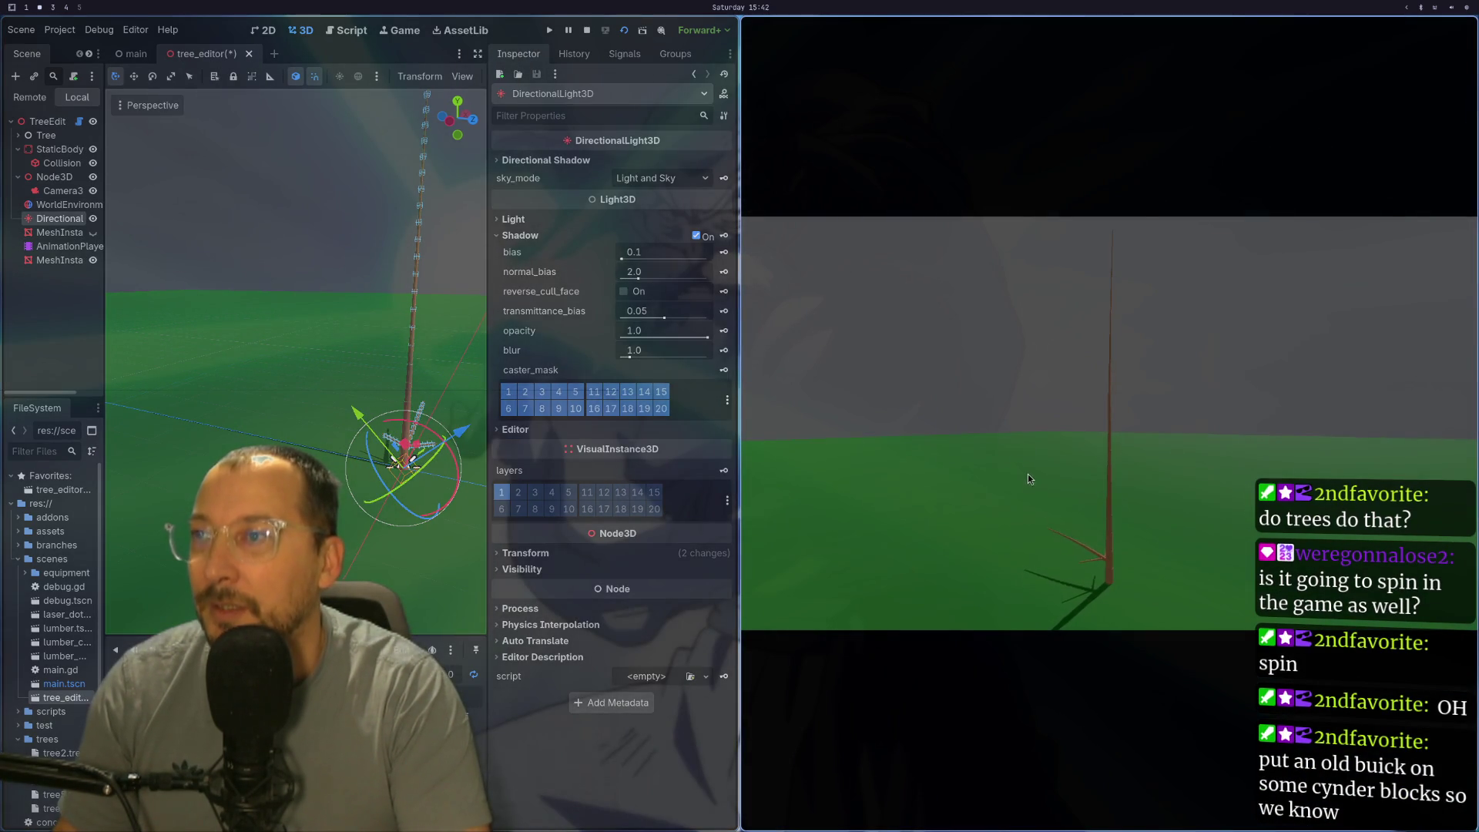
click(1018, 474)
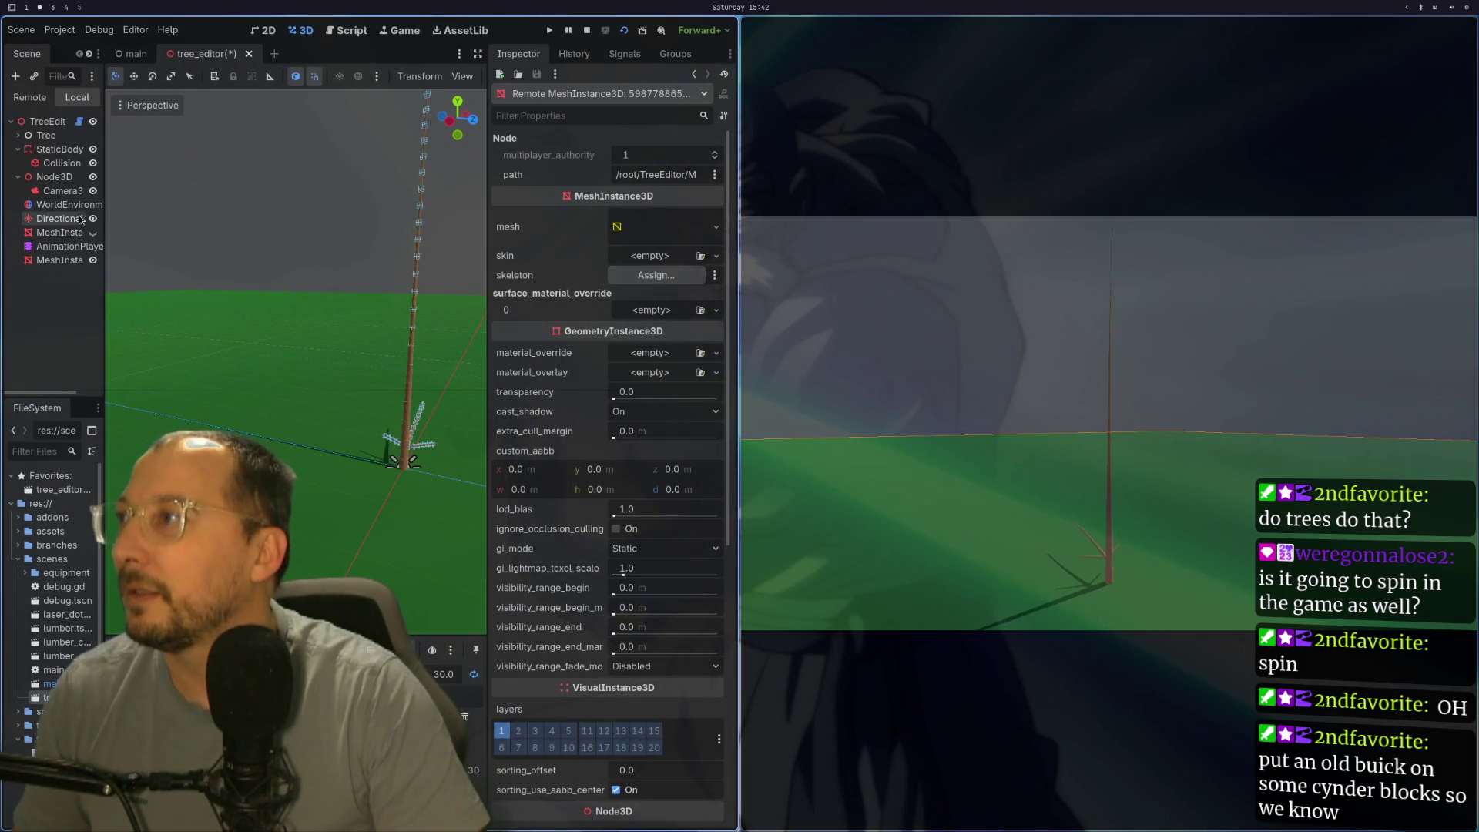
click(61, 219)
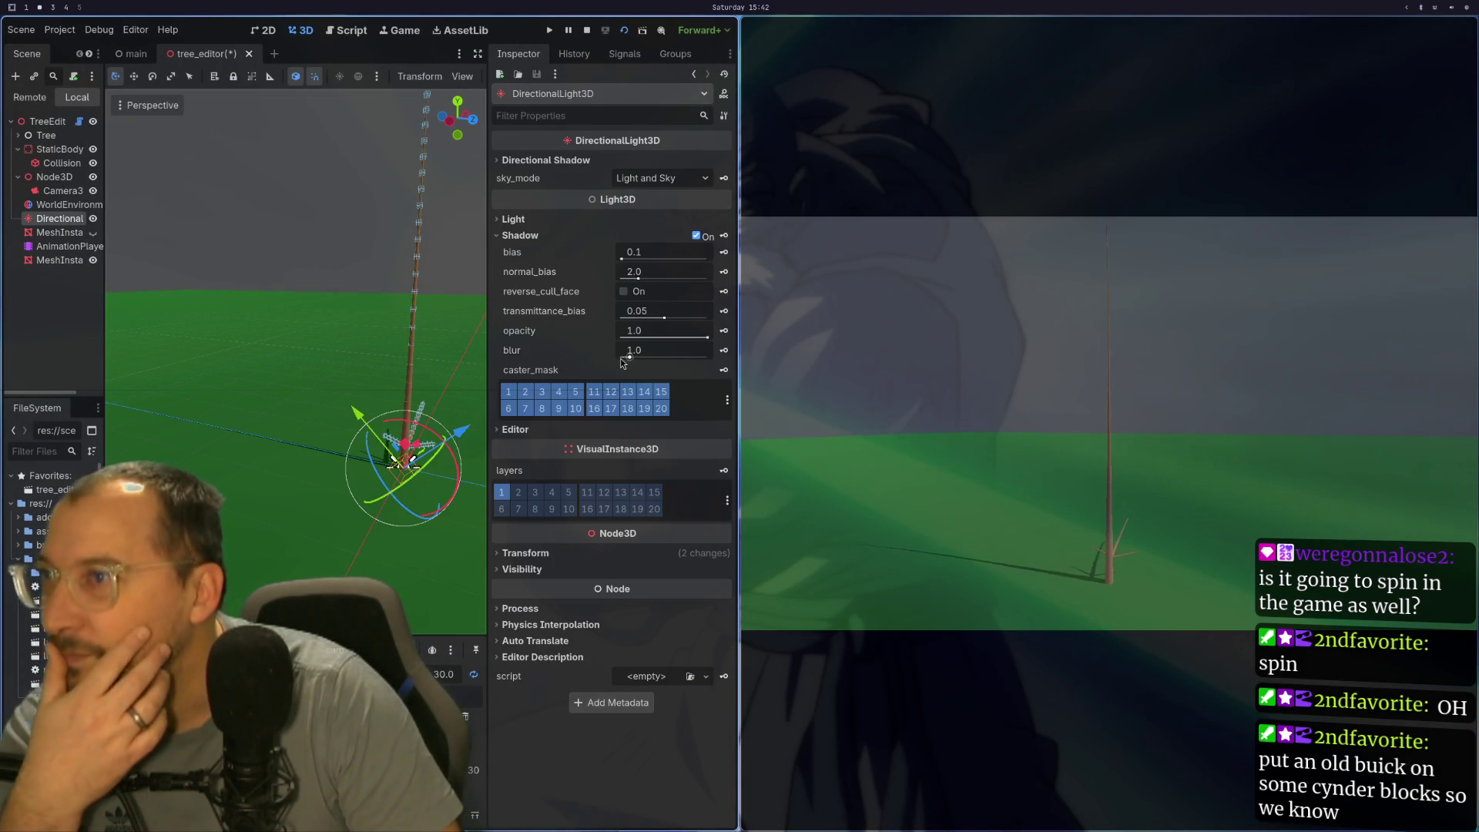
drag(621, 358, 651, 356)
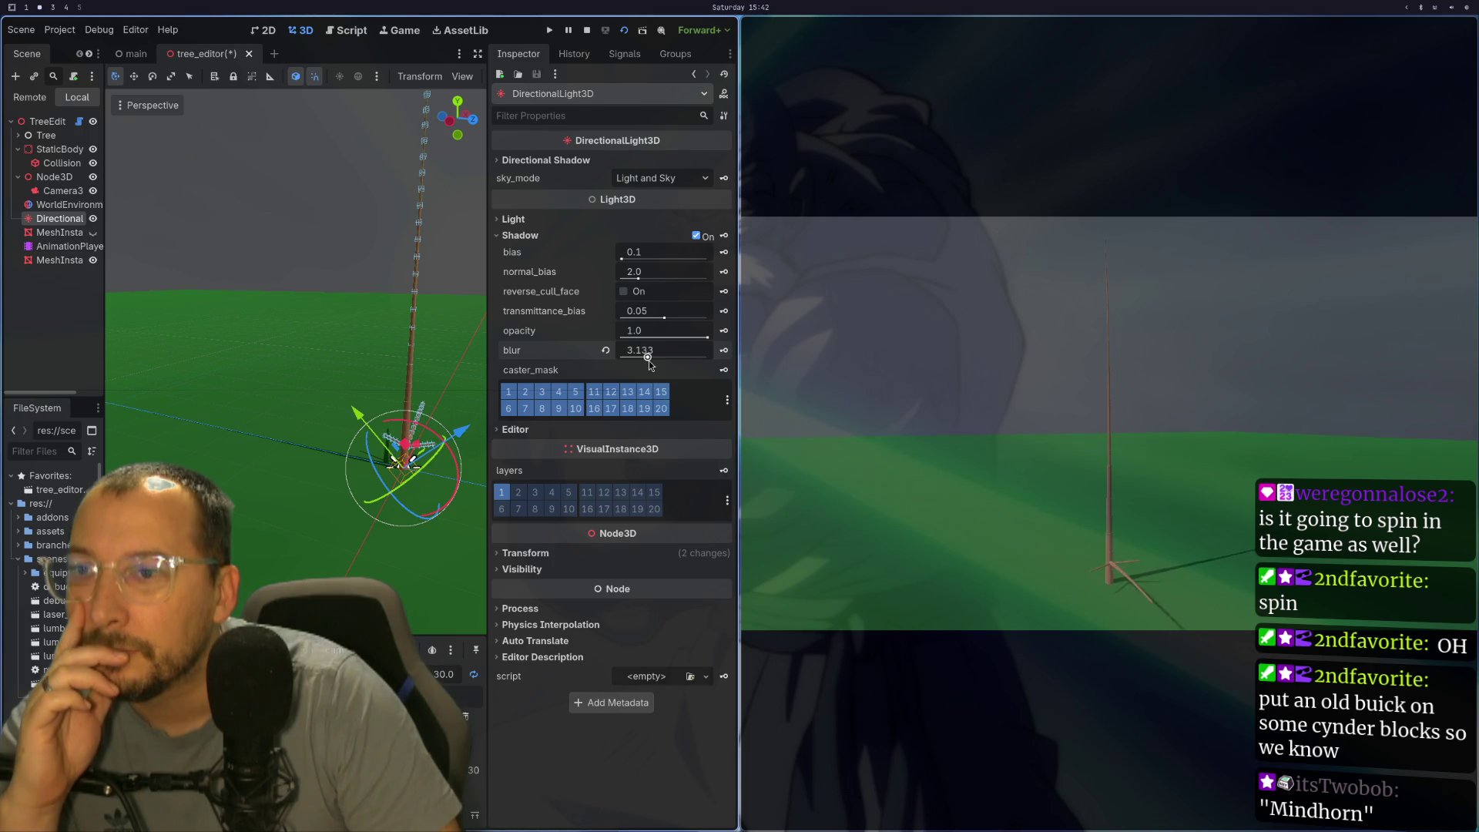
key(ctrl+z)
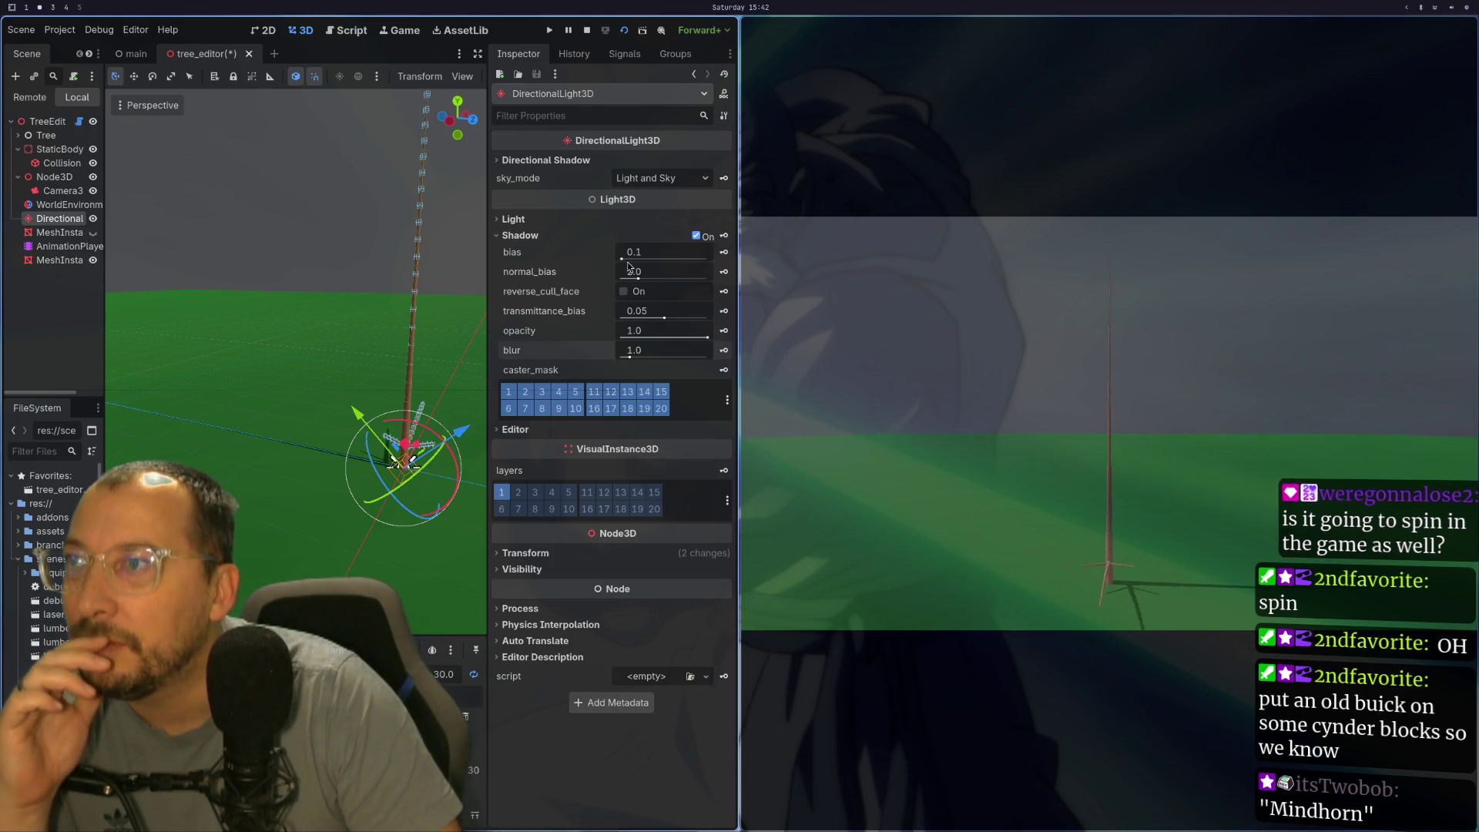
Step: Set shadow normal_bias to 0, raise transmittance_bias, halve opacity and raise blur to about 5.7
click(633, 258)
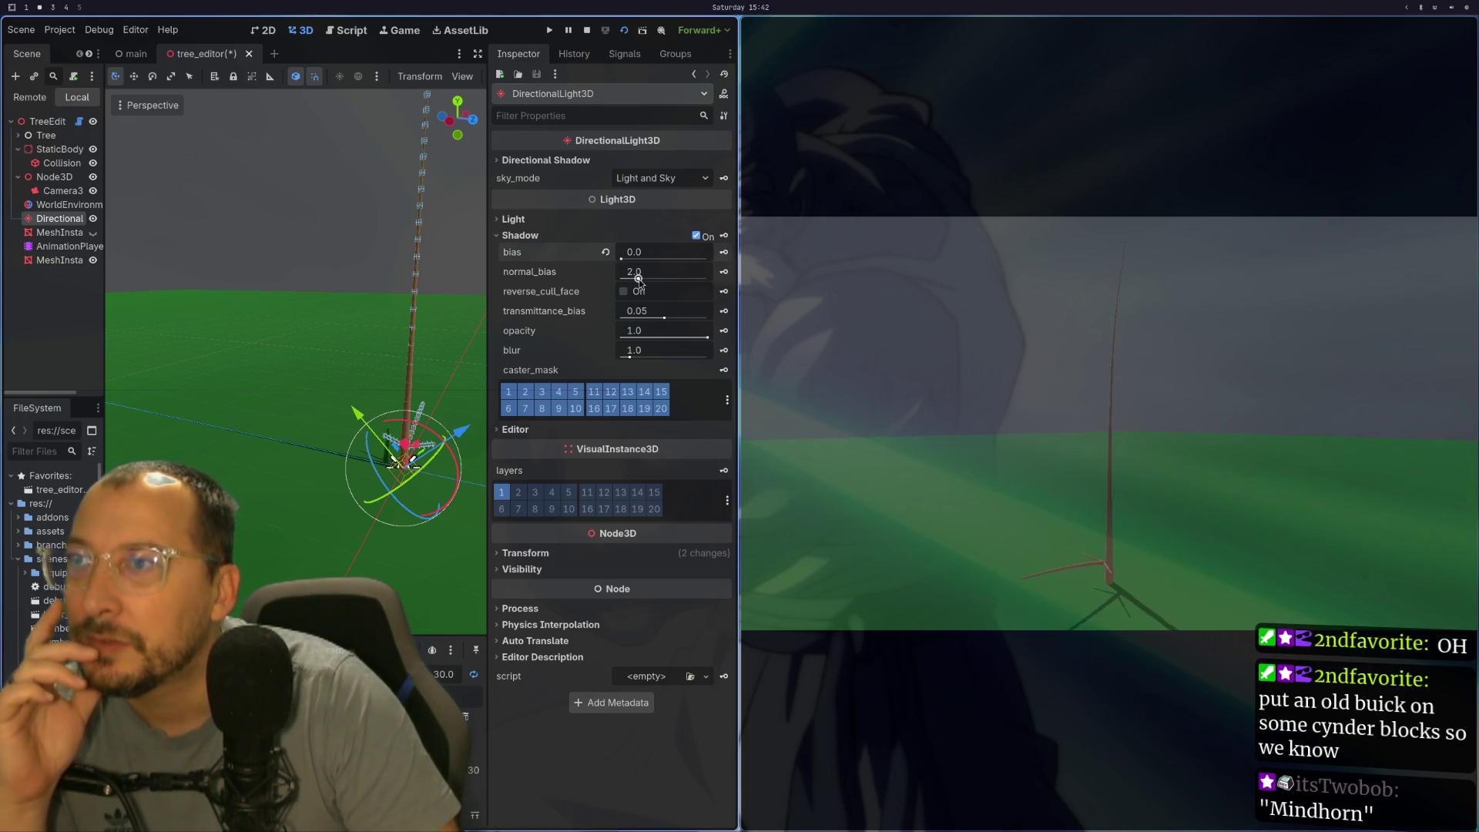
drag(640, 279, 654, 280)
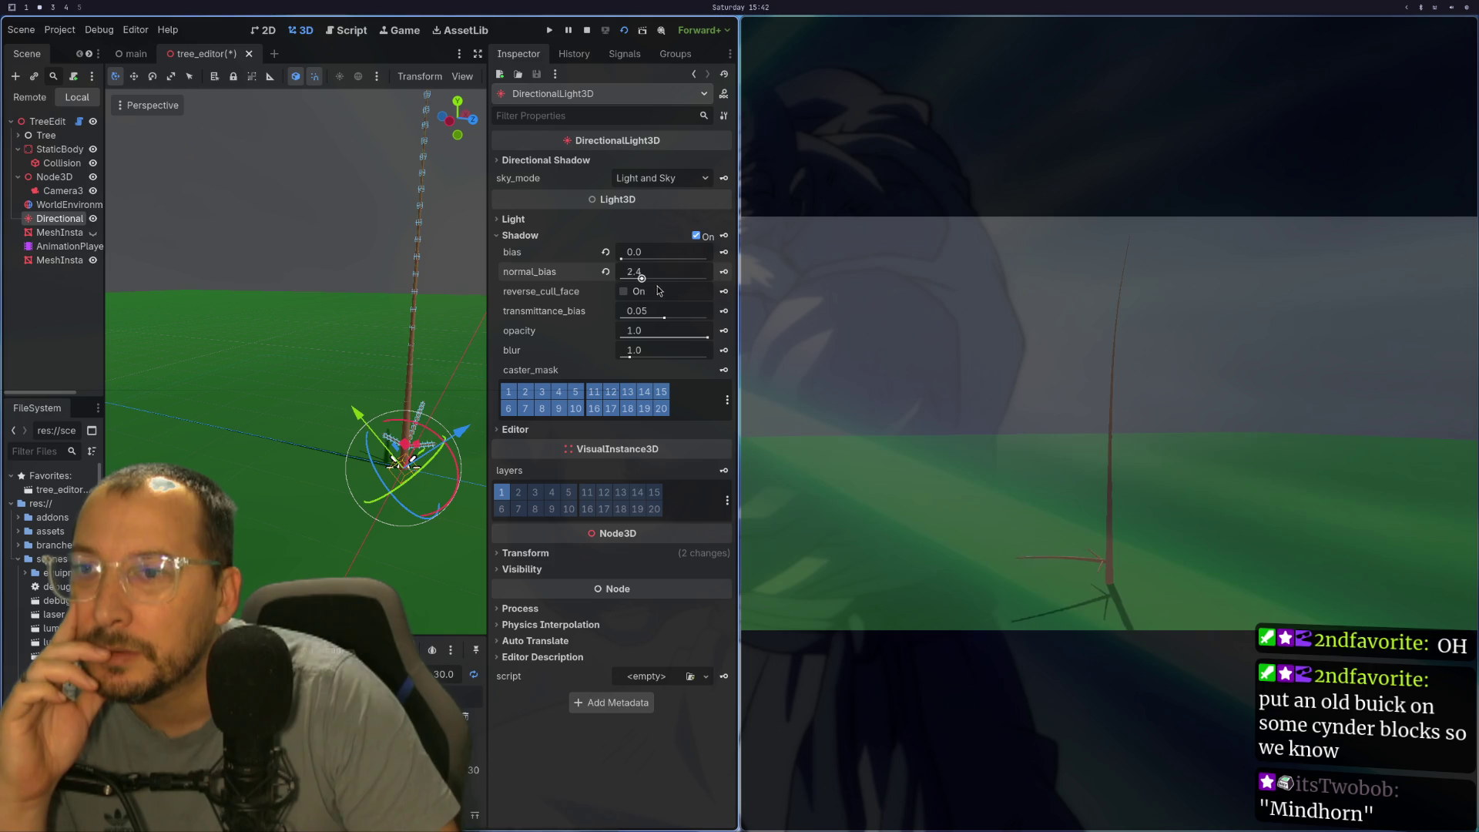
drag(686, 279, 561, 284)
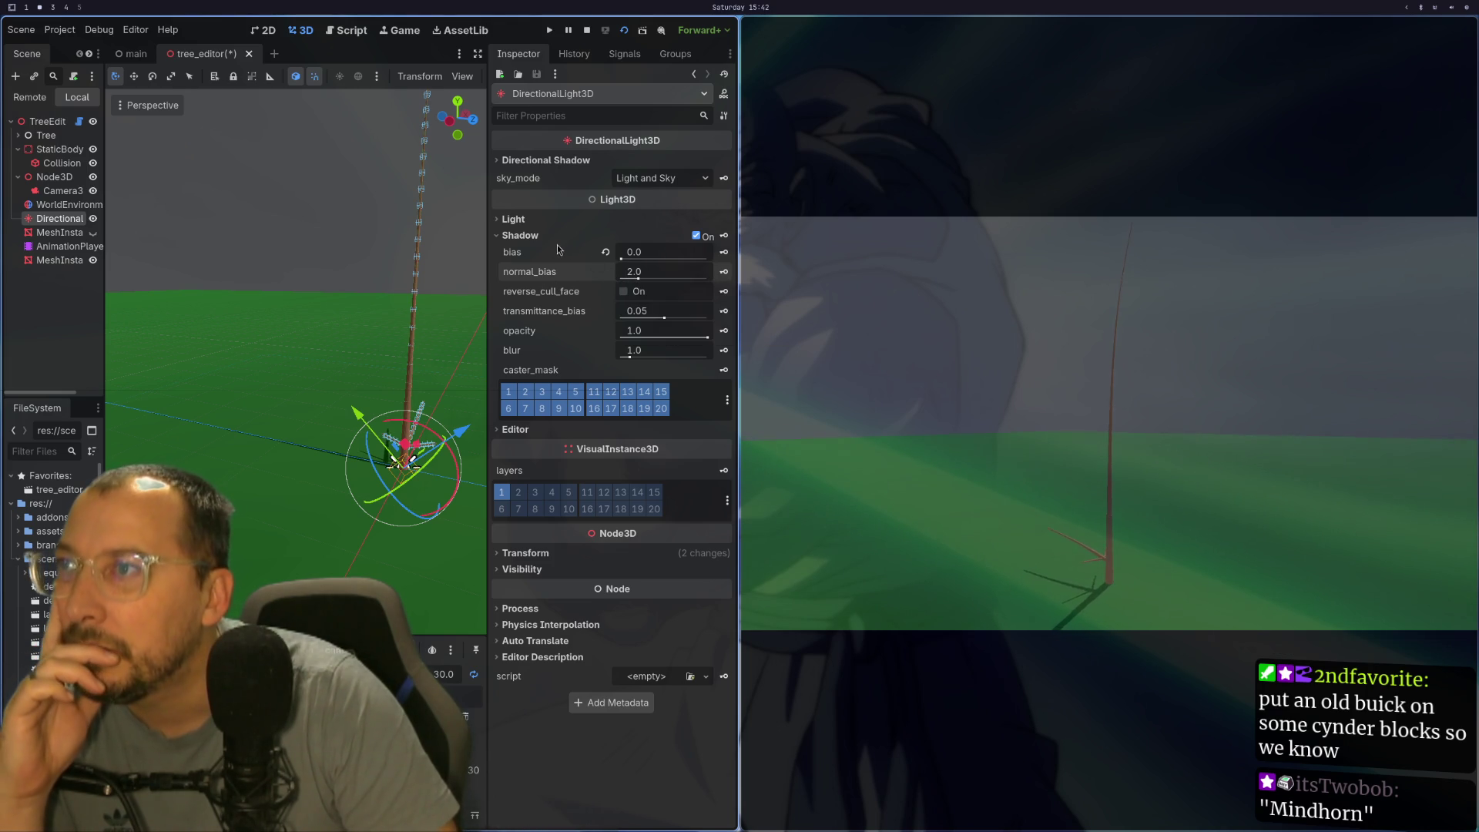
drag(667, 324, 683, 322)
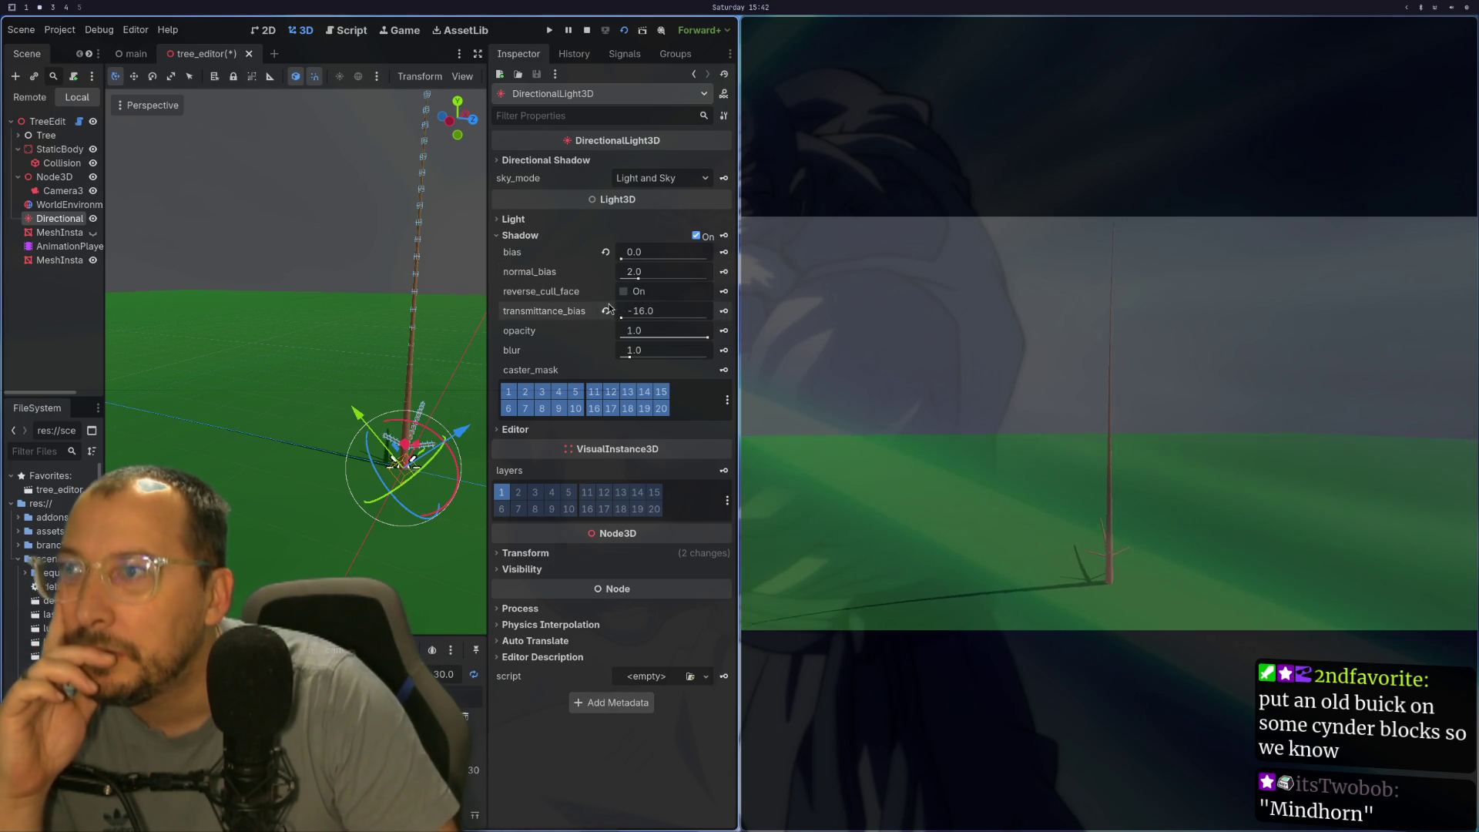
drag(707, 338, 661, 337)
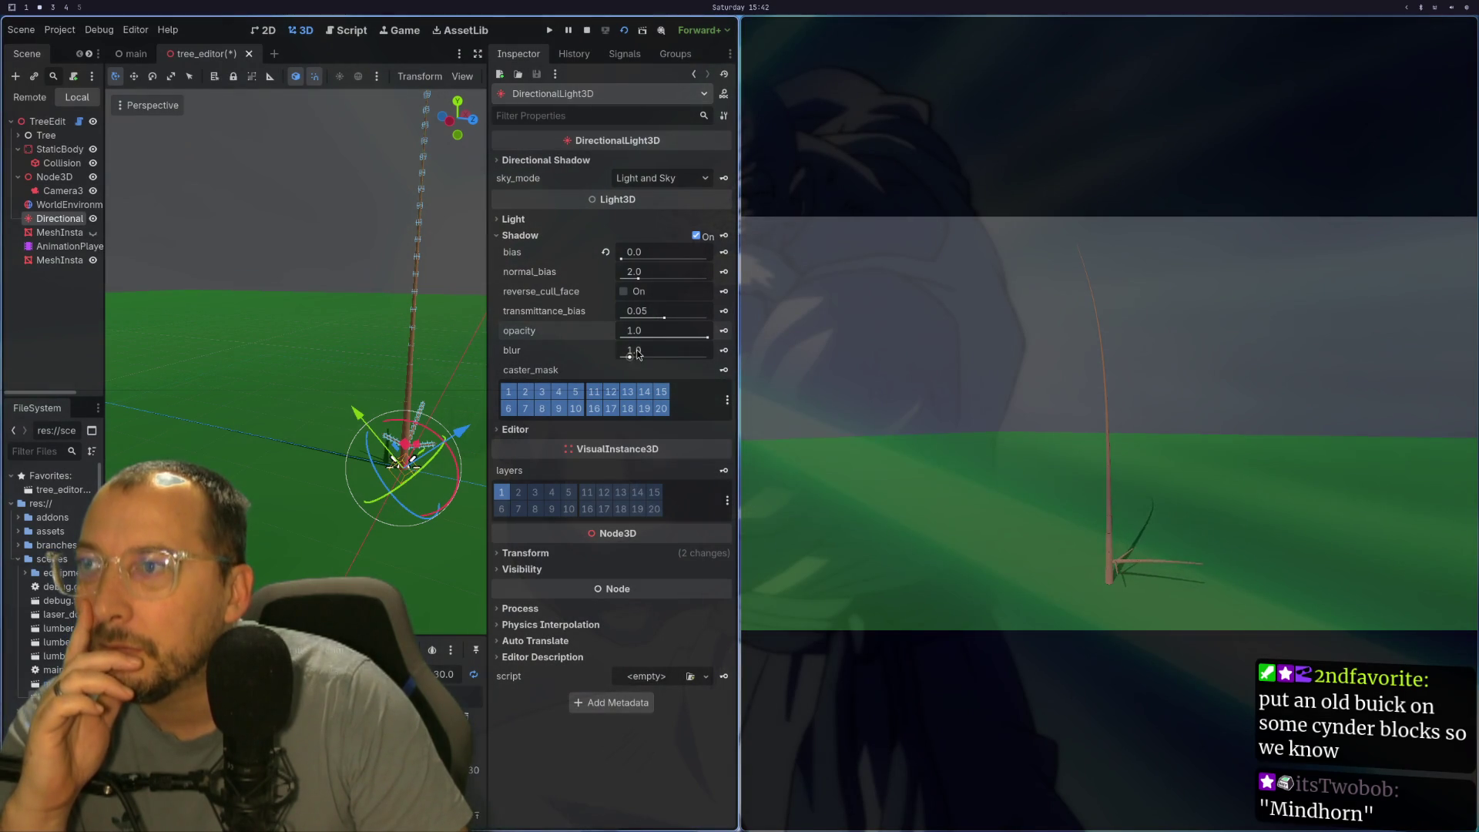
drag(635, 359, 649, 361)
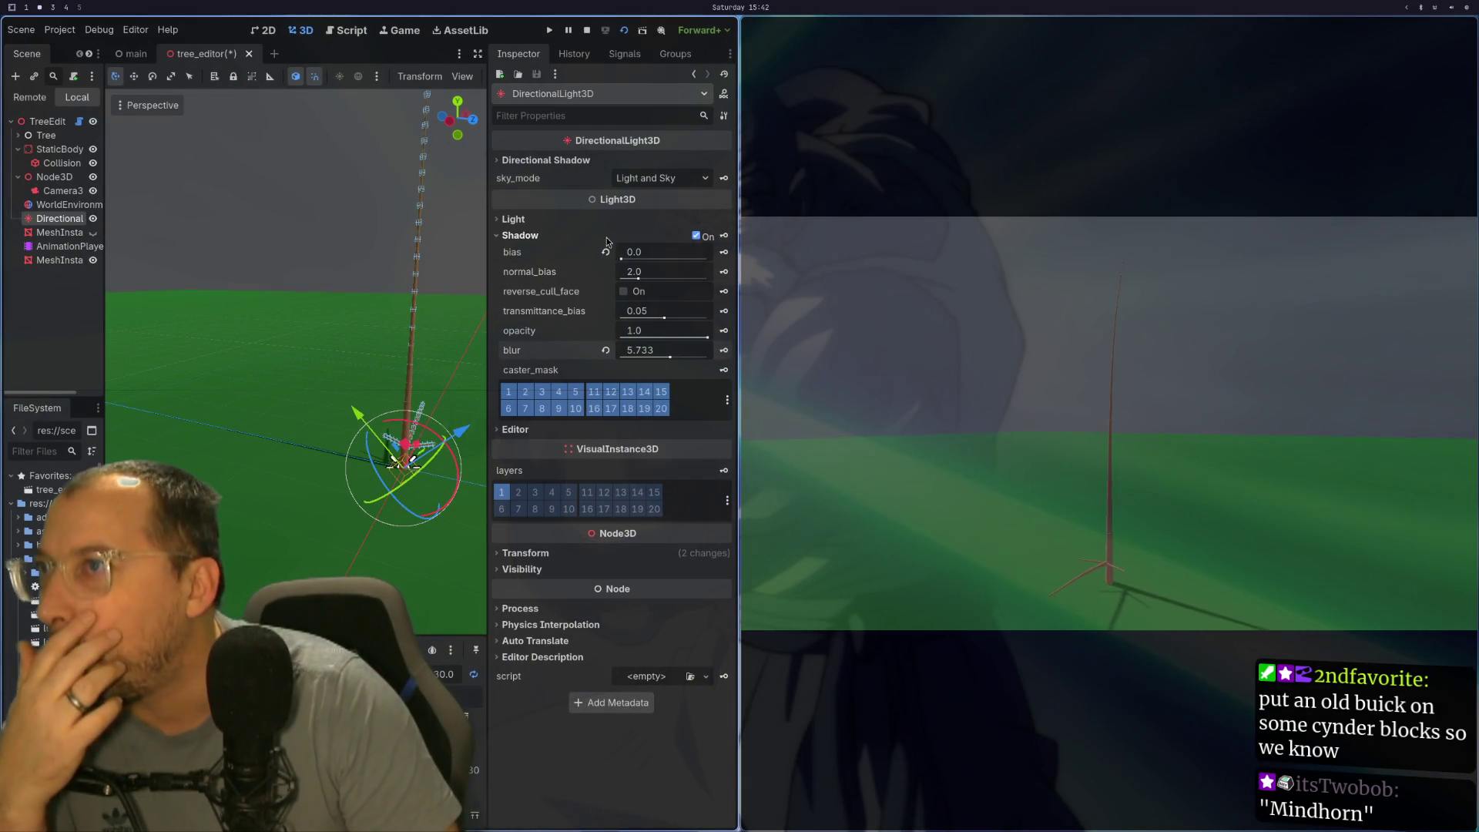
click(526, 234)
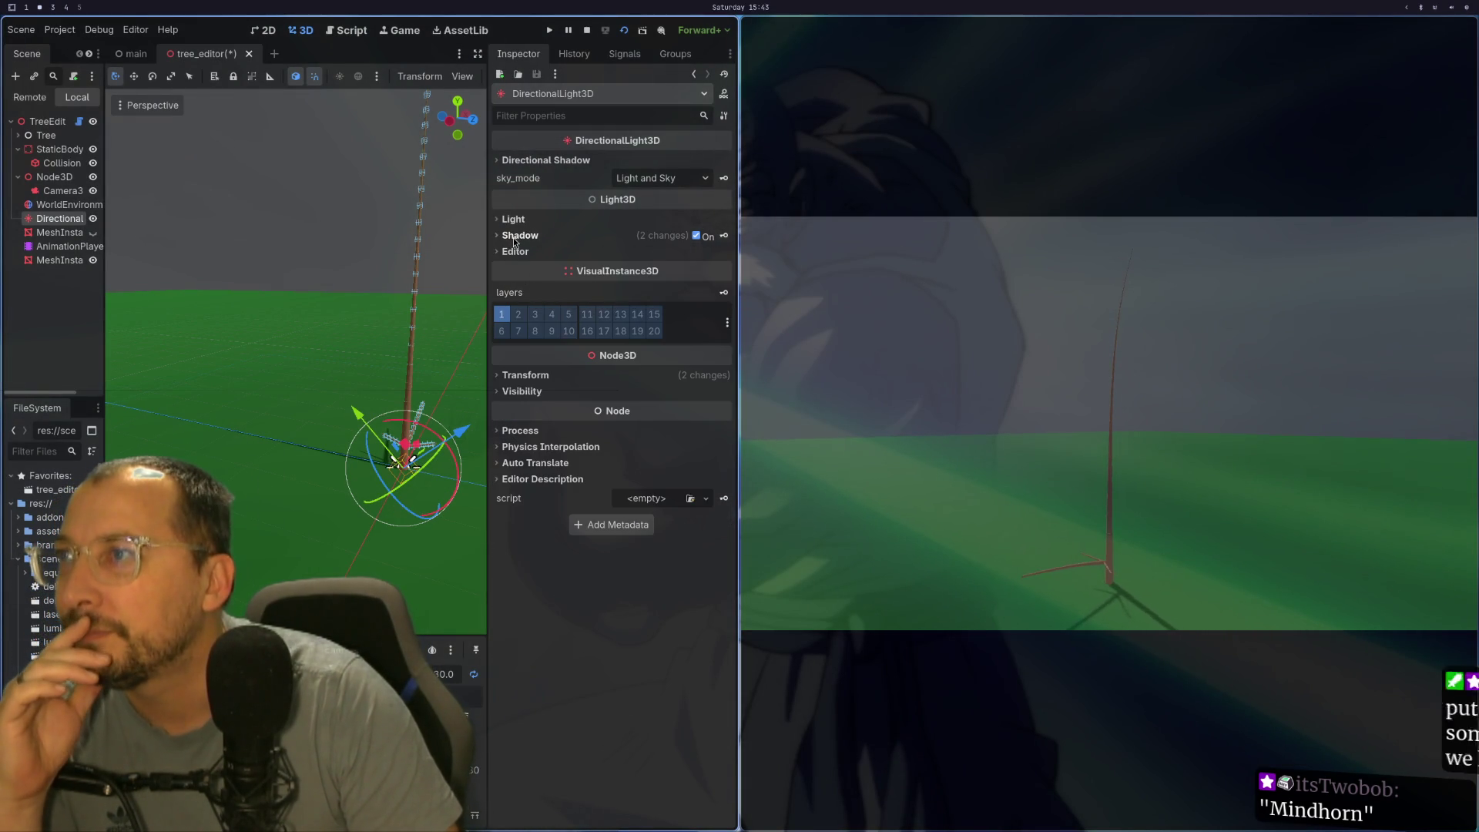
Step: Set the directional shadow split_1 to 0.213 and shadow blur to 2.958, checking the ground shadow
click(546, 161)
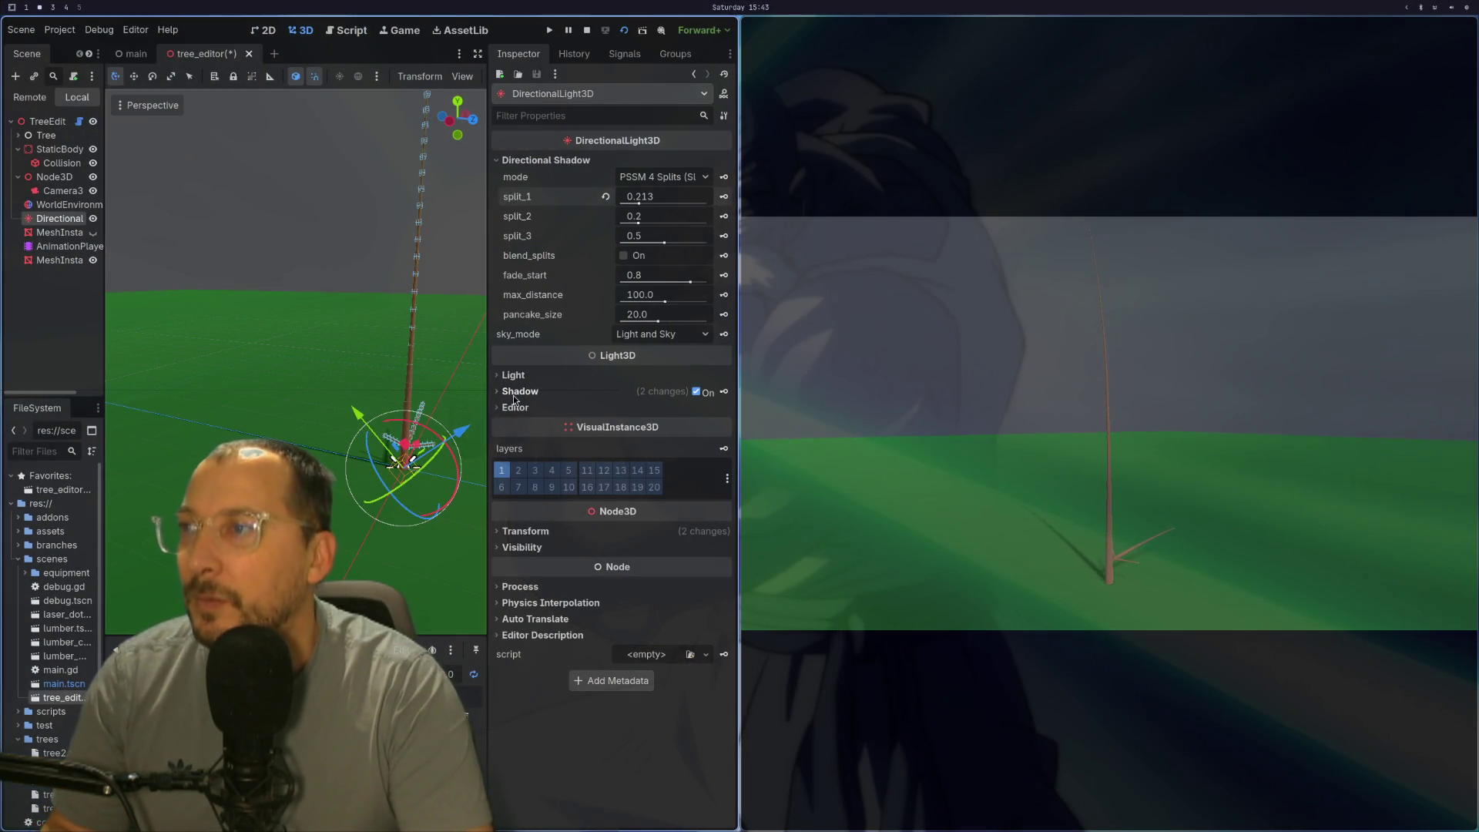
click(516, 392)
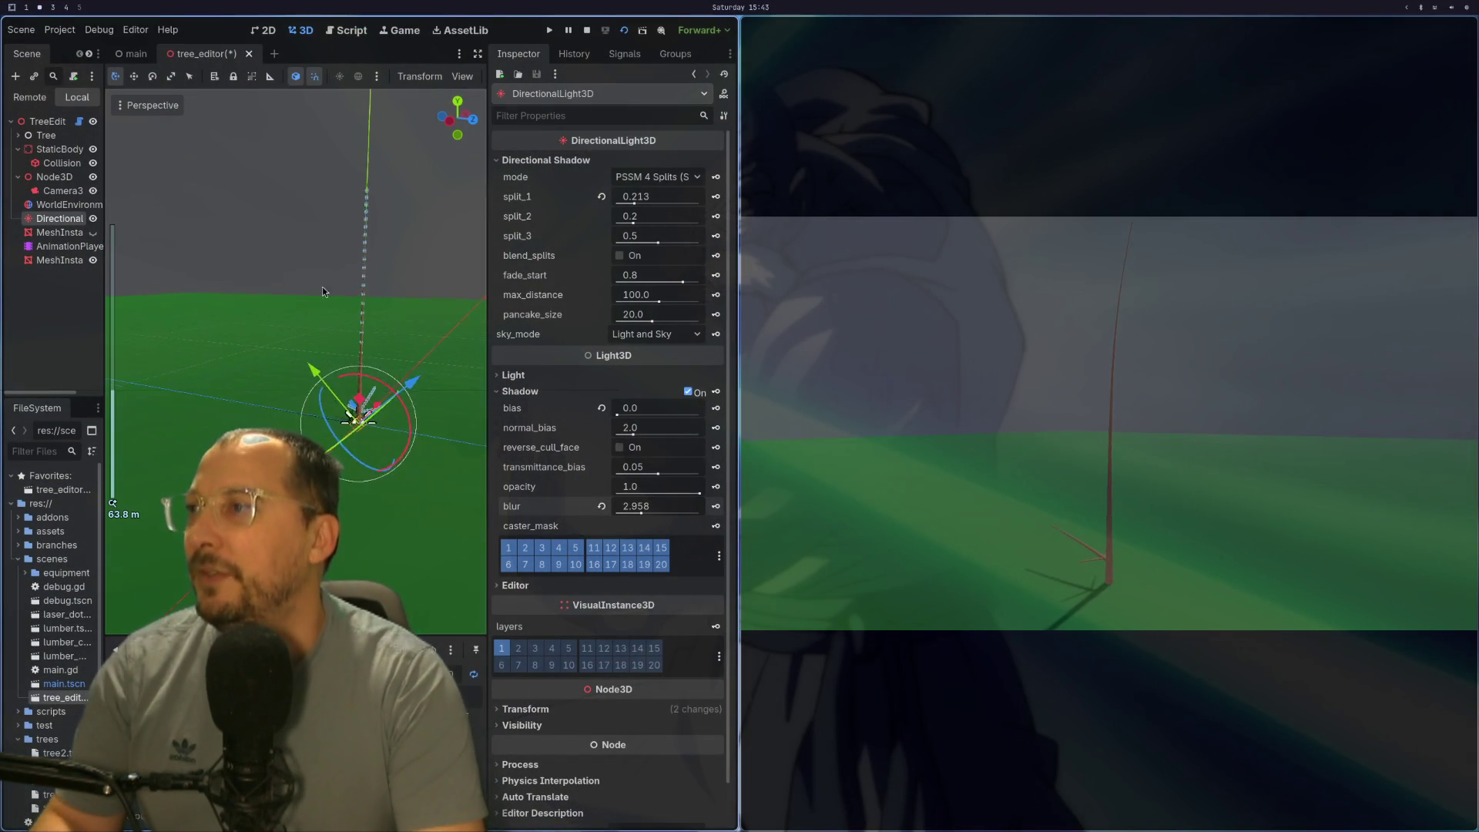
scroll(314, 408, down, 3)
scroll(377, 413, down, 5)
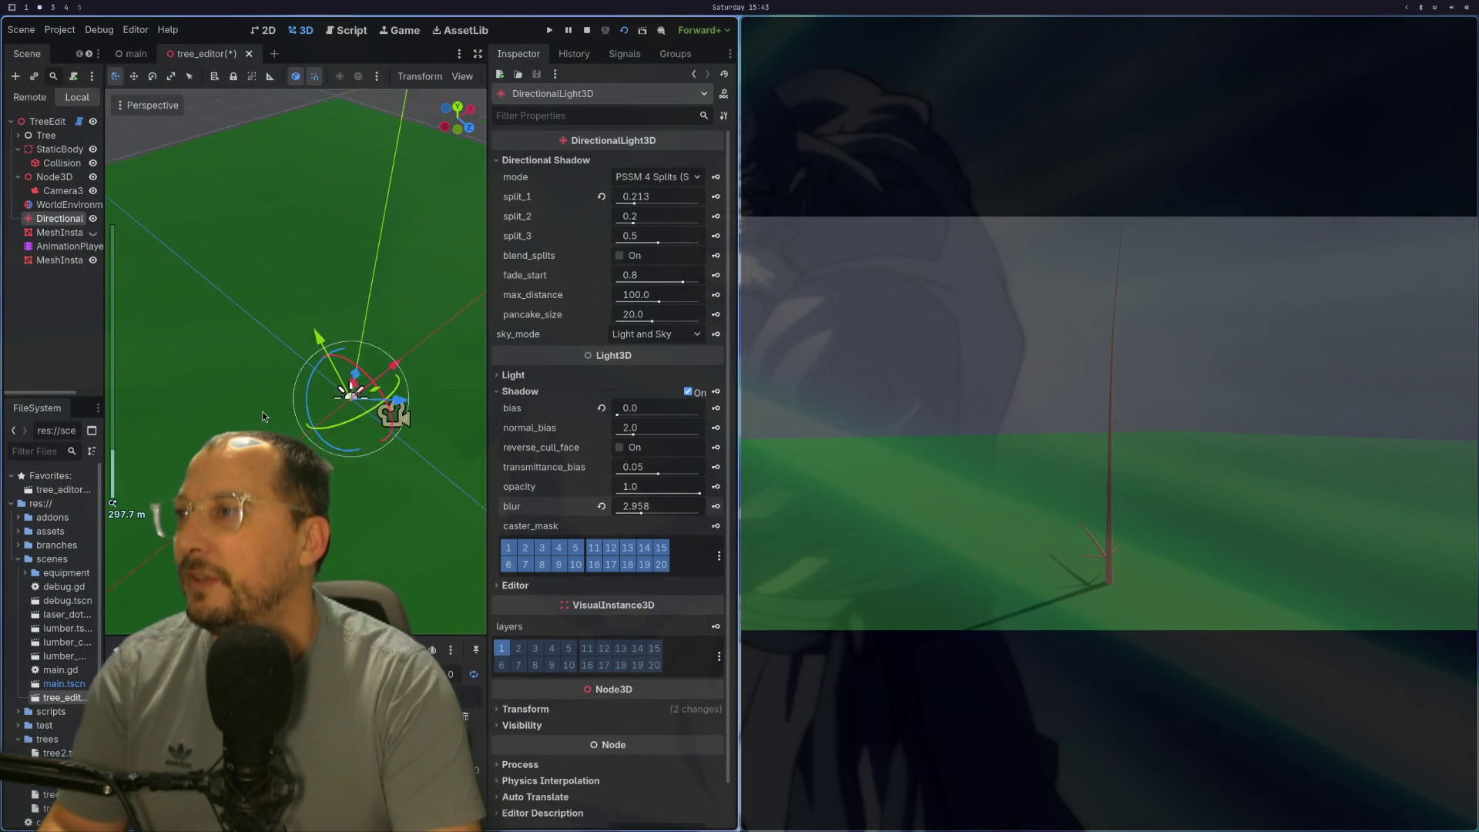
drag(228, 401, 200, 392)
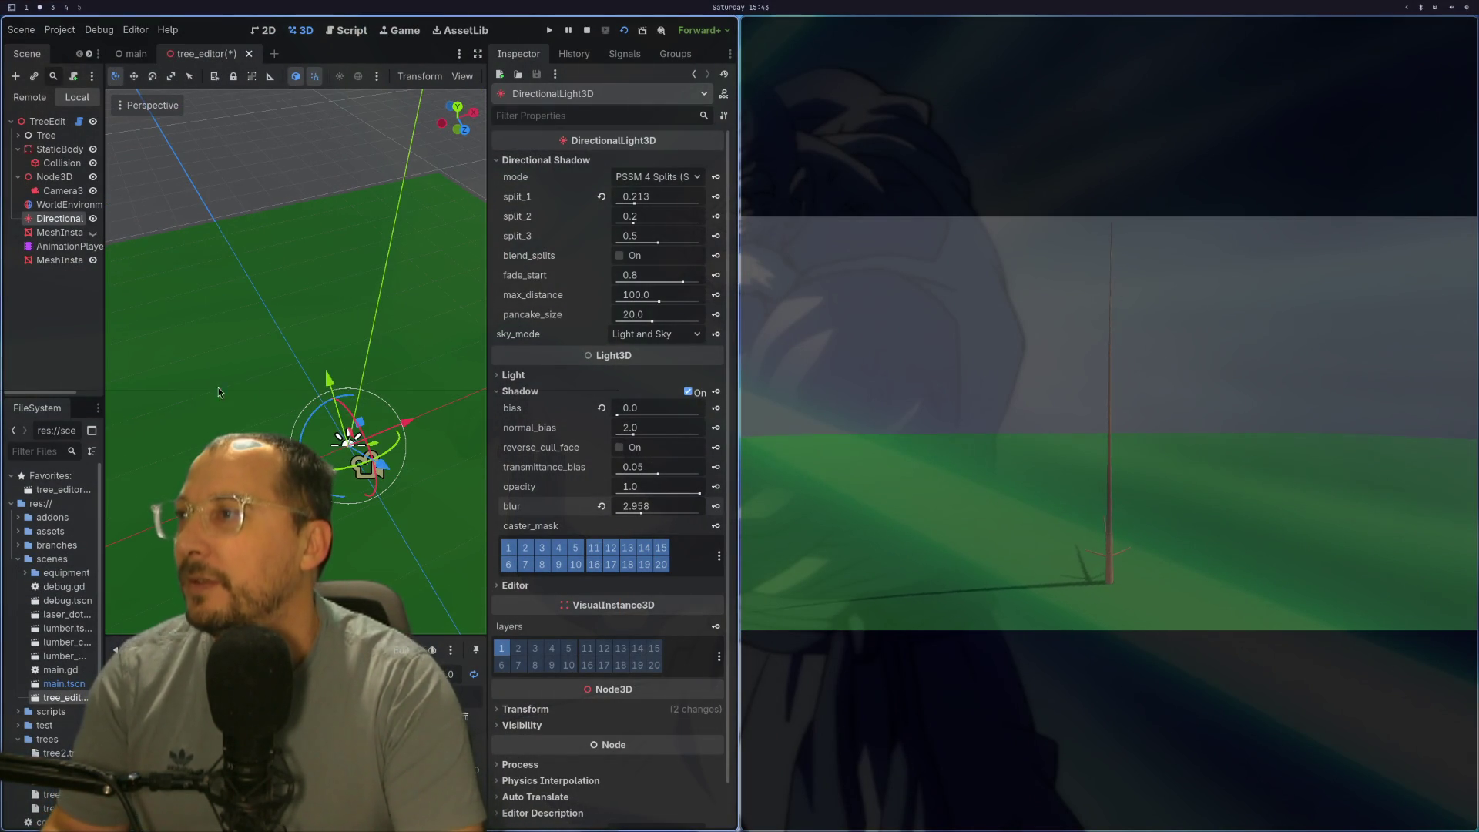
right_click(50, 123)
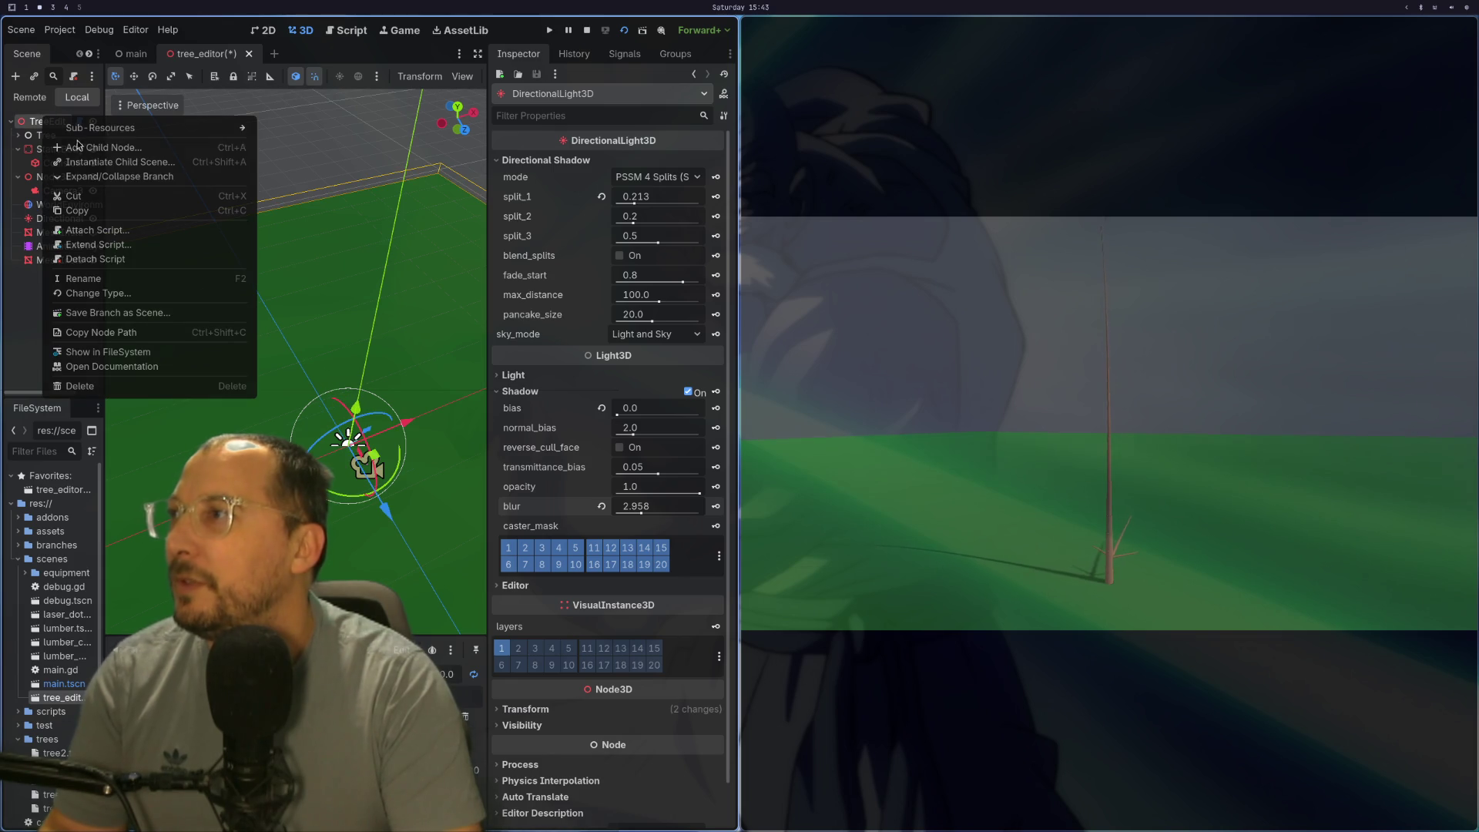
Step: Add a MeshInstance3D child to the root and give it a new BoxMesh
click(101, 148)
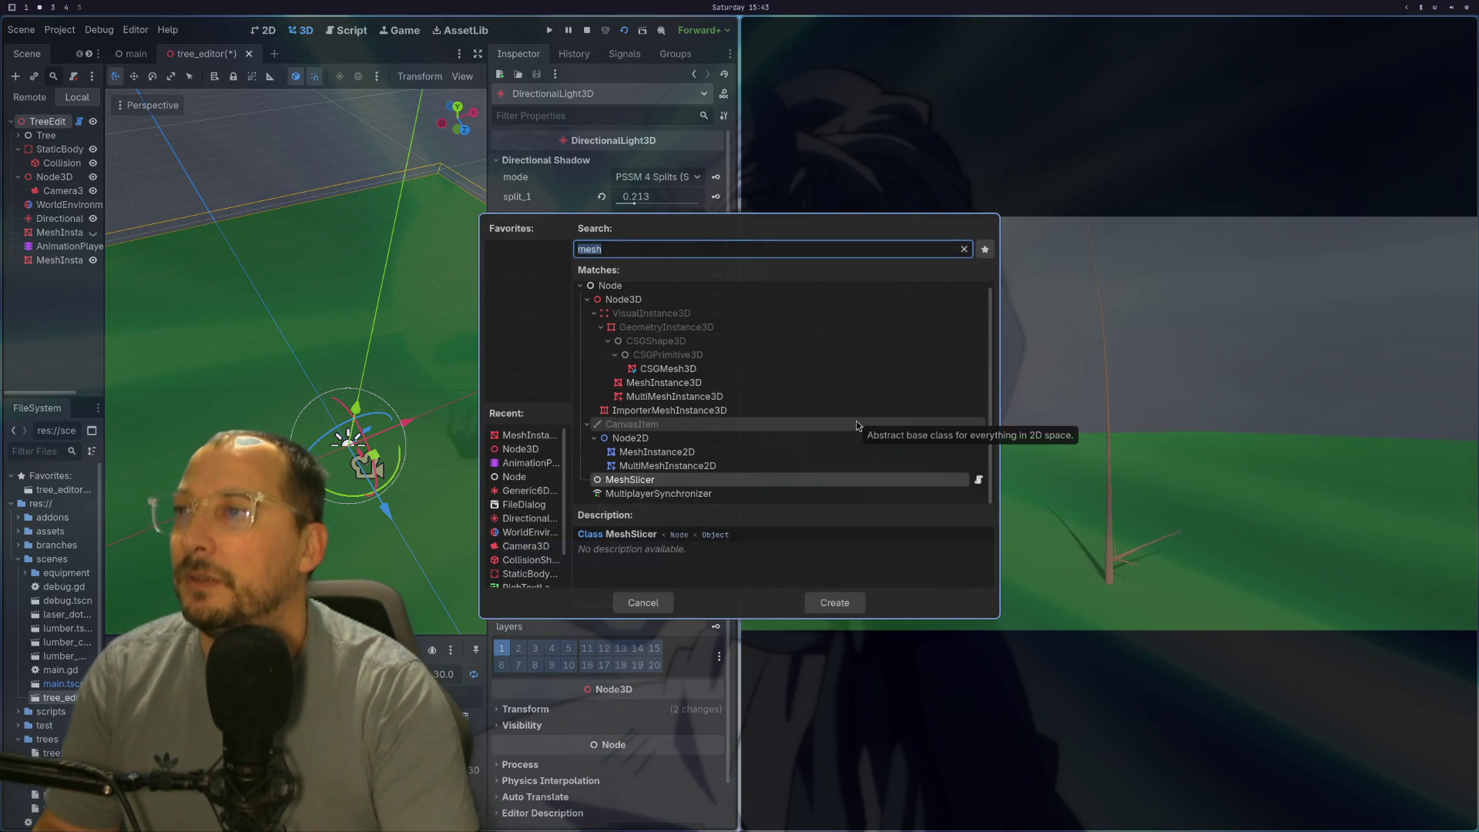
click(647, 396)
double_click(642, 382)
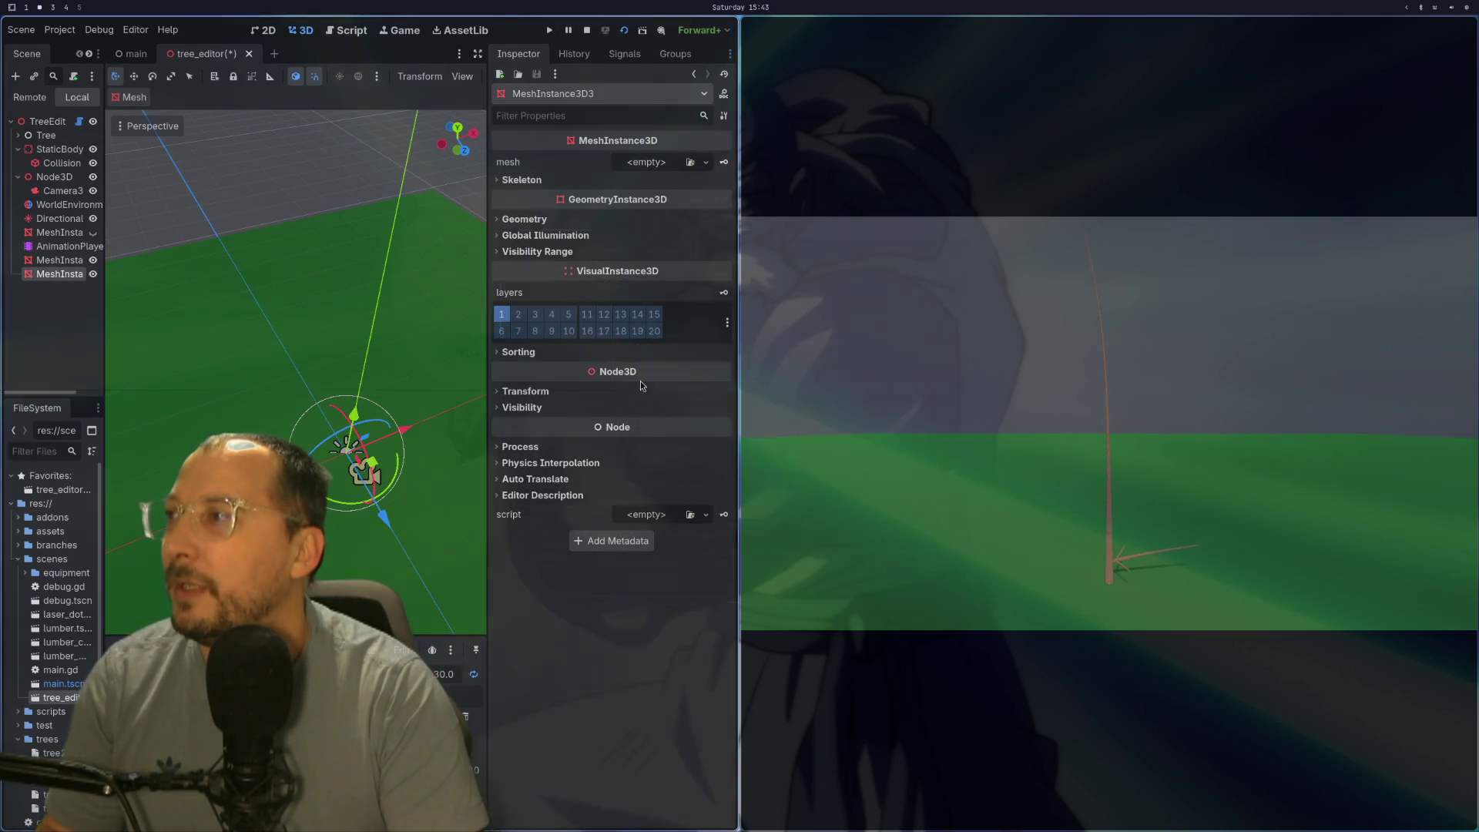
click(647, 162)
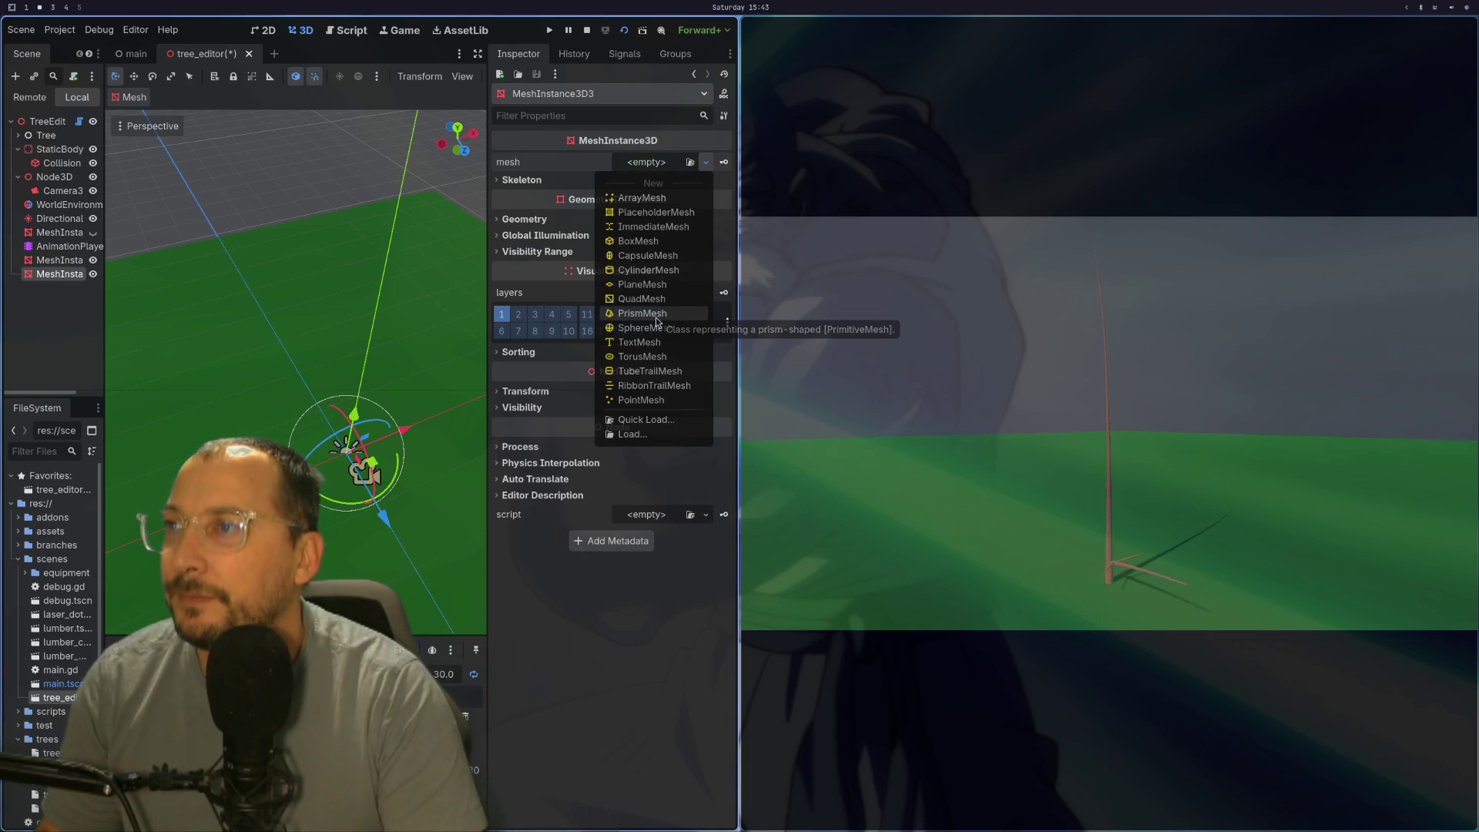
click(646, 242)
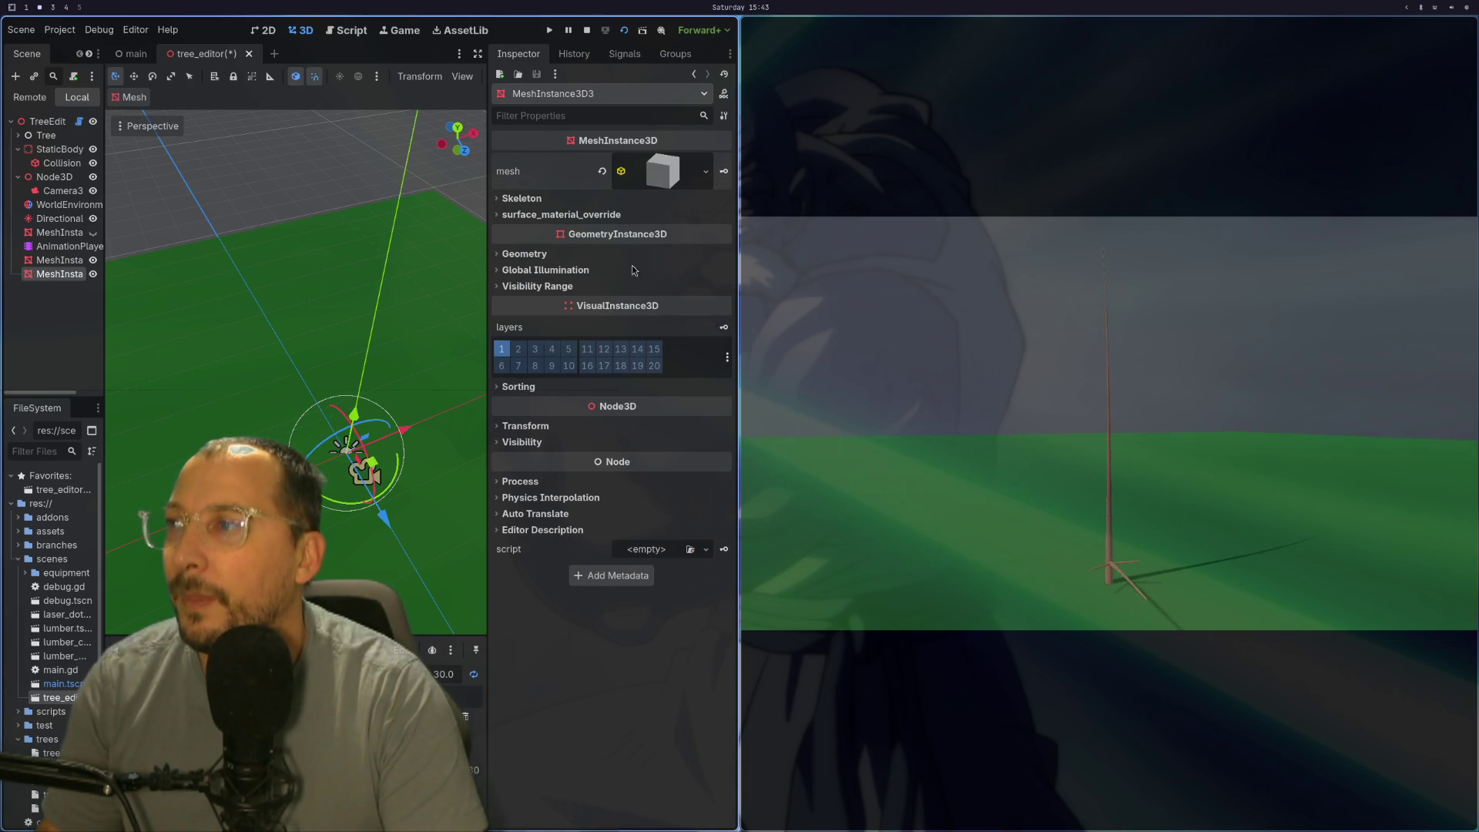
Step: Size the box 5 × 5 × 5, move it along Z and duplicate it with Ctrl+D
click(661, 173)
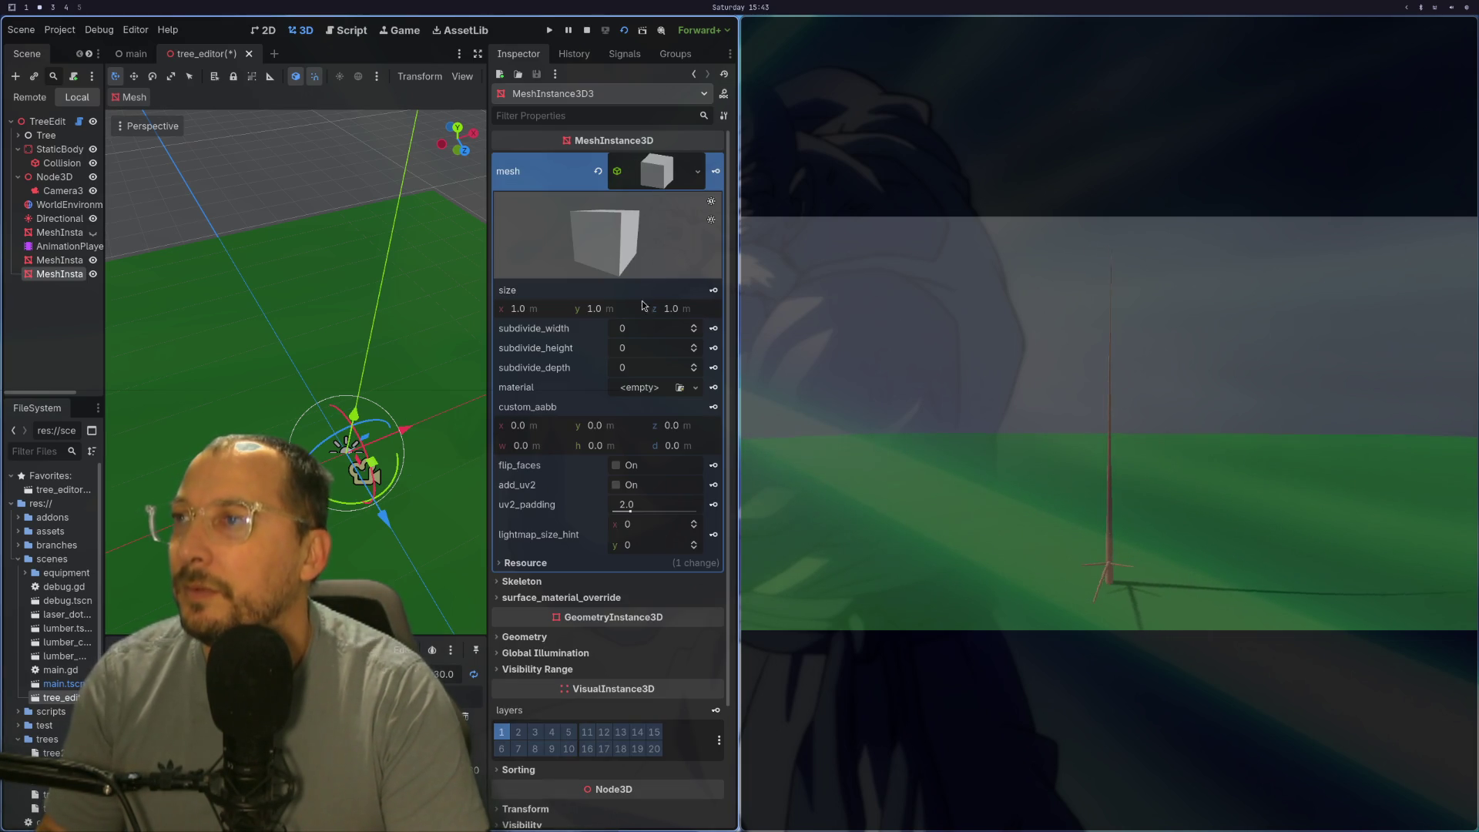
click(536, 311)
text(5)
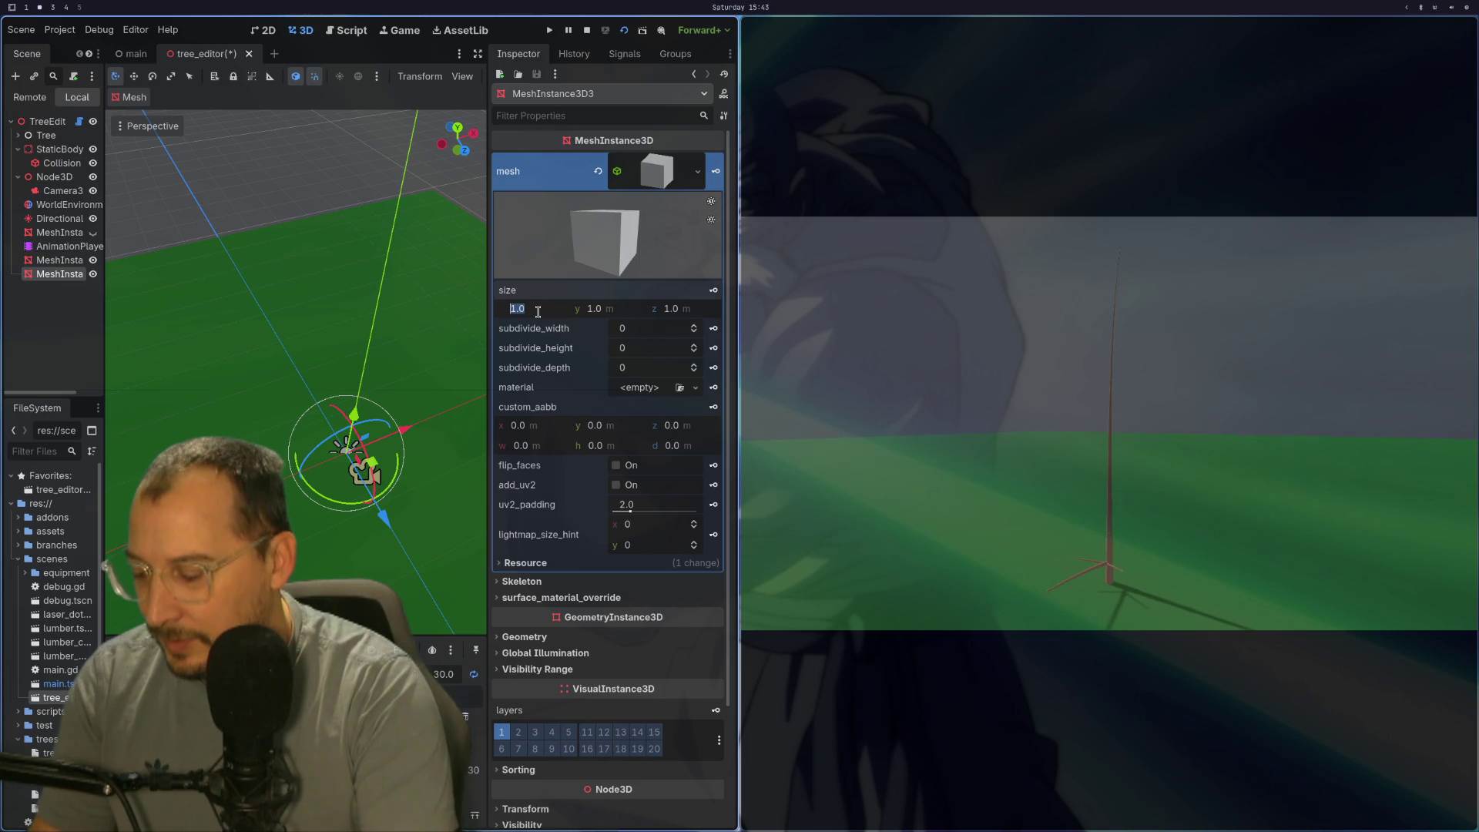
key(Tab)
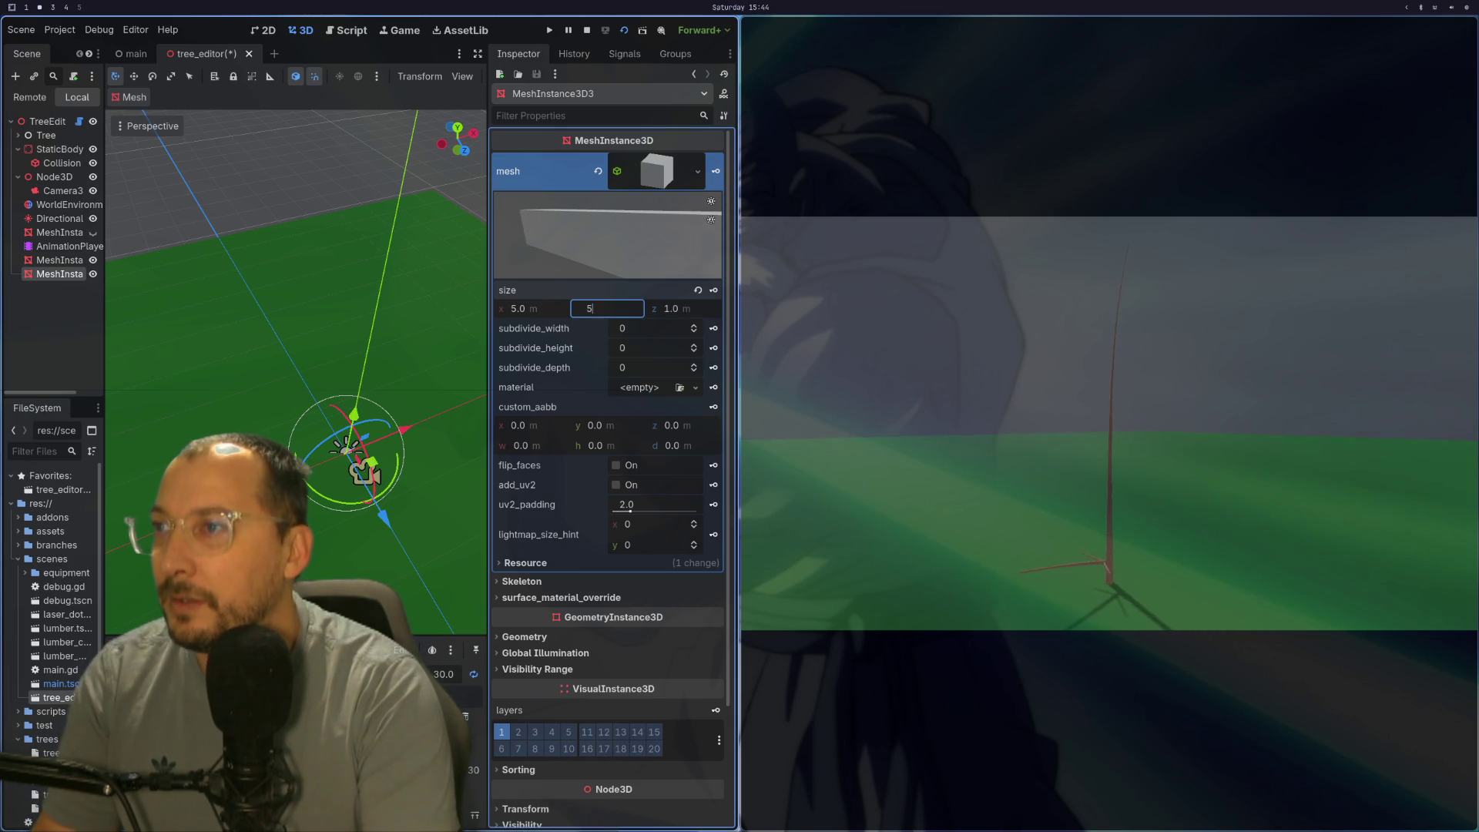
key(Tab)
text(5)
key(Return)
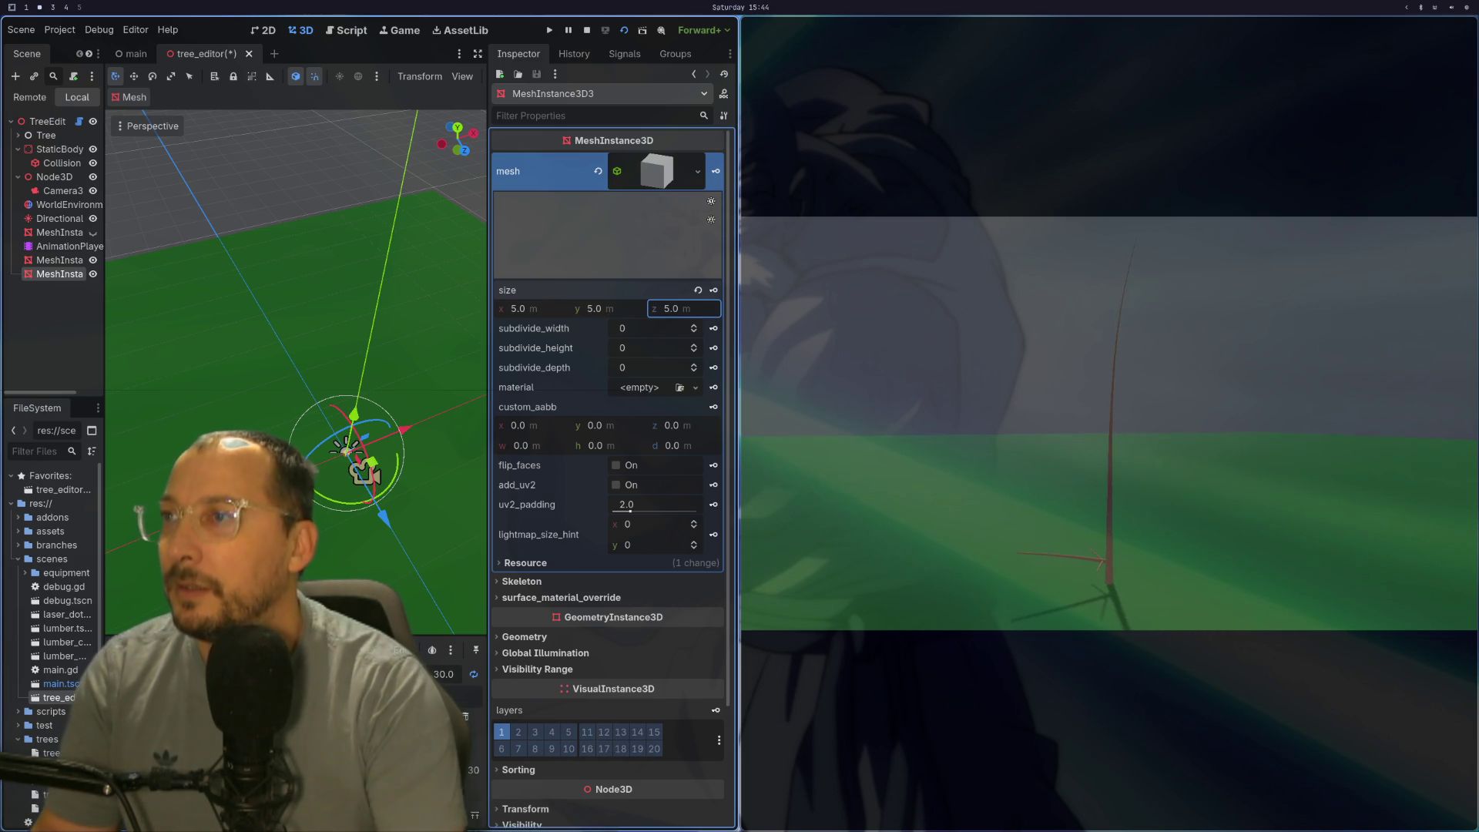
click(623, 318)
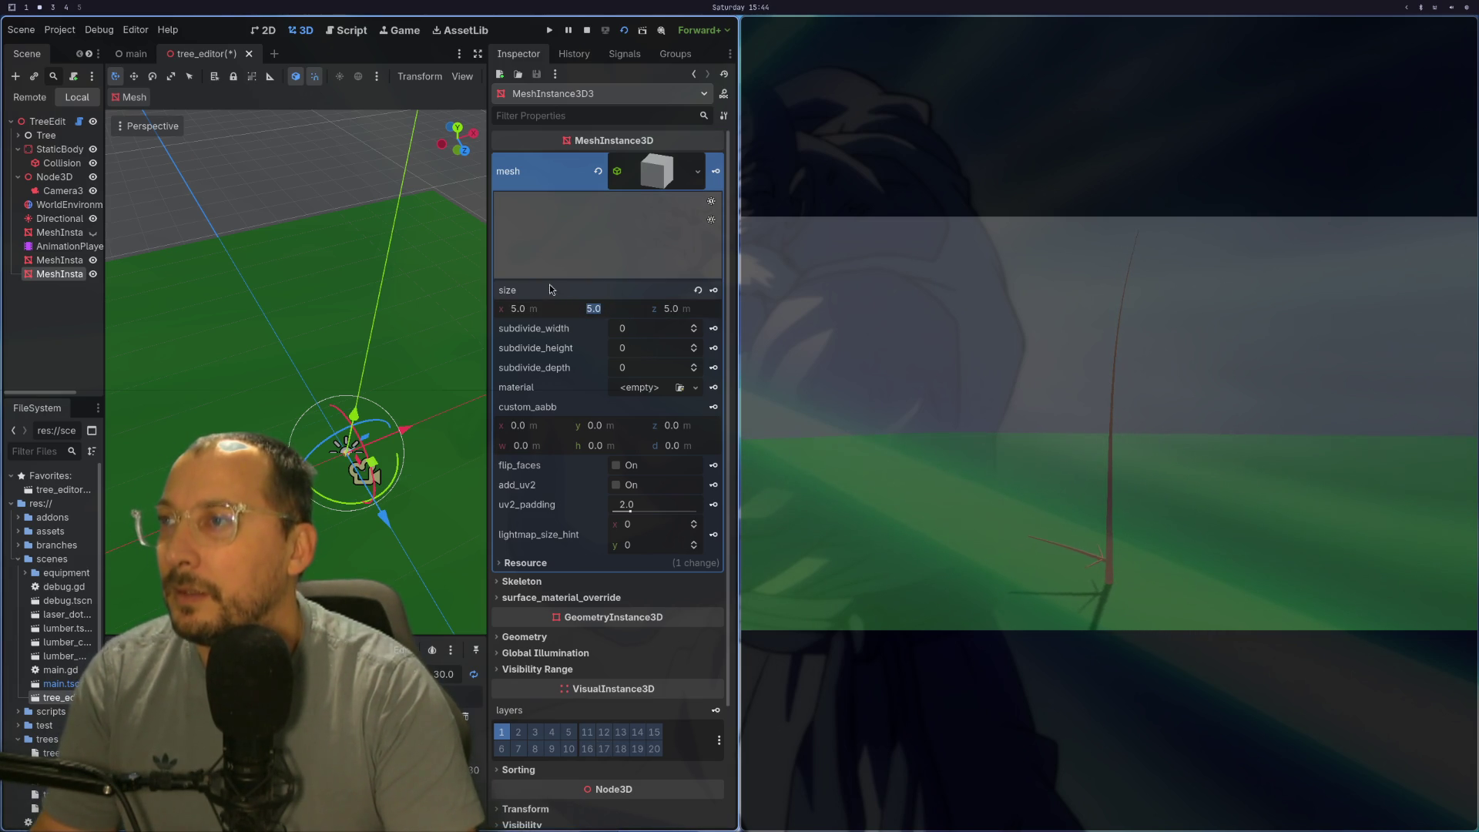
scroll(309, 416, up, 3)
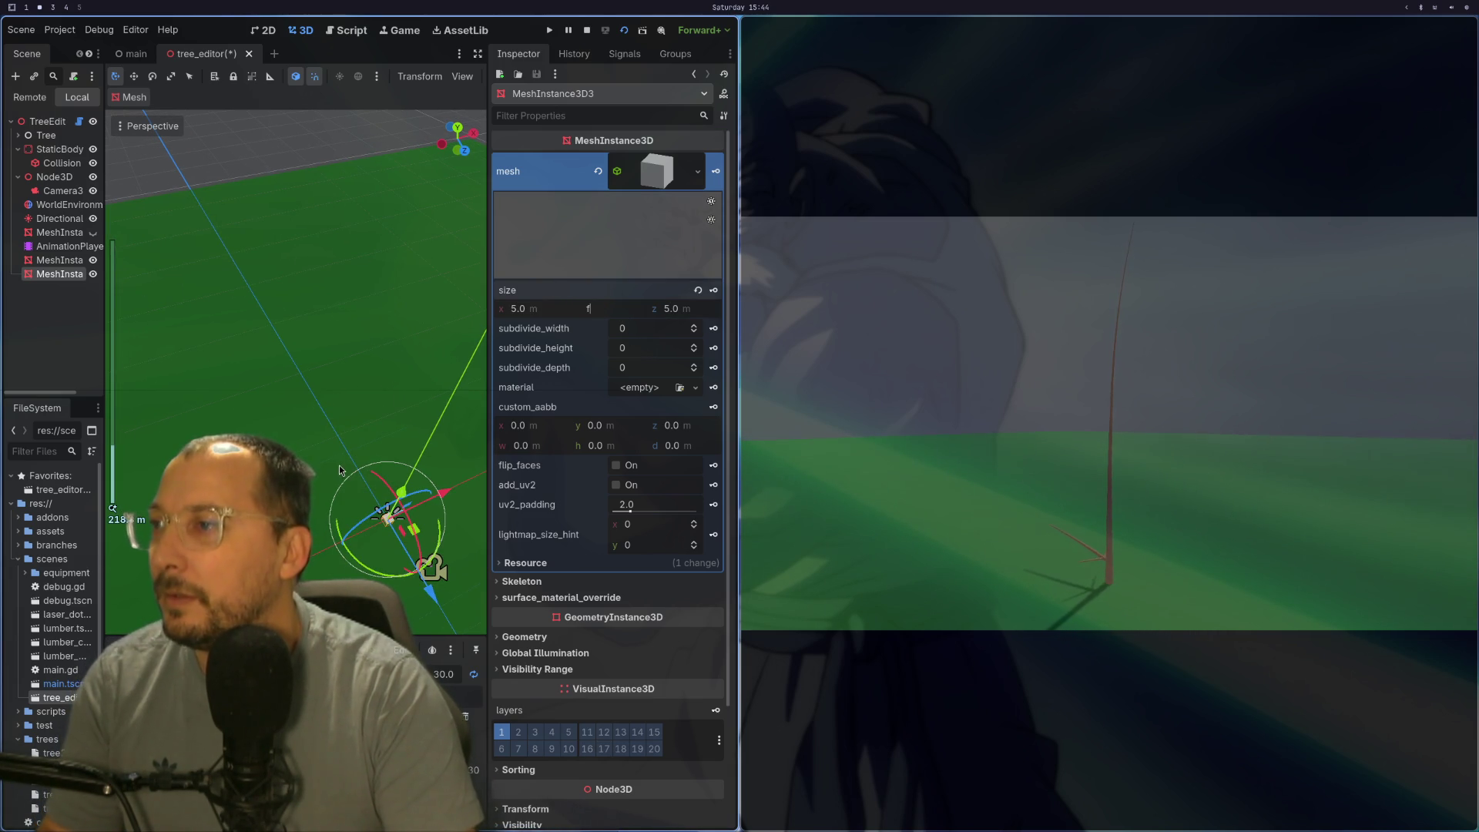
drag(443, 595, 322, 423)
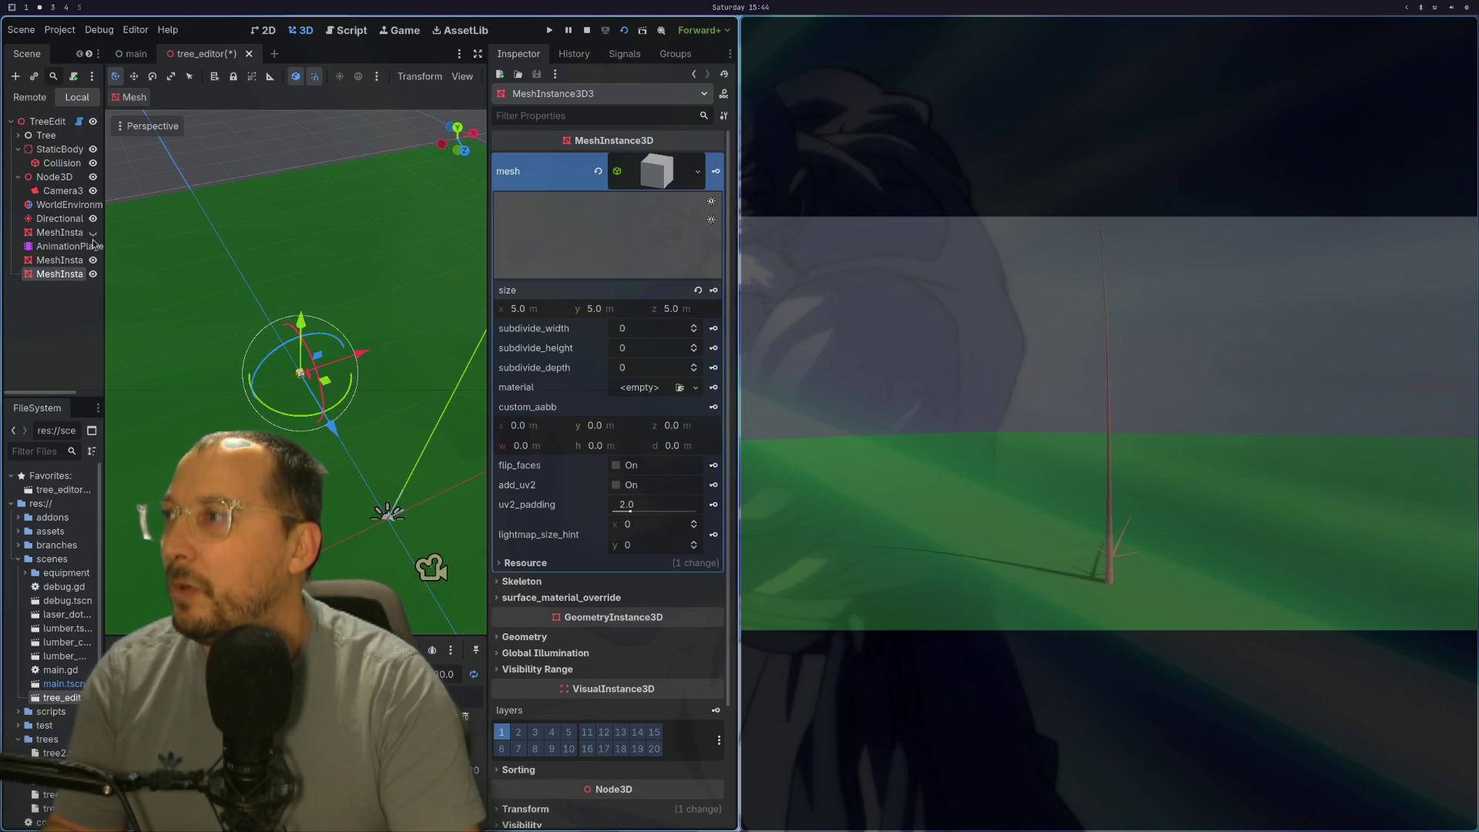
key(ctrl+d)
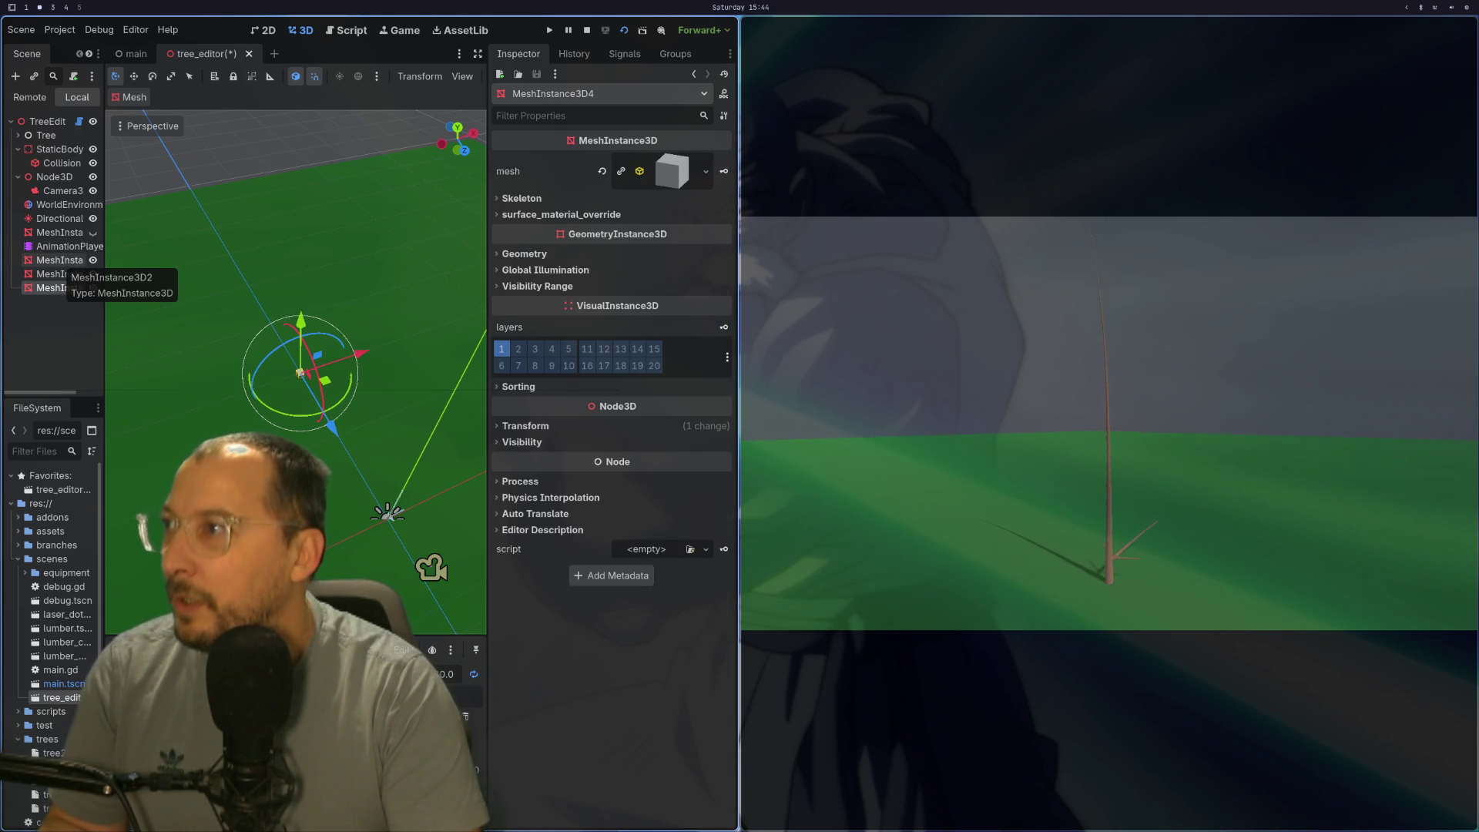
Step: Duplicate the box once more and drag the copy off to the right
key(ctrl+d)
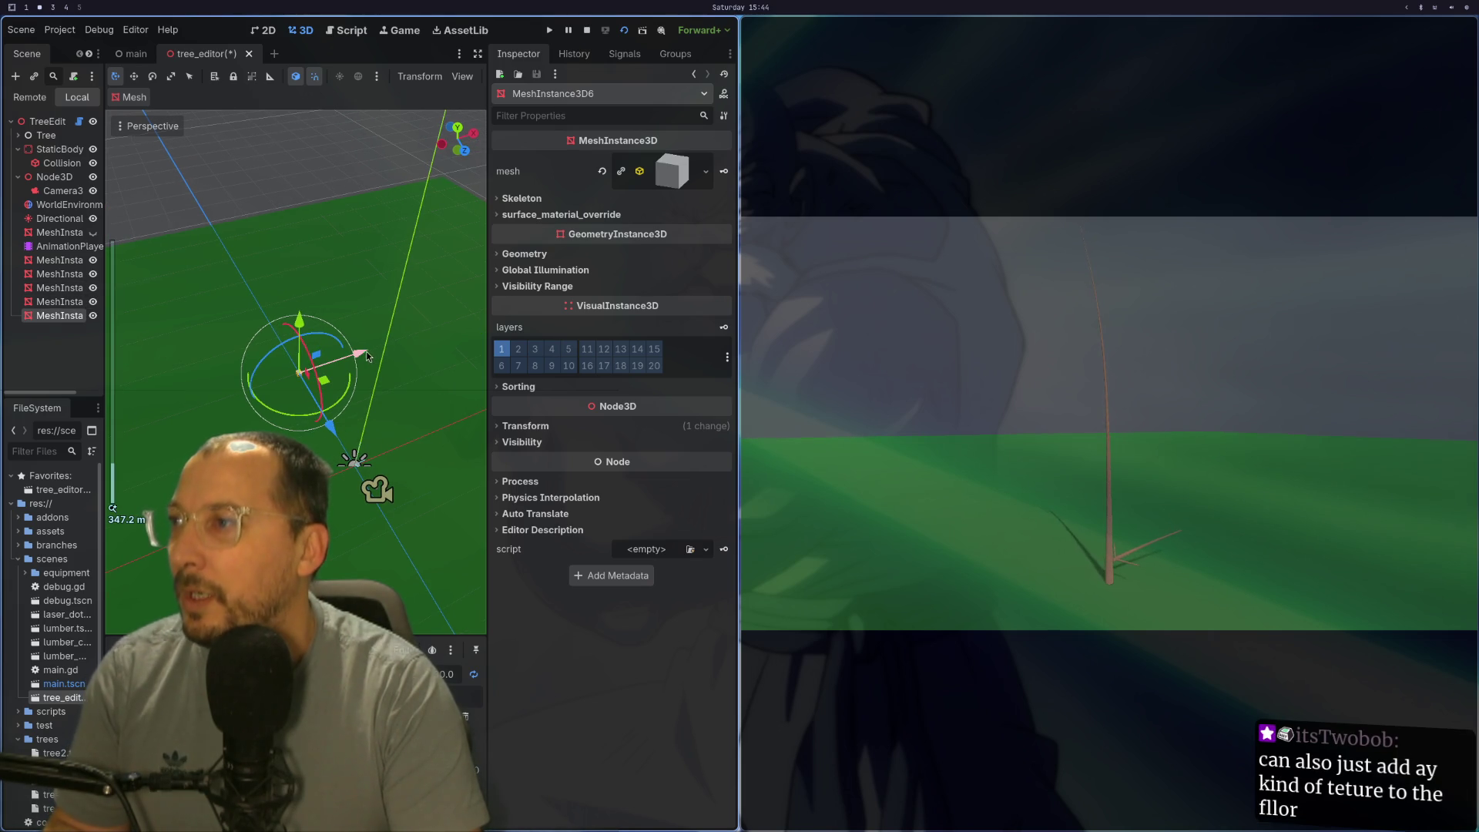
mouse_move(369, 353)
mouse_down()
mouse_move(487, 304)
mouse_move(226, 405)
mouse_move(117, 403)
mouse_move(335, 438)
mouse_move(460, 523)
mouse_up()
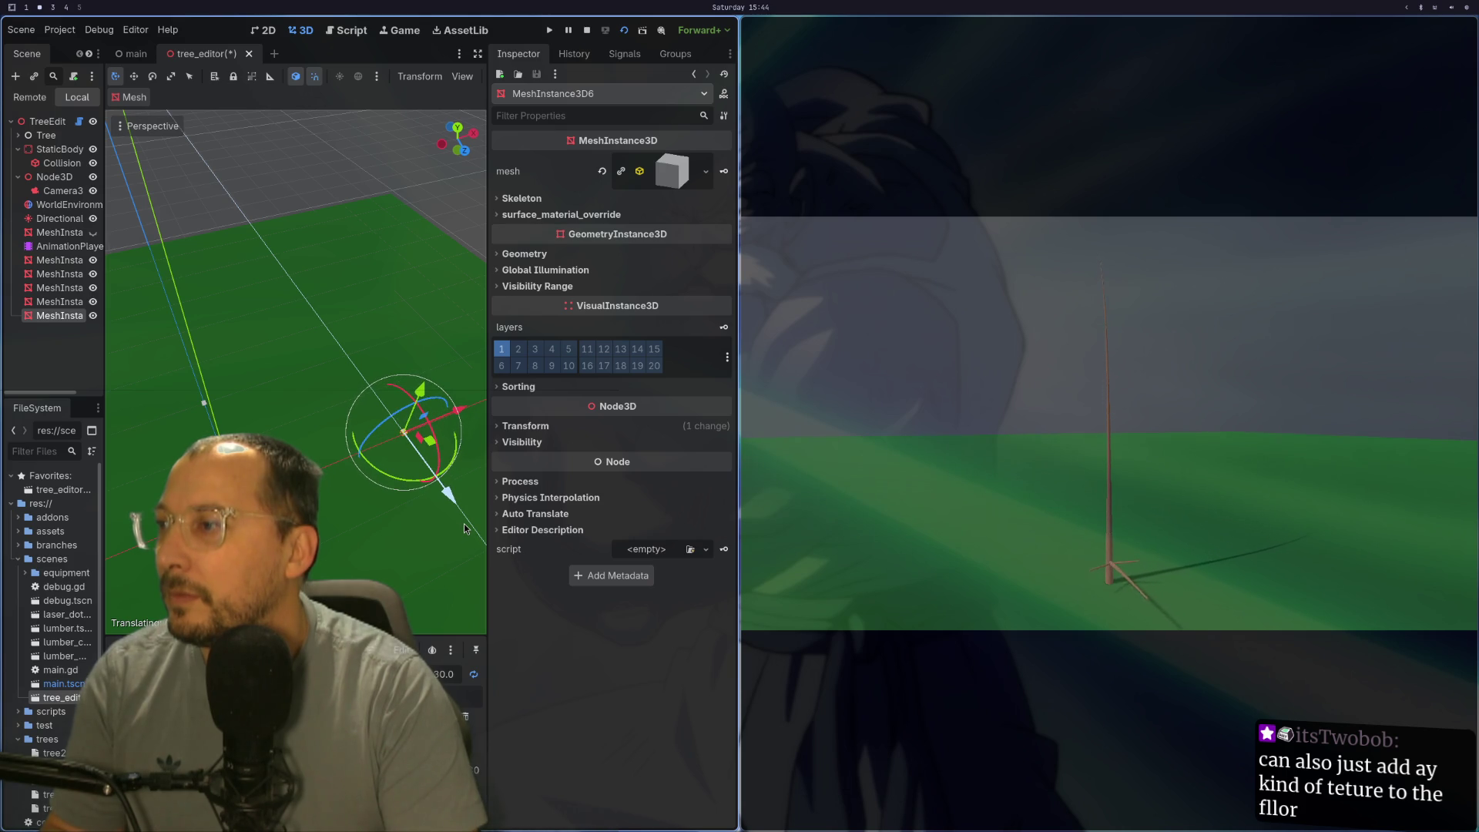
drag(463, 524, 381, 486)
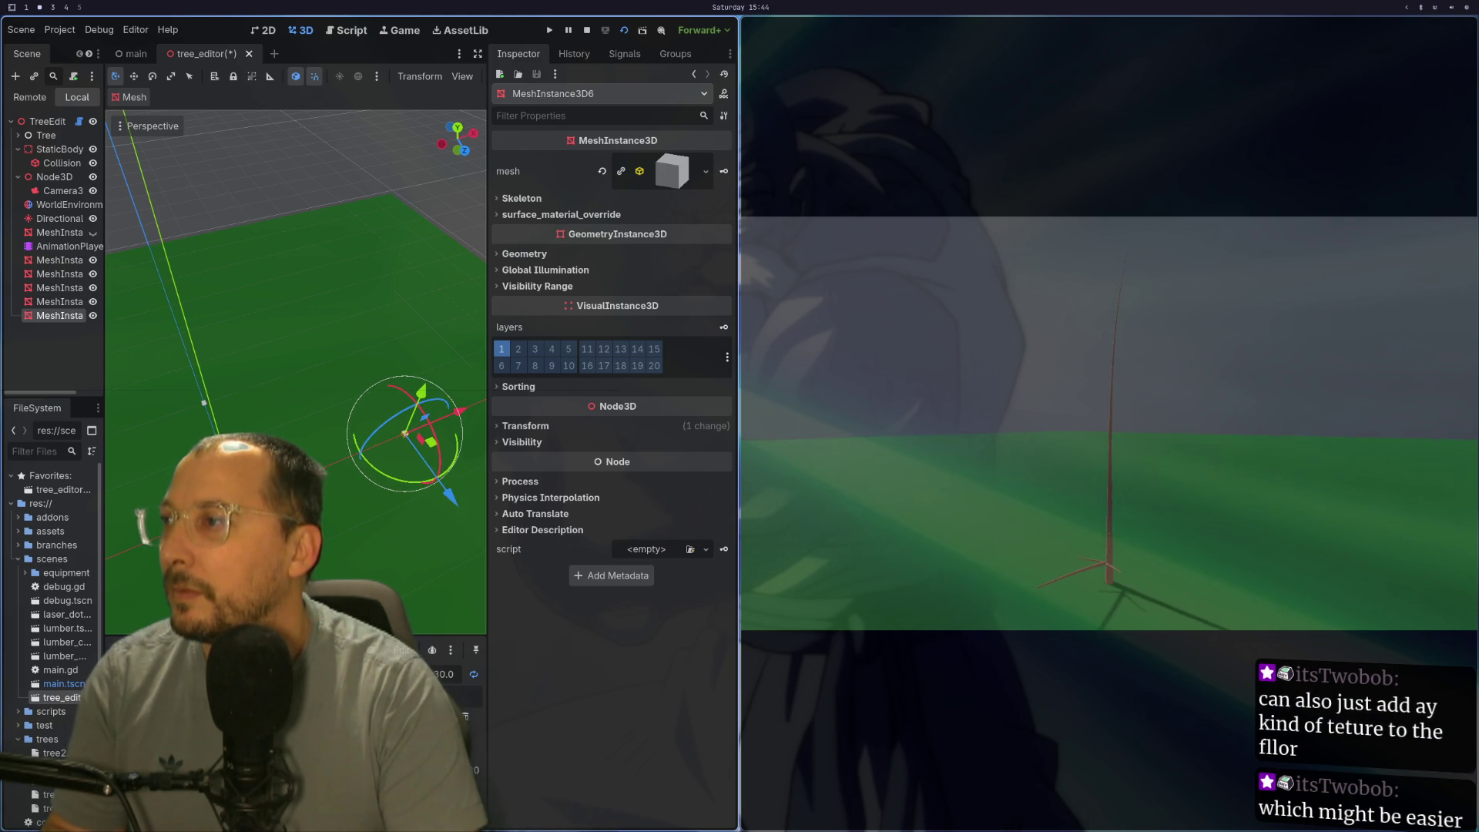
Step: Move the original MeshInstance3D3 away along Z, then sideways along X
click(61, 273)
drag(355, 447, 563, 706)
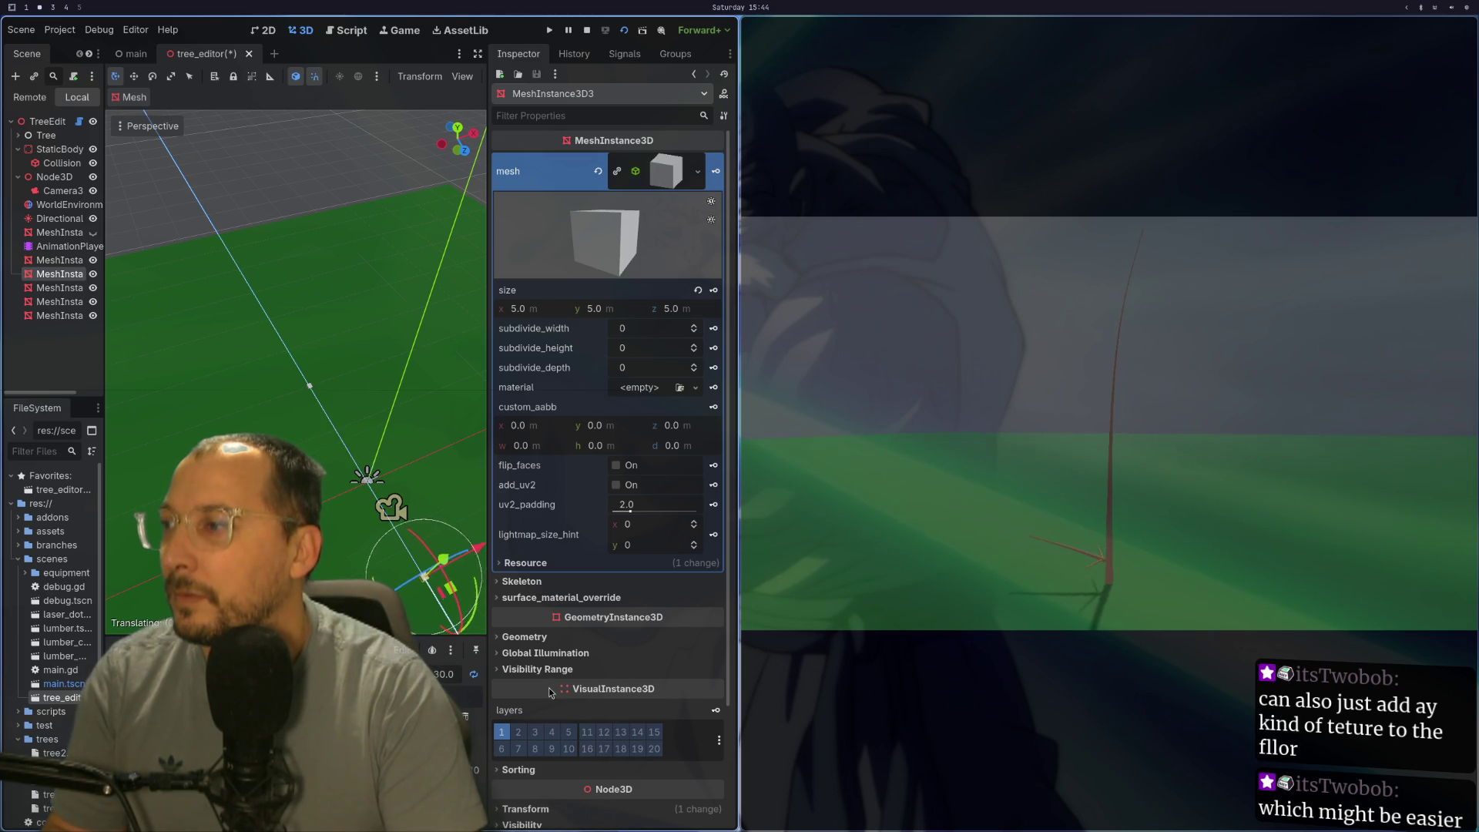
drag(546, 689, 577, 734)
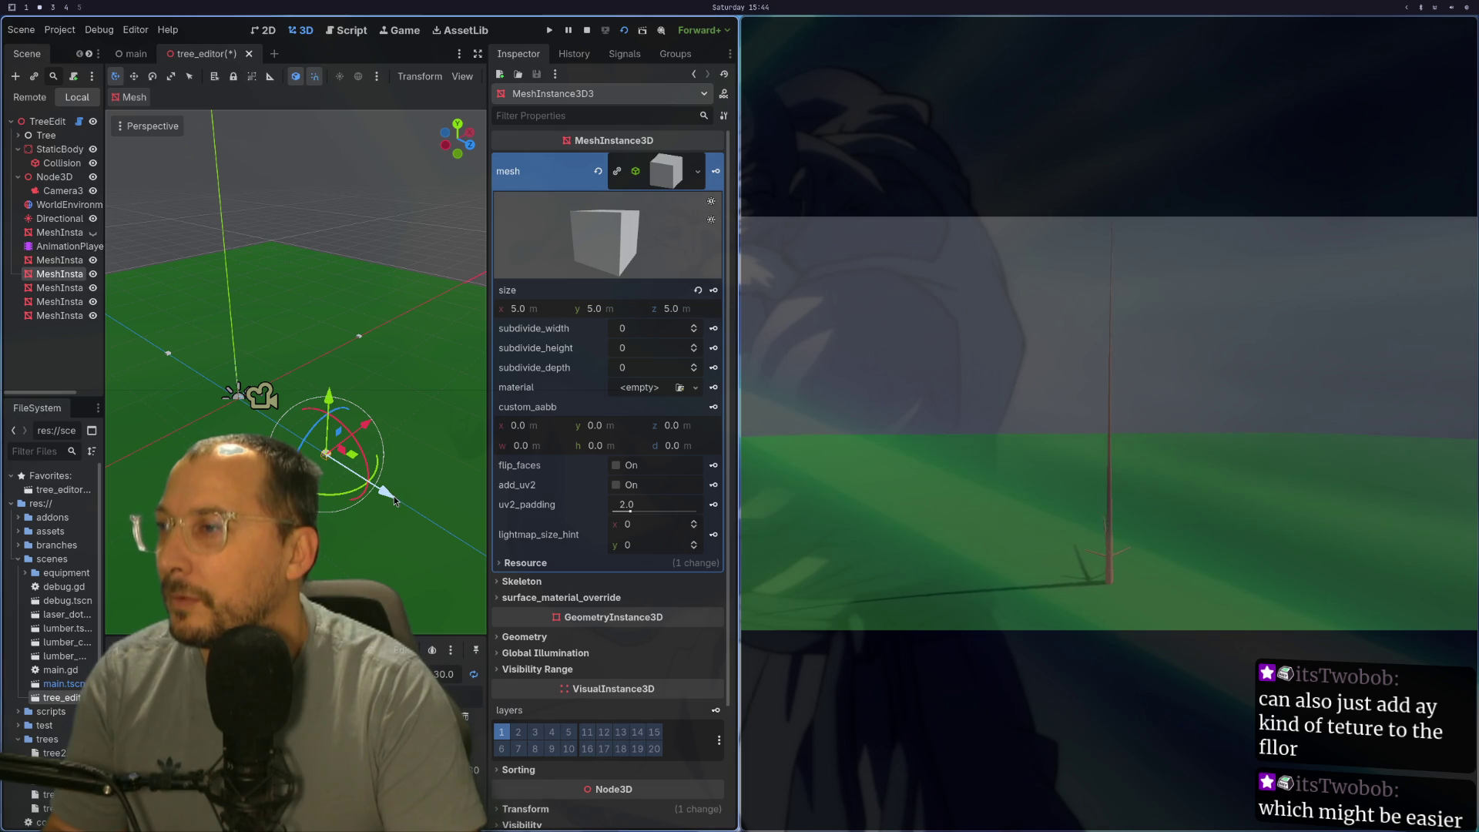
drag(382, 491, 369, 486)
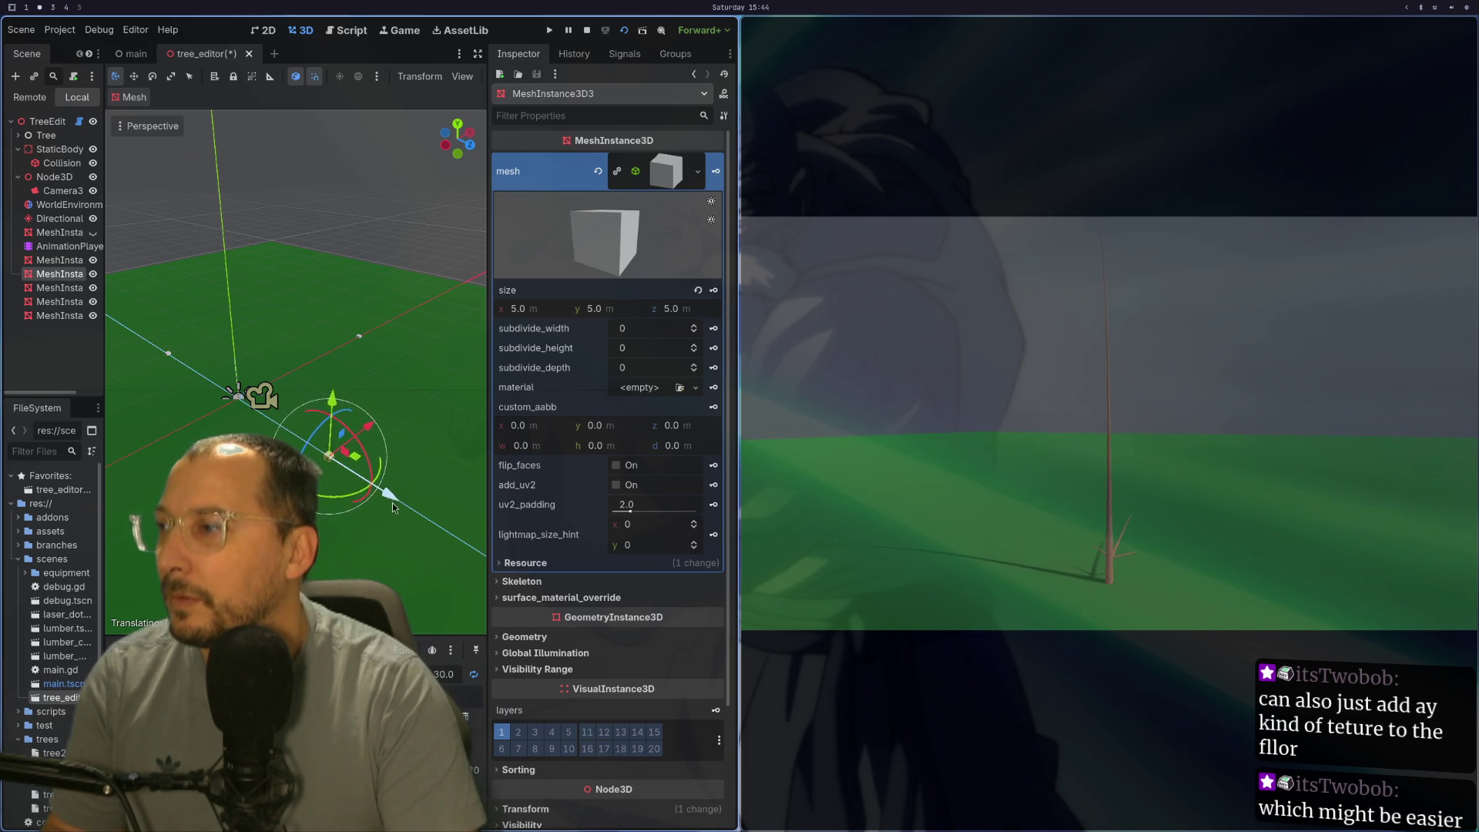
drag(419, 518, 388, 513)
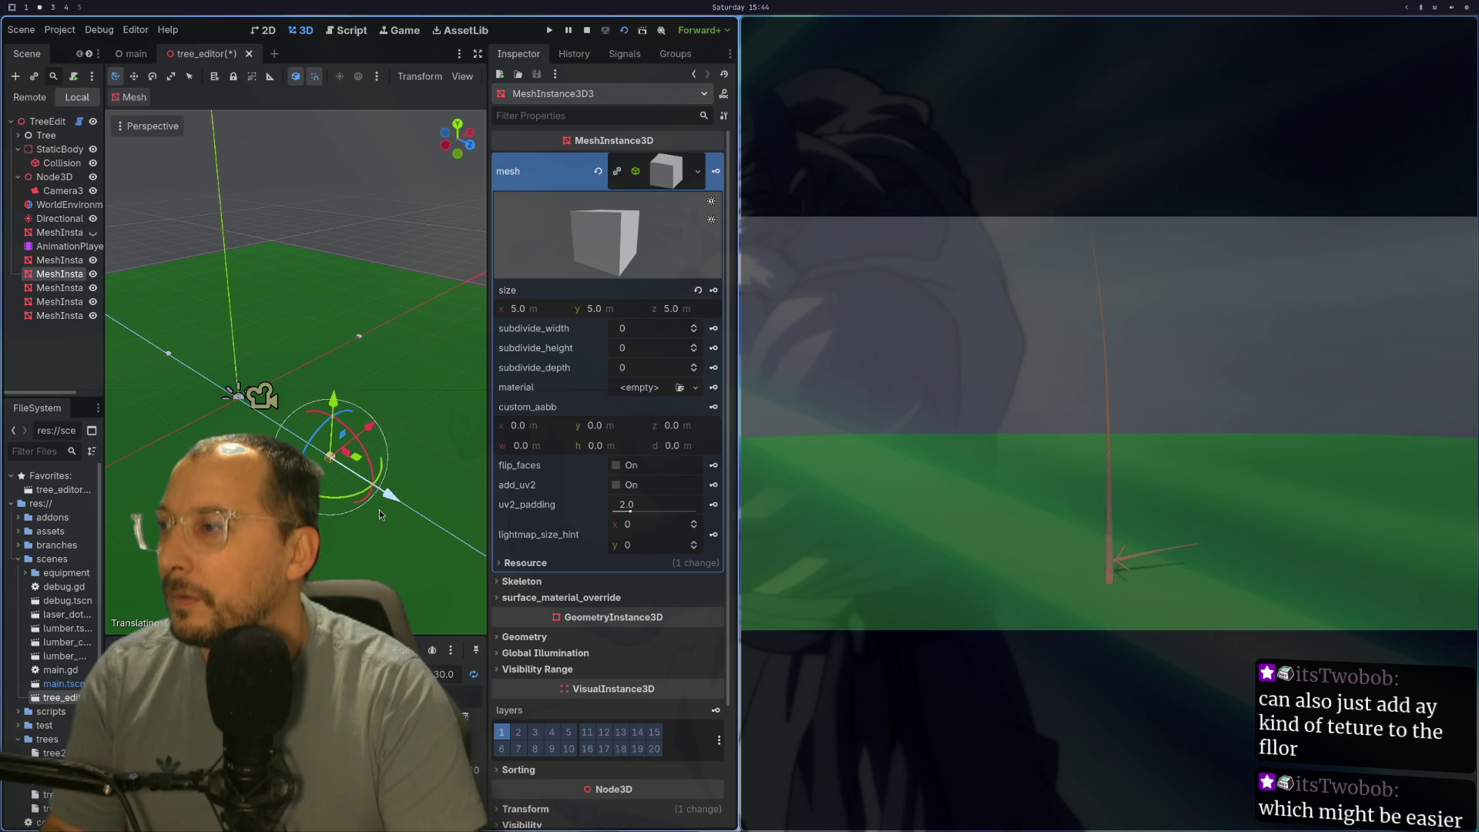
mouse_move(383, 510)
mouse_down()
mouse_move(440, 497)
mouse_move(111, 506)
mouse_move(151, 543)
mouse_up()
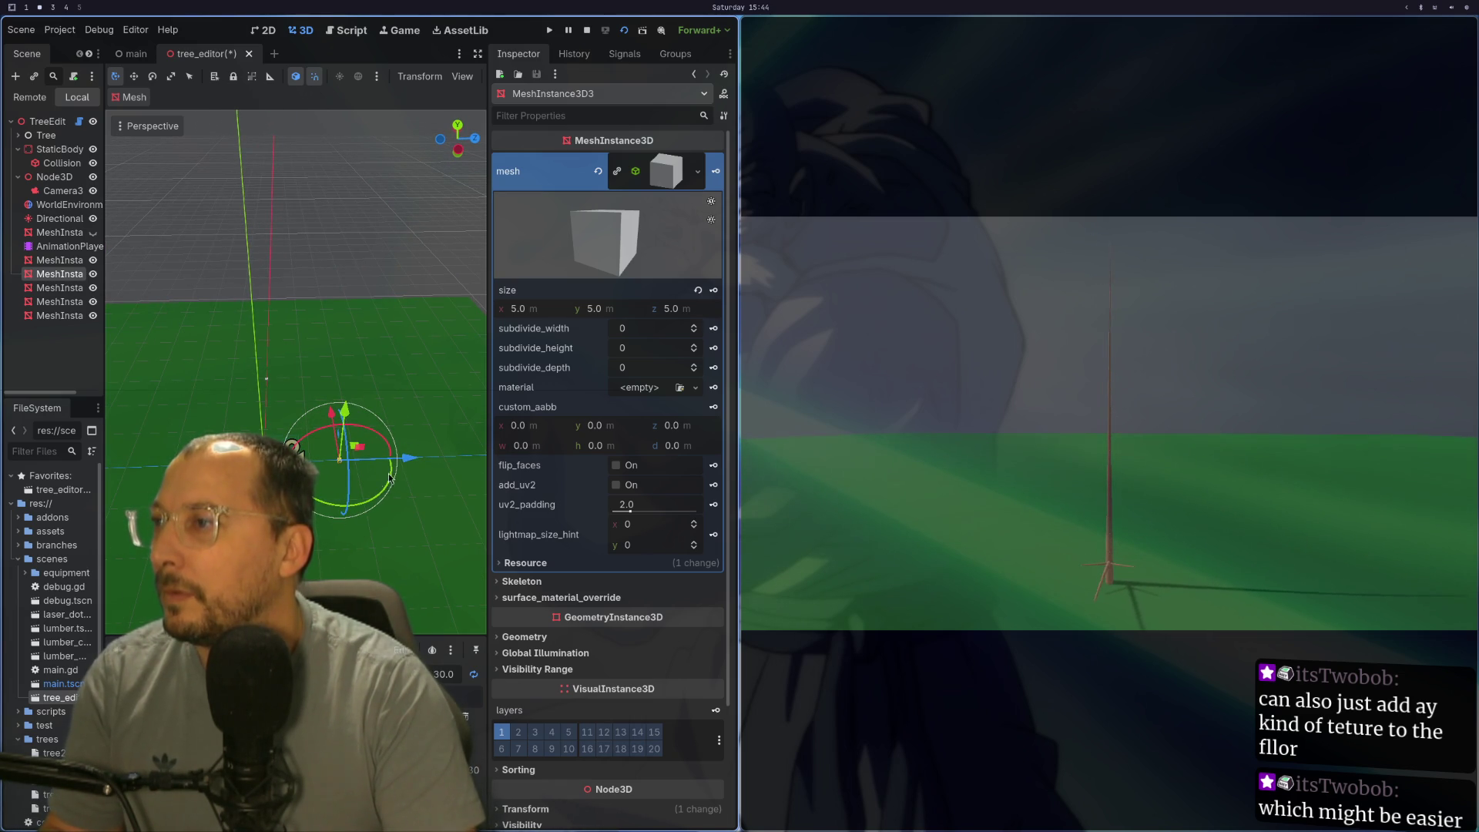
drag(403, 465, 443, 465)
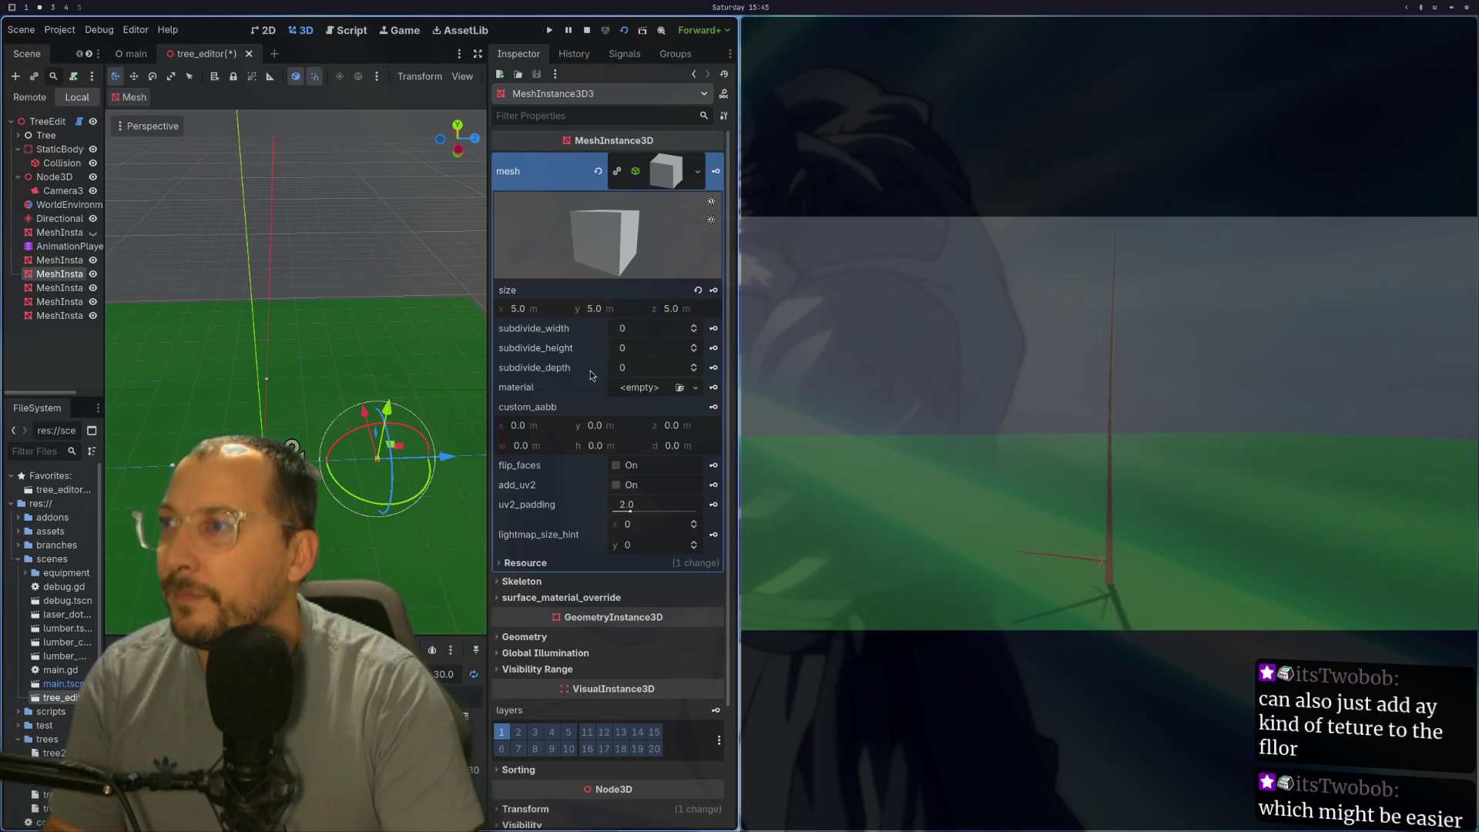
click(654, 169)
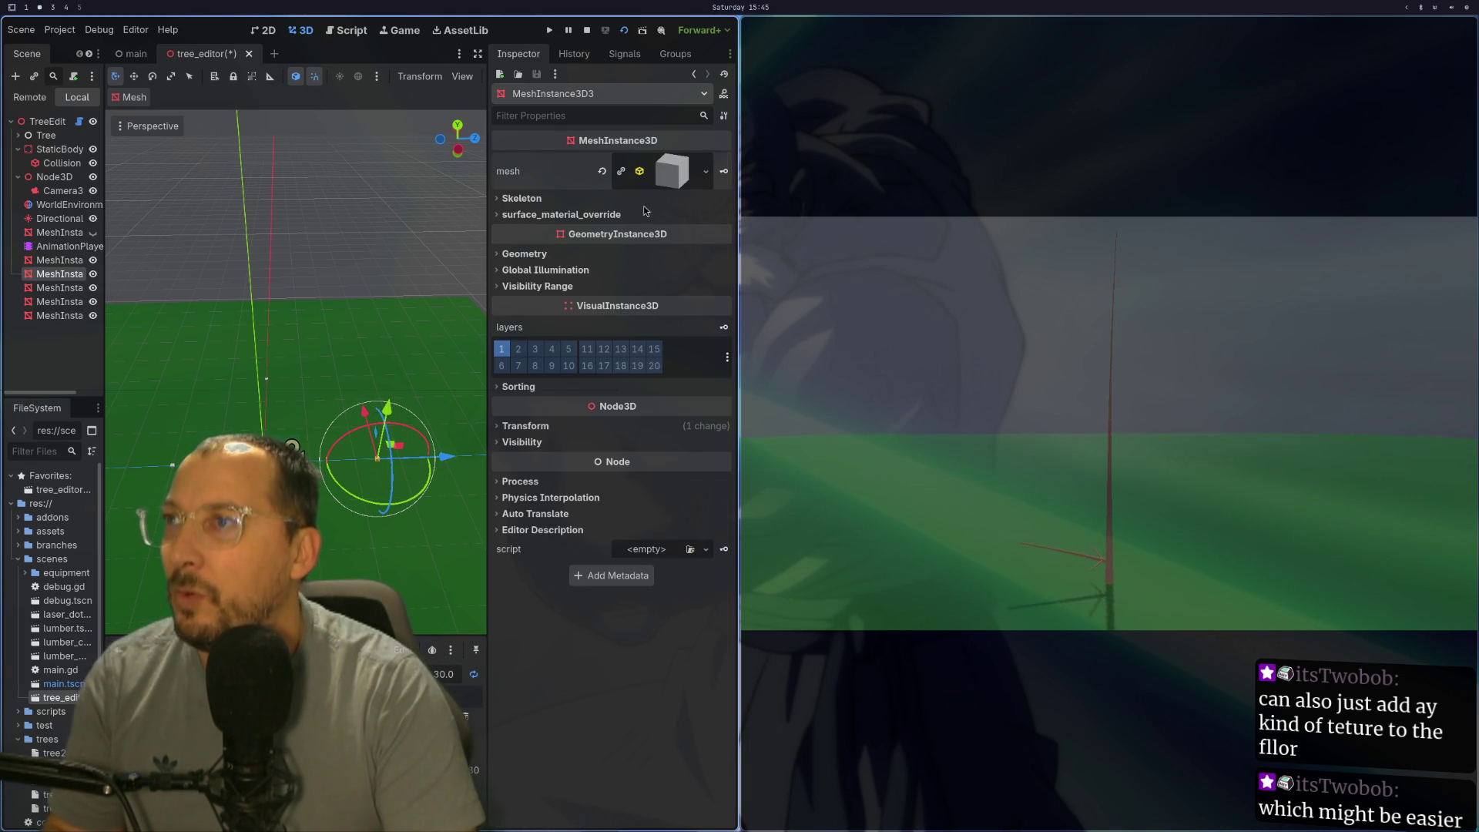
Step: Set this marker mesh's Transform position z to 128
click(526, 425)
click(677, 460)
text(10)
key(Return)
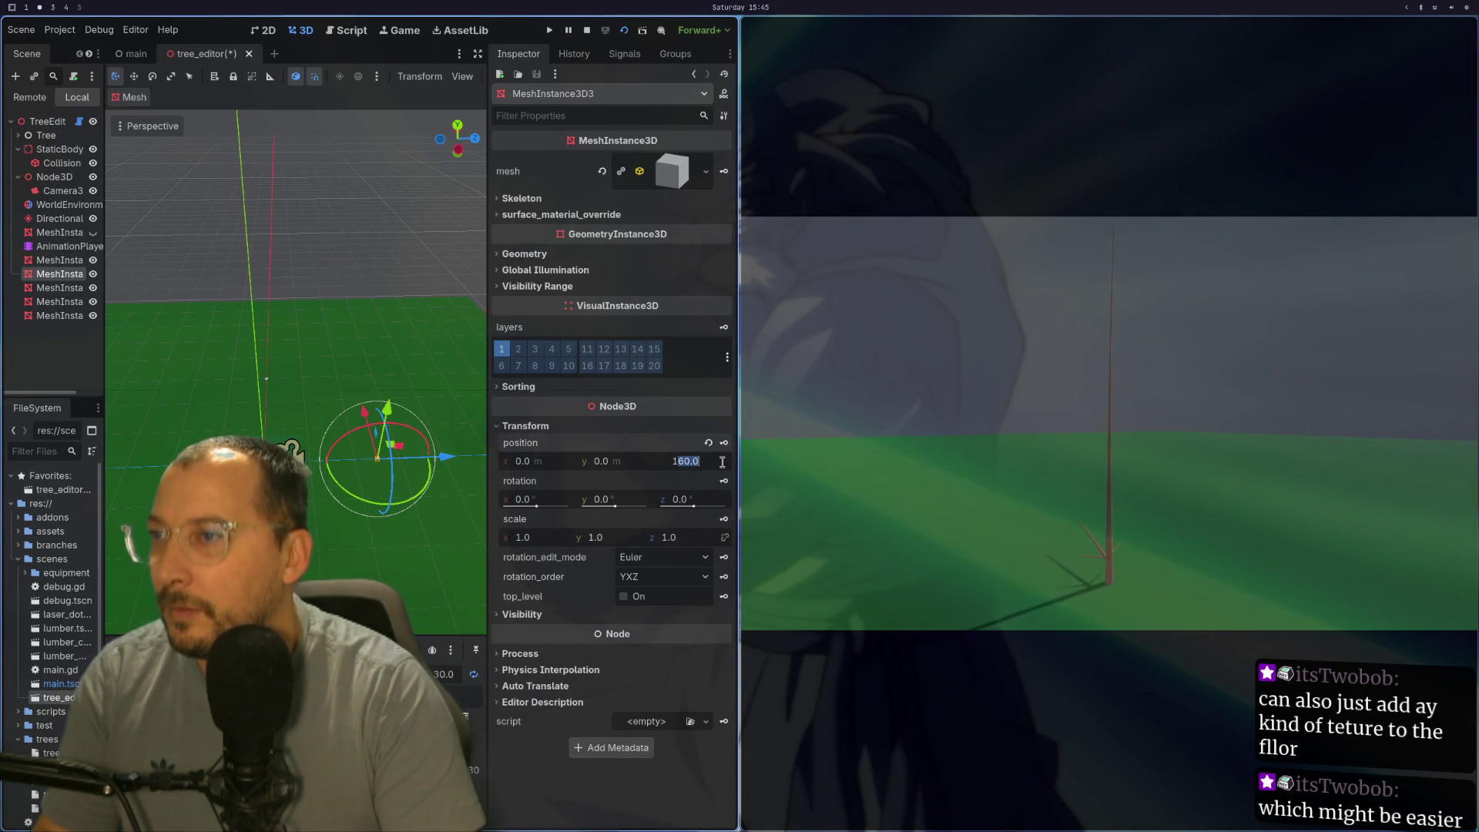
text(128)
key(Return)
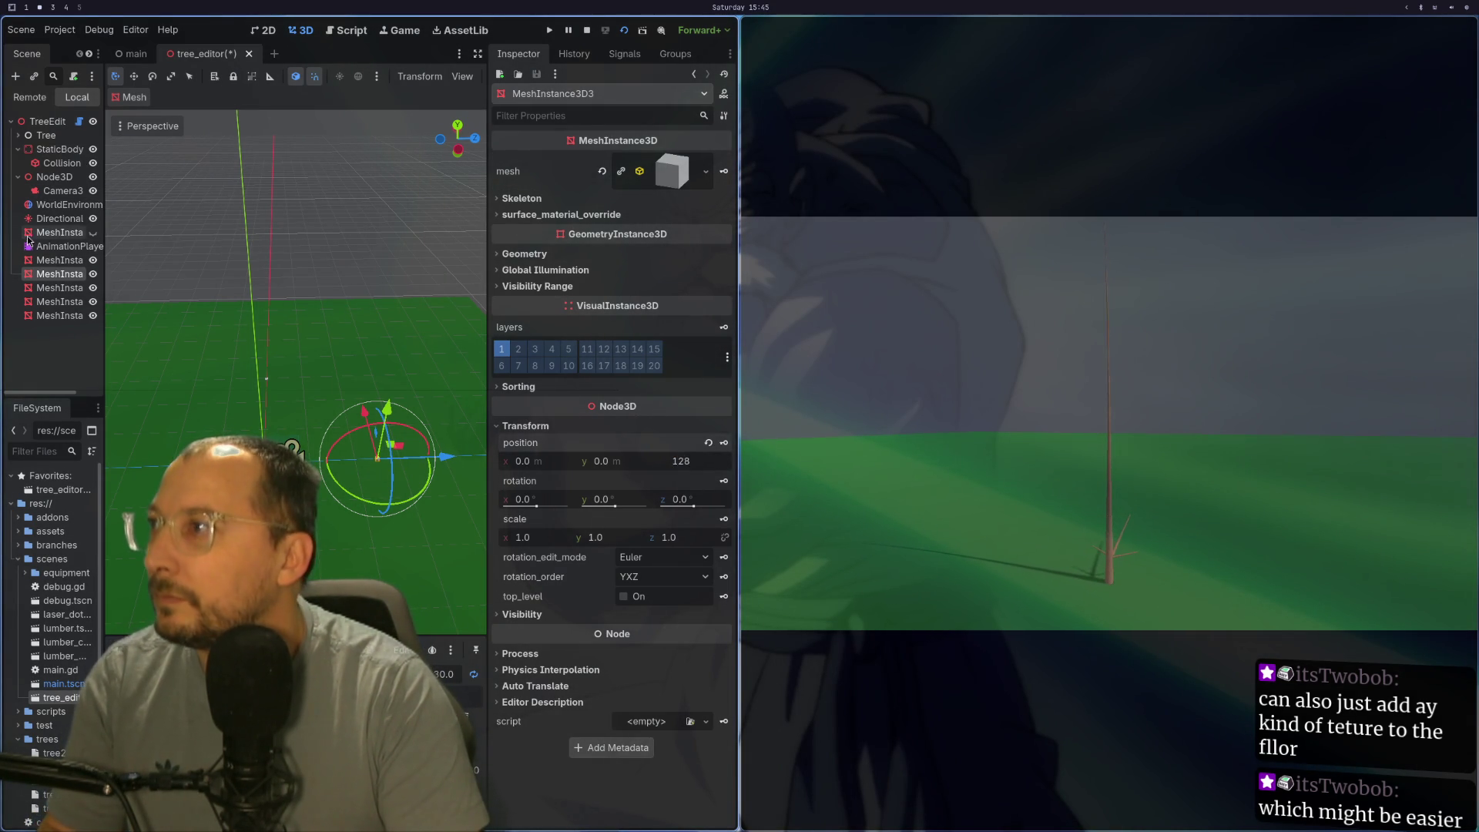
Step: Set the last marker mesh's position x to 128
click(59, 318)
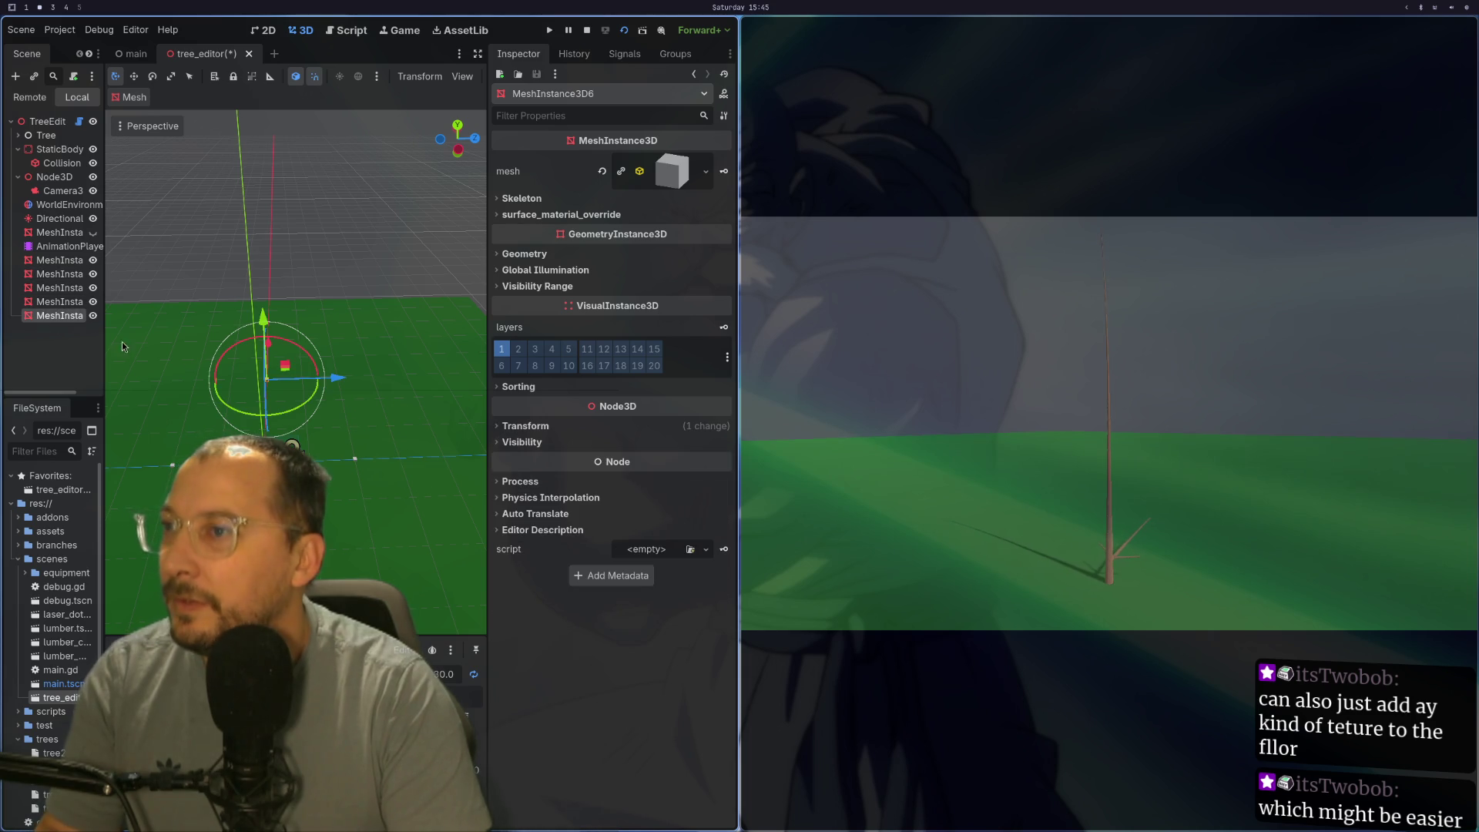
click(593, 428)
click(530, 462)
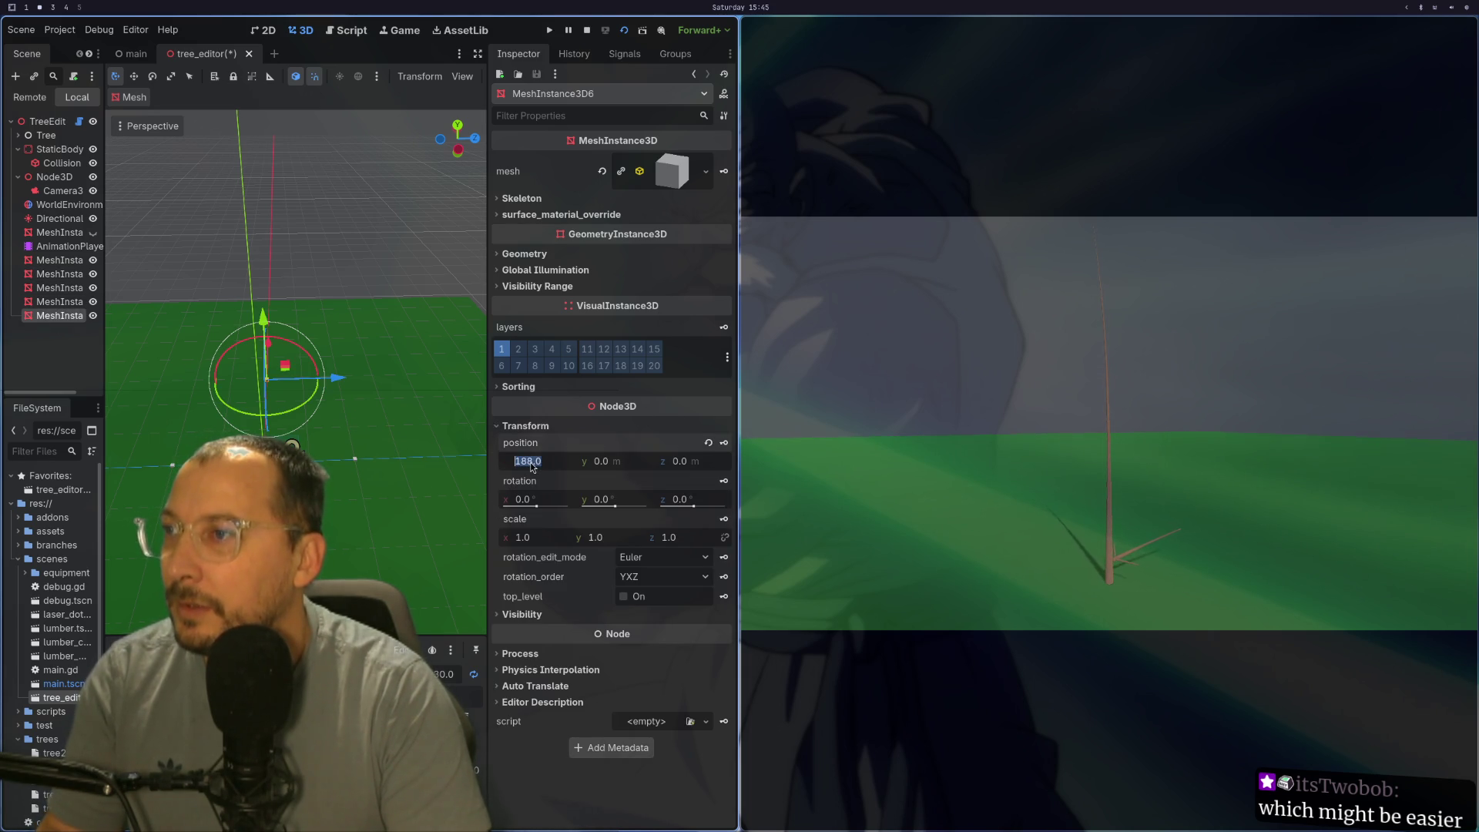
key(Return)
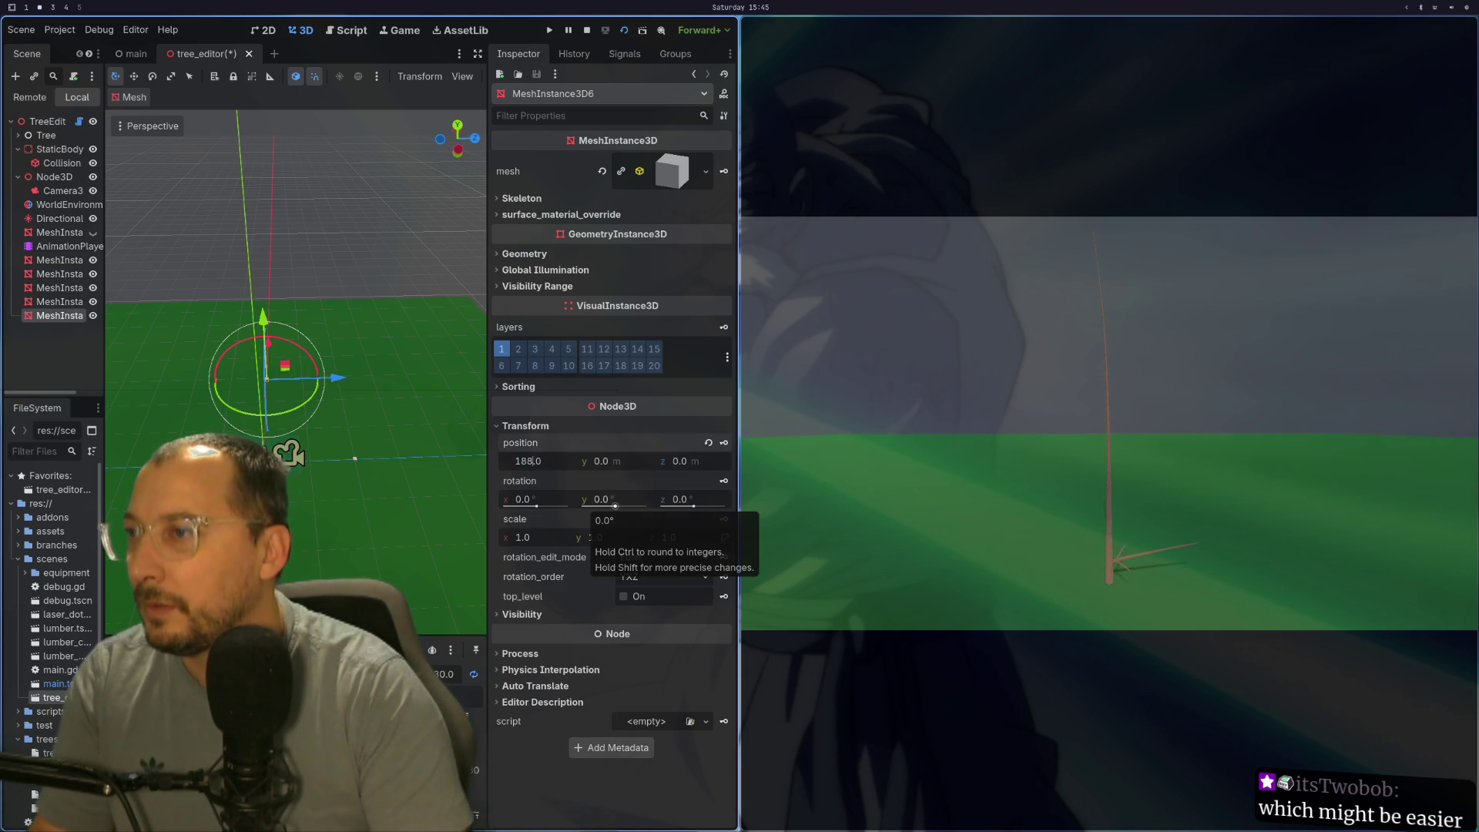
text(128)
key(Tab)
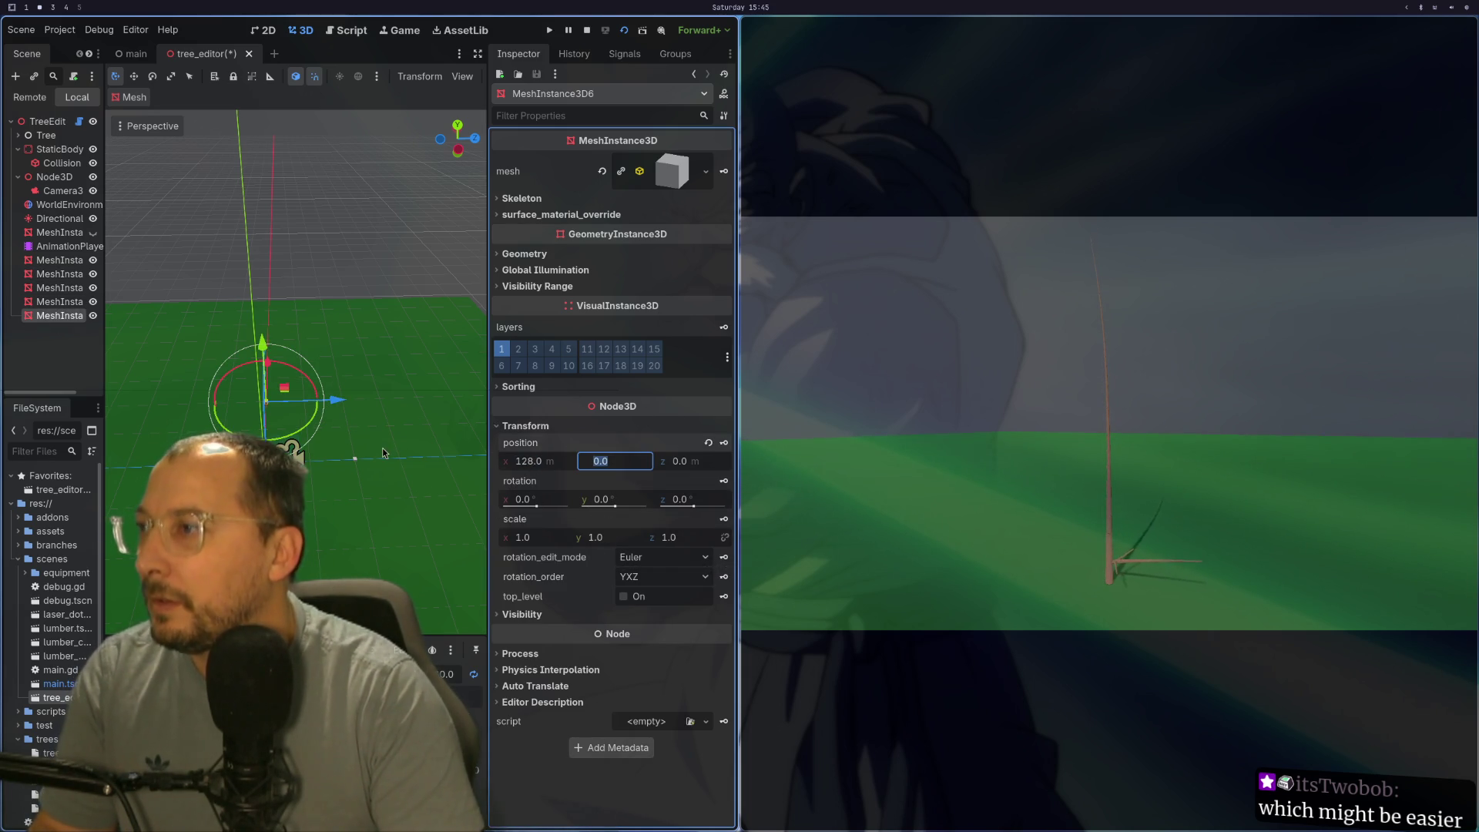
Step: Drag another marker mesh along one axis and reveal its position values
click(61, 286)
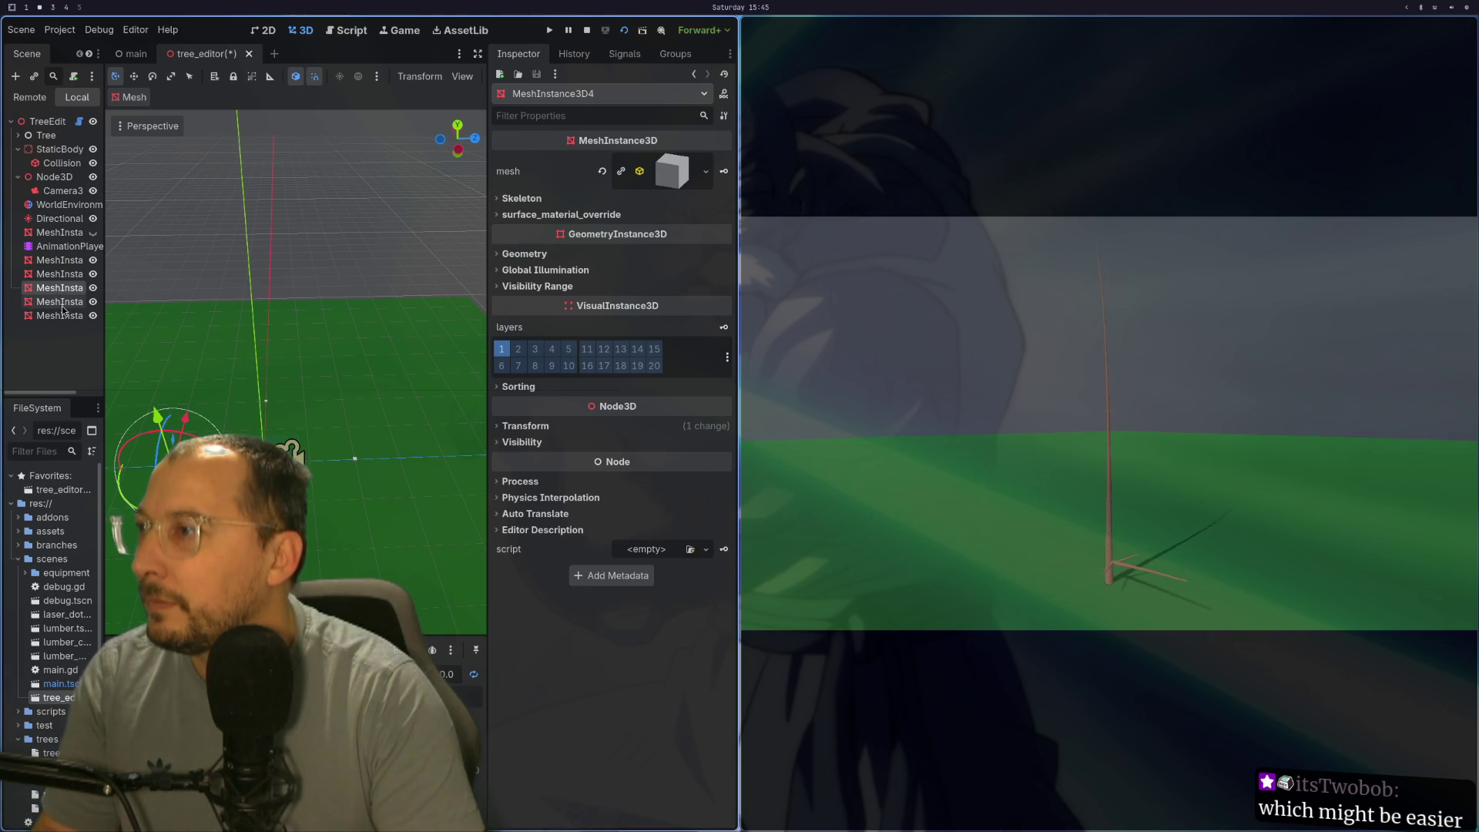
drag(186, 428, 130, 514)
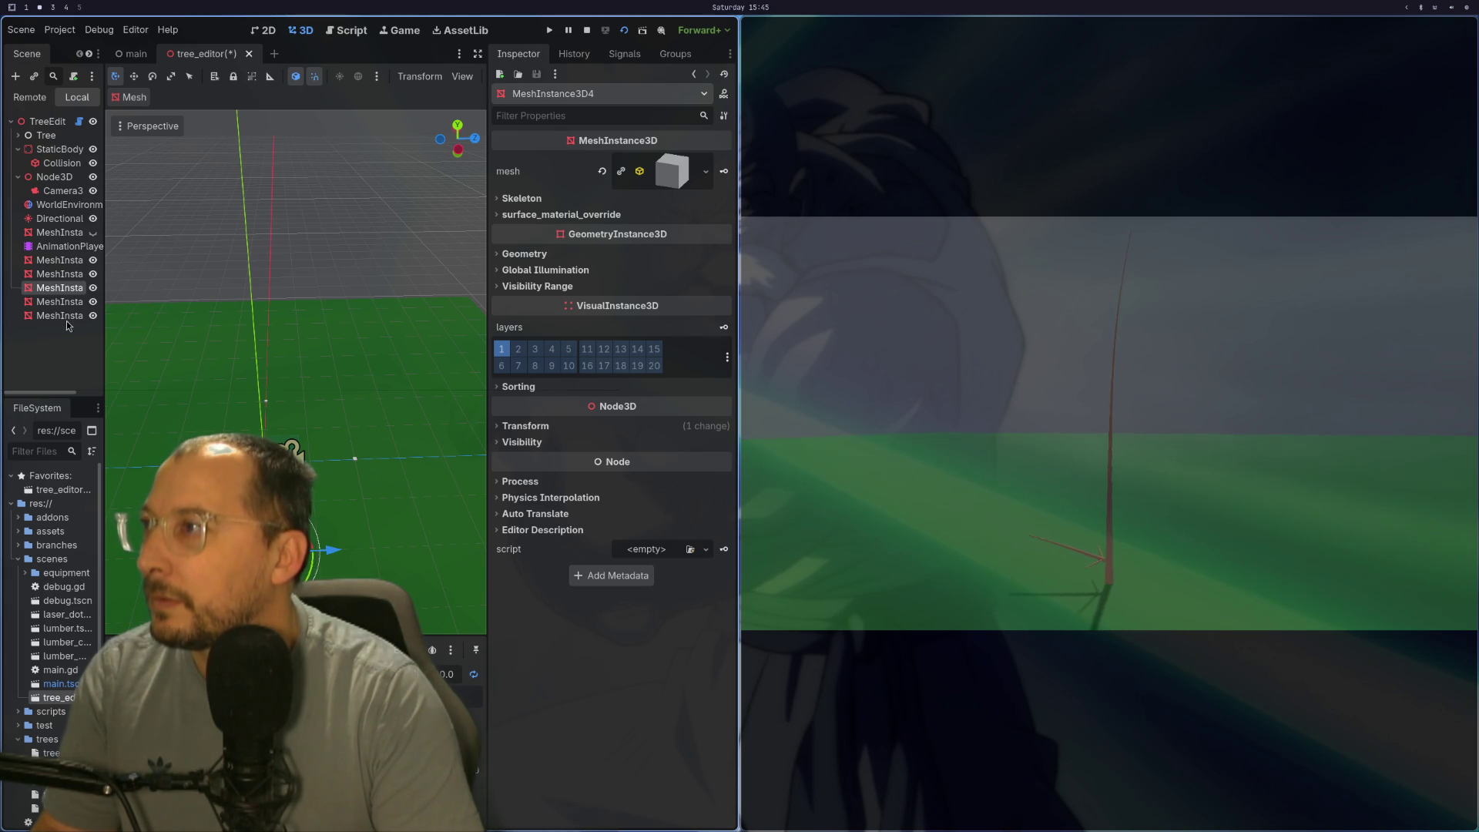
click(525, 426)
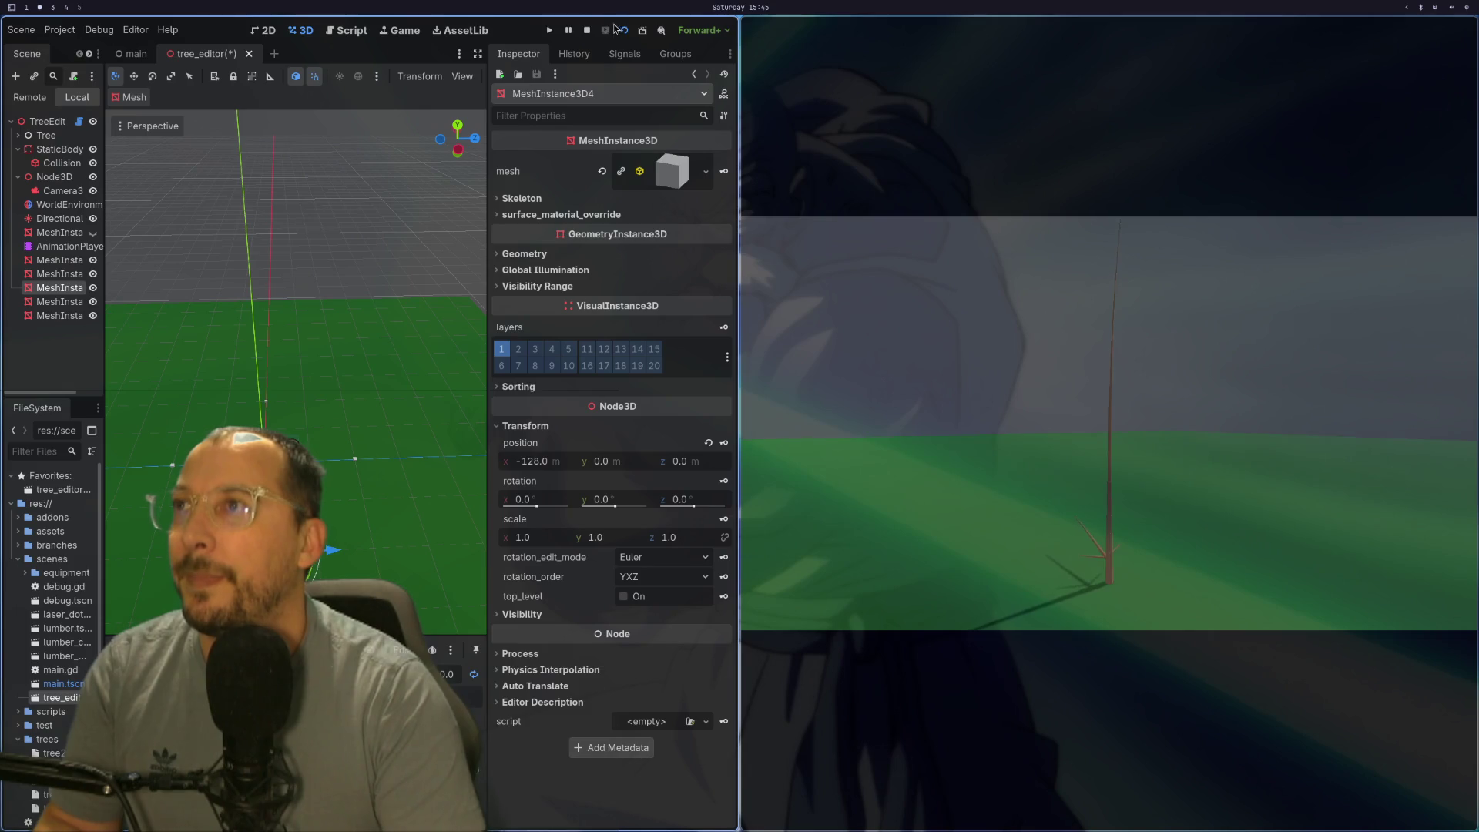
Step: Run the scene with F6 to view the tree and markers, then leave fullscreen
key(F6)
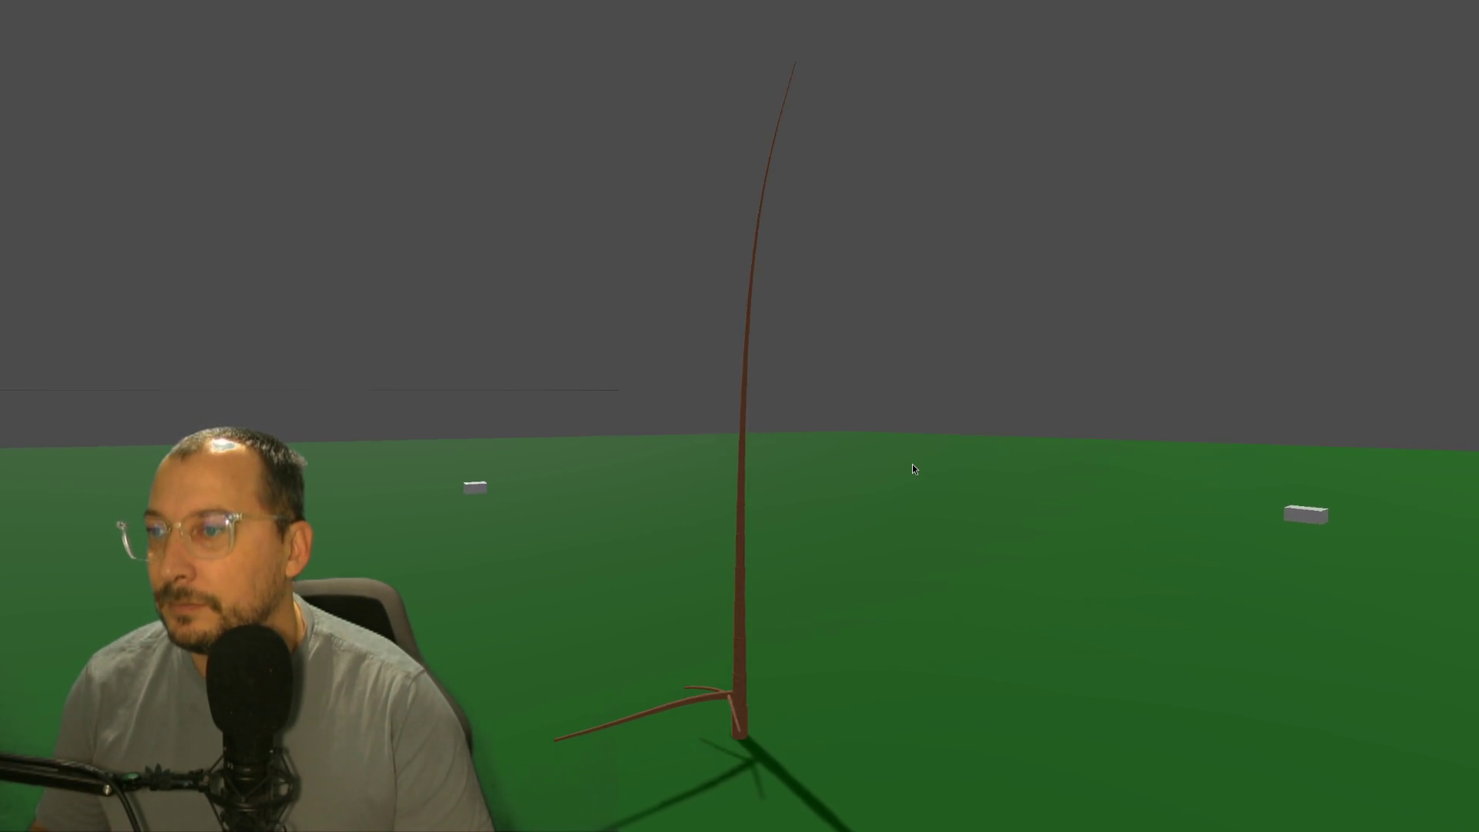
key(super+f)
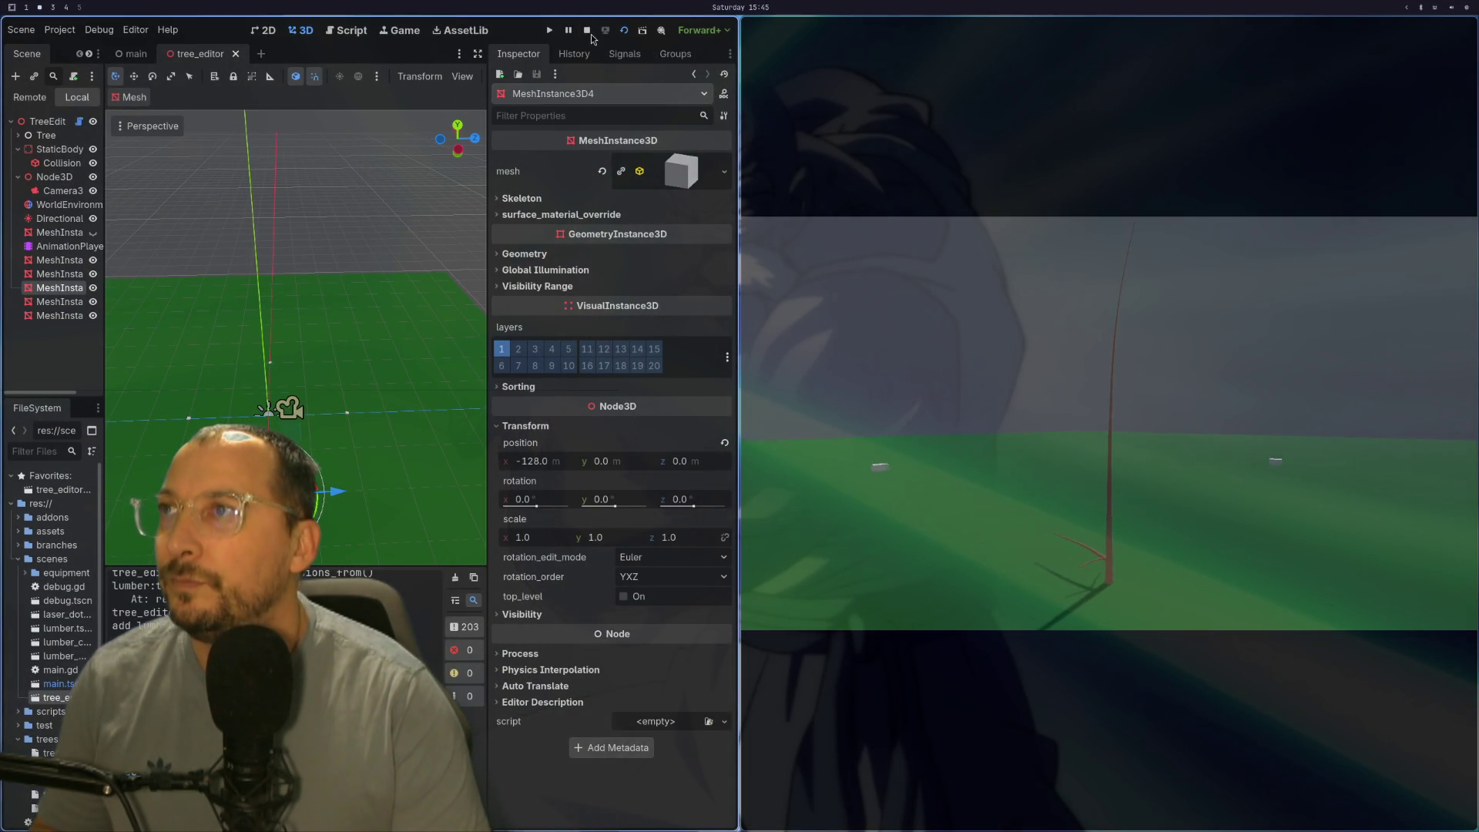
Step: Stop the game and load tree5.tres into the TreeEditor root
click(587, 32)
scroll(666, 328, up, 5)
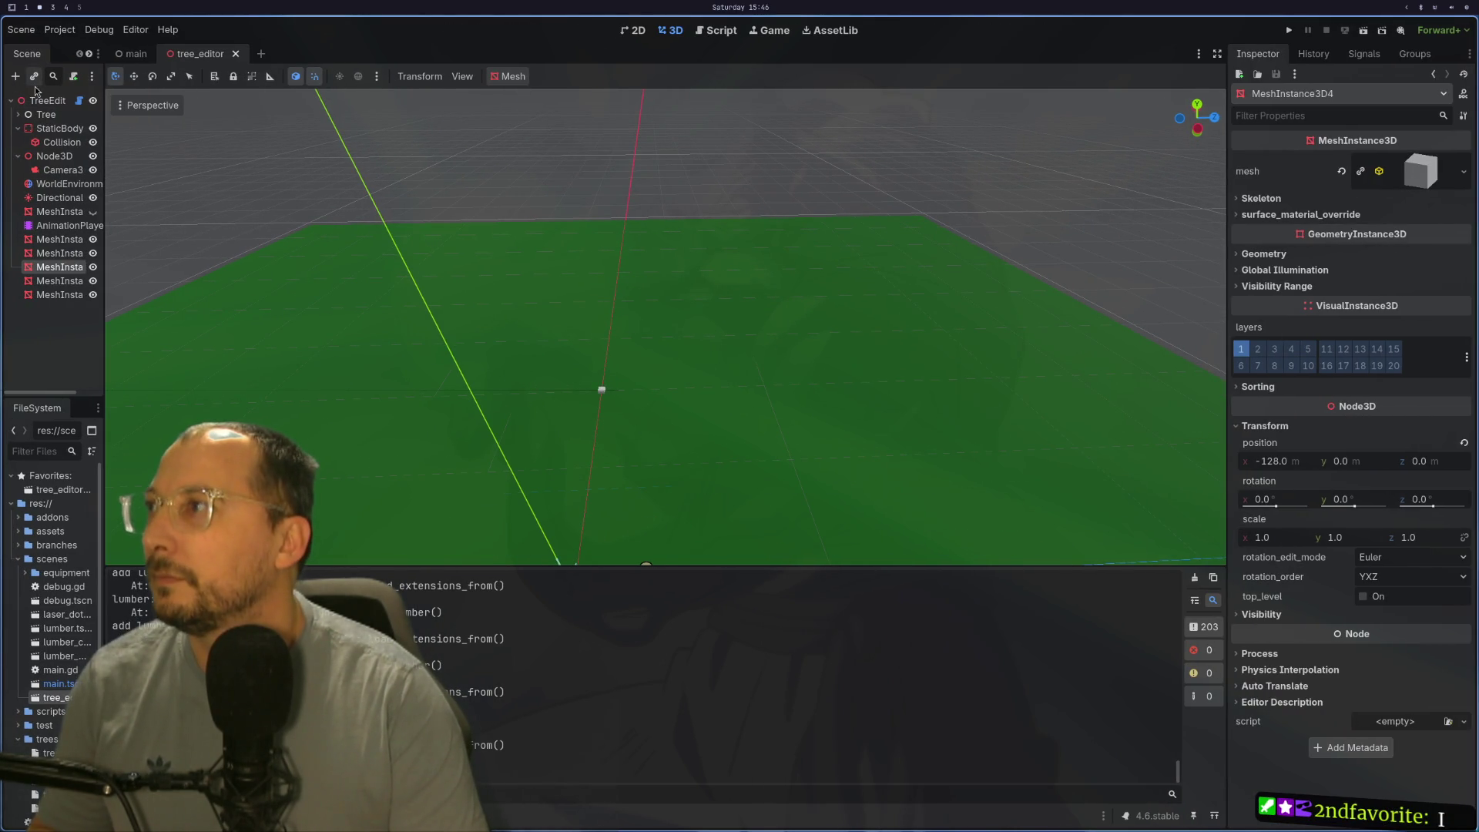
click(47, 100)
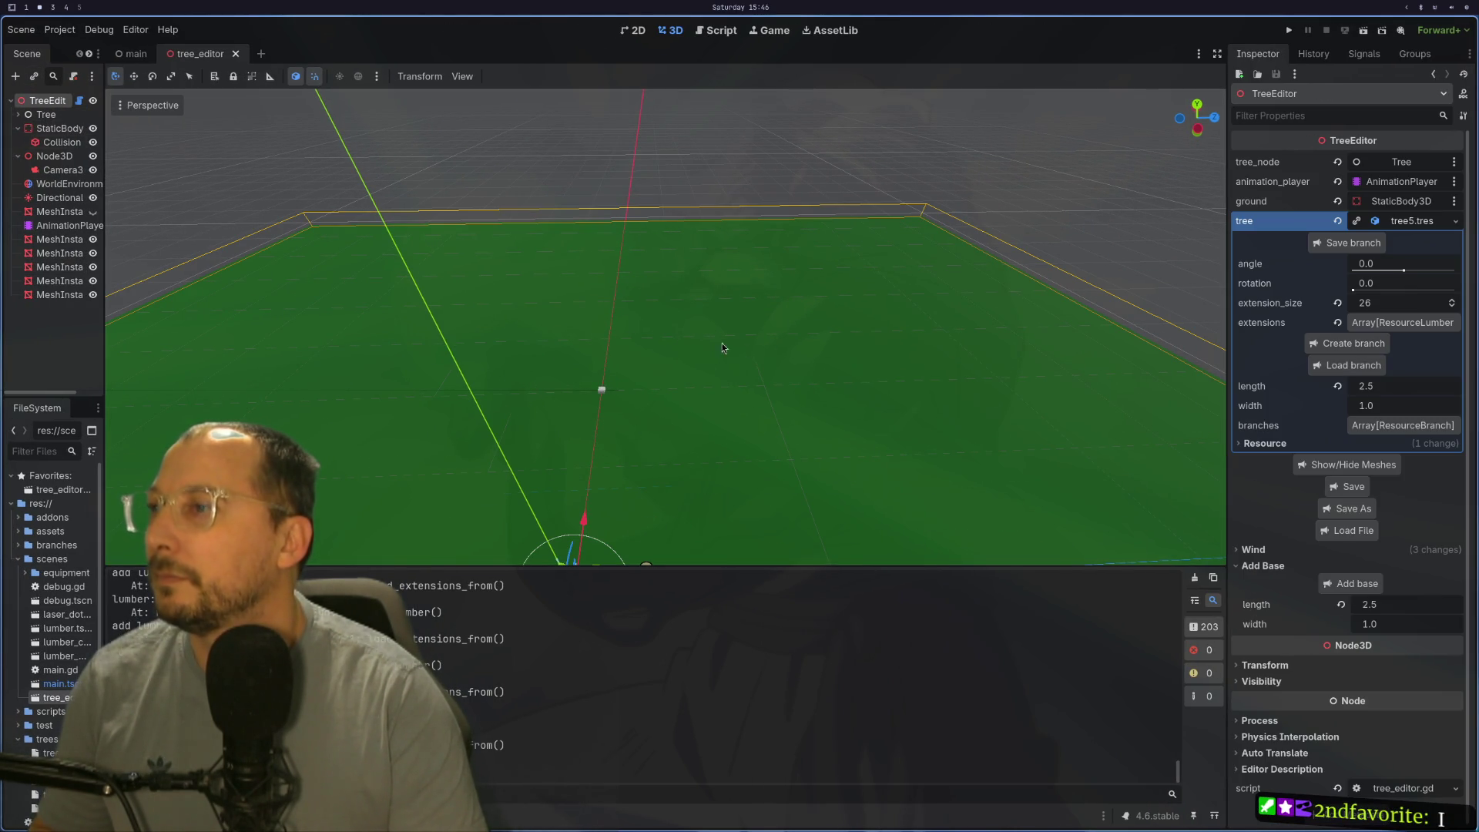
scroll(671, 336, down, 3)
click(1353, 530)
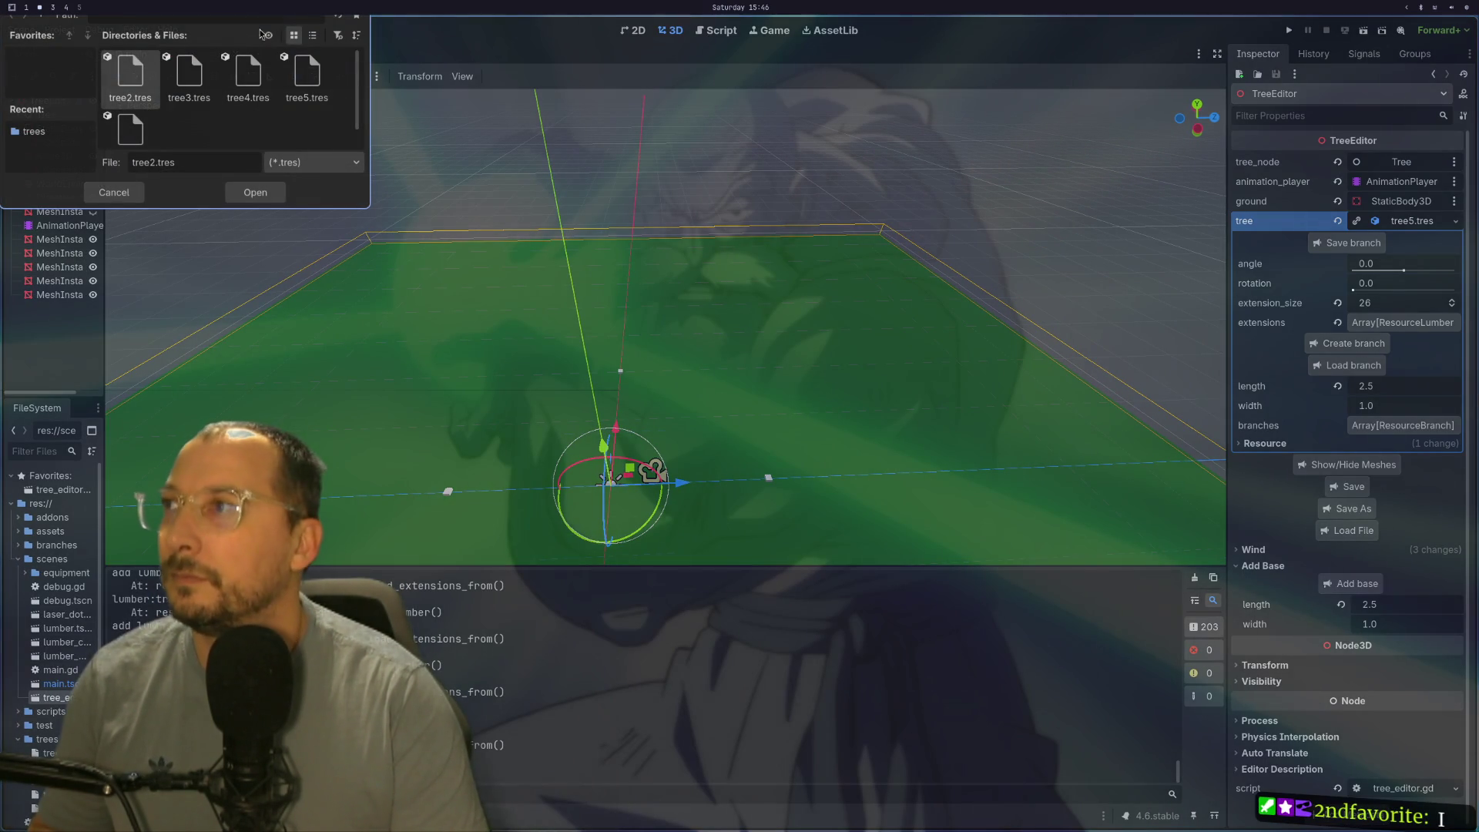
click(304, 91)
click(255, 192)
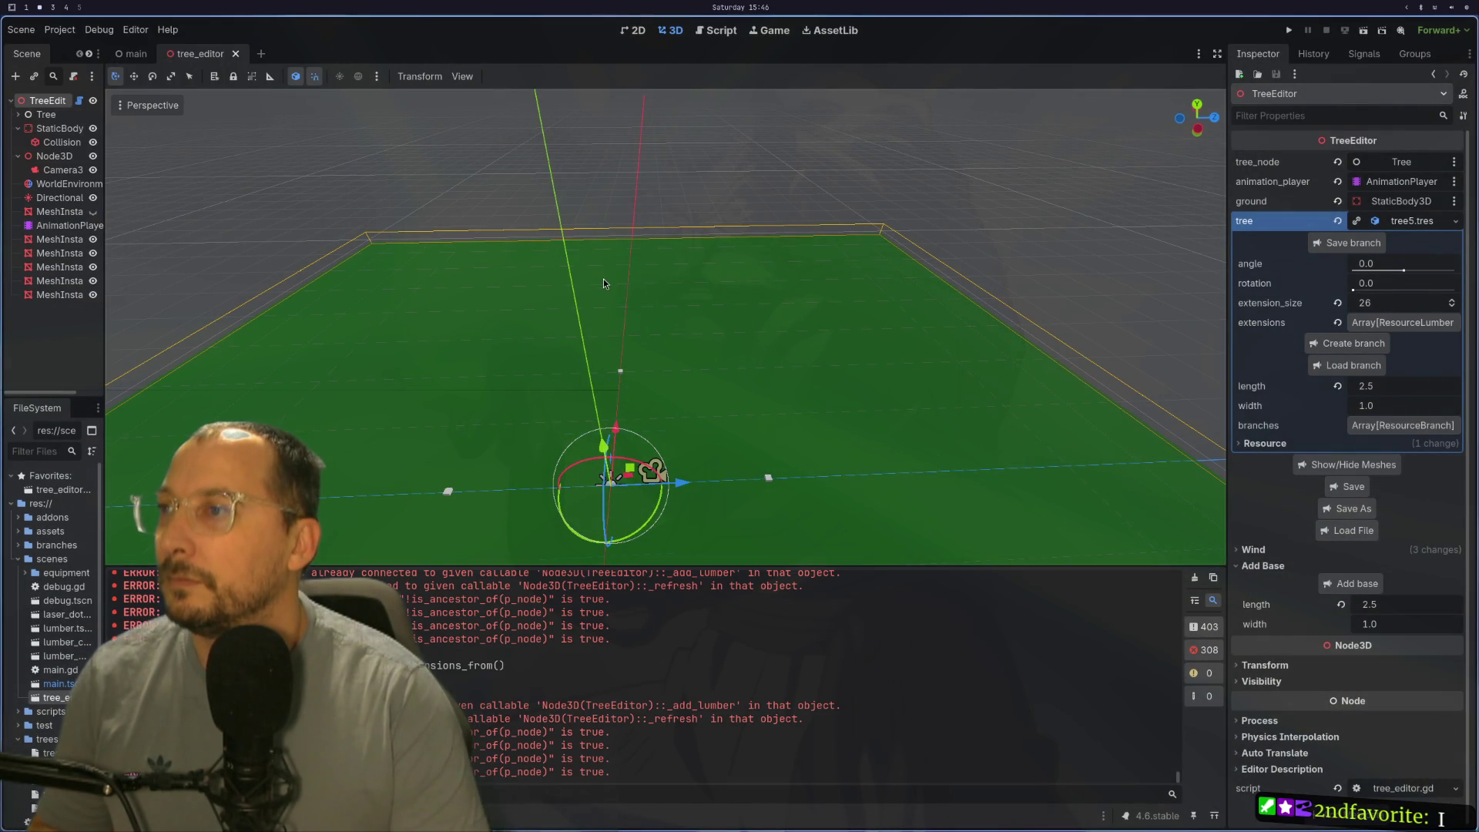
scroll(616, 427, down, 2)
scroll(636, 399, down, 2)
scroll(636, 398, up, 5)
scroll(678, 268, up, 2)
scroll(676, 277, up, 2)
Step: Select Extension48, expand its lumber resource and create a branch on it
drag(644, 383, 639, 450)
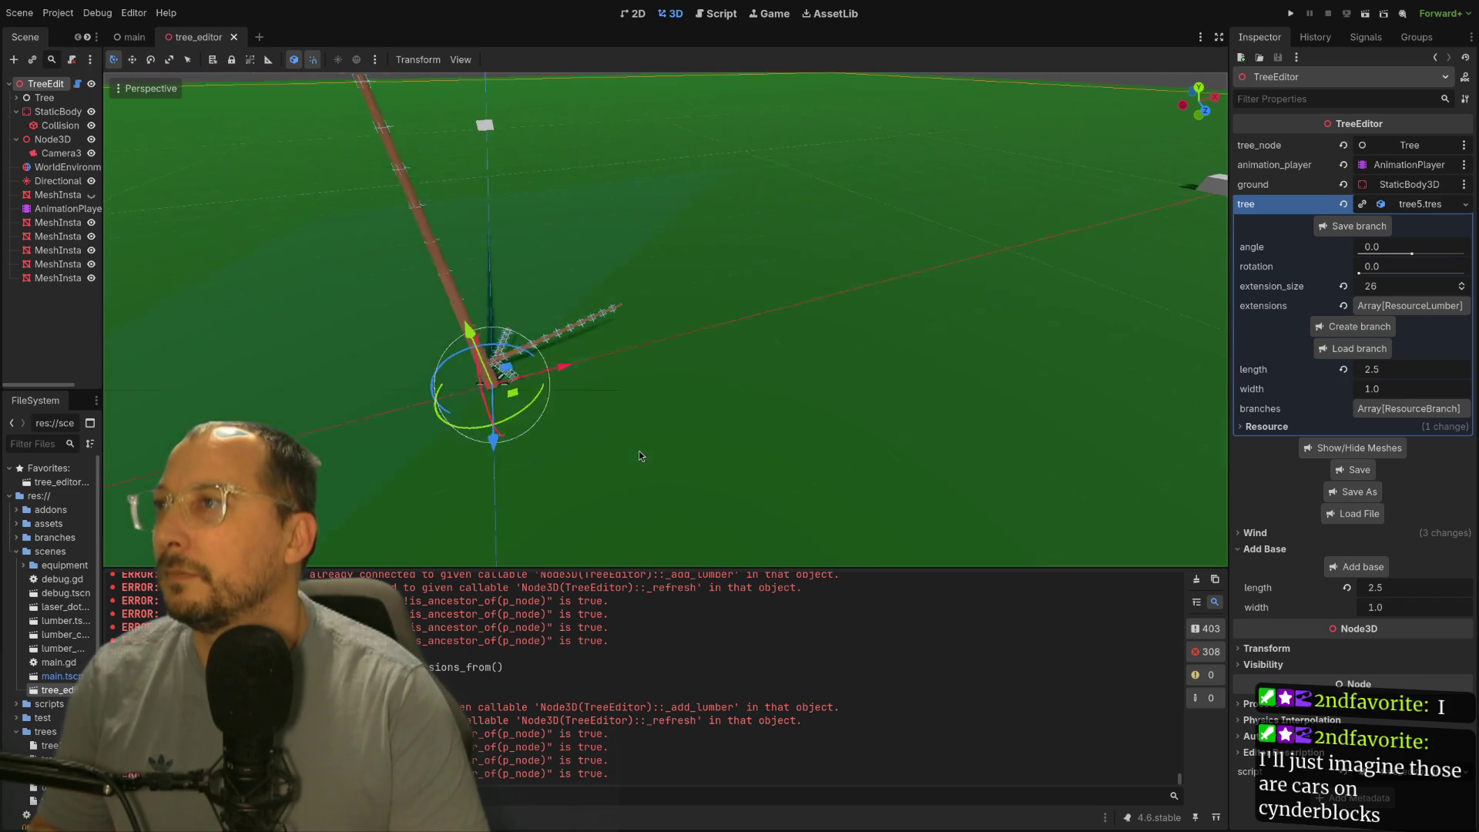
mouse_move(639, 449)
mouse_down()
mouse_move(541, 468)
mouse_move(570, 454)
mouse_up()
scroll(606, 406, up, 2)
scroll(708, 320, up, 2)
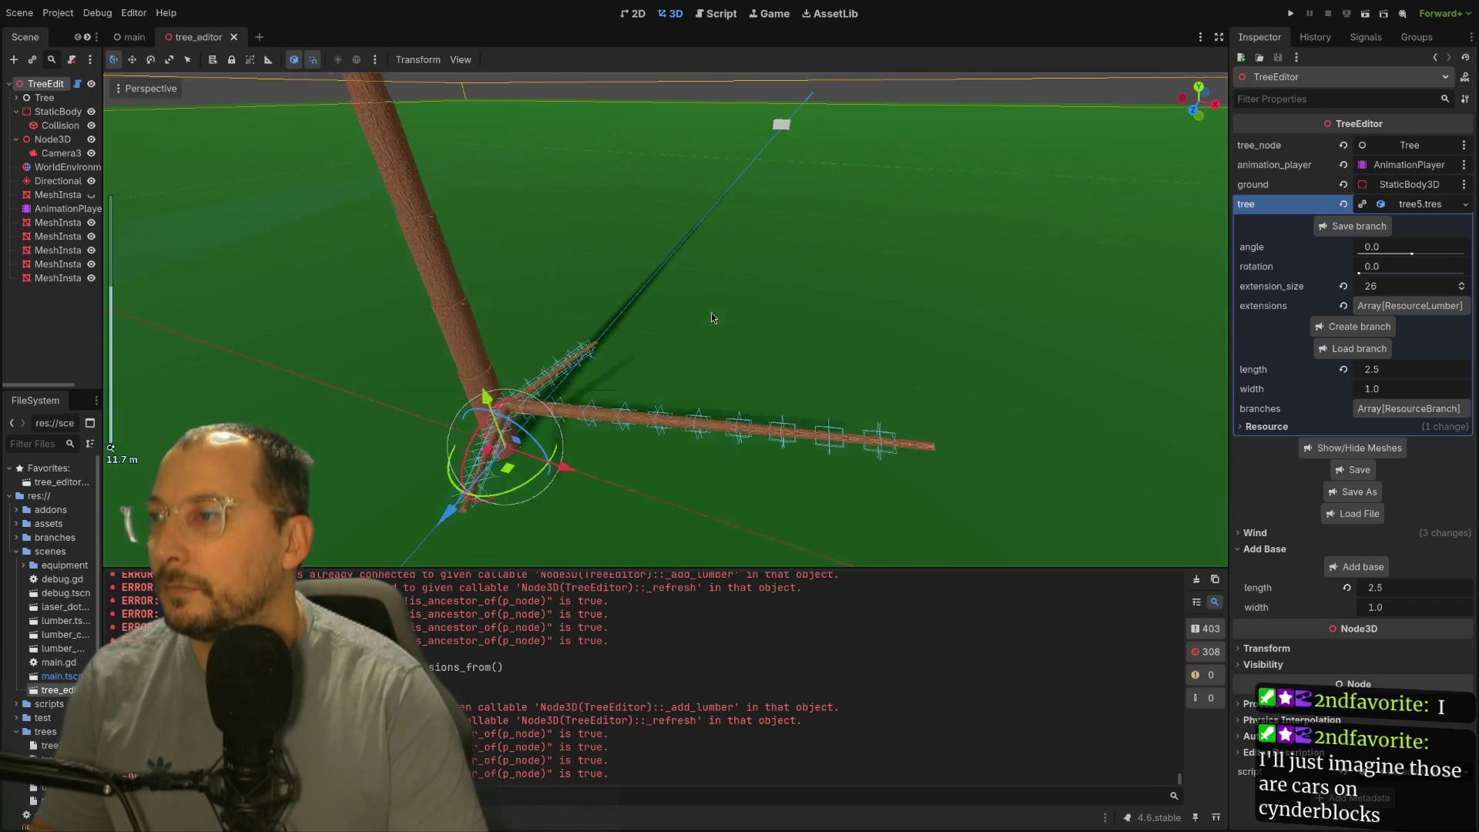
drag(708, 320, 722, 327)
scroll(739, 346, up, 3)
drag(766, 385, 537, 446)
click(537, 445)
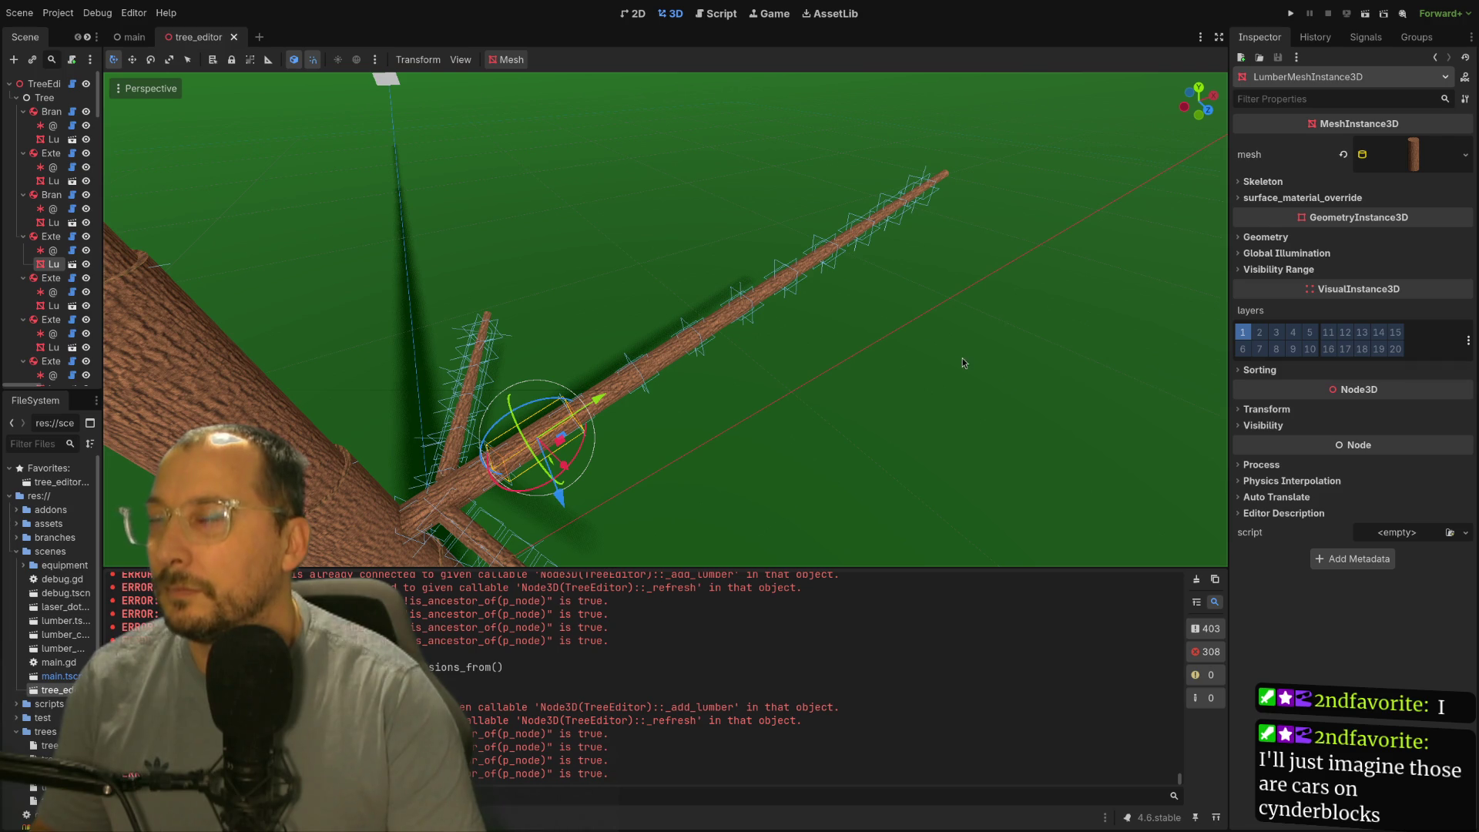
click(52, 236)
click(1408, 165)
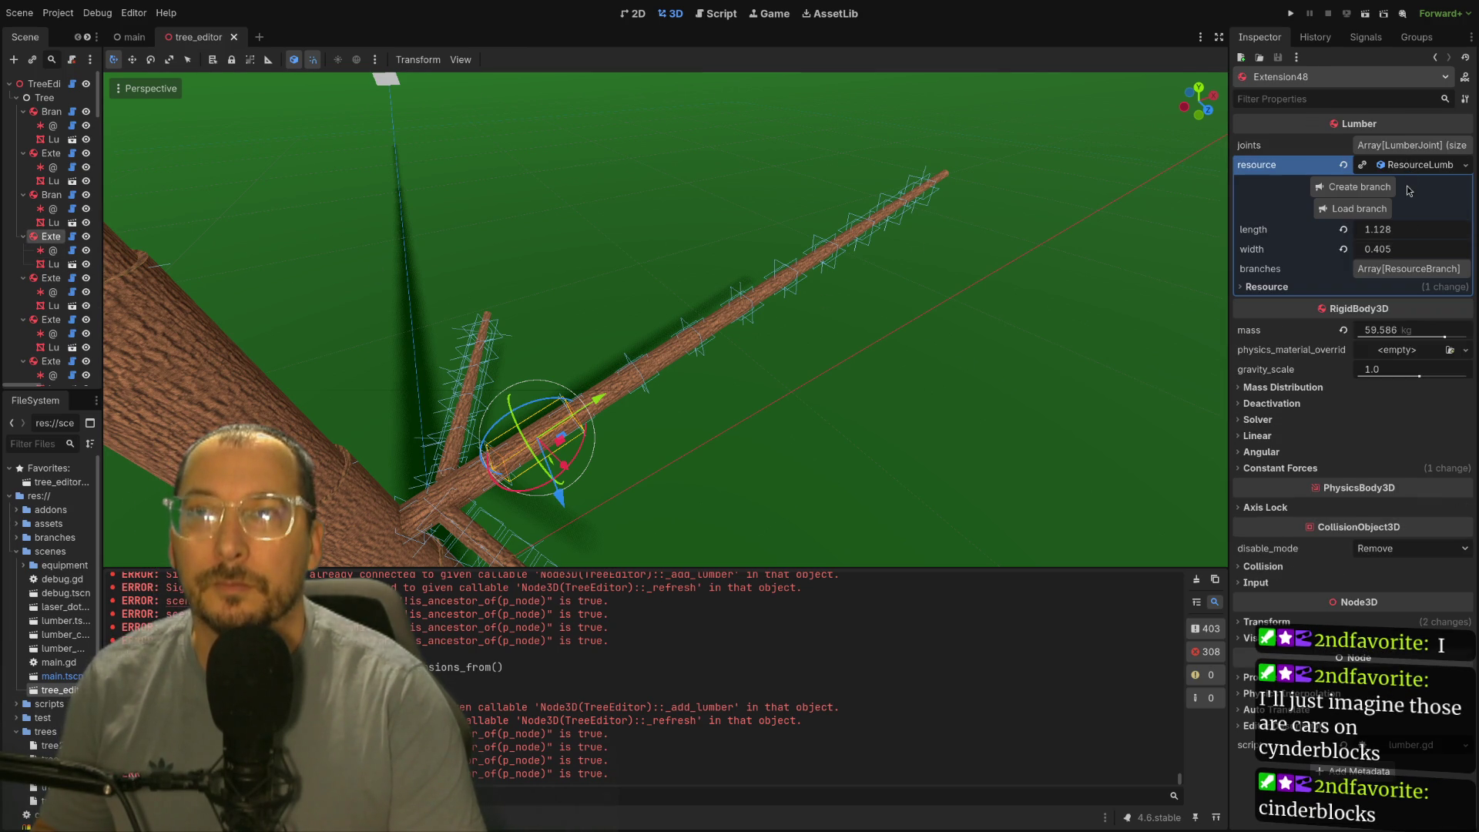
click(1352, 187)
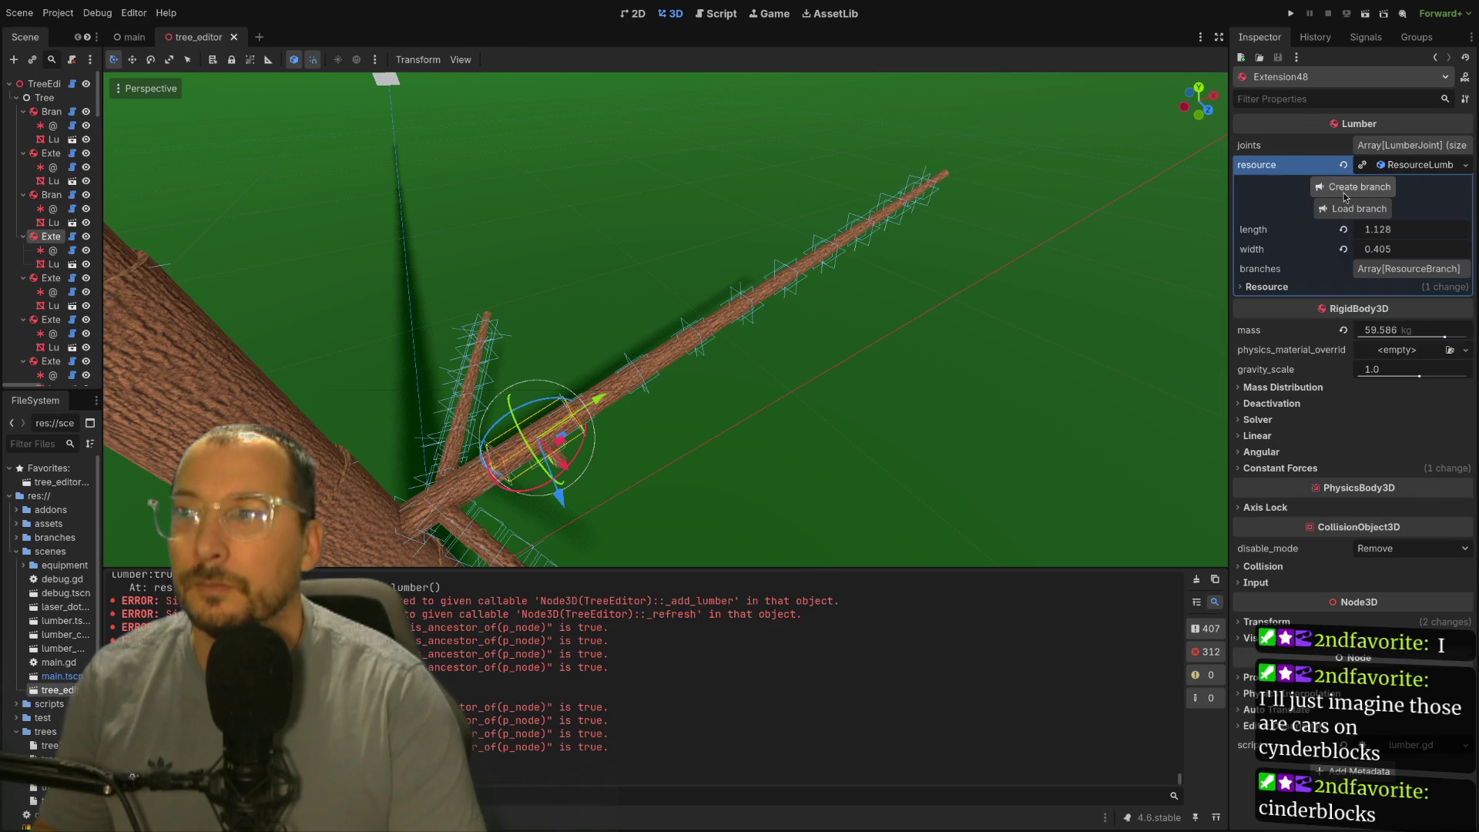
Step: Inspect the new small branch and select its Branch node for tuning
mouse_move(616, 438)
mouse_down()
mouse_move(683, 307)
mouse_move(646, 328)
mouse_move(577, 304)
mouse_up()
click(577, 304)
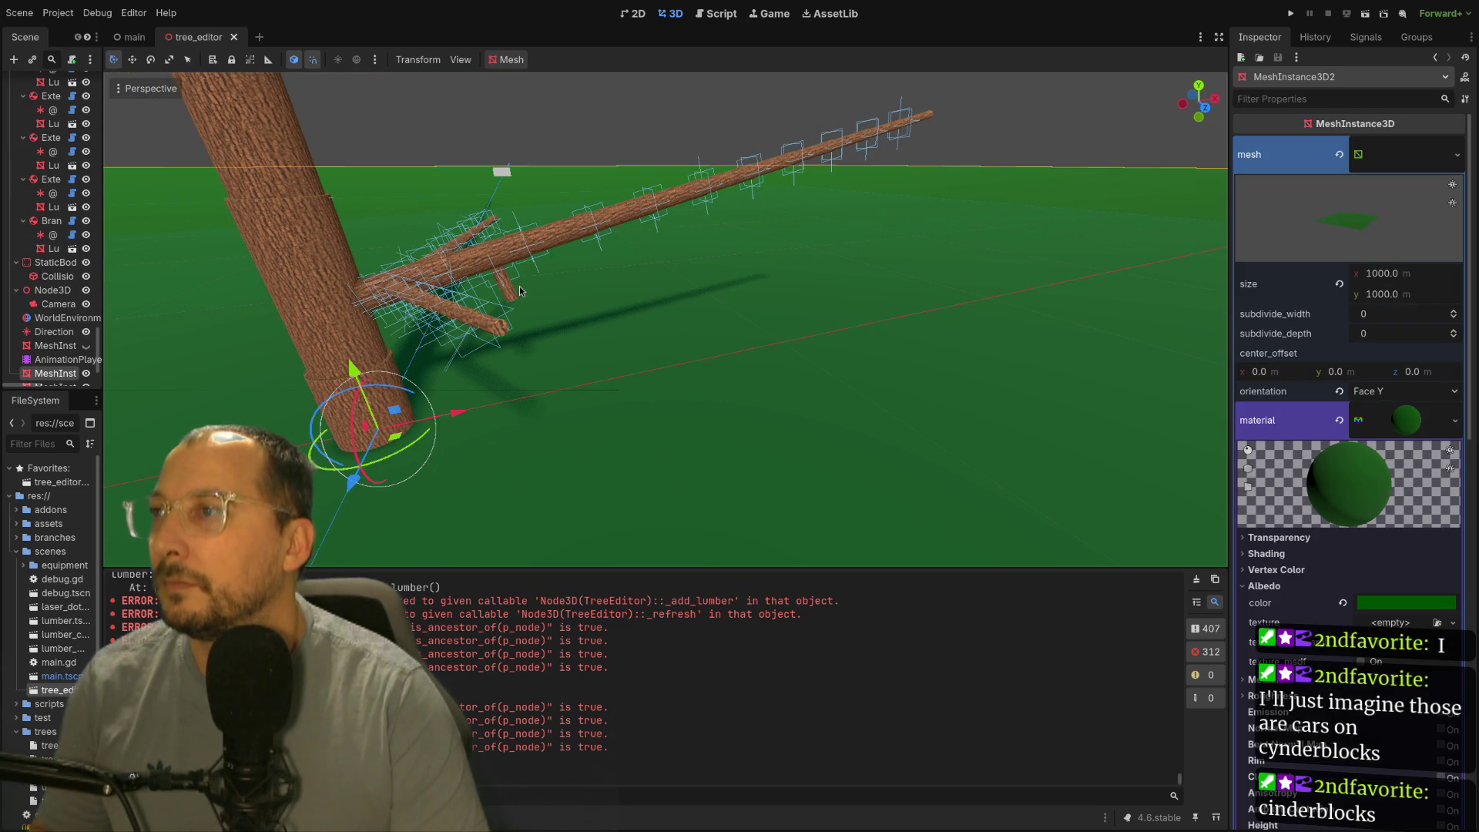
click(510, 299)
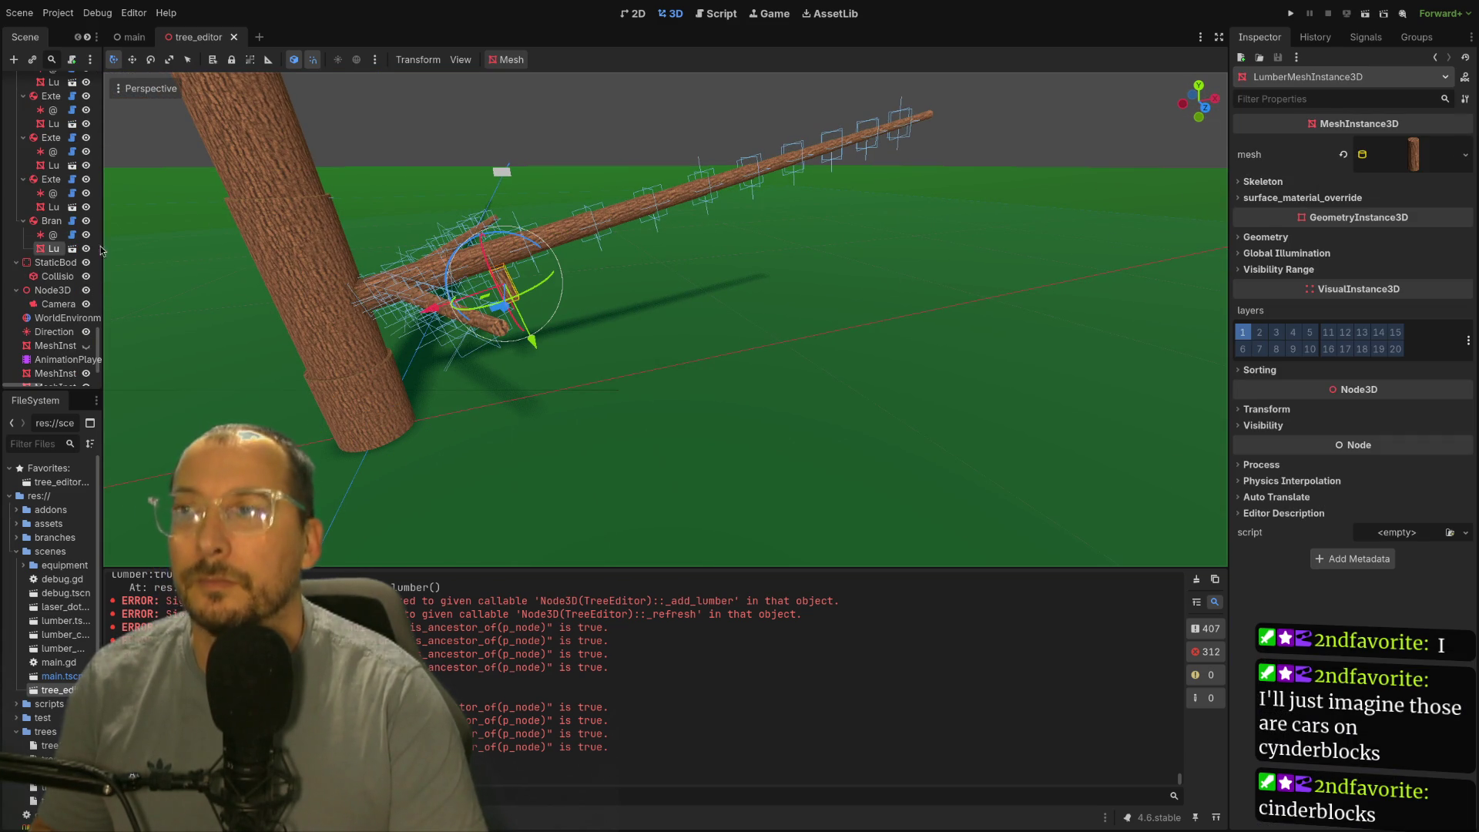
click(47, 221)
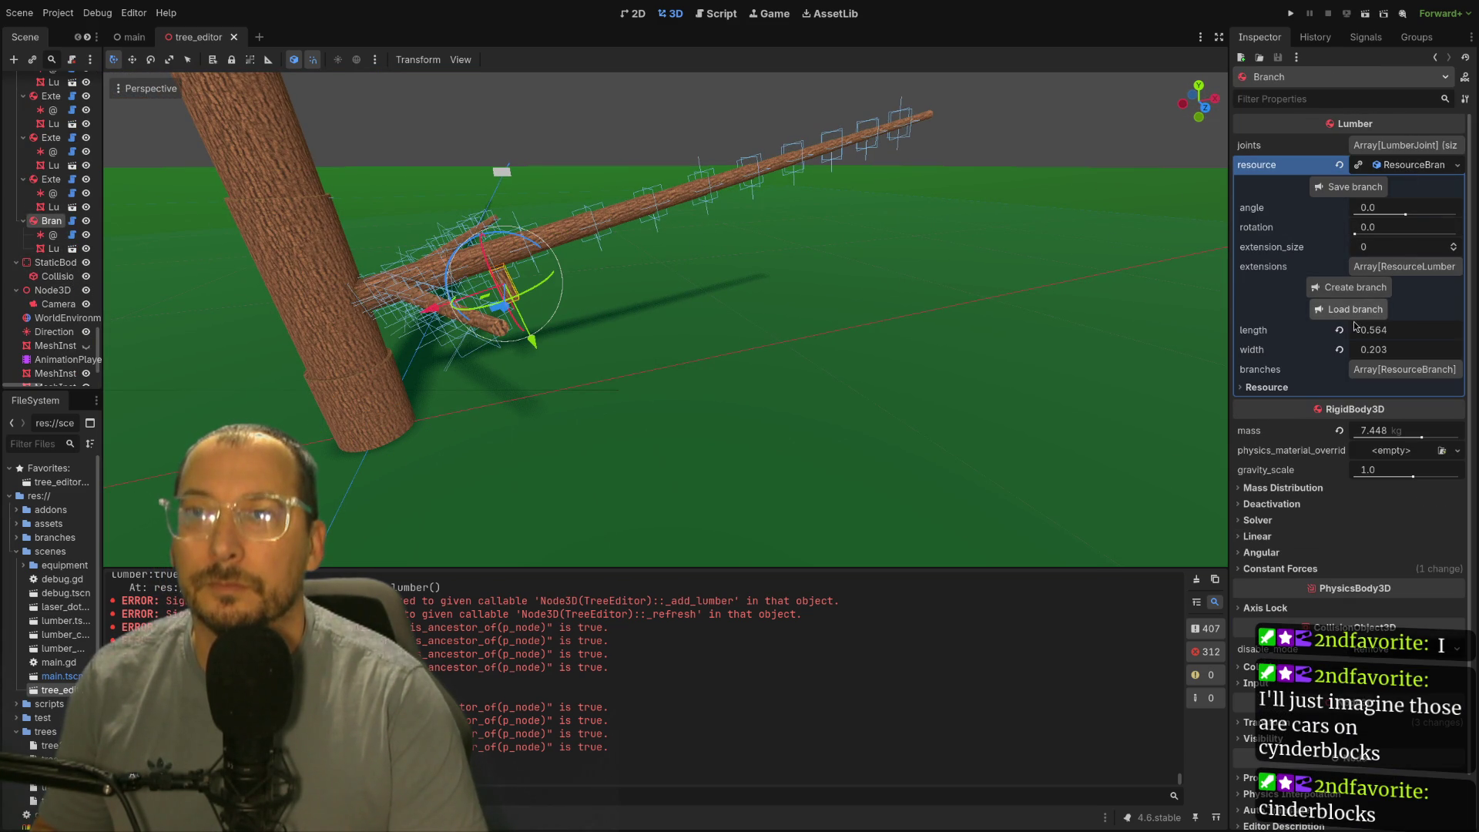
Step: Set the branch's rotation to 4.544 and angle to -0.337 while viewing it lengthwise
drag(1359, 235, 1442, 214)
drag(1144, 297, 890, 471)
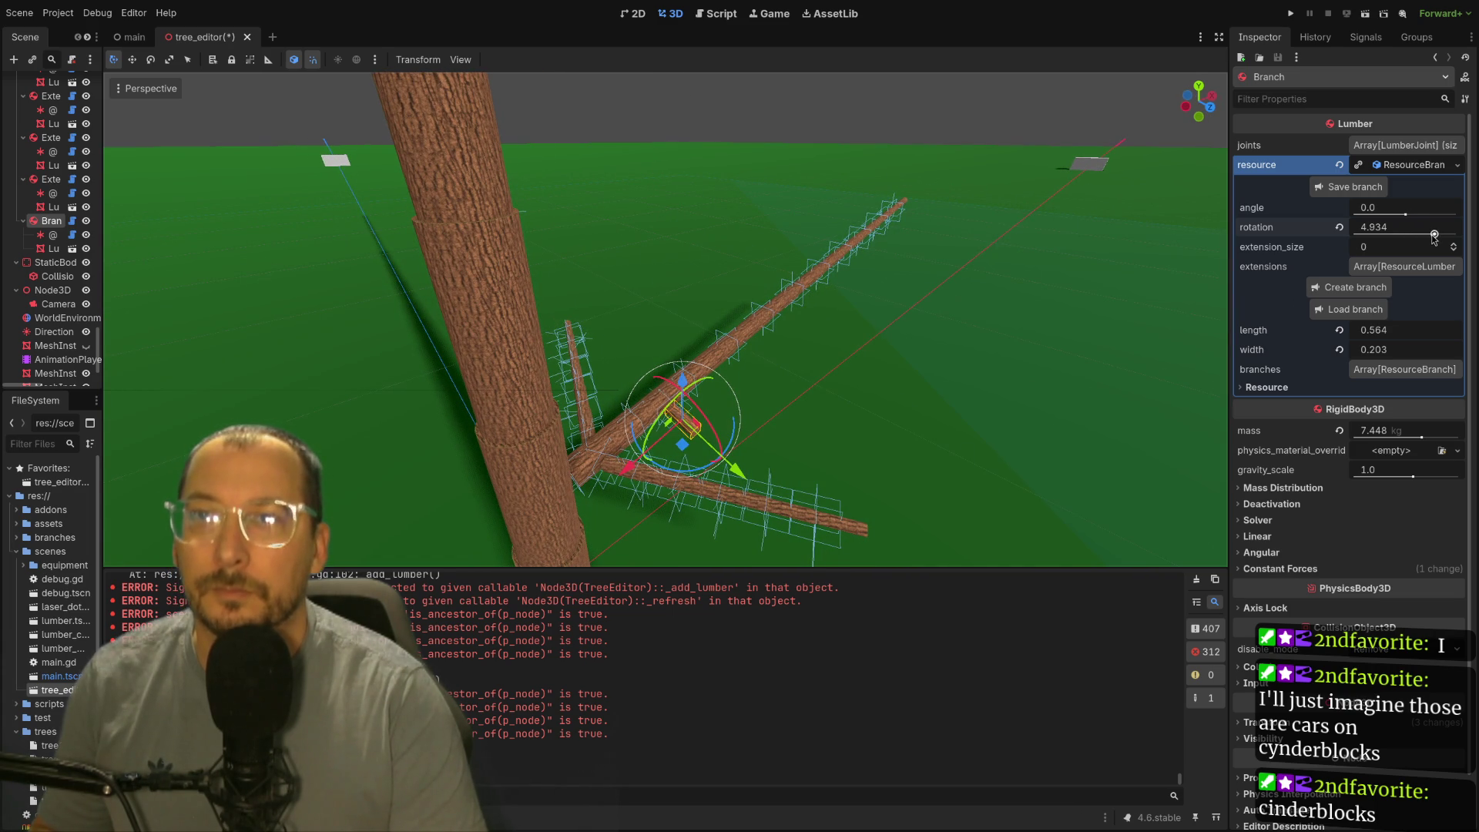
drag(1432, 236, 1428, 236)
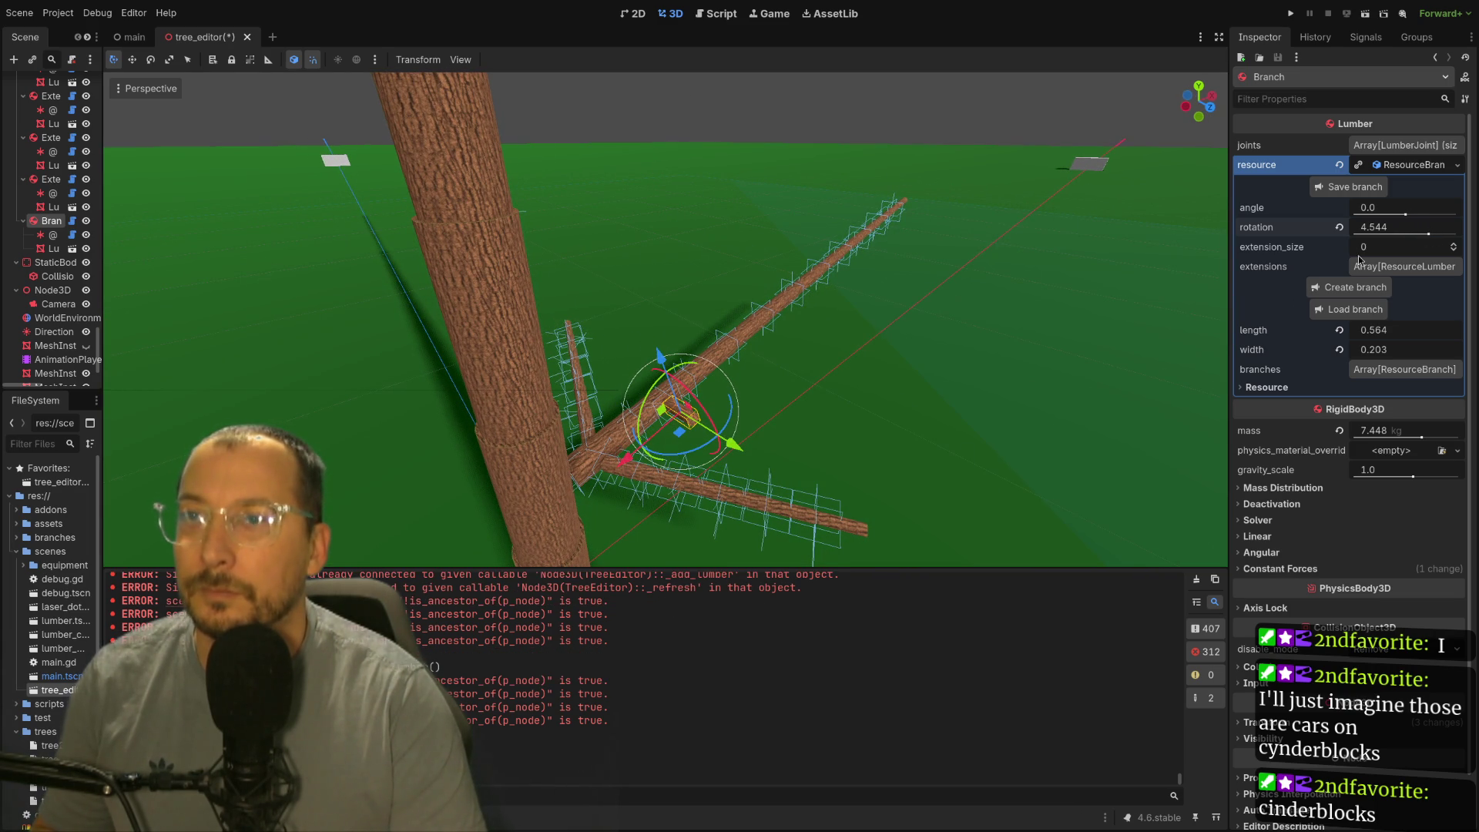
drag(1004, 329, 1047, 288)
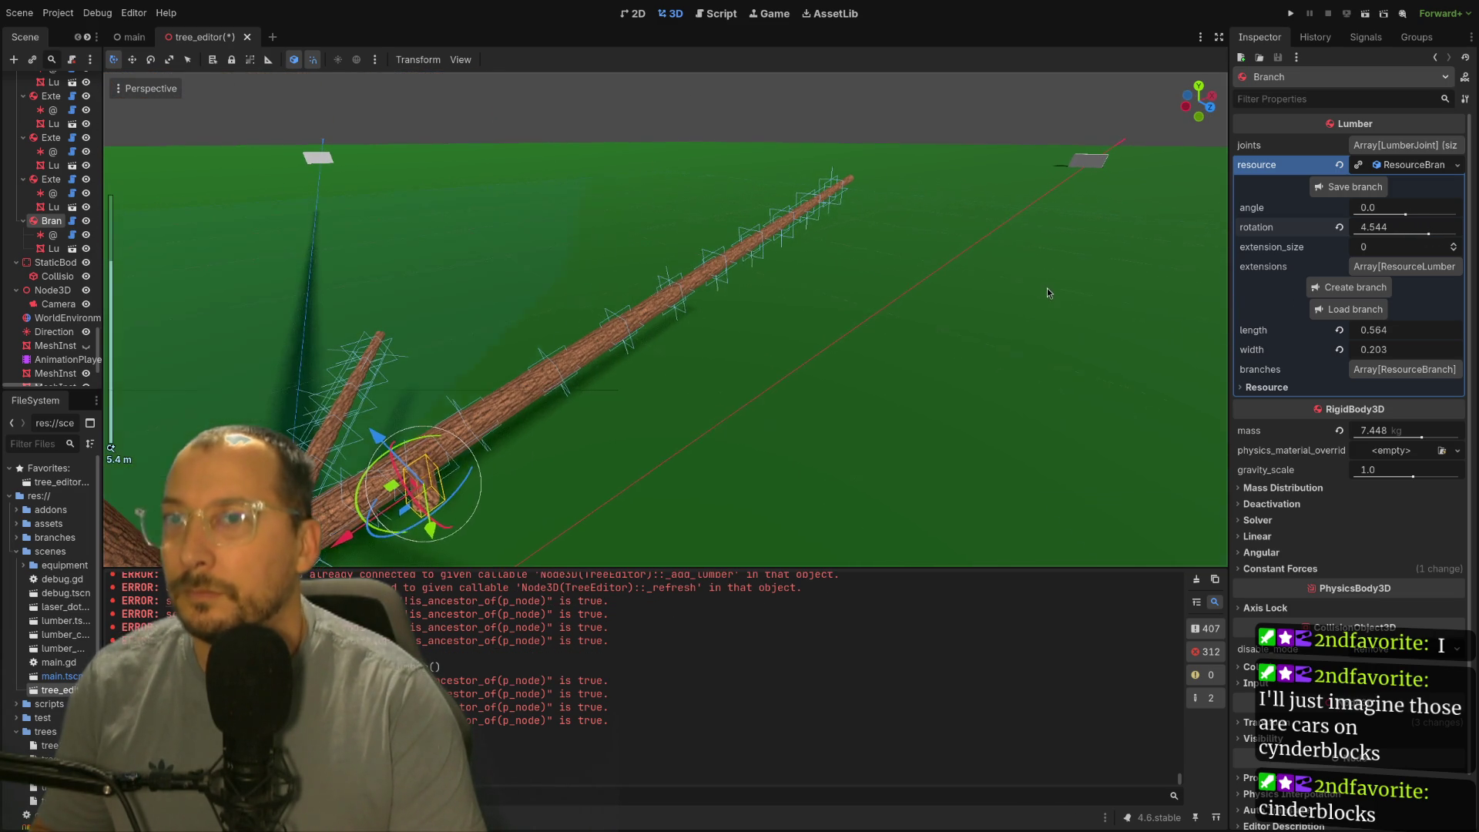
drag(1404, 215, 1393, 212)
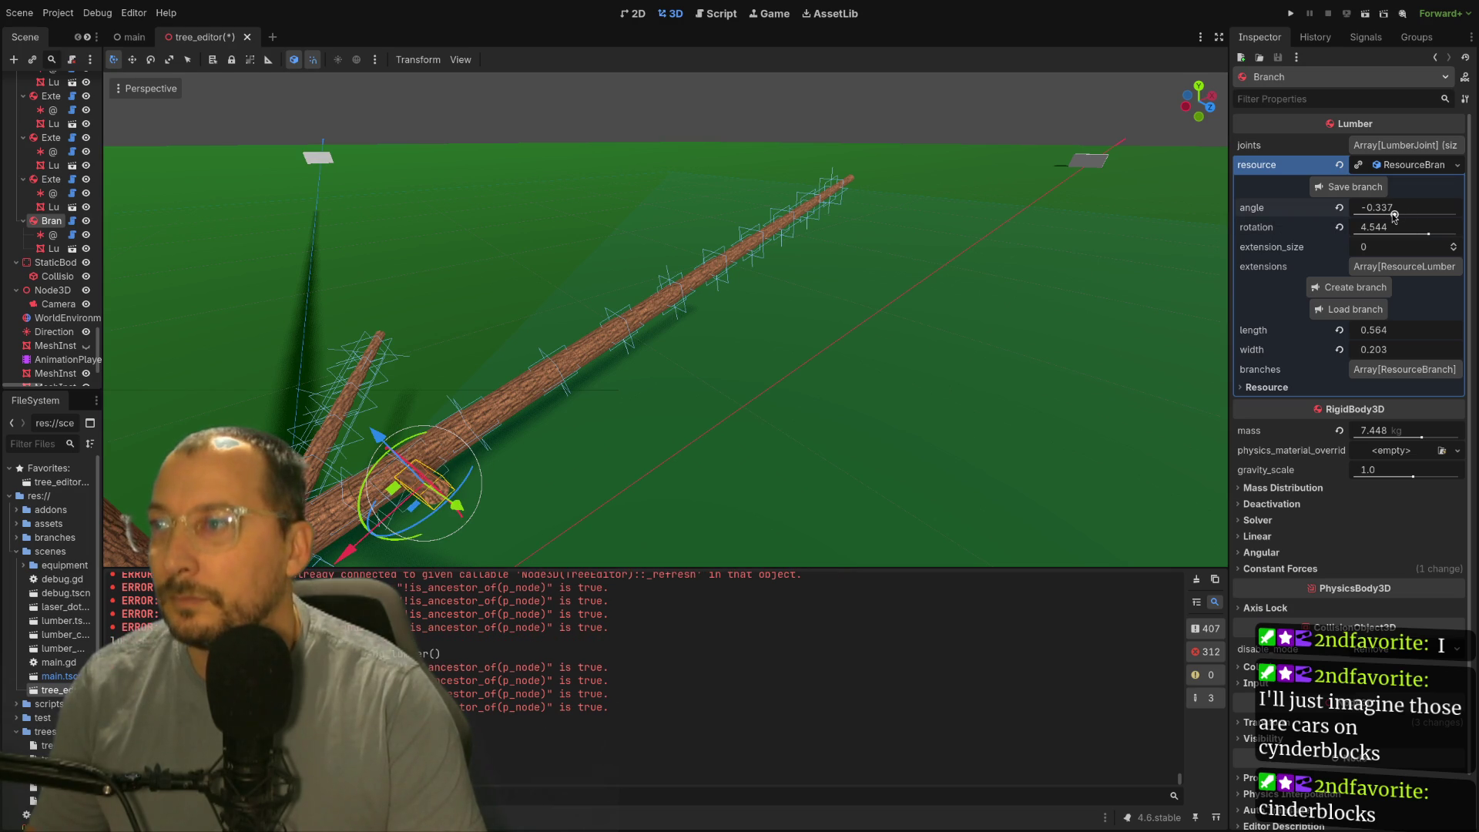
drag(914, 387, 956, 320)
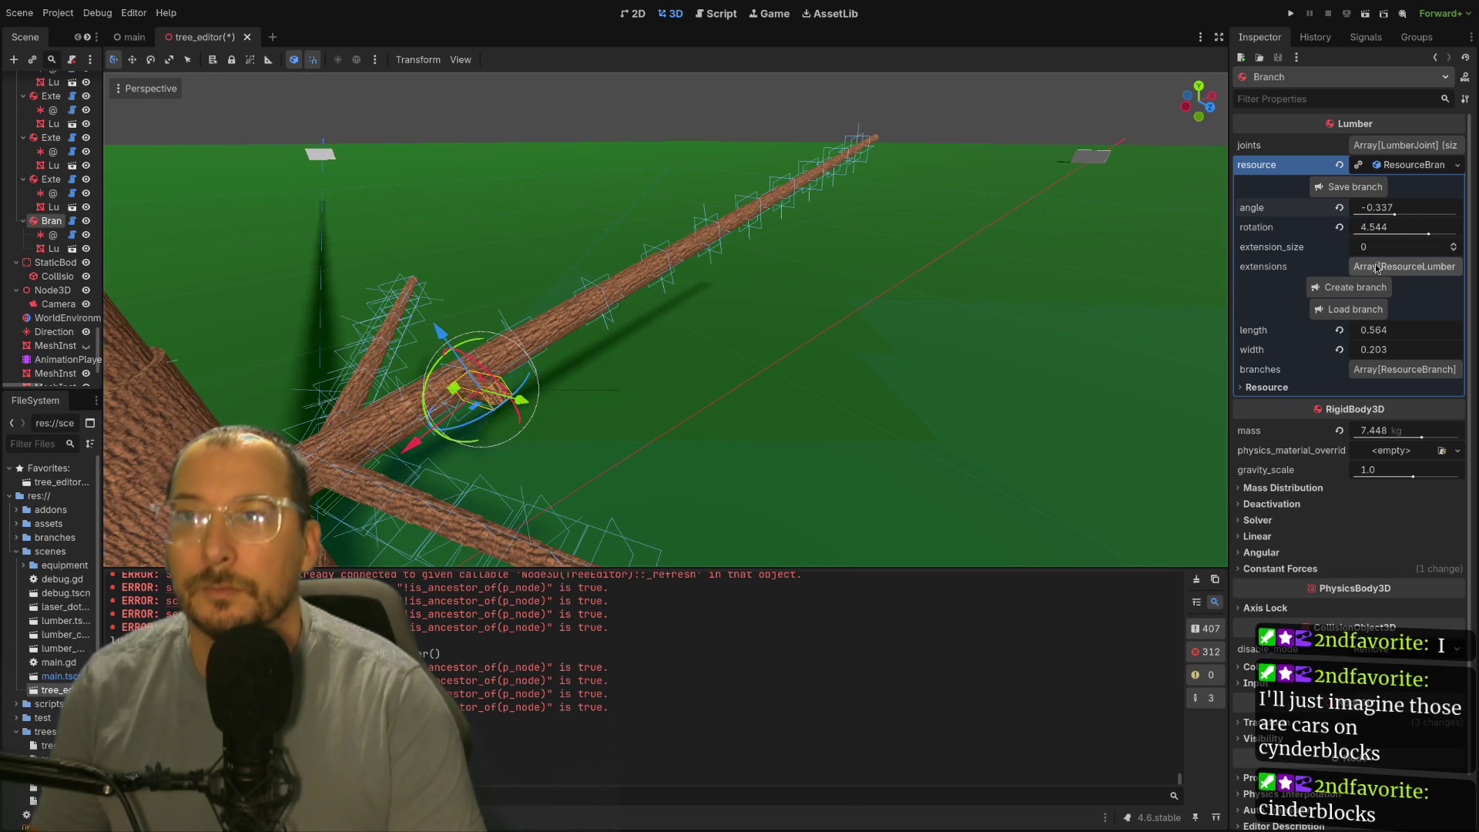
Step: Raise the branch's extension_size to 5 and select the new Extension49 node
click(1454, 244)
click(1454, 245)
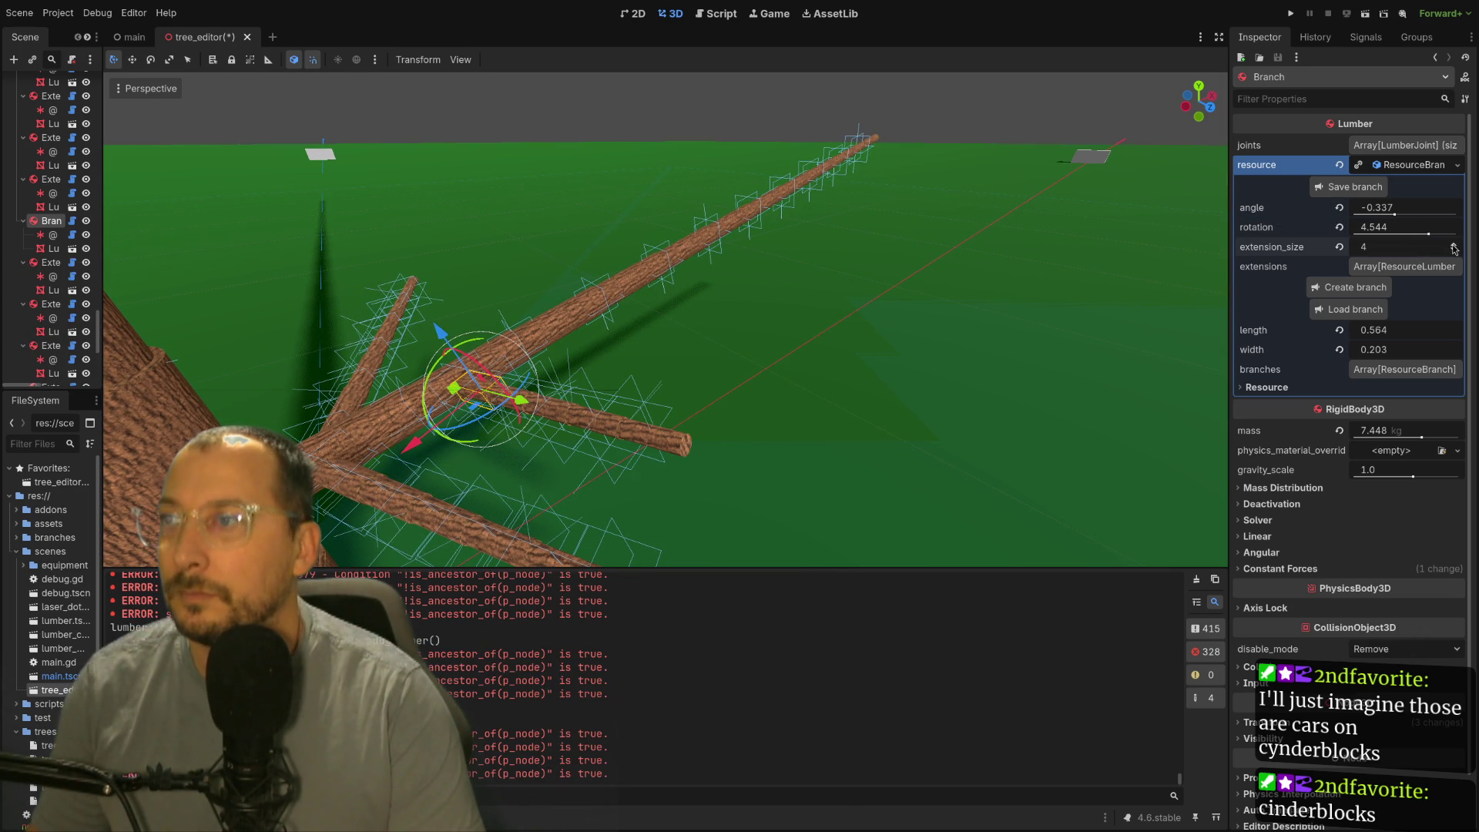
click(1454, 245)
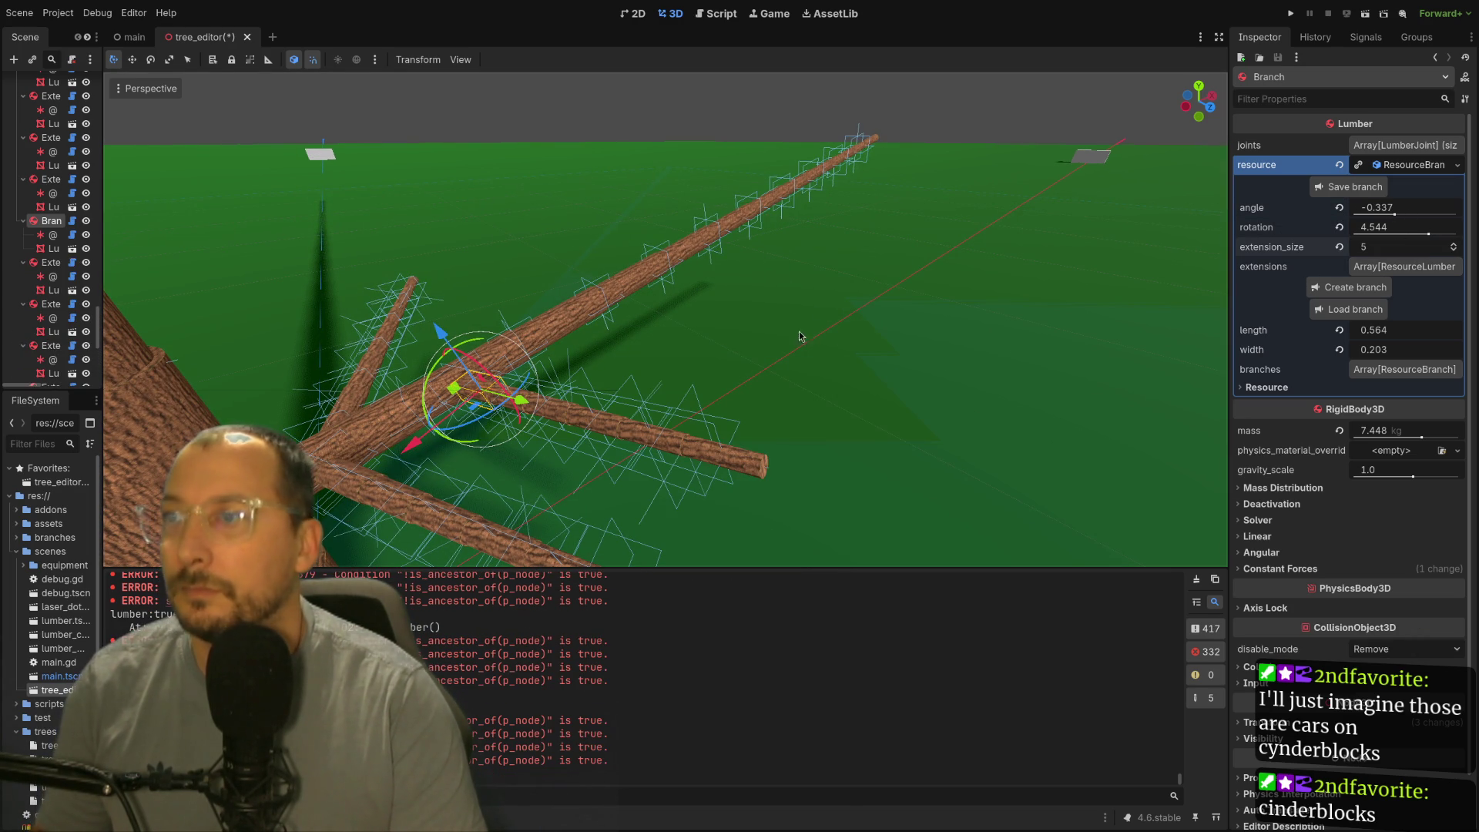
scroll(1103, 288, up, 2)
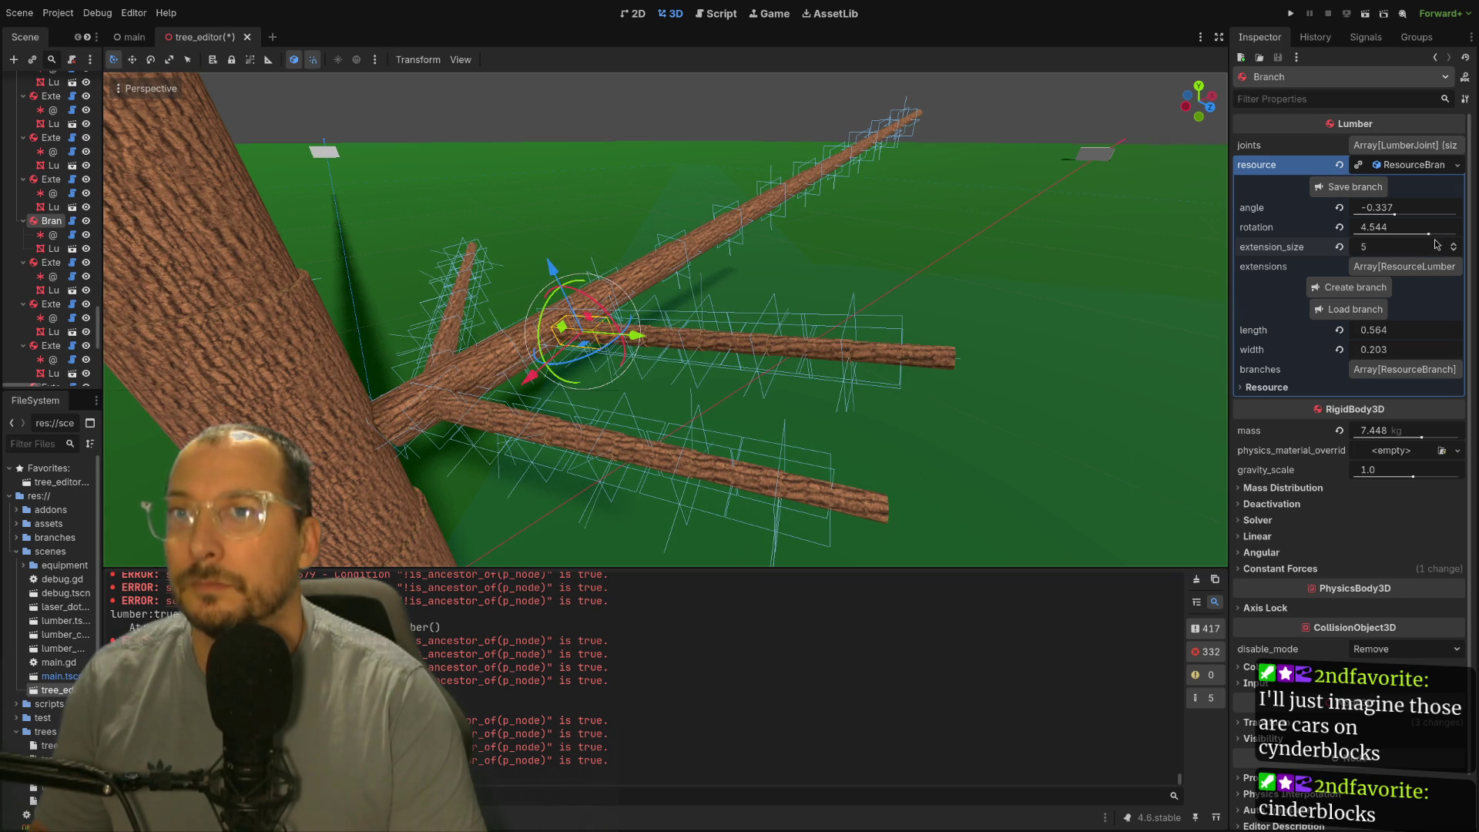
scroll(850, 339, up, 2)
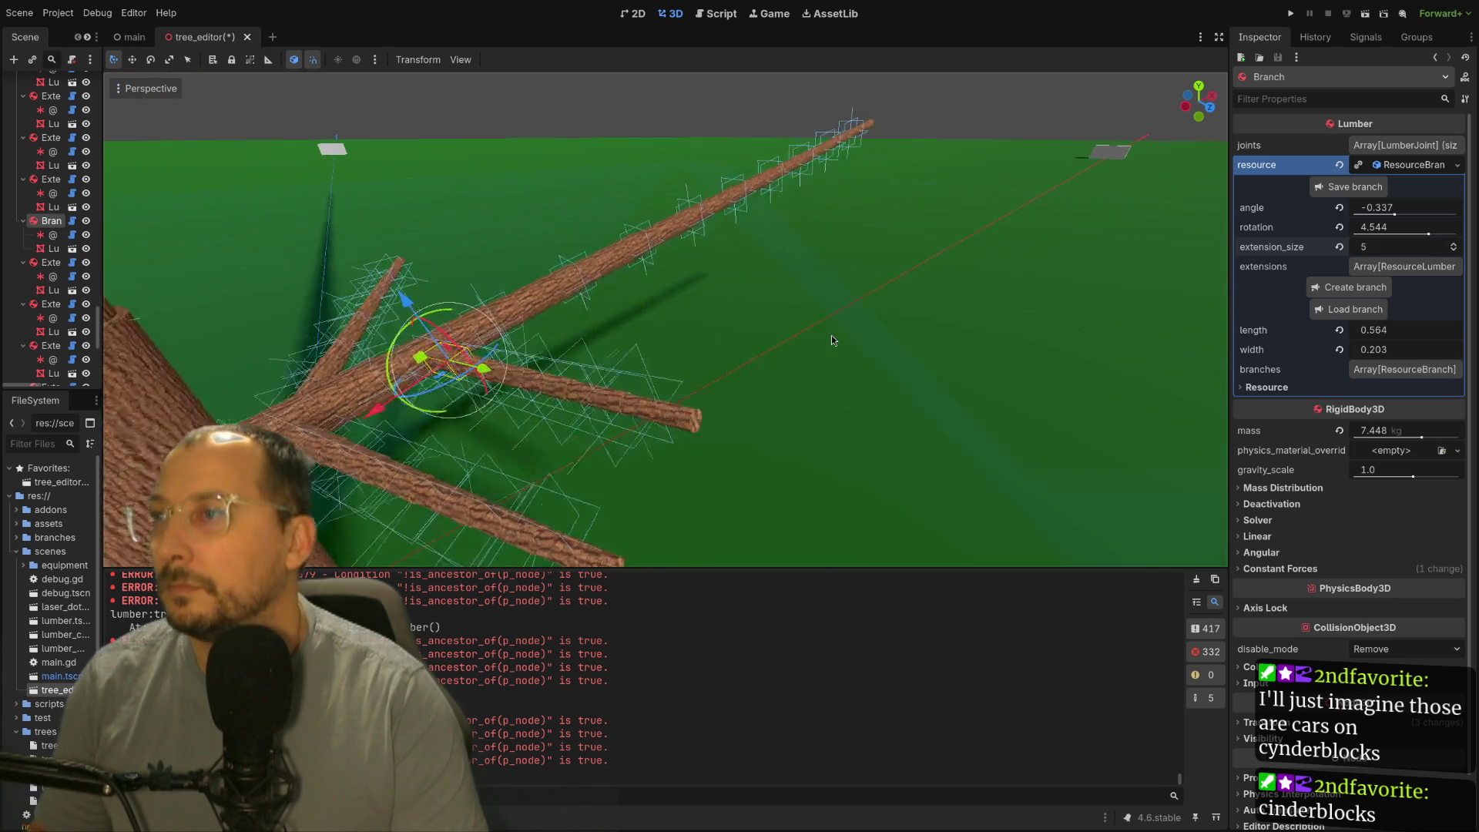
scroll(802, 332, up, 2)
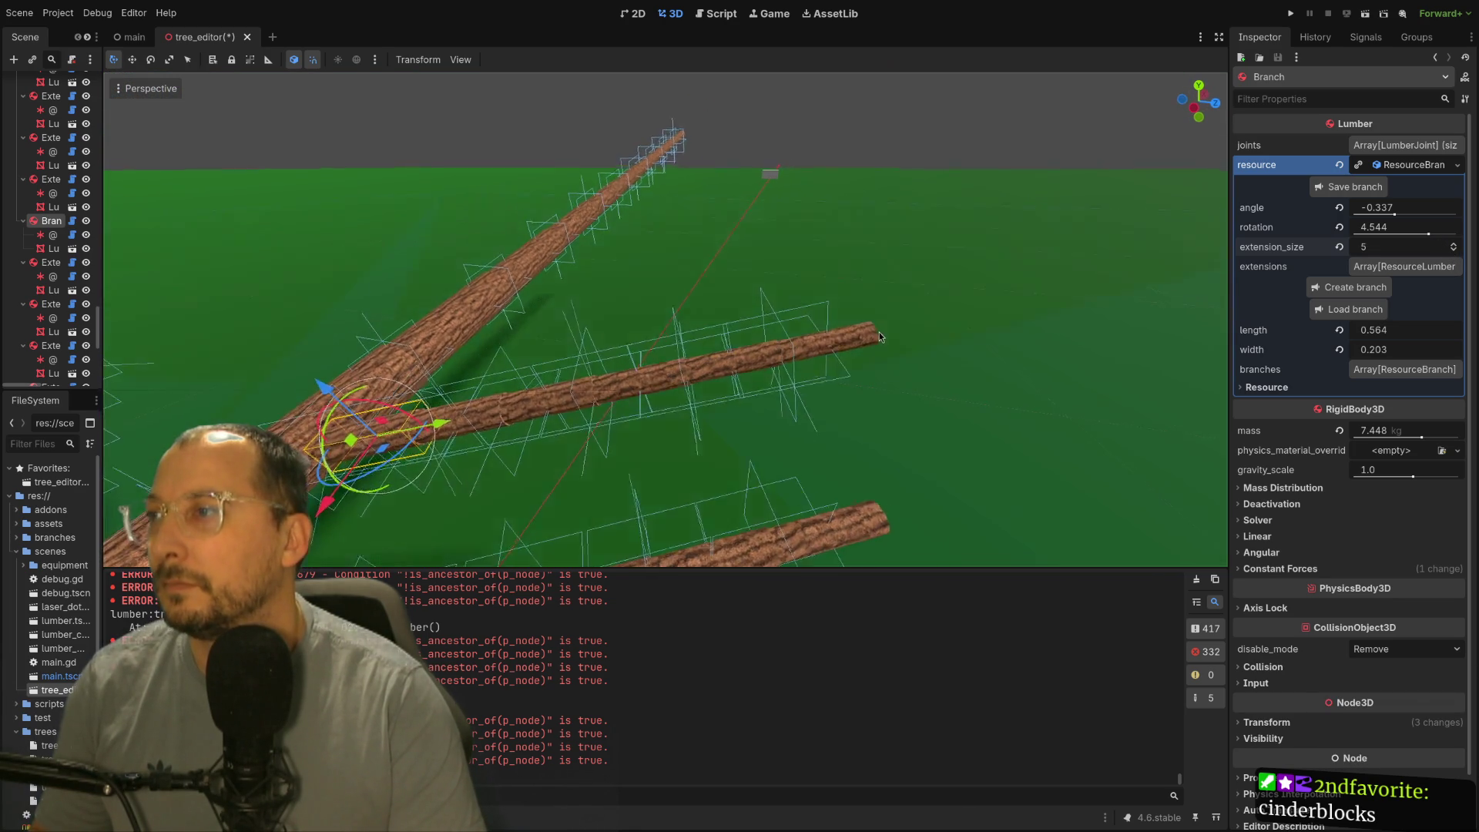
drag(873, 333, 666, 362)
click(444, 362)
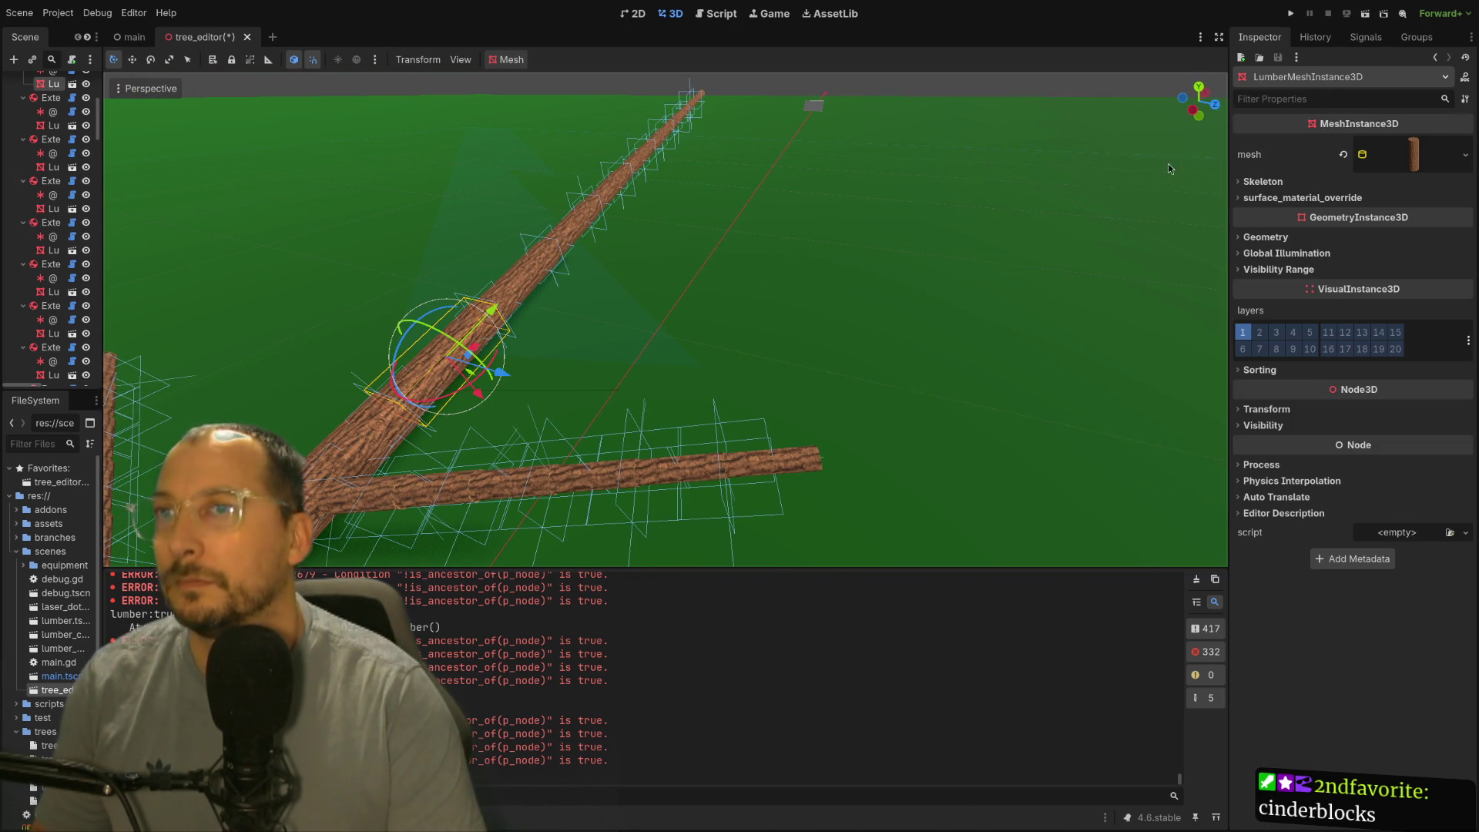
scroll(37, 114, up, 3)
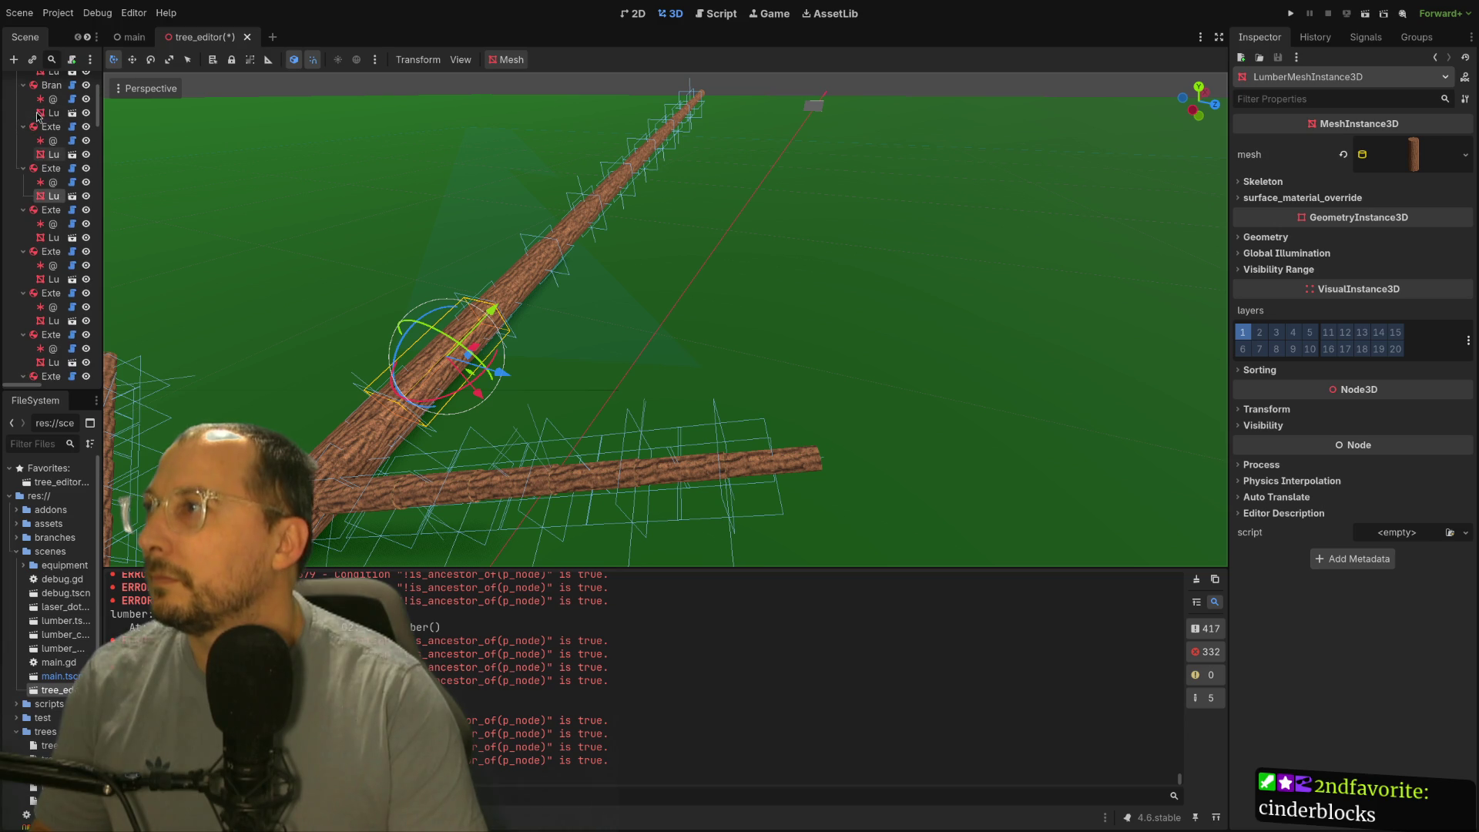
click(48, 170)
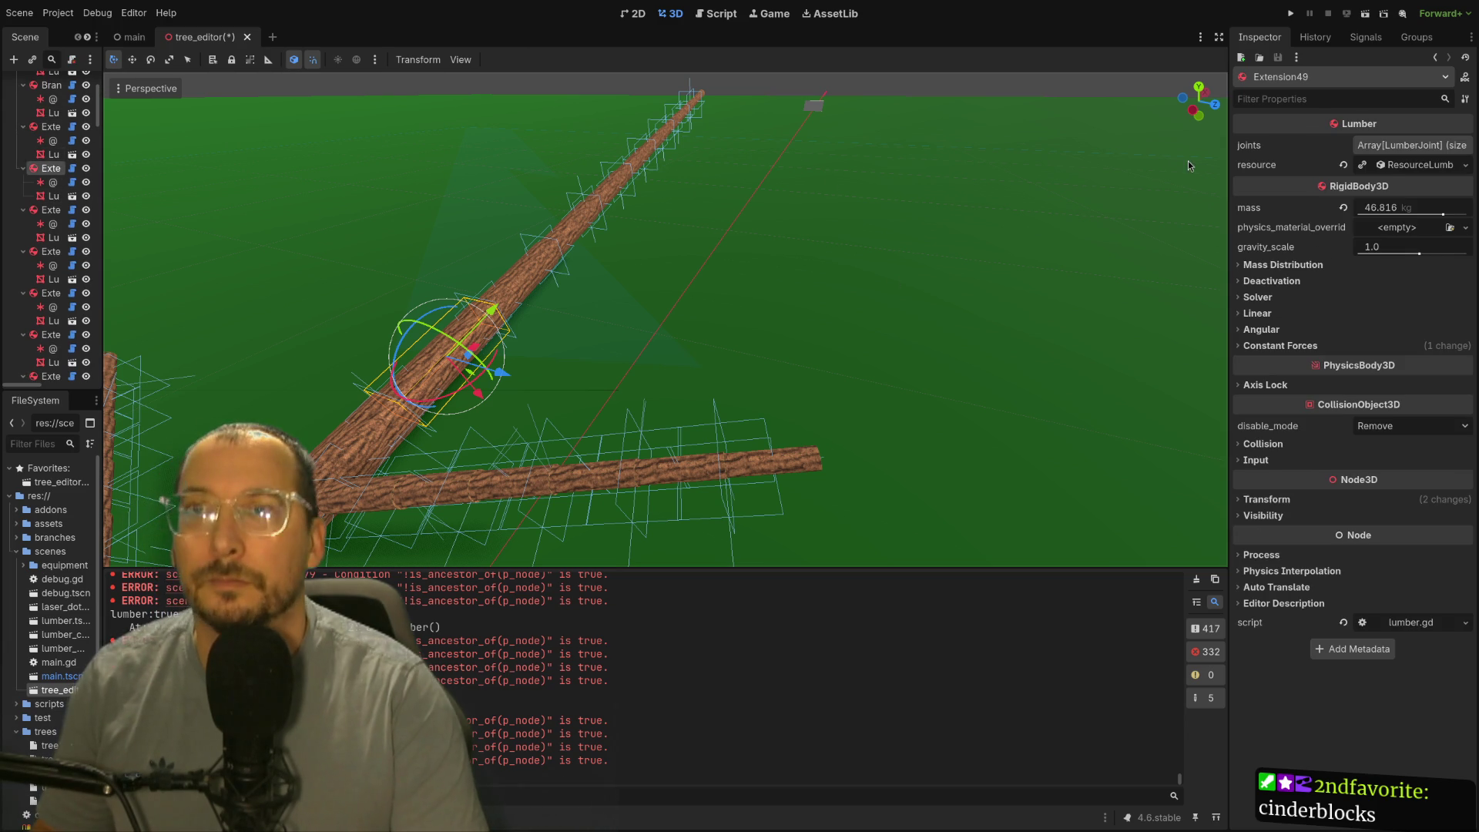
Step: Create Branch2 on Extension49 and expand its ResourceBranch settings
click(1413, 169)
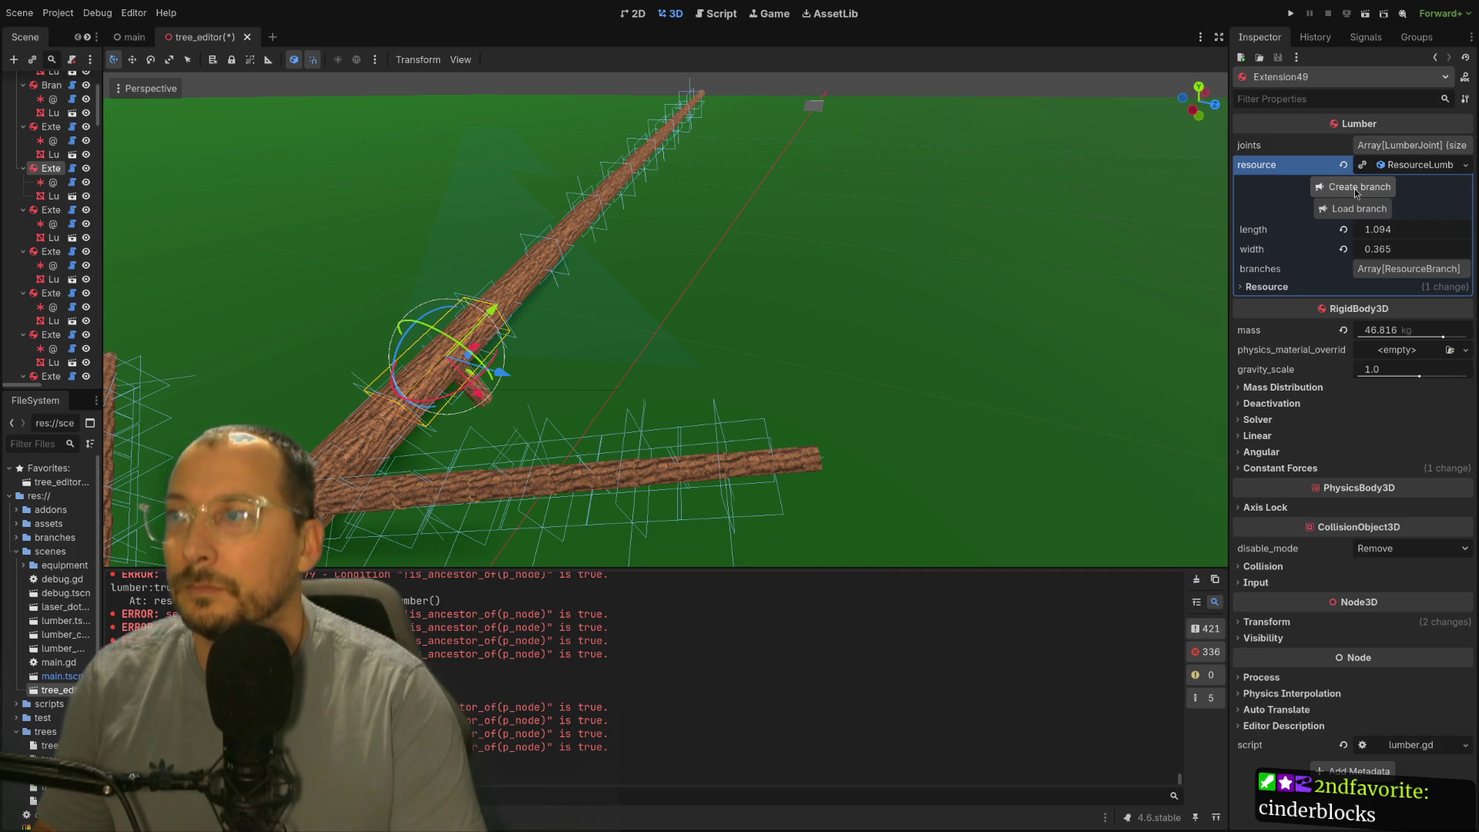
click(611, 350)
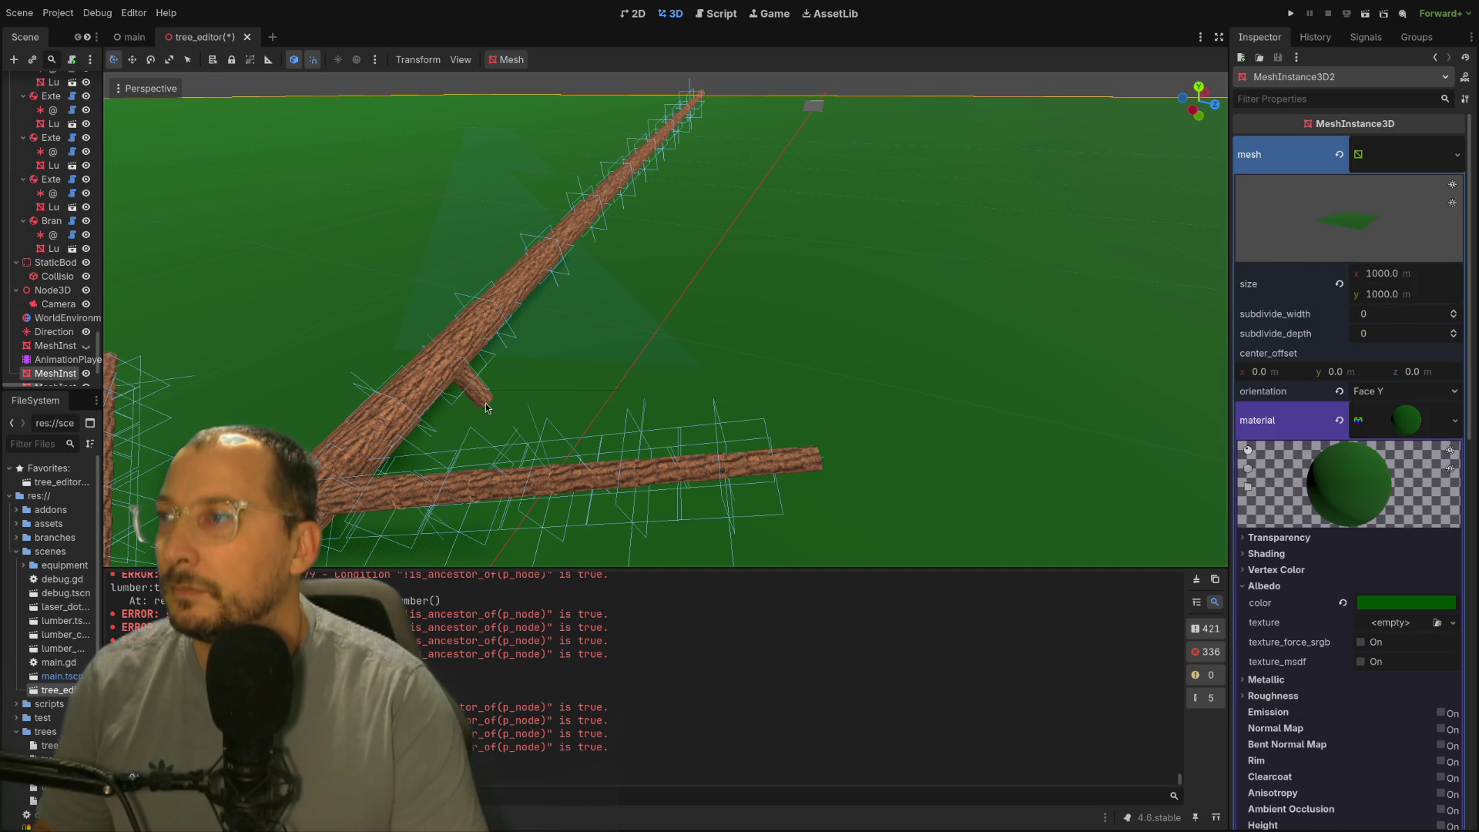
click(489, 407)
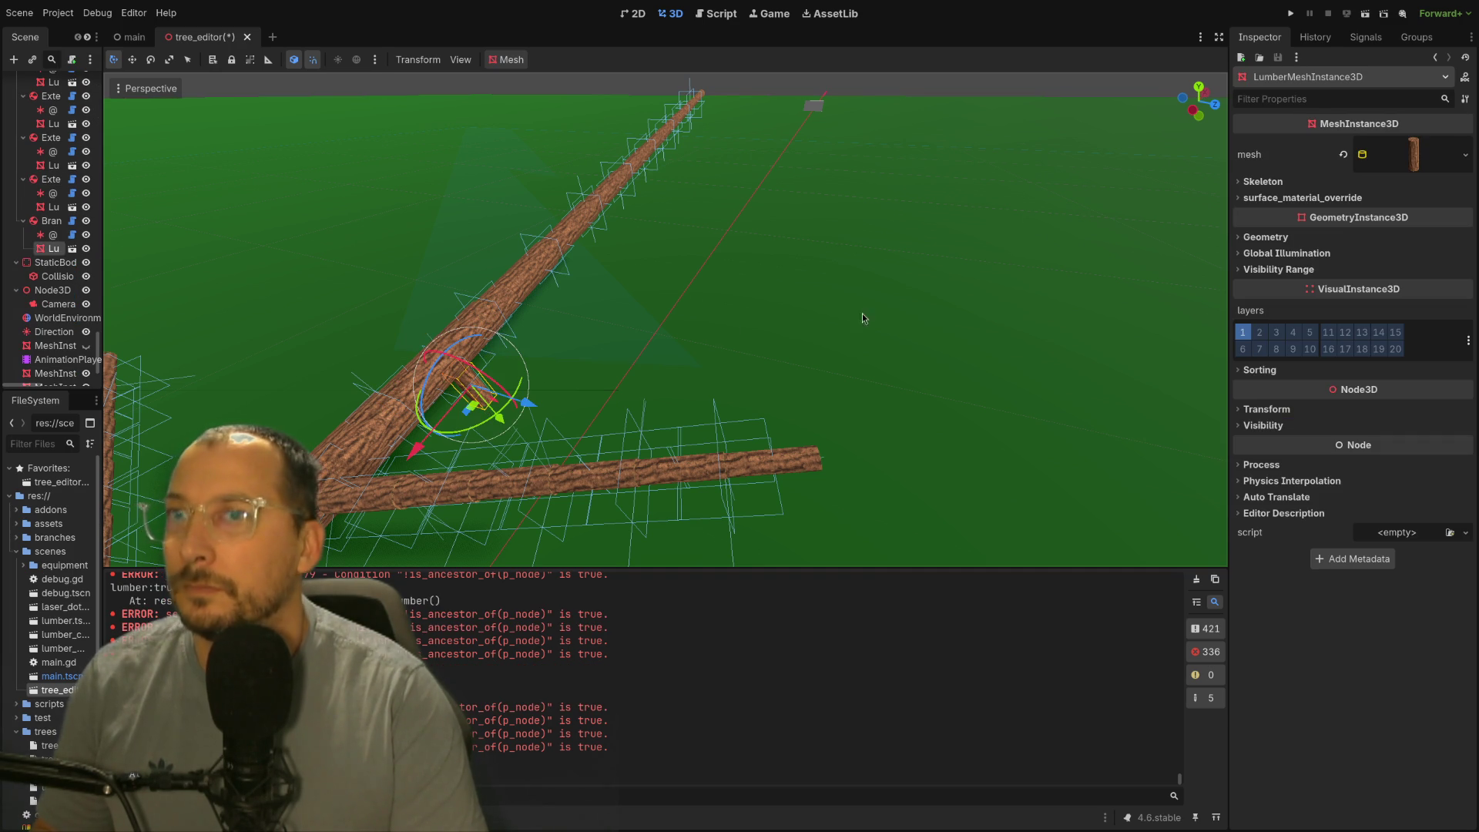
click(1387, 201)
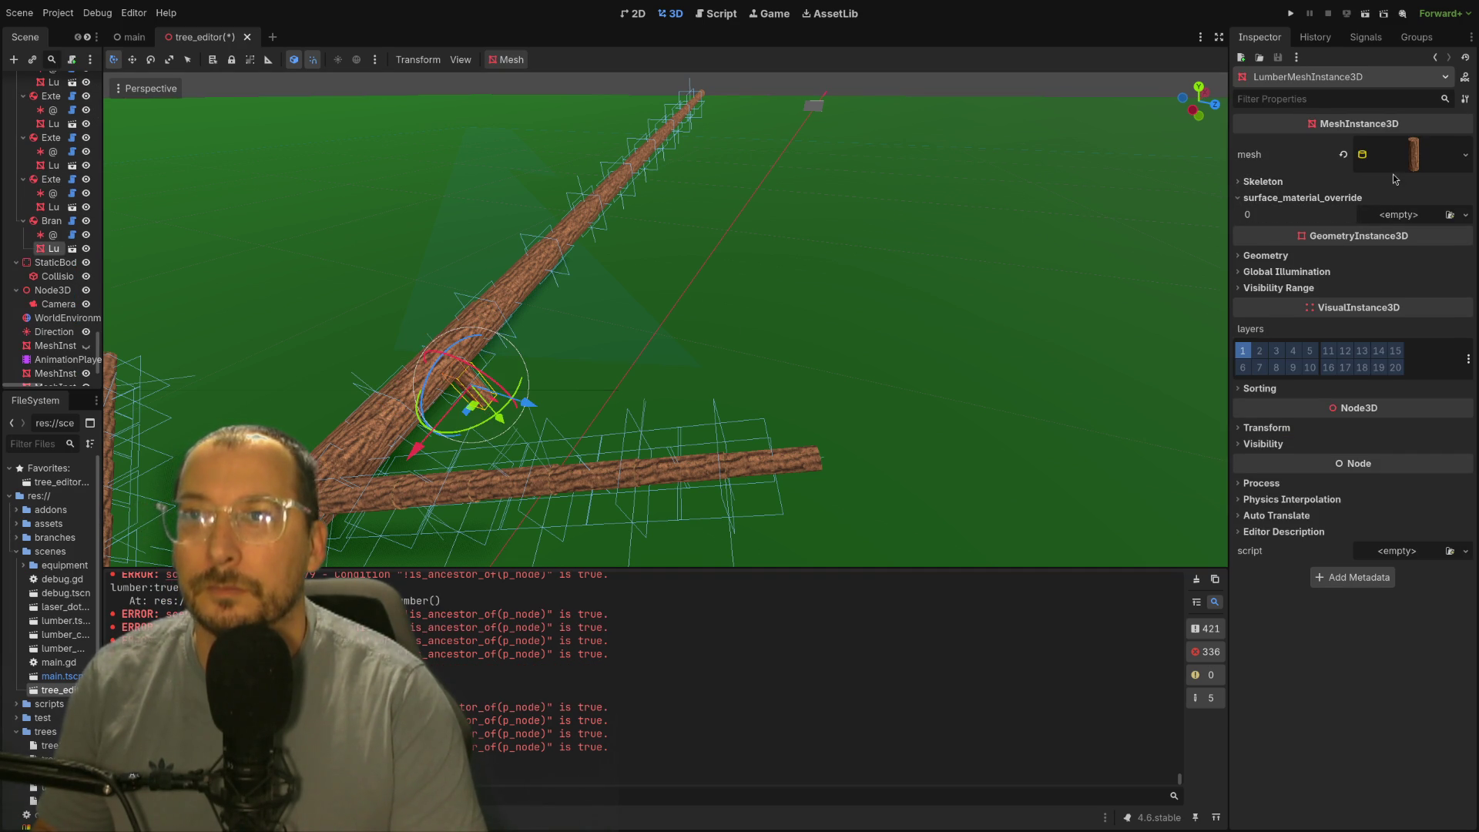
click(52, 206)
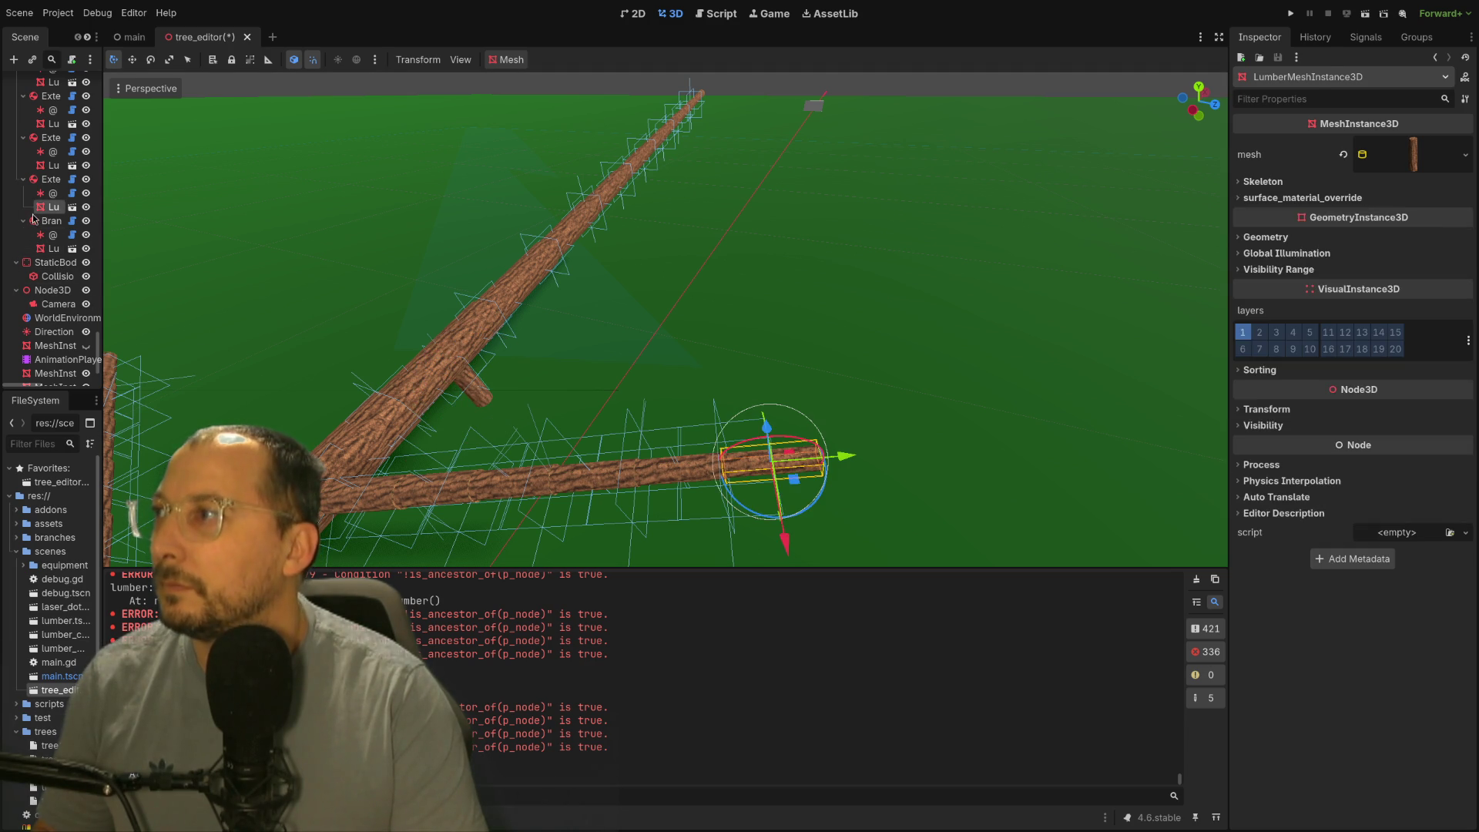
click(1414, 164)
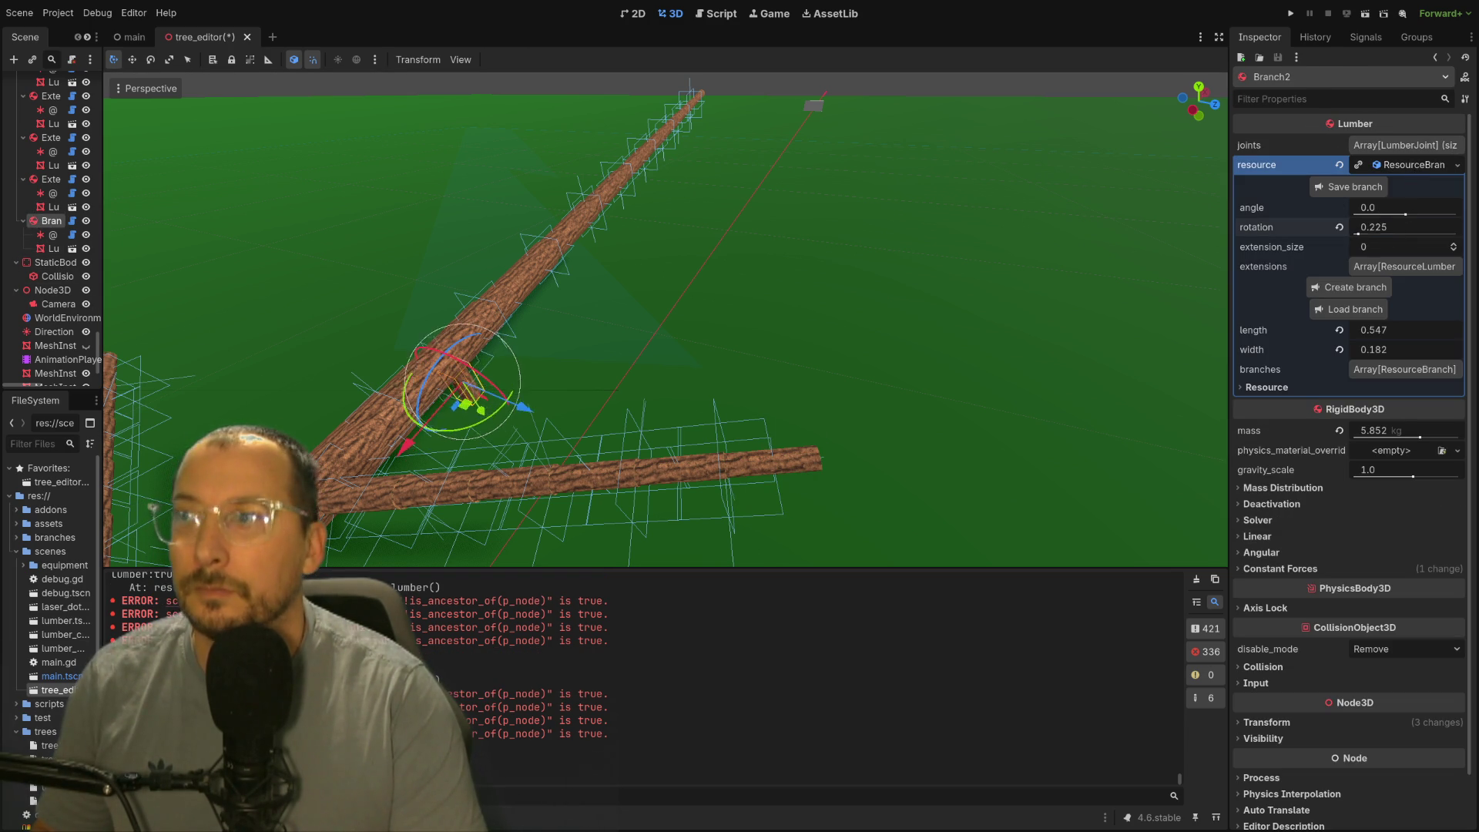
Step: Set Branch2 rotation 4.7, angle -0.5 and extension_size 4, then inspect the limb
drag(1375, 227, 1431, 227)
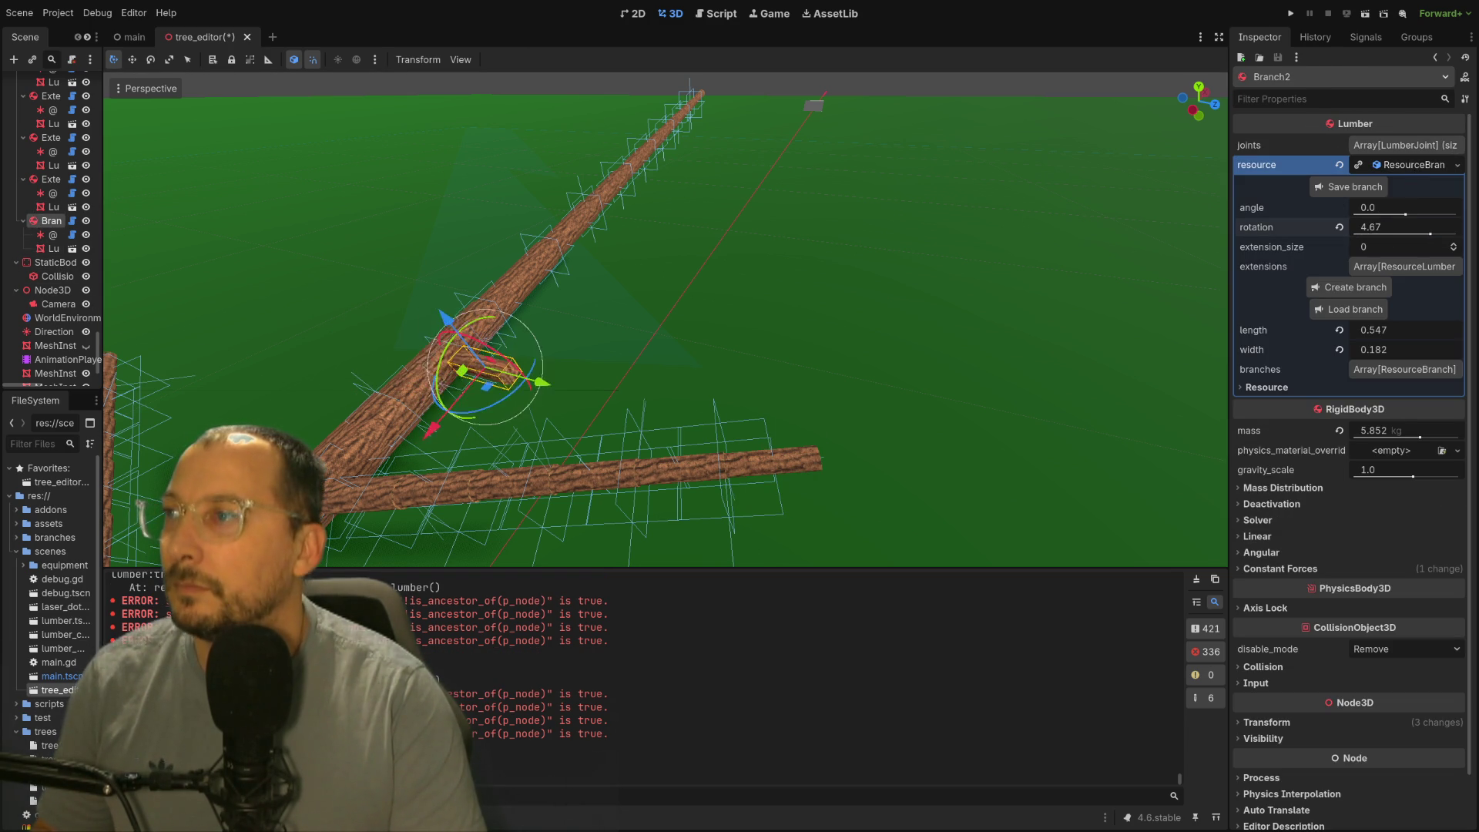
drag(1402, 212, 1381, 211)
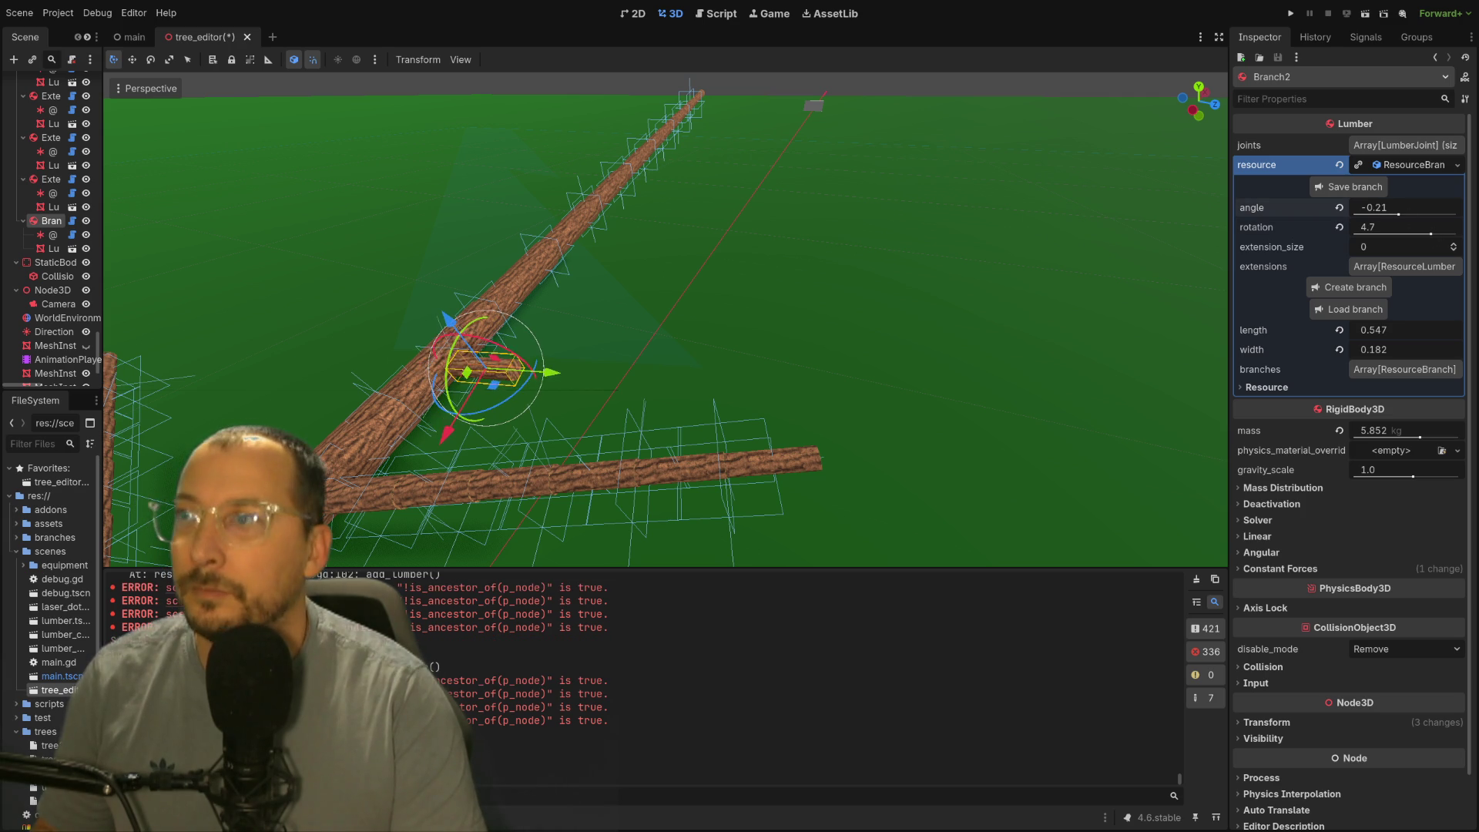
click(1455, 245)
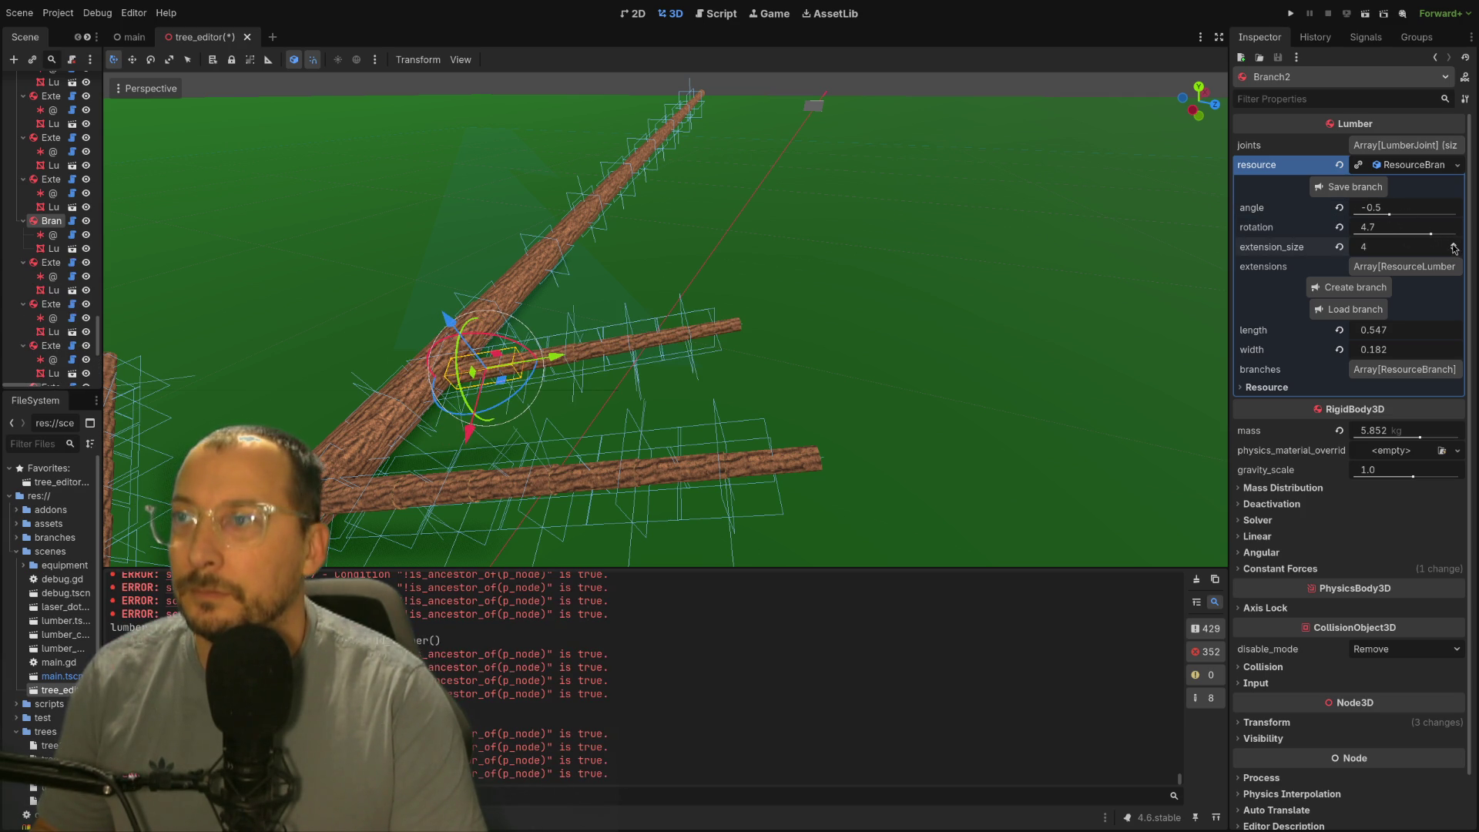
mouse_move(851, 292)
mouse_down()
mouse_move(645, 350)
mouse_move(729, 352)
mouse_up()
scroll(879, 302, up, 3)
drag(880, 301, 699, 339)
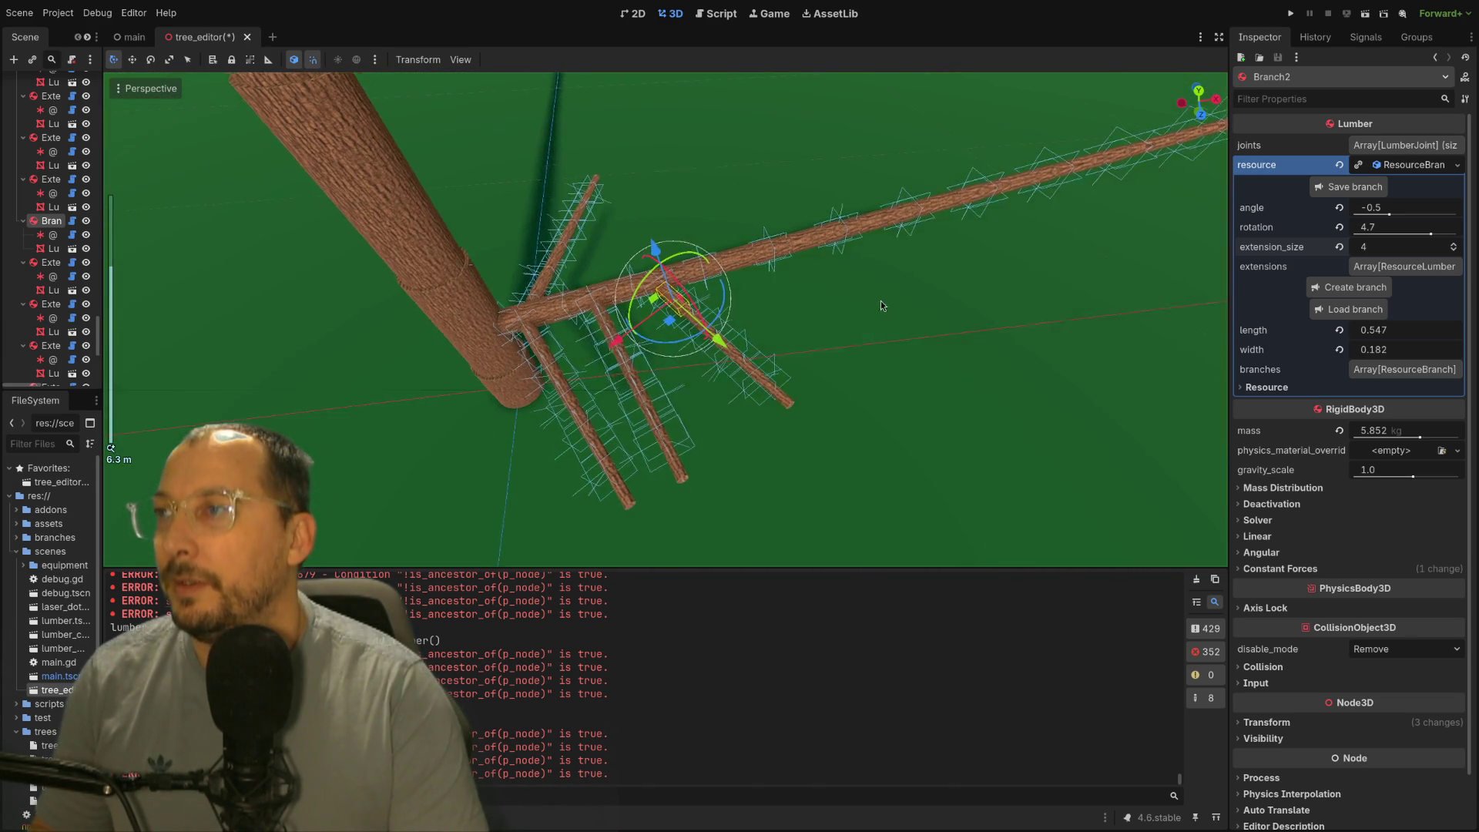
drag(698, 338, 588, 327)
click(600, 307)
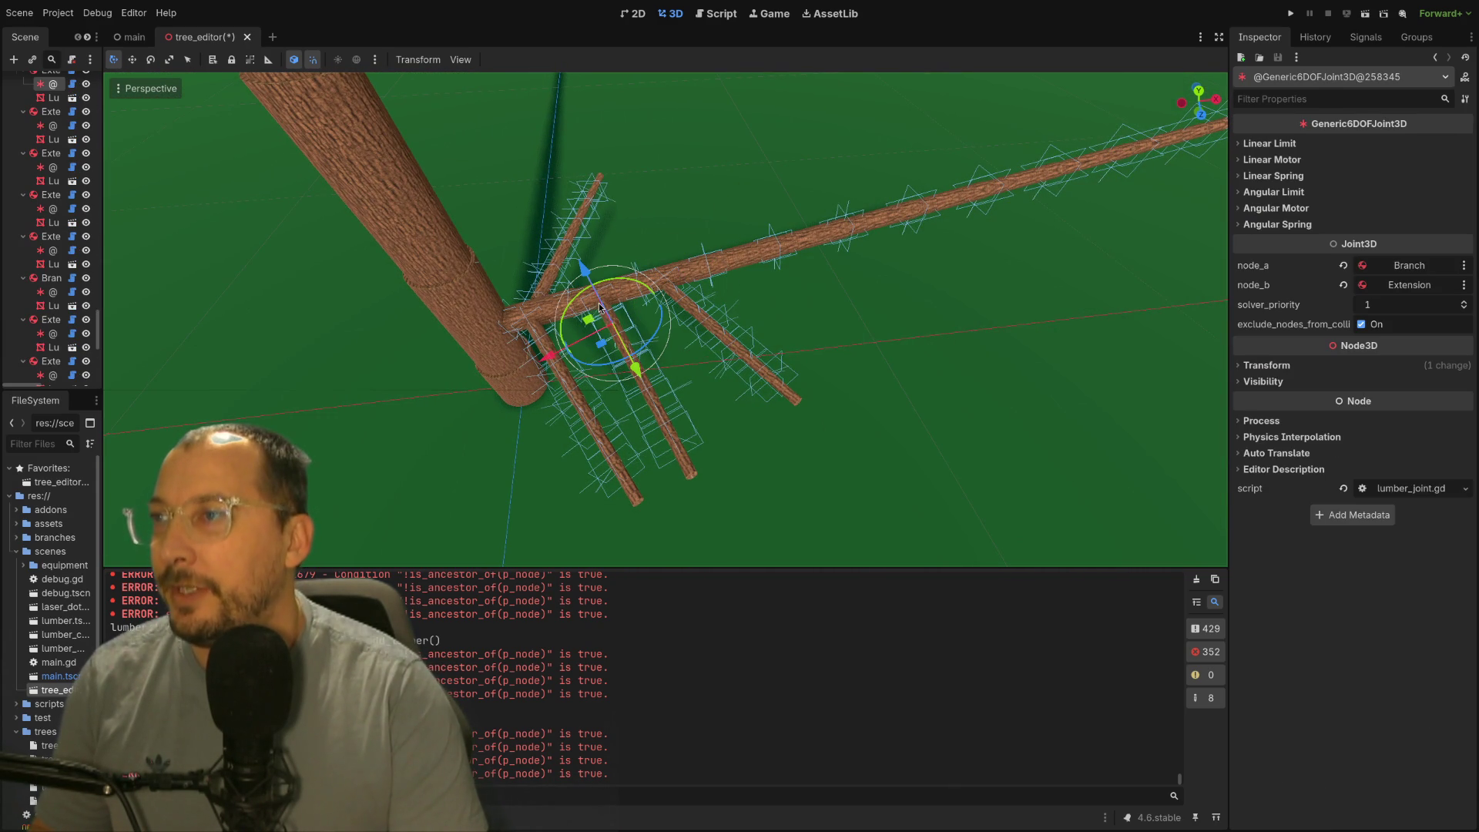
Step: Select the TreeEditor root, start Save branch and cancel the file dialog without saving
click(729, 273)
drag(786, 347, 803, 330)
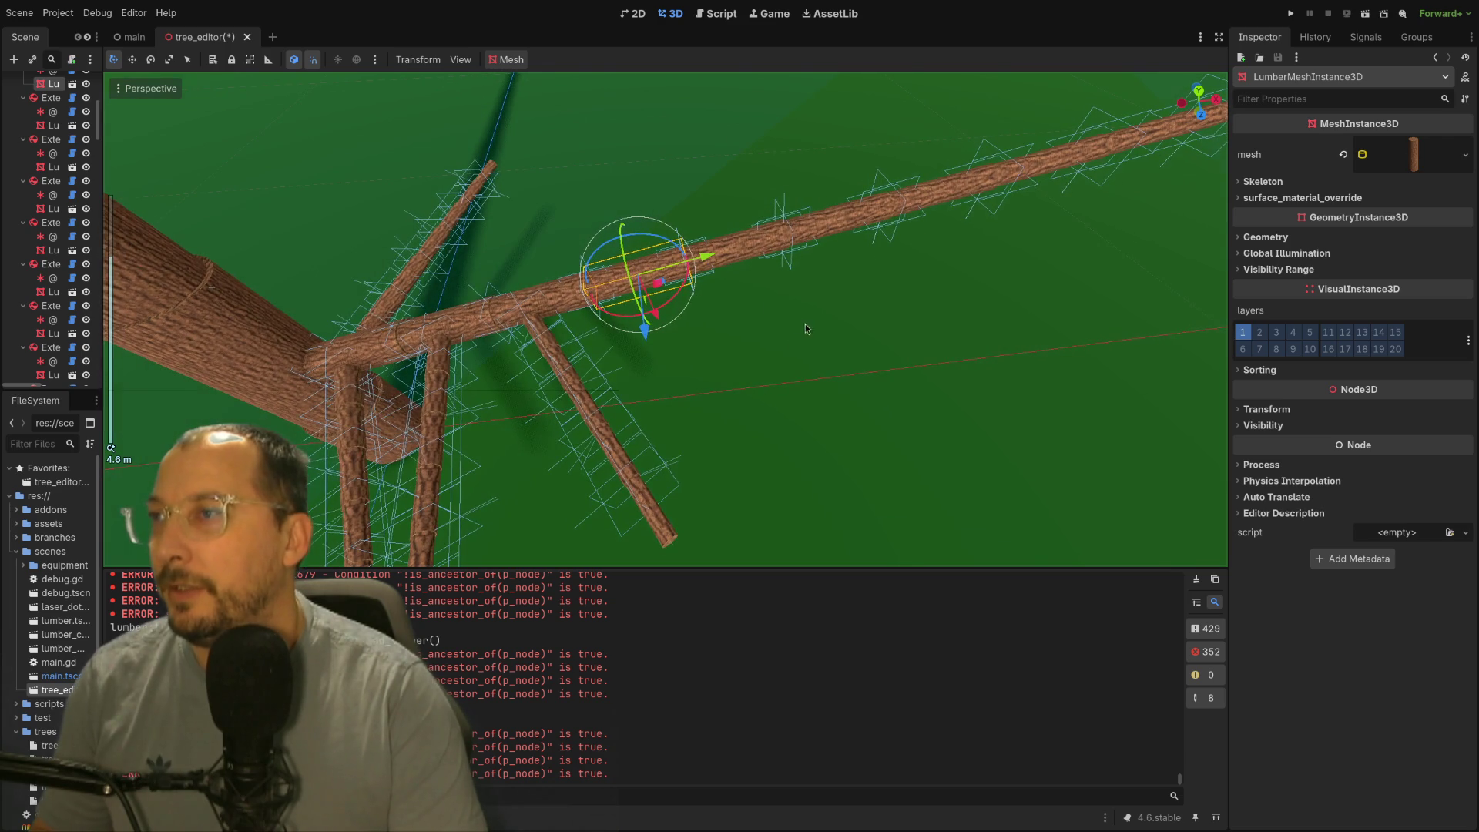
scroll(53, 134, down, 1)
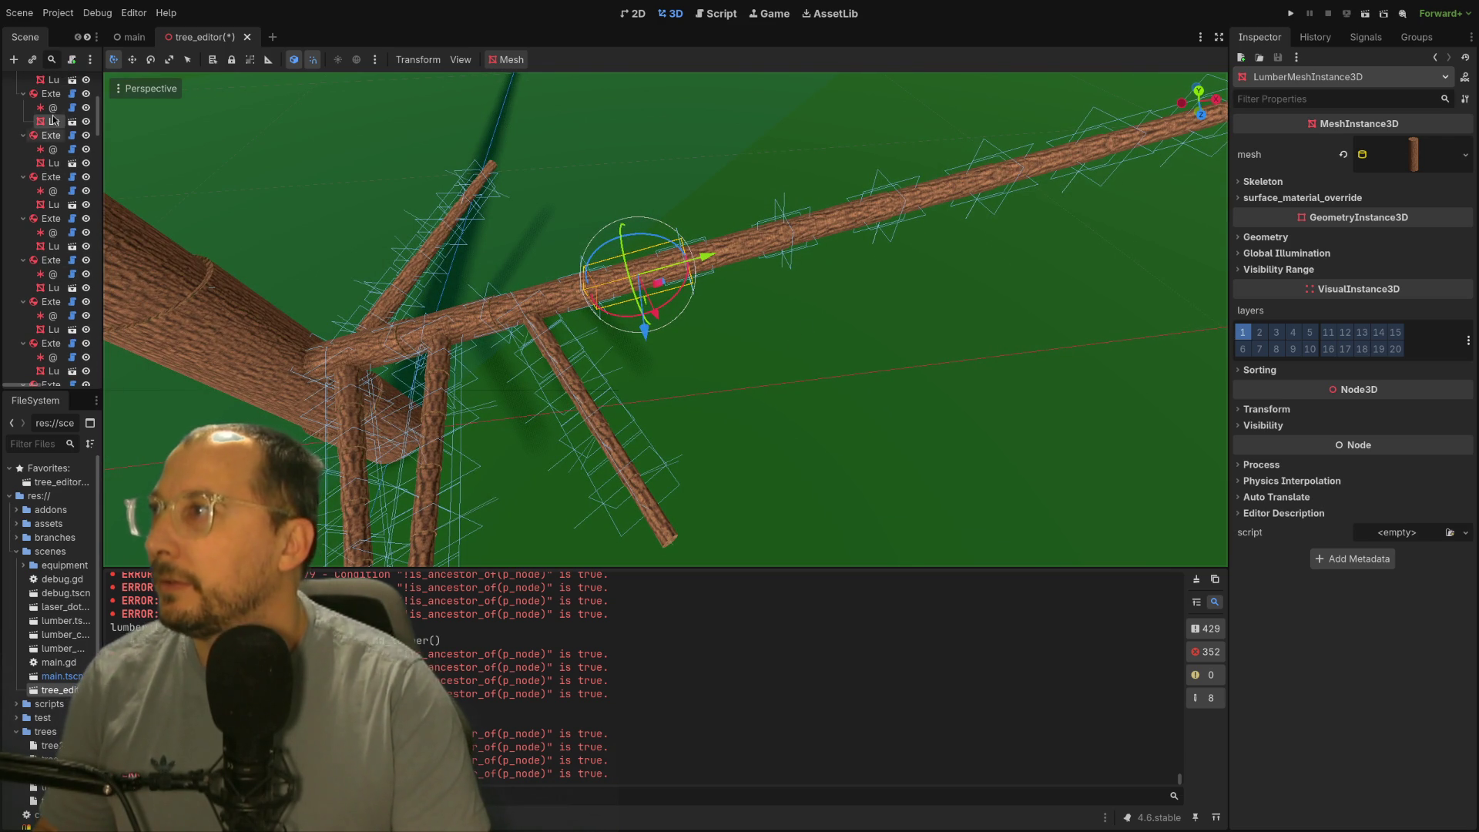
scroll(54, 106, up, 2)
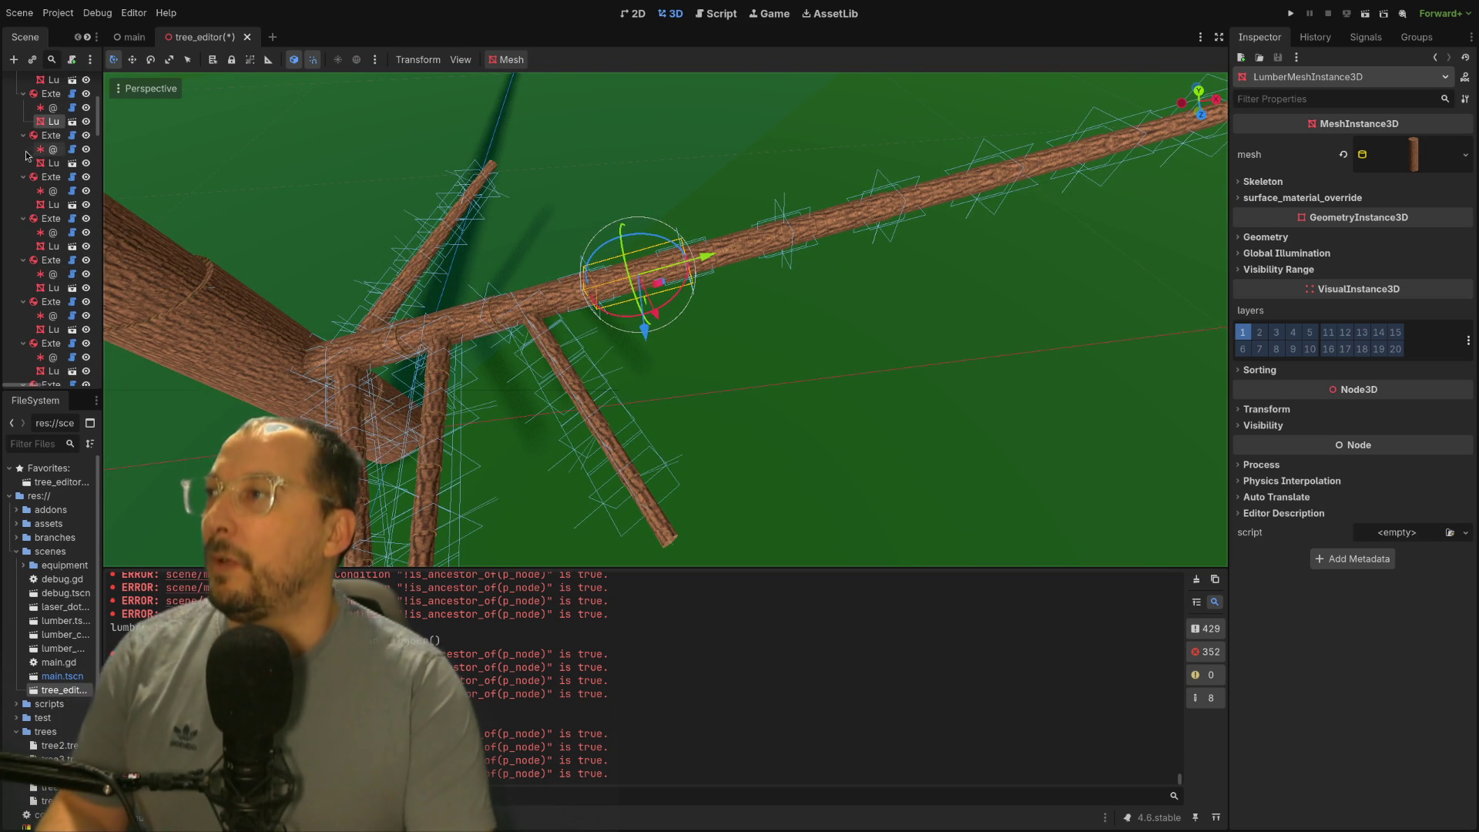
click(45, 84)
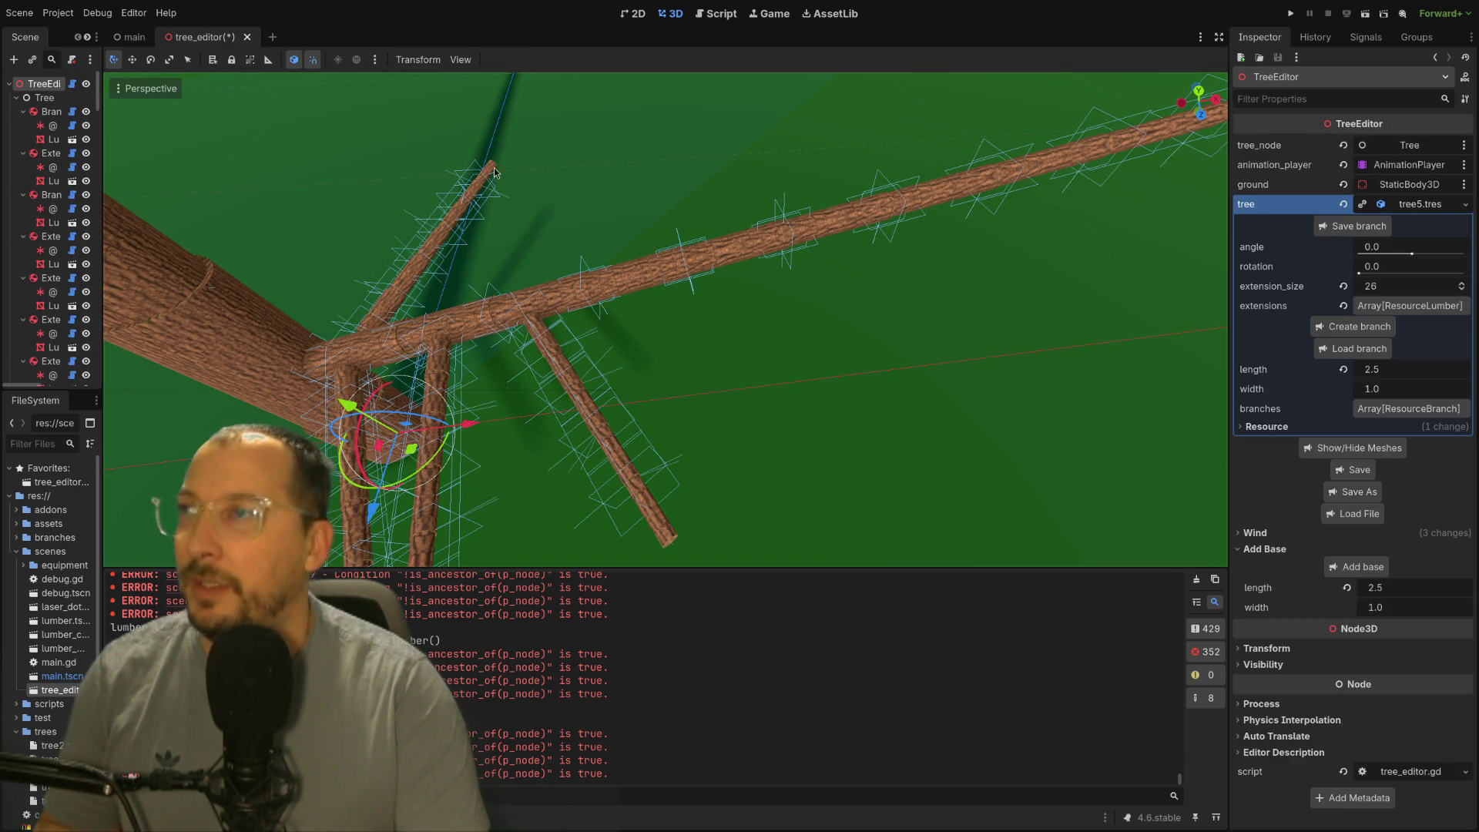
click(1355, 226)
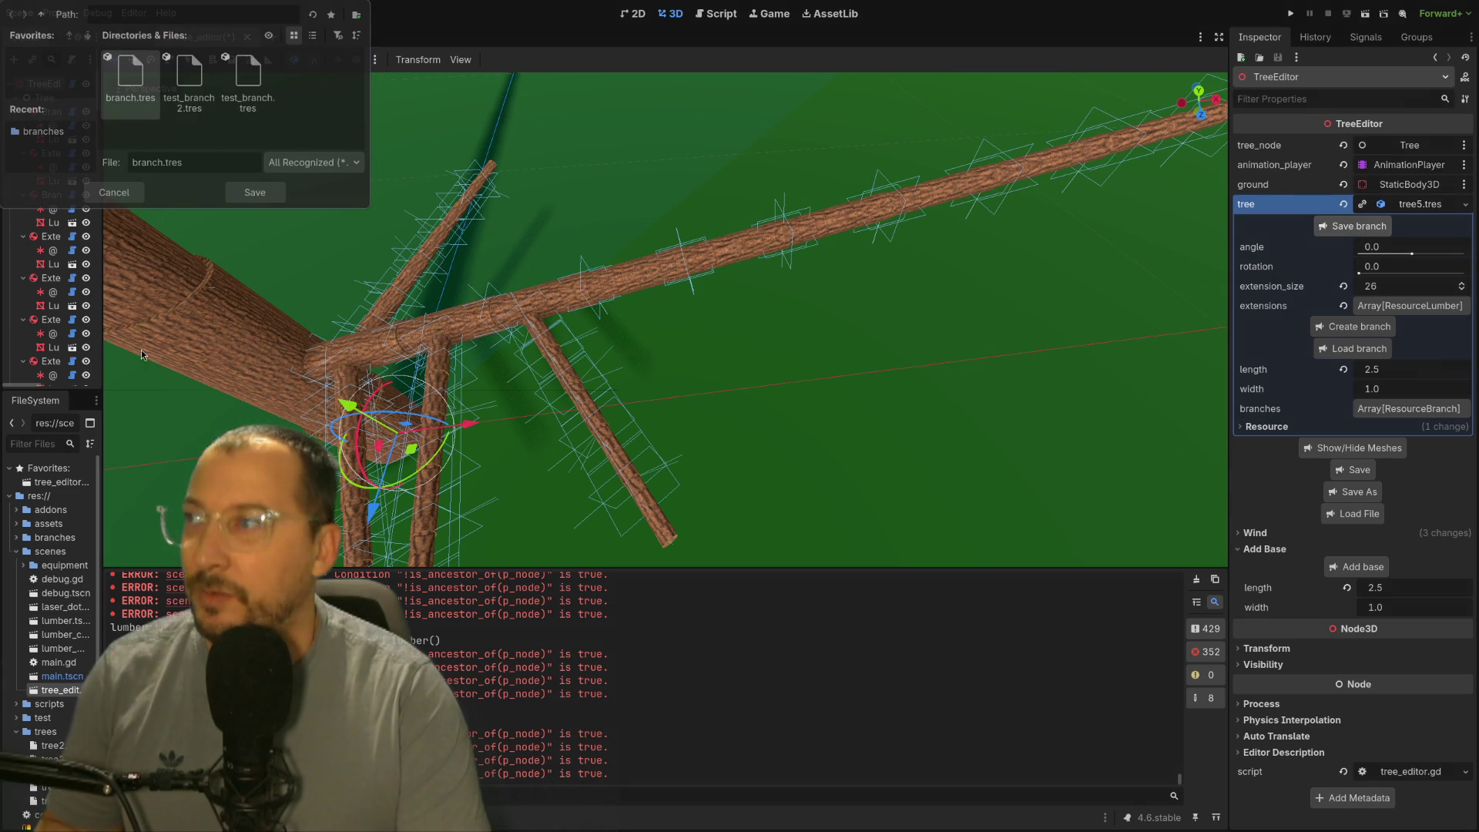
click(102, 200)
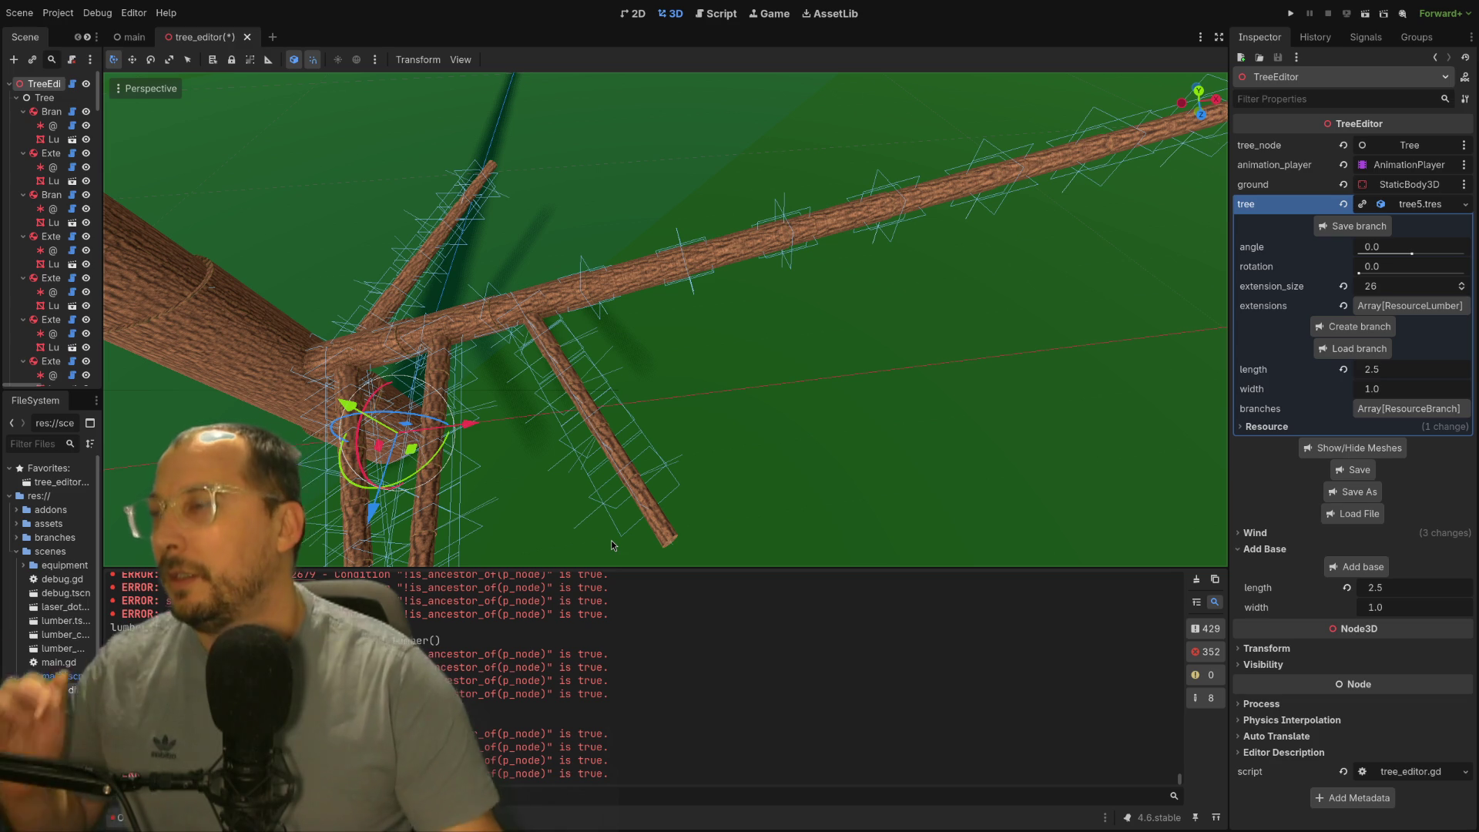
scroll(775, 237, up, 2)
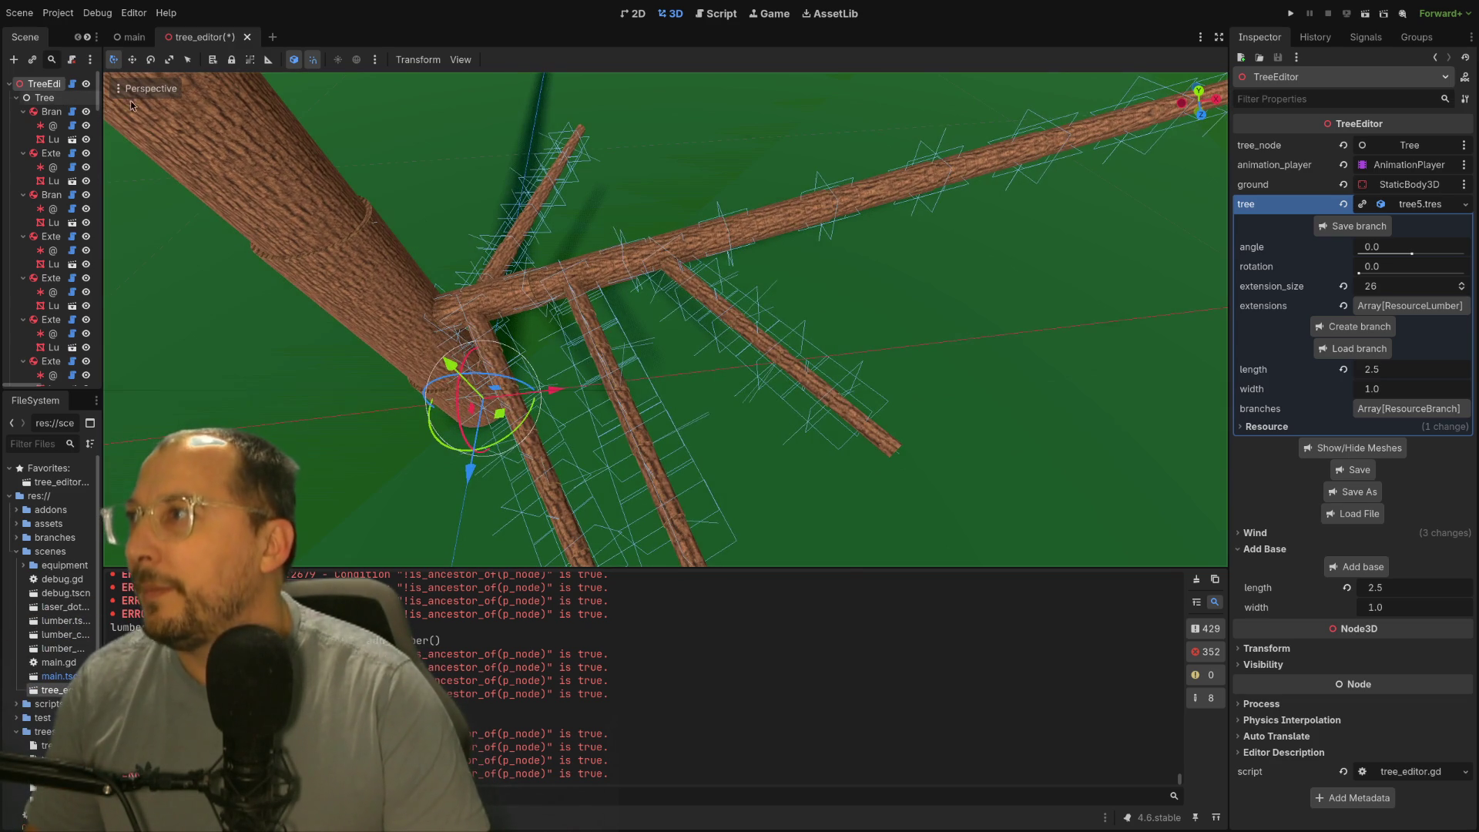
drag(102, 129, 326, 129)
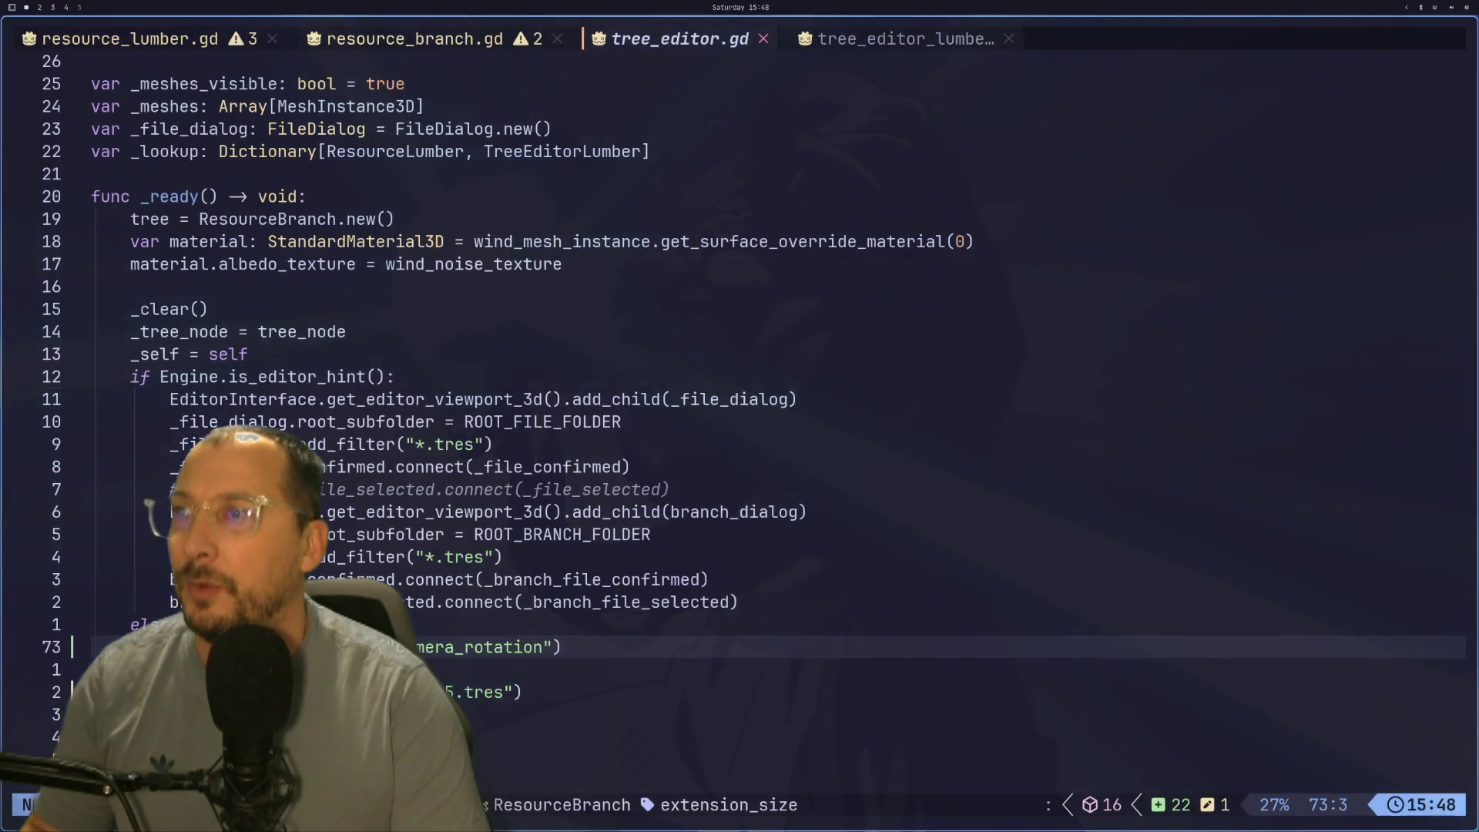
scroll(885, 278, up, 3)
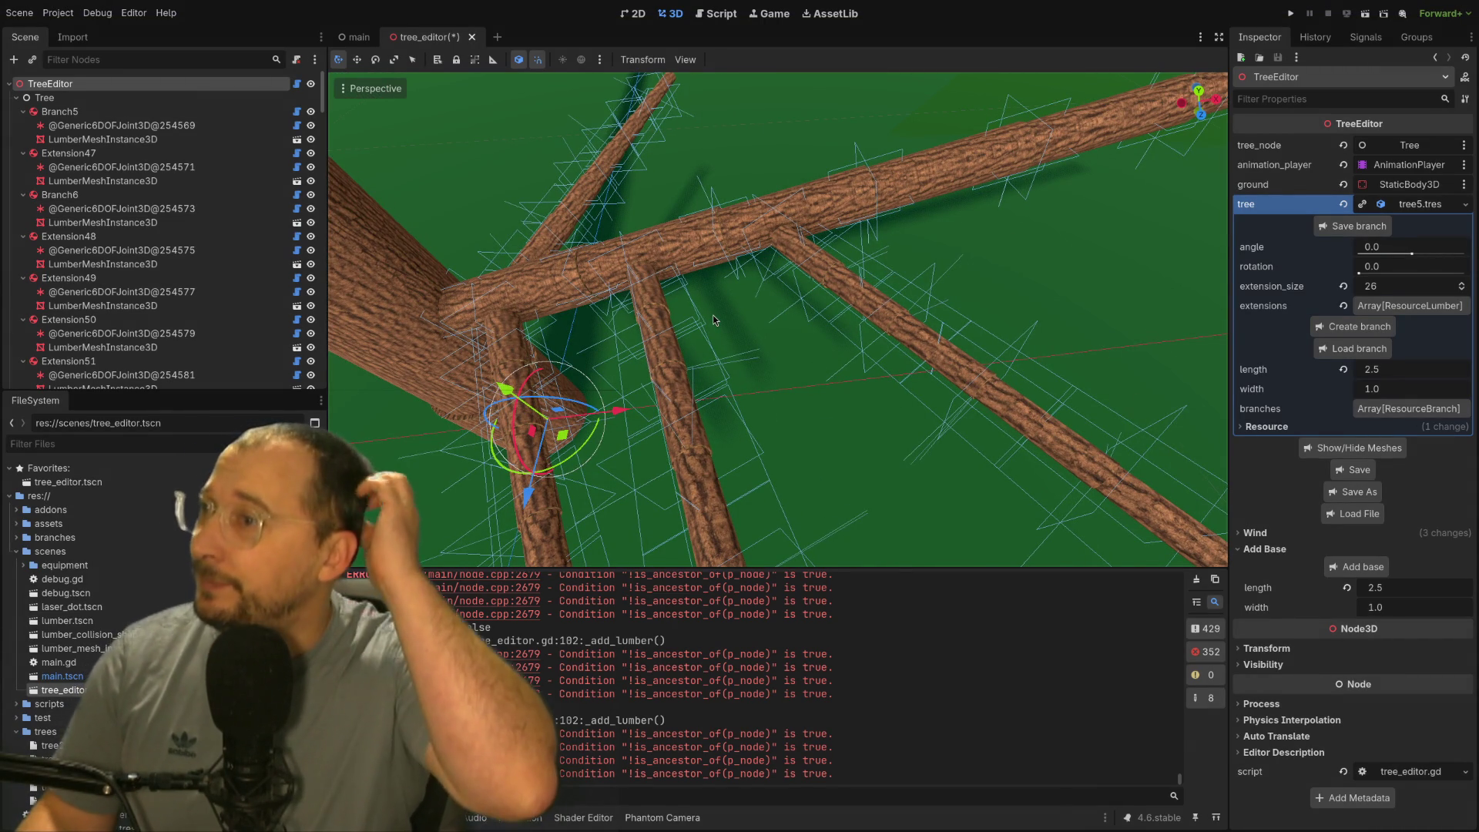
Step: Comment out the lumber_joint editable-instance and owner lines in _add_lumber, then return to Godot
key(alt+Tab)
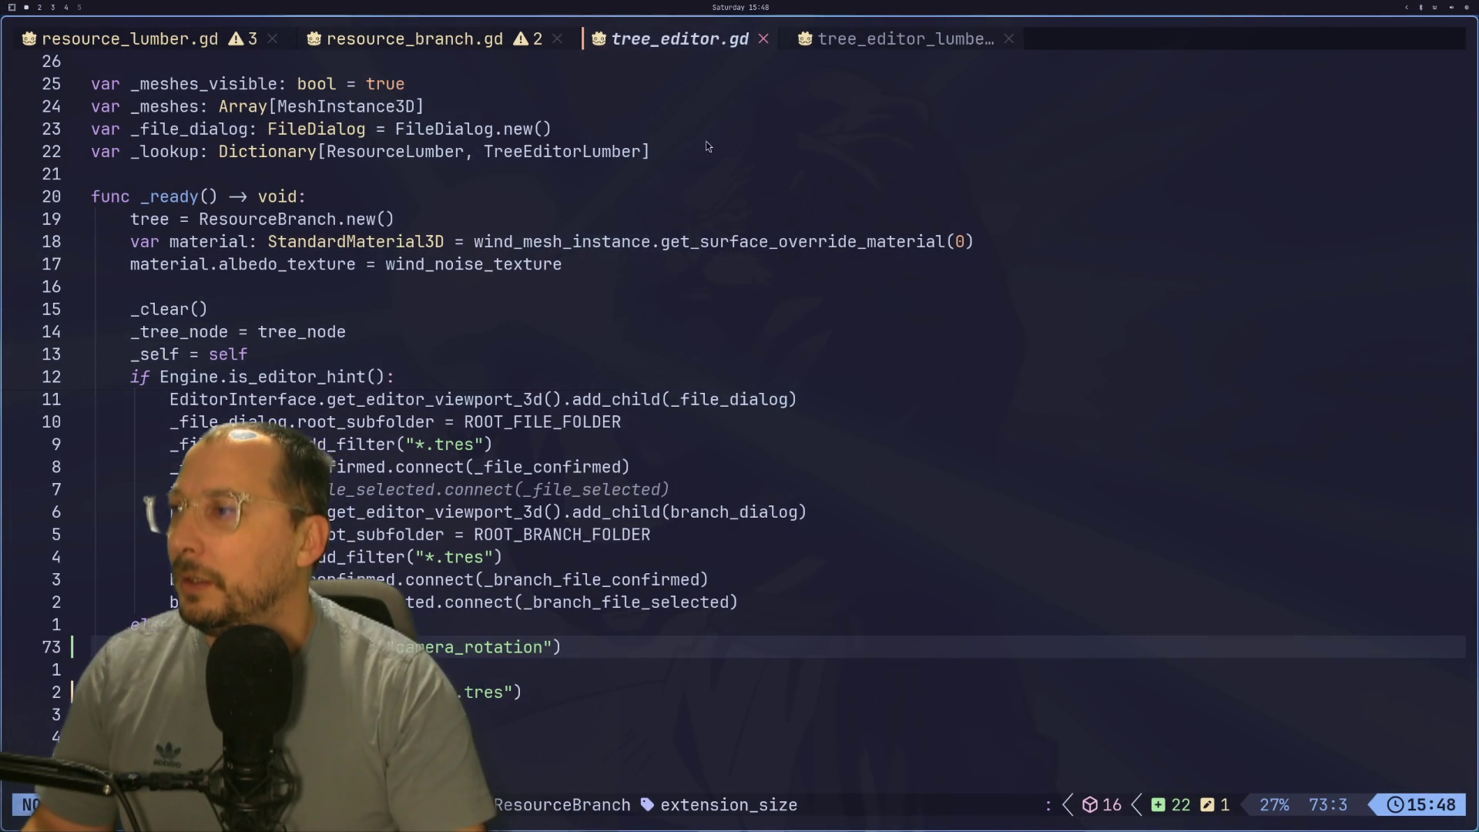
scroll(819, 228, up, 1)
scroll(457, 278, up, 3)
scroll(456, 279, up, 3)
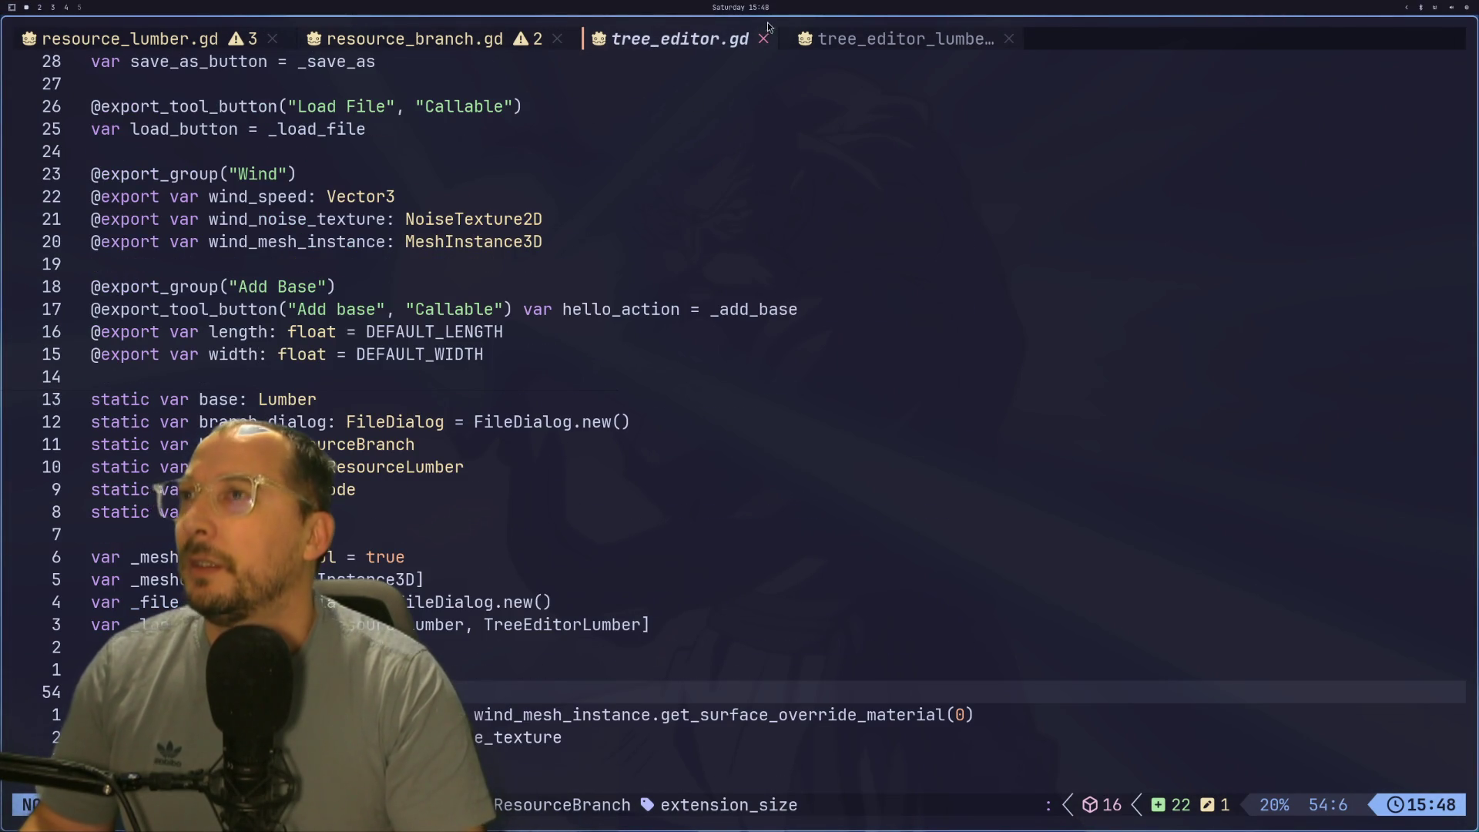
scroll(656, 378, down, 1)
scroll(632, 388, down, 4)
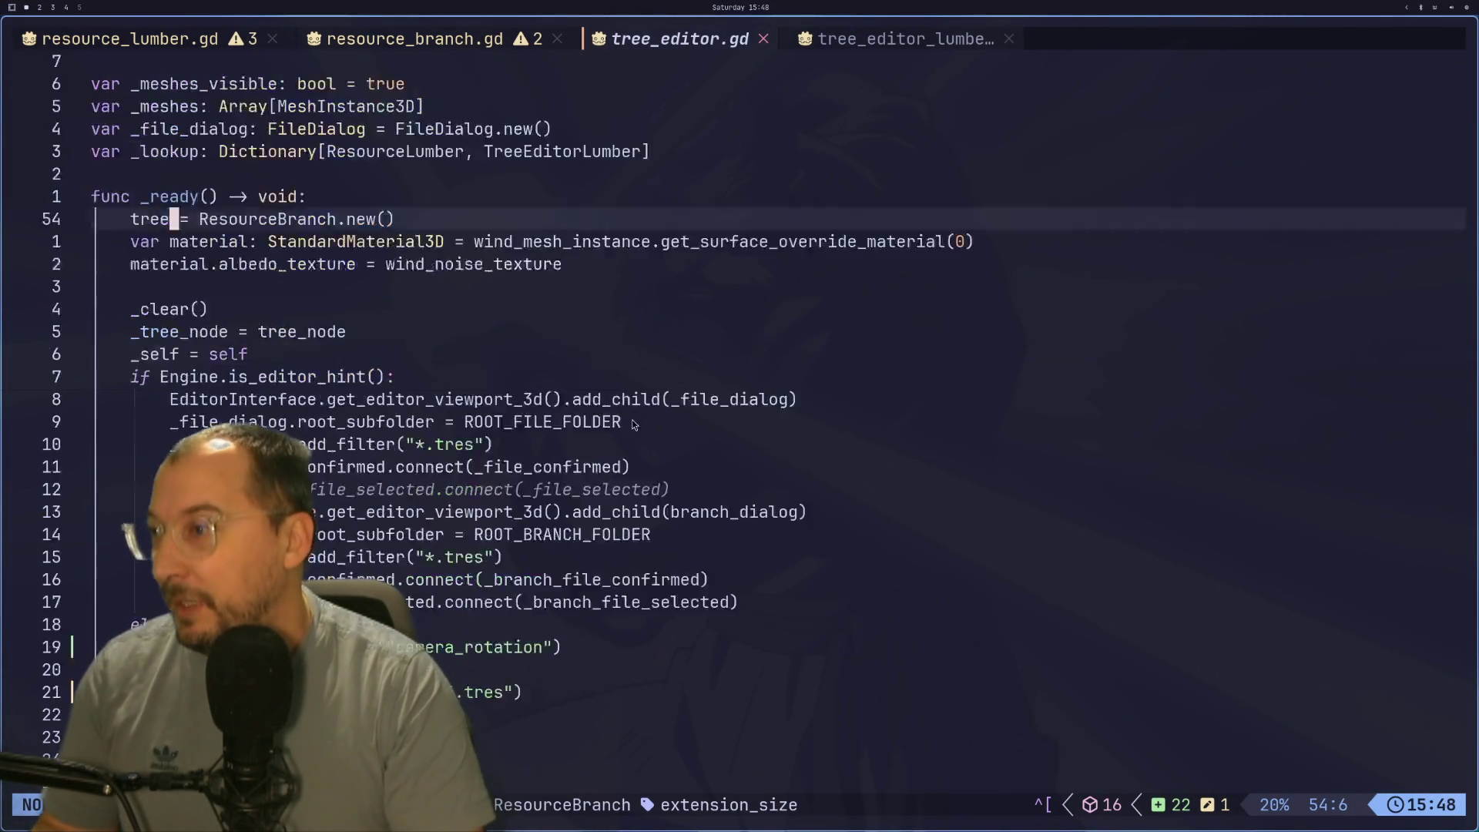
scroll(629, 422, down, 6)
scroll(630, 422, down, 6)
scroll(630, 423, down, 5)
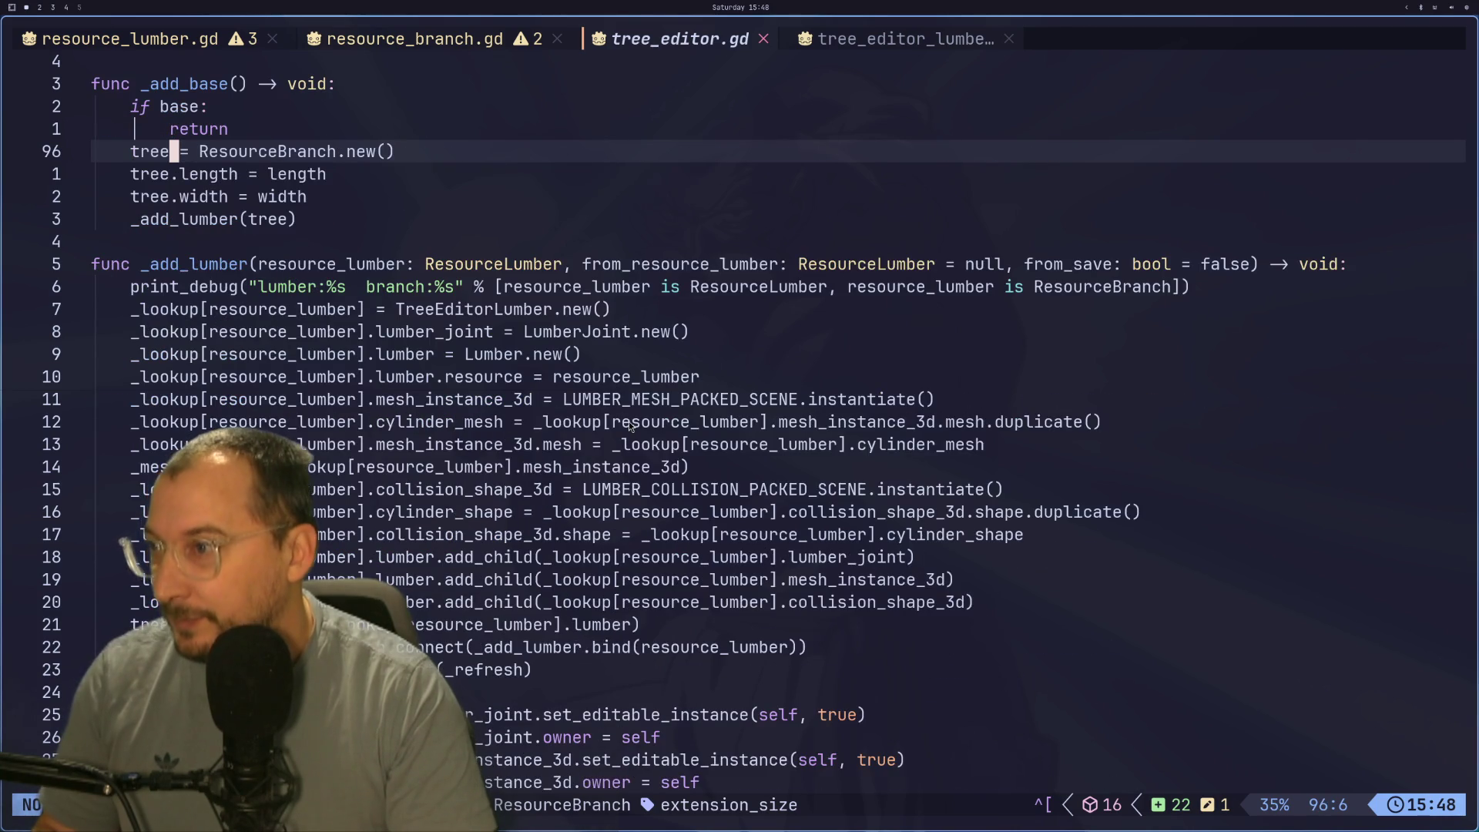
scroll(629, 422, down, 3)
scroll(558, 524, down, 2)
click(546, 513)
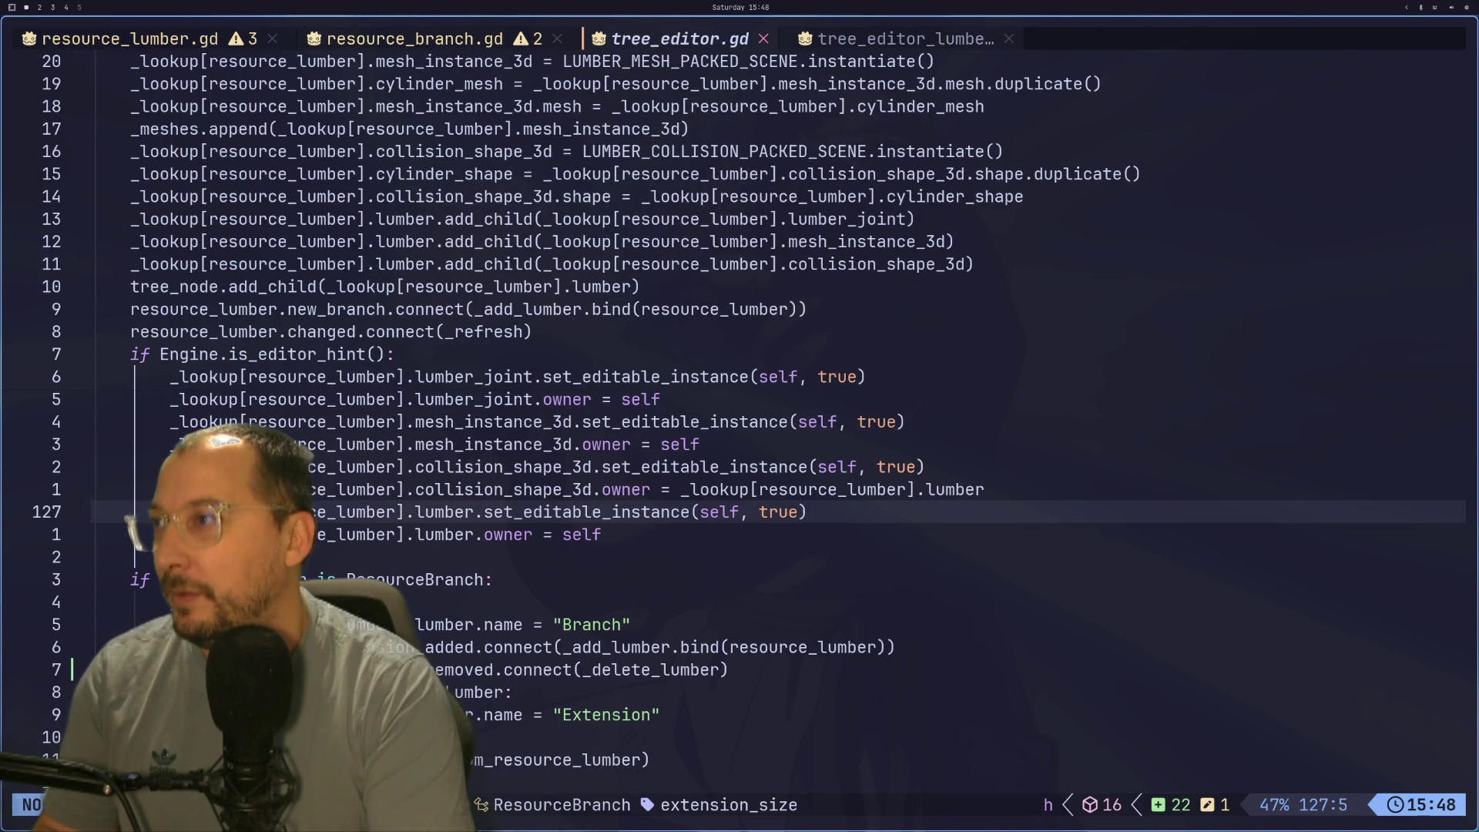
key(k)
key(k)
key(k)
key(k)
key(k)
key(k)
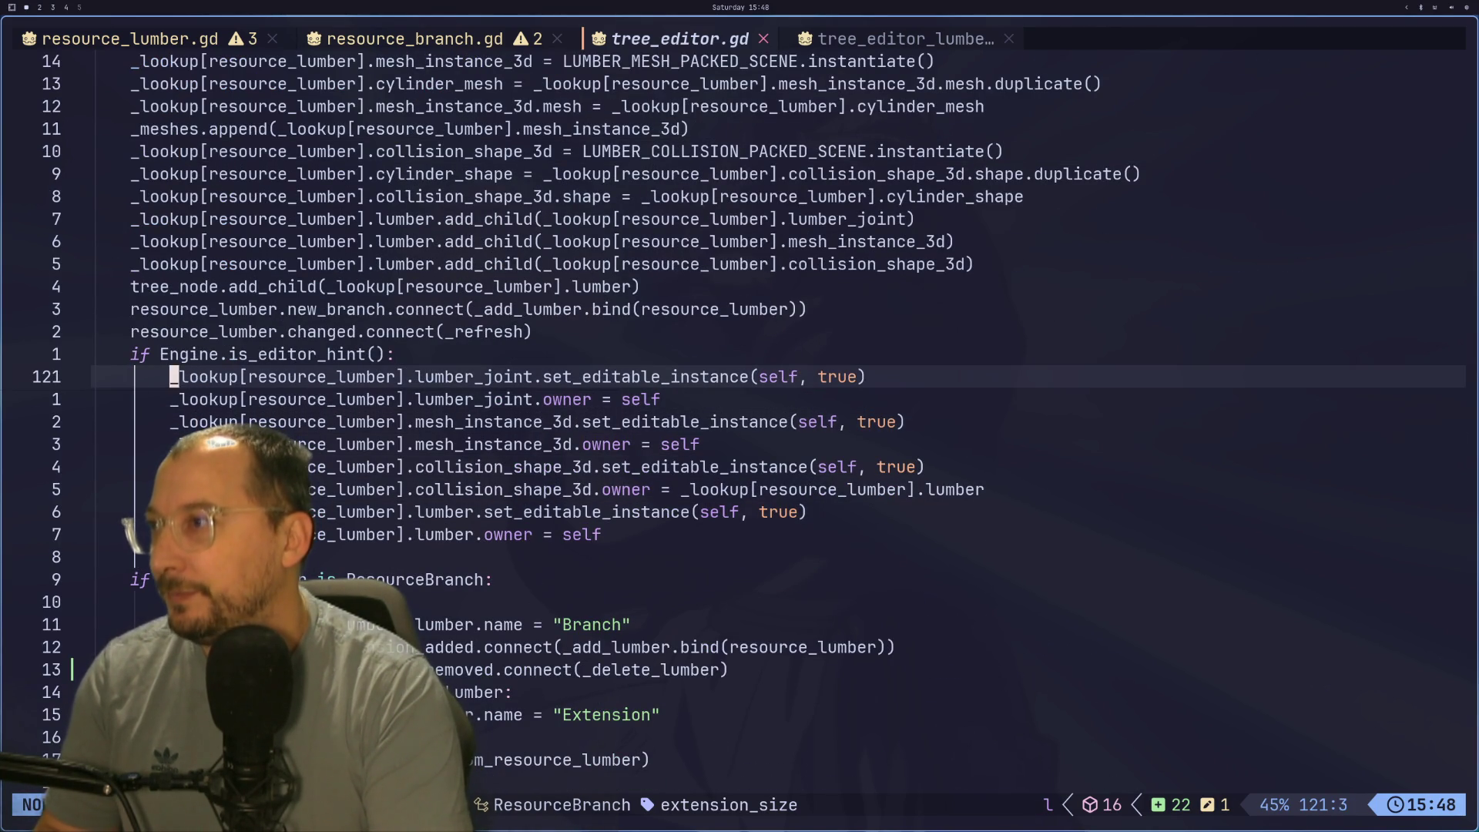
key(ctrl+c)
key(j)
key(ctrl+c)
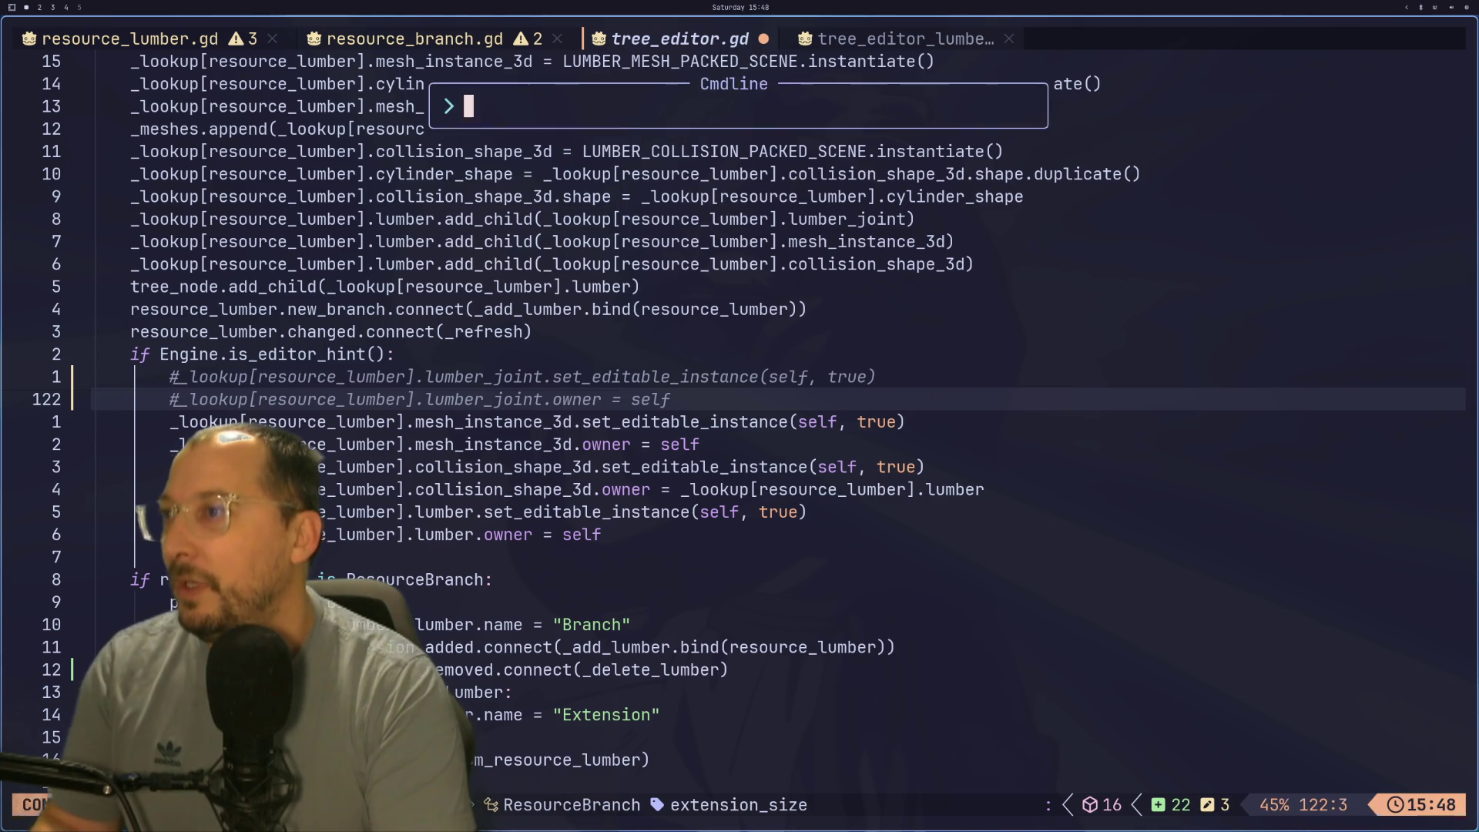
key(alt+Tab)
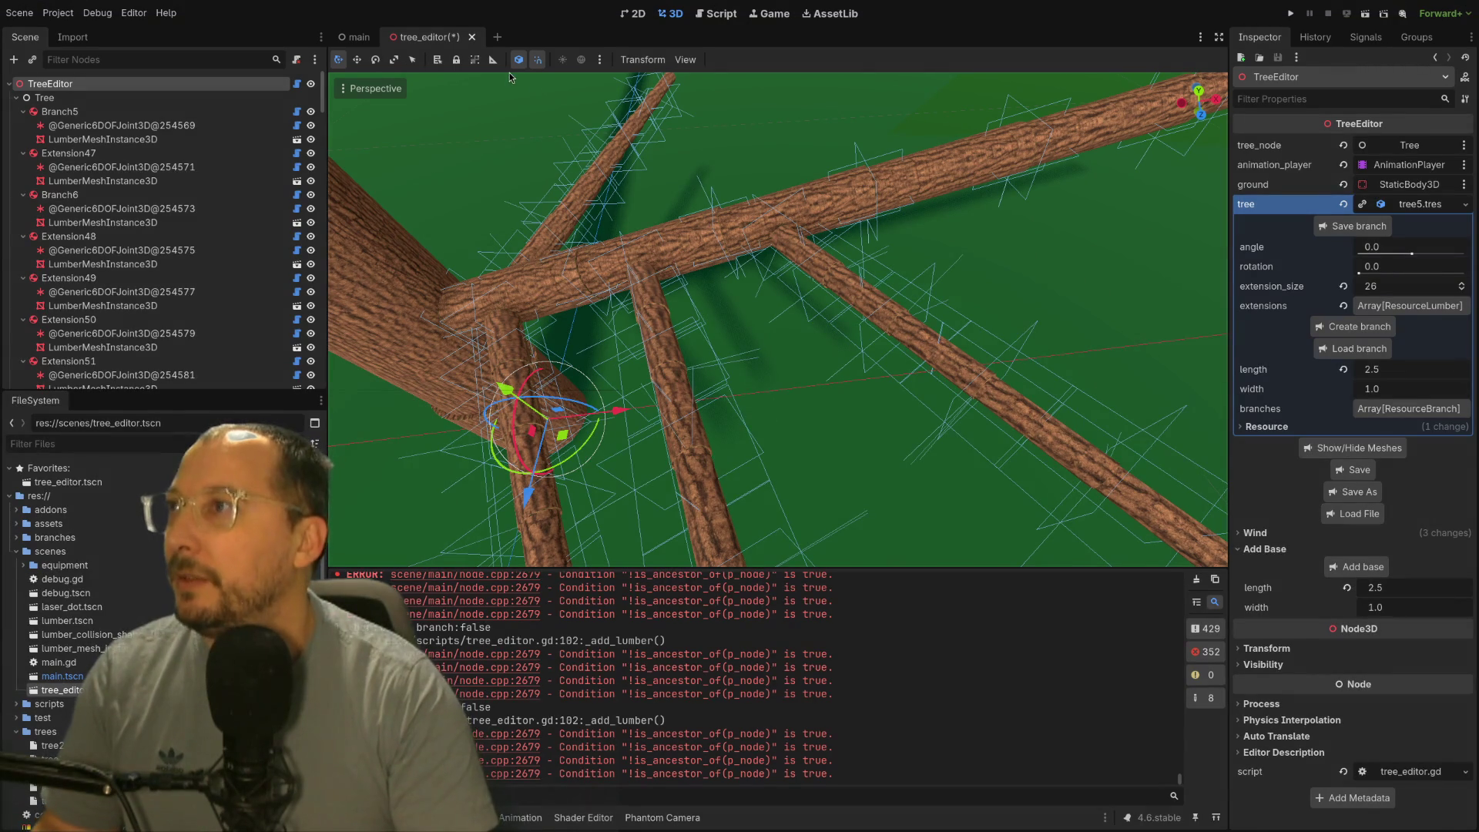
Step: Load tree5.tres into the editor, then close the tree_editor scene discarding unsaved changes
click(1363, 518)
click(299, 77)
click(254, 192)
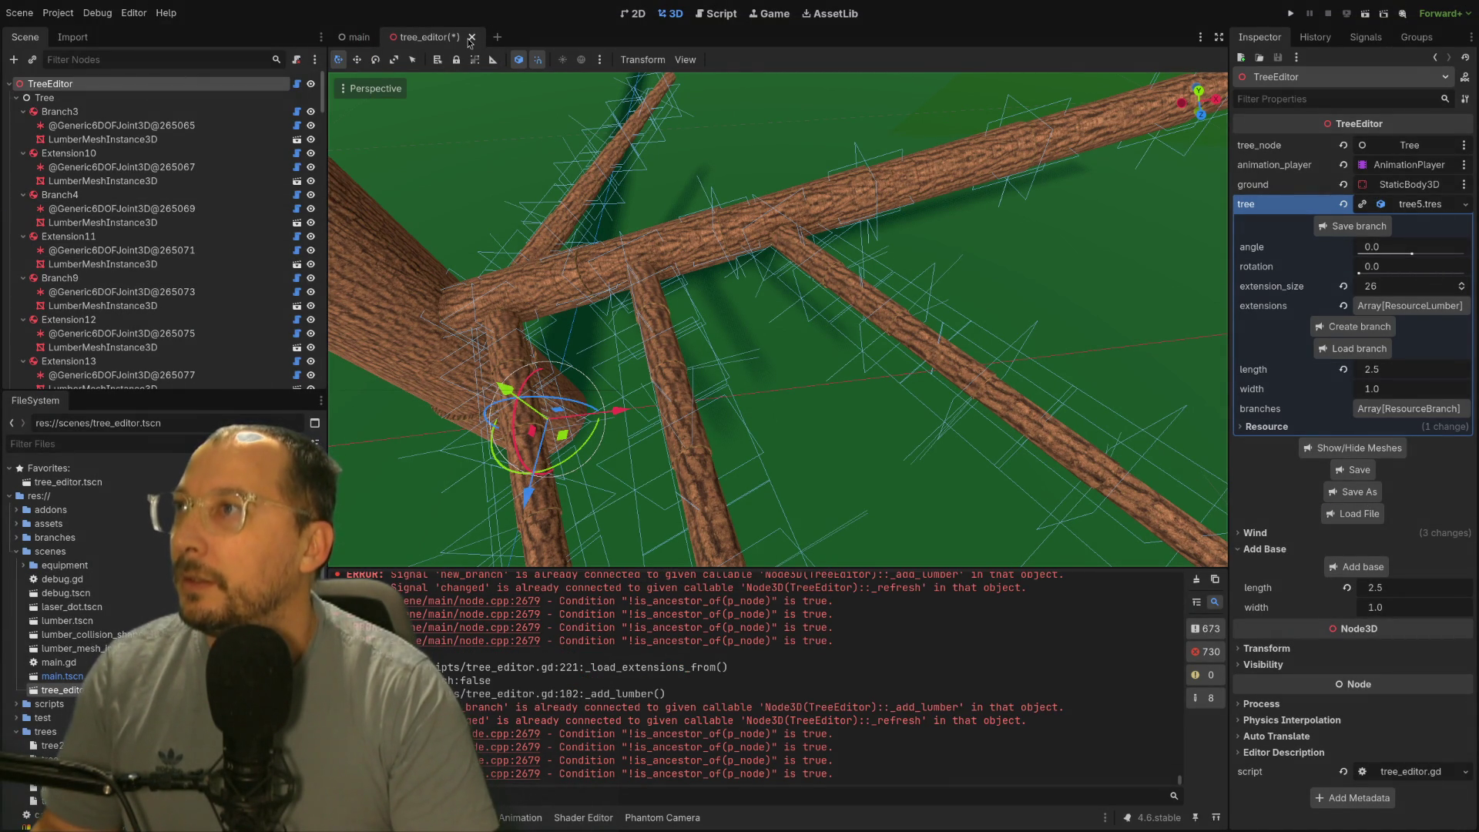
click(470, 37)
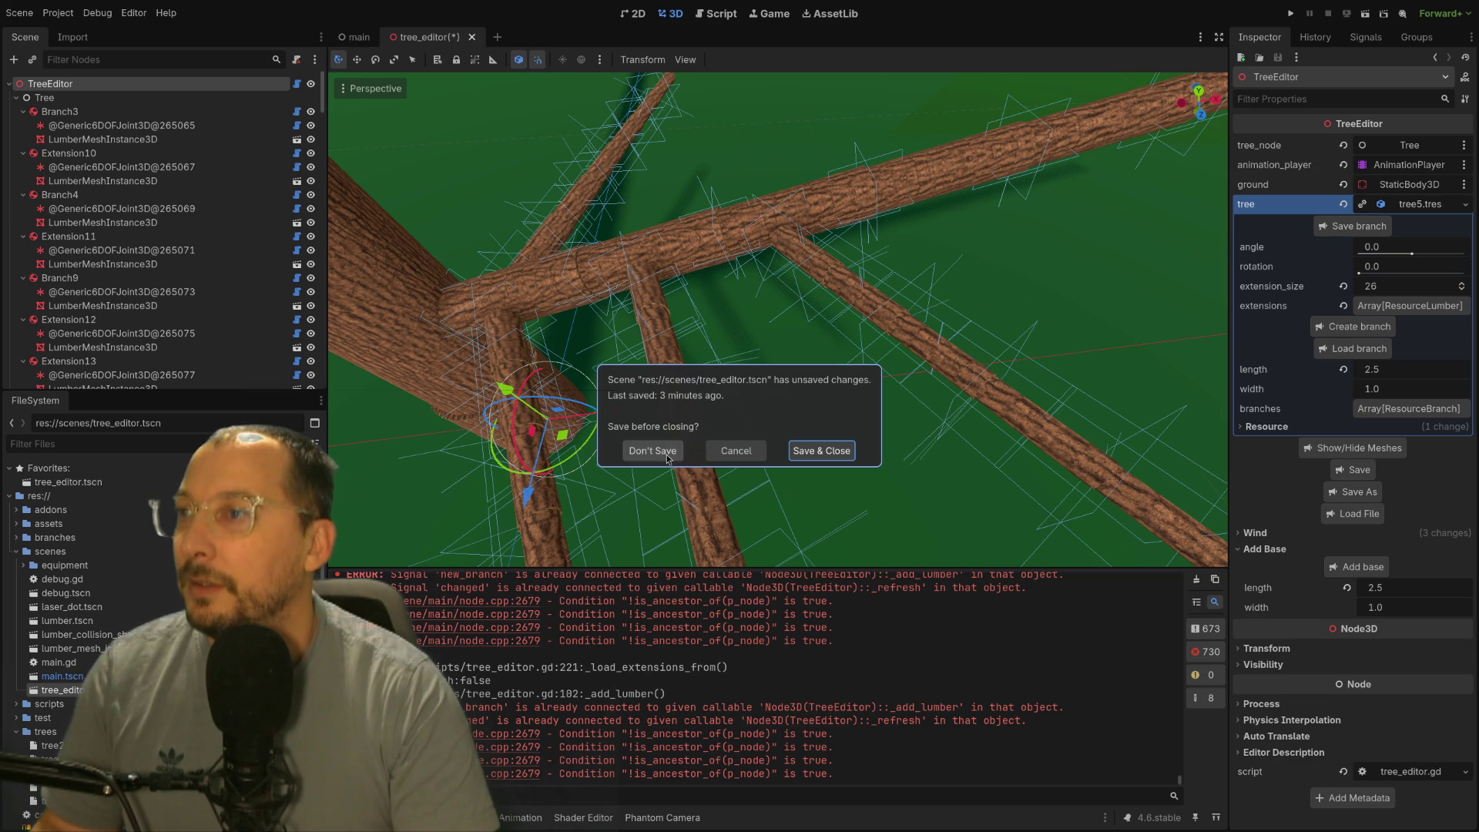
click(821, 450)
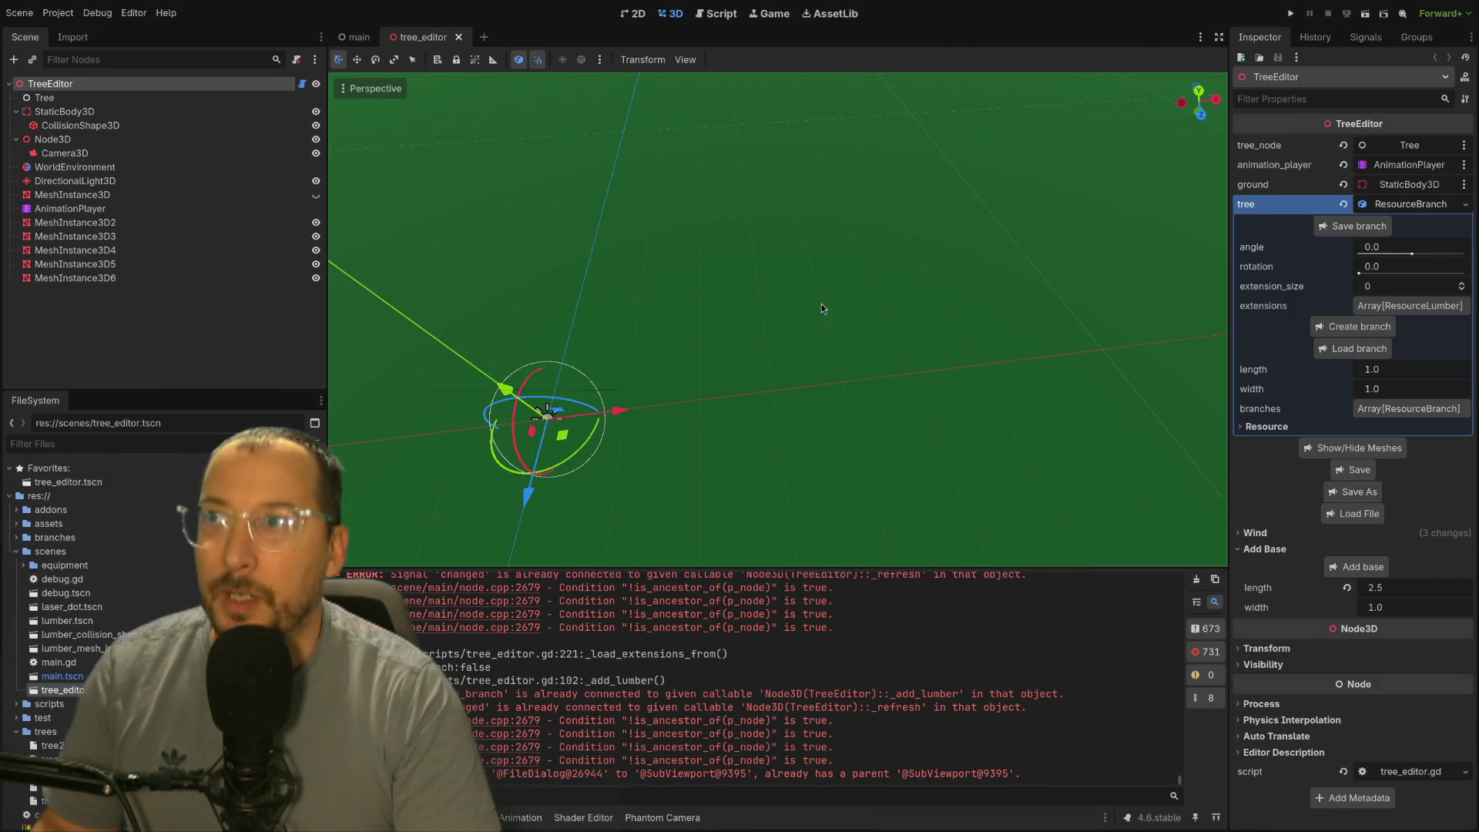
scroll(801, 357, down, 3)
scroll(803, 357, up, 3)
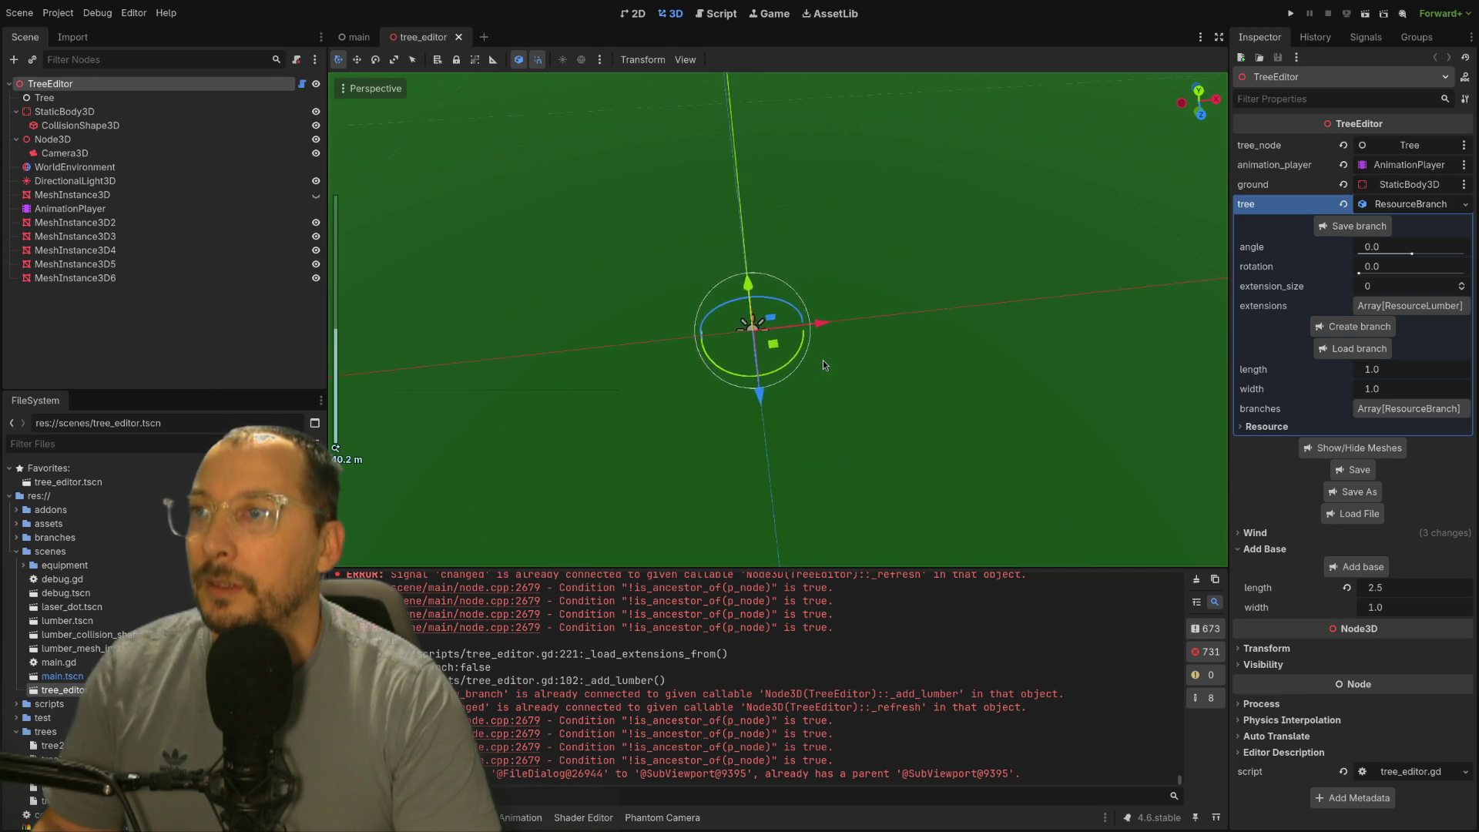
Step: In the reopened scene, load tree5.tres again and inspect the rebuilt branches
drag(824, 365, 873, 362)
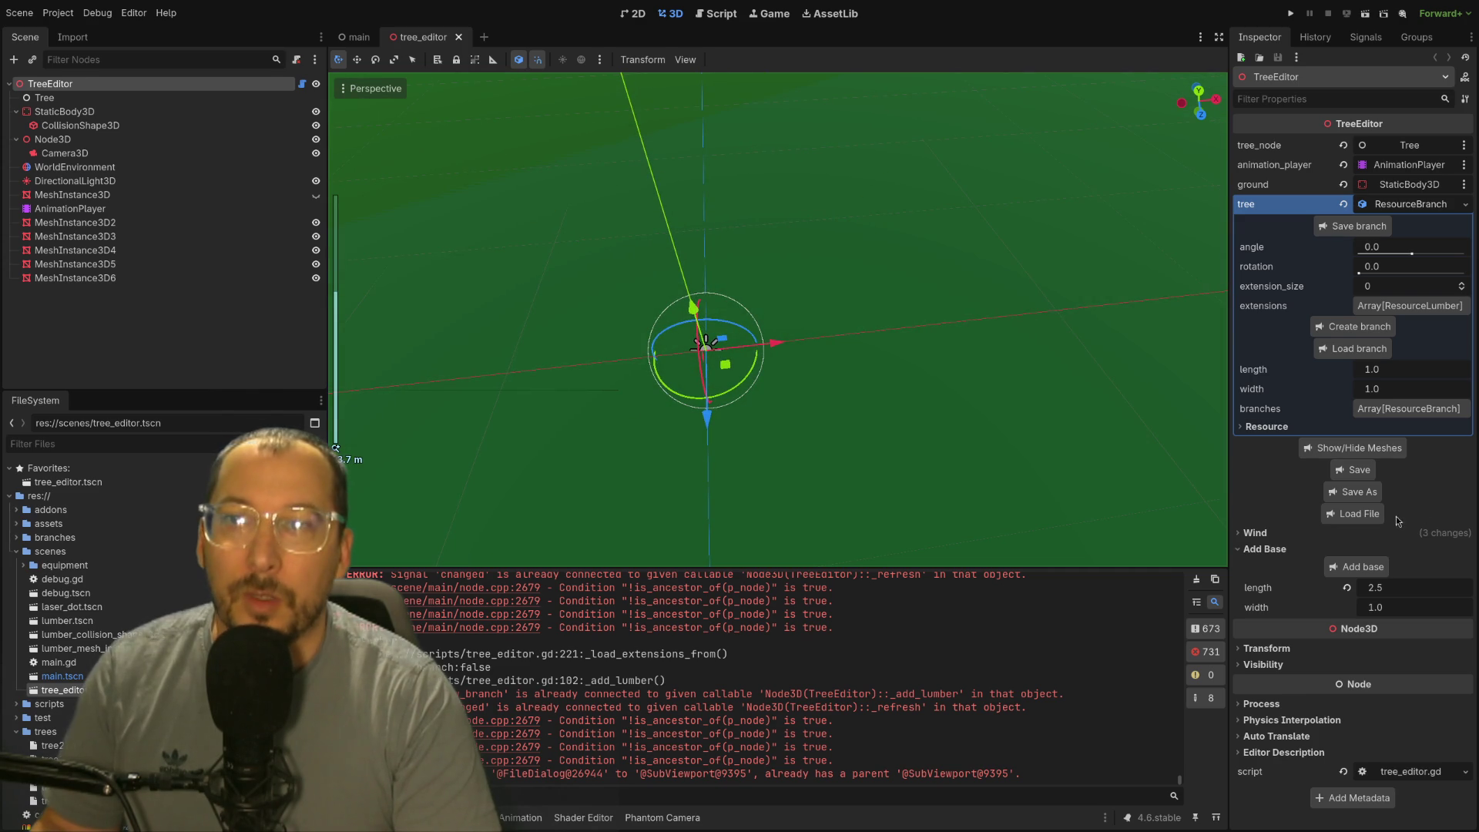
click(279, 73)
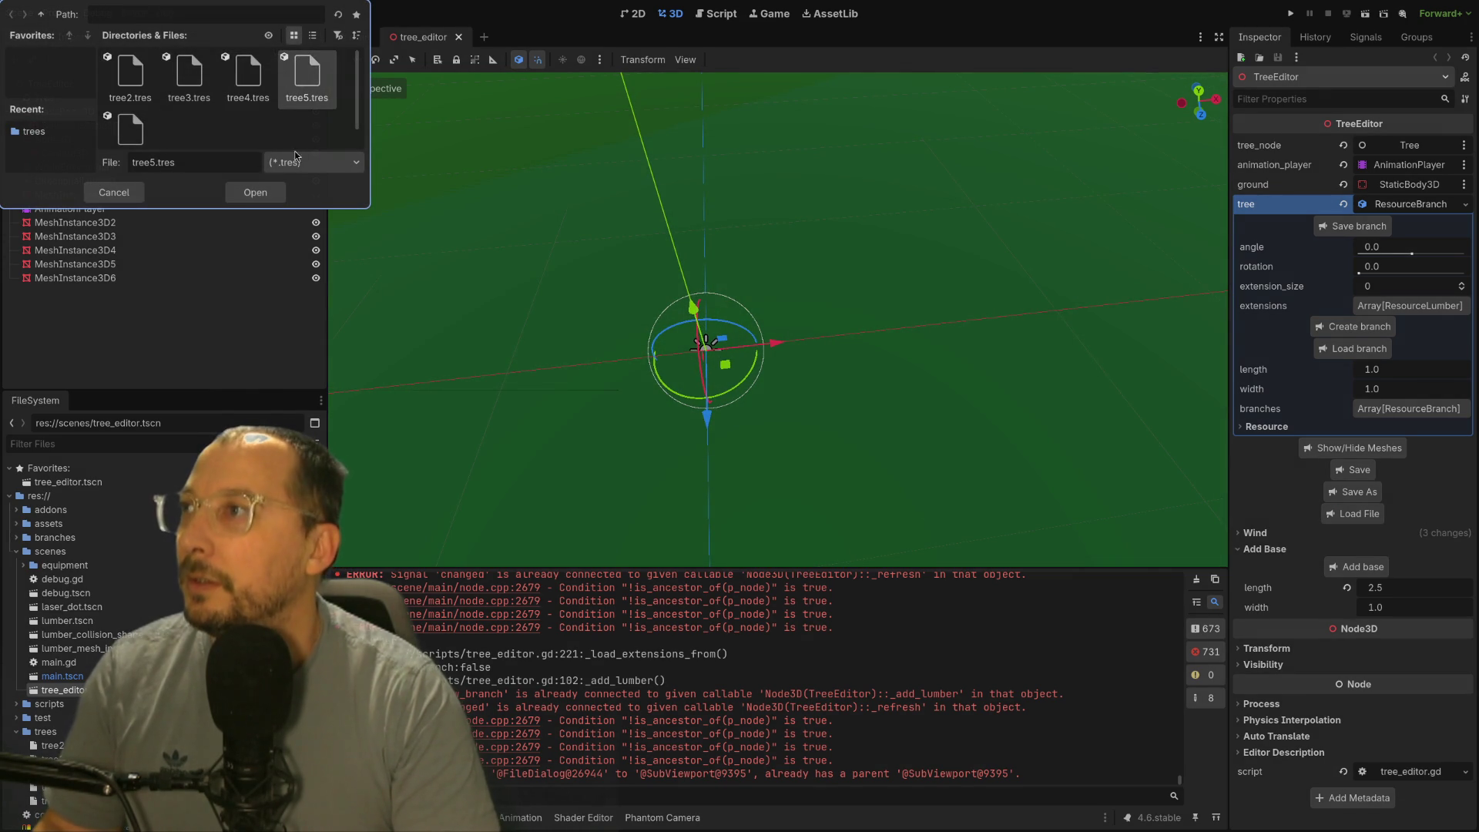
click(256, 192)
scroll(731, 273, up, 3)
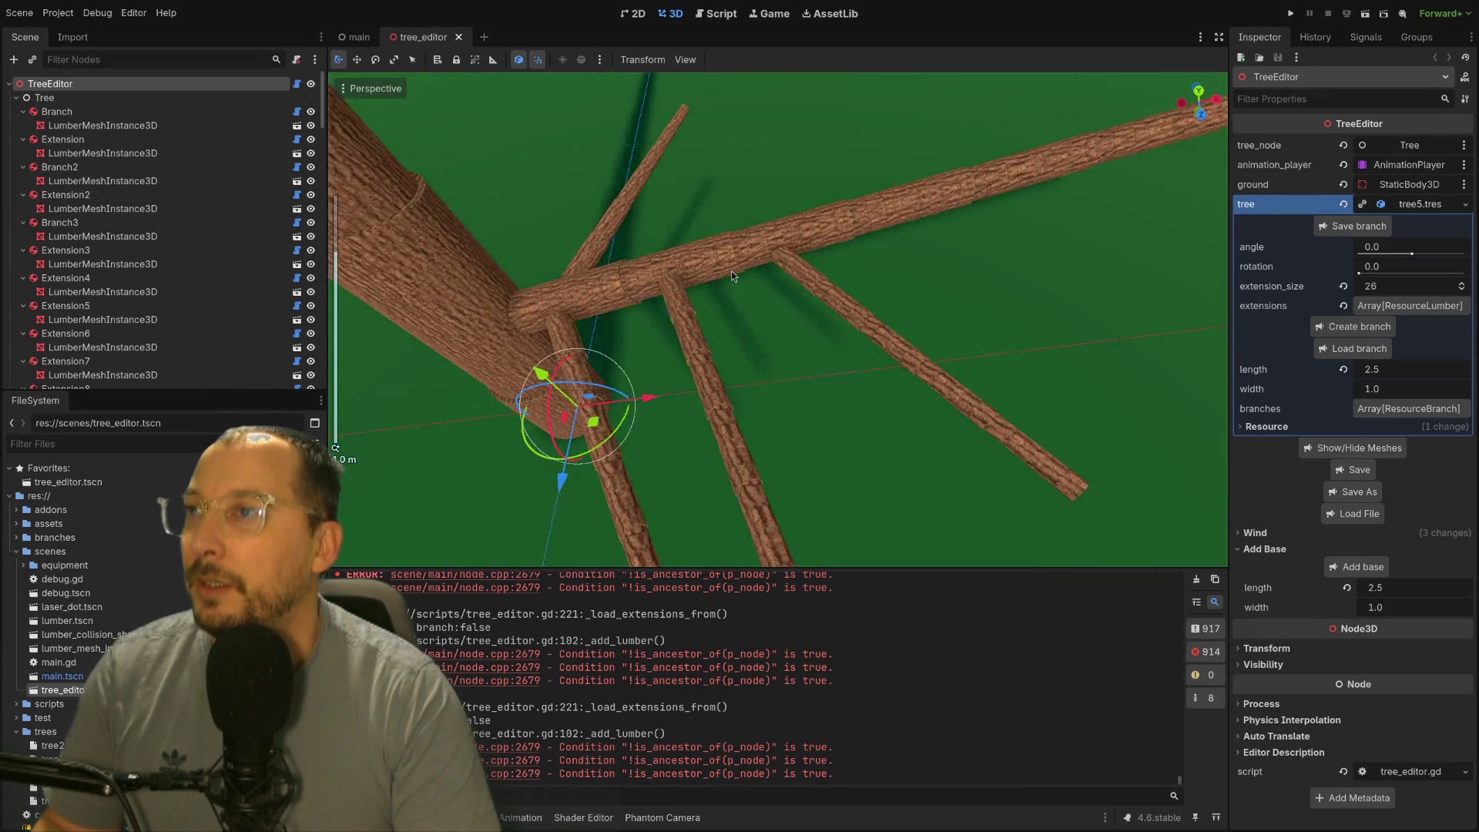
scroll(731, 271, up, 2)
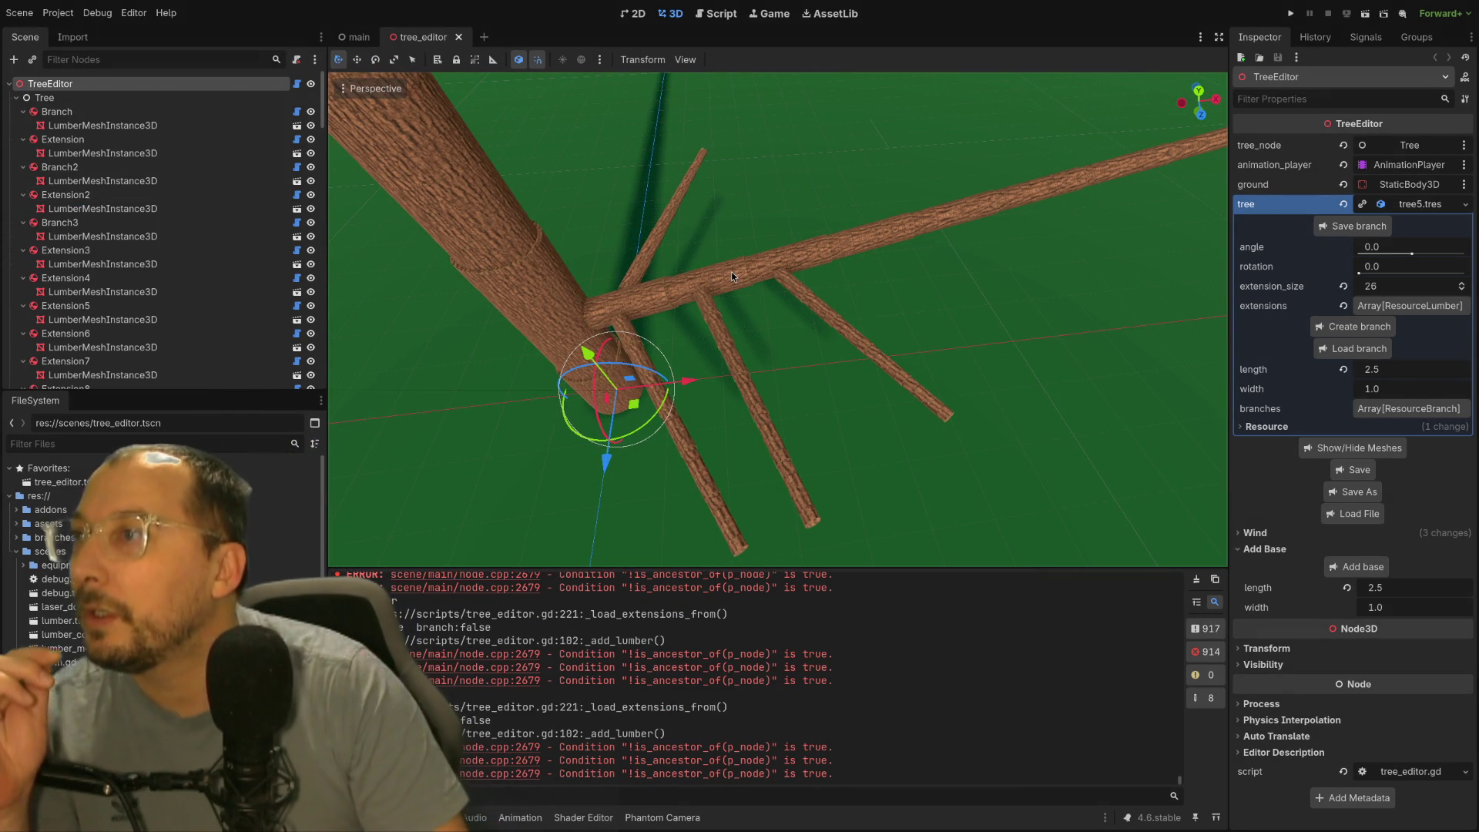
drag(700, 281, 659, 267)
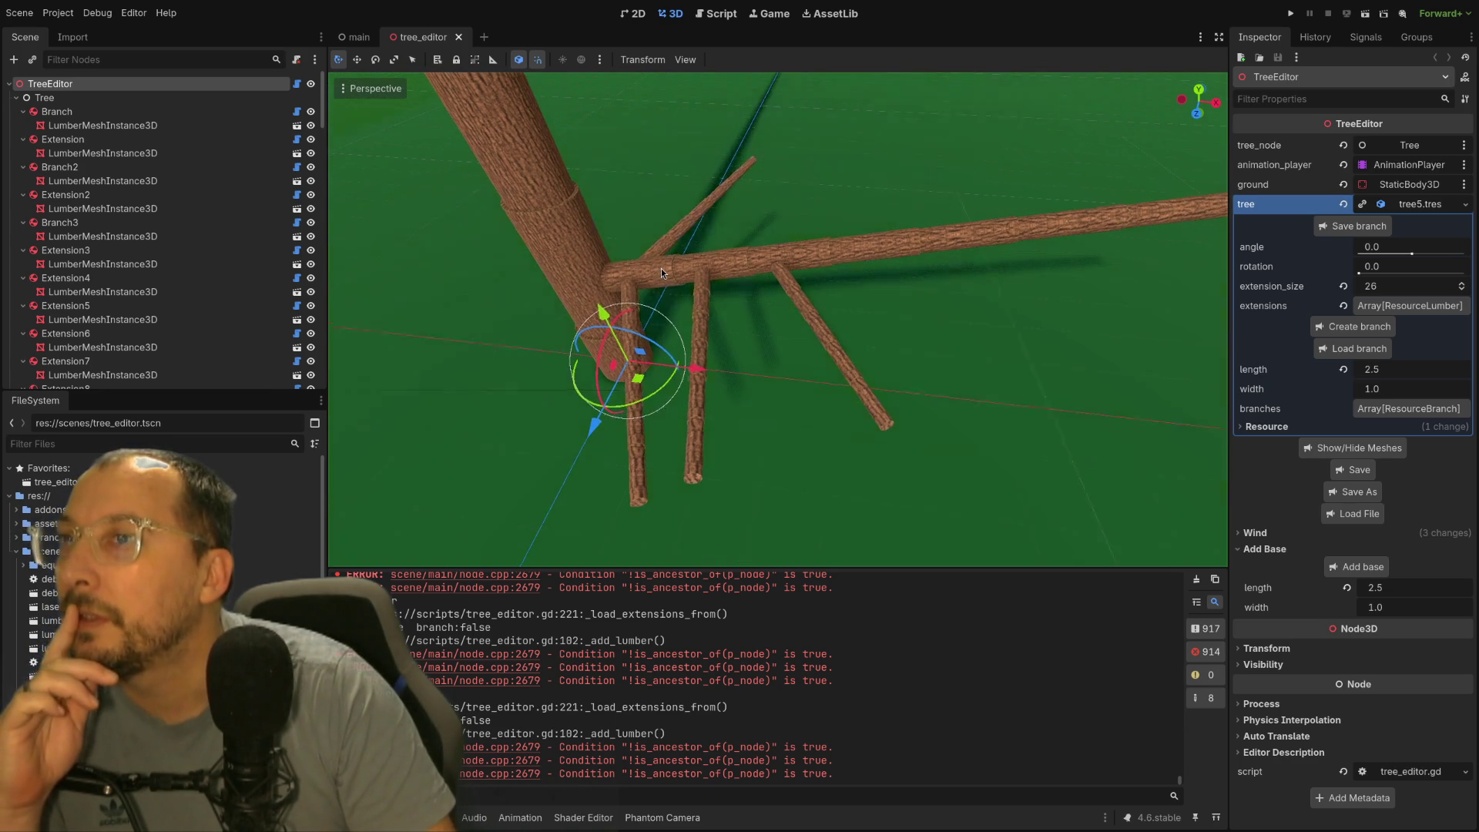
scroll(682, 275, up, 2)
scroll(688, 276, up, 3)
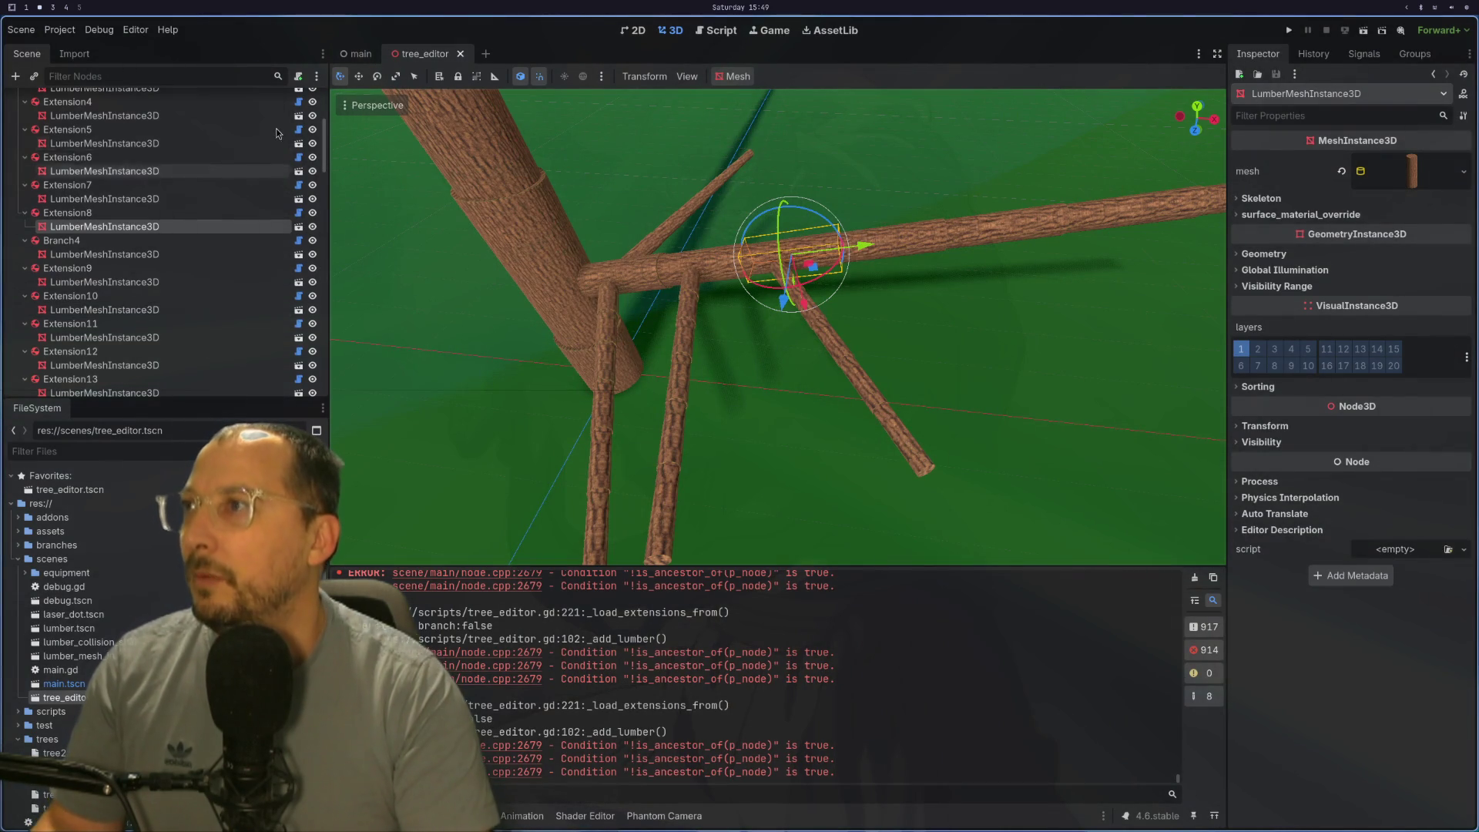
scroll(277, 132, up, 5)
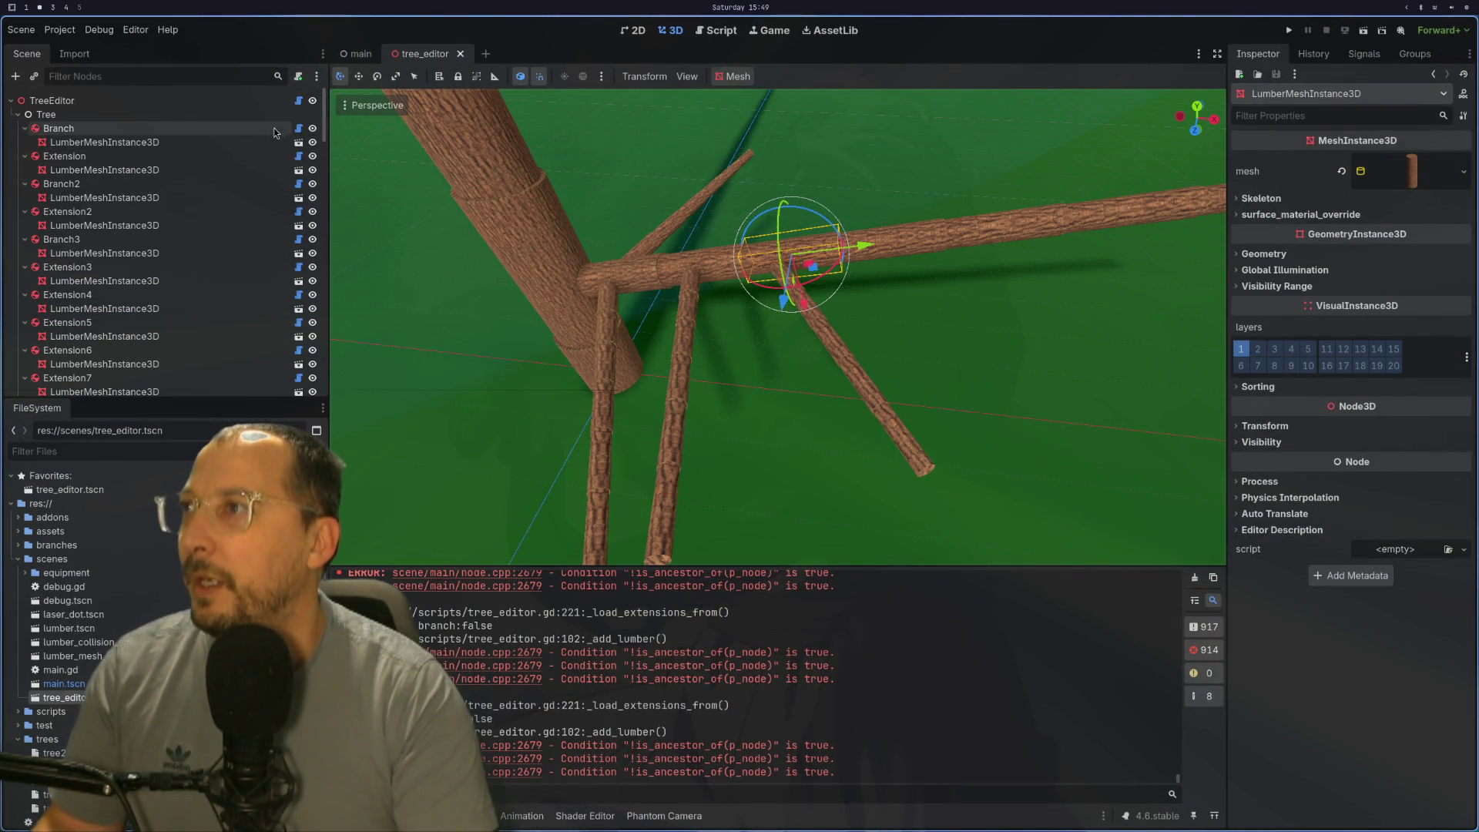
Step: Select TreeEditor and toggle Show/Hide Meshes off and back on
click(224, 103)
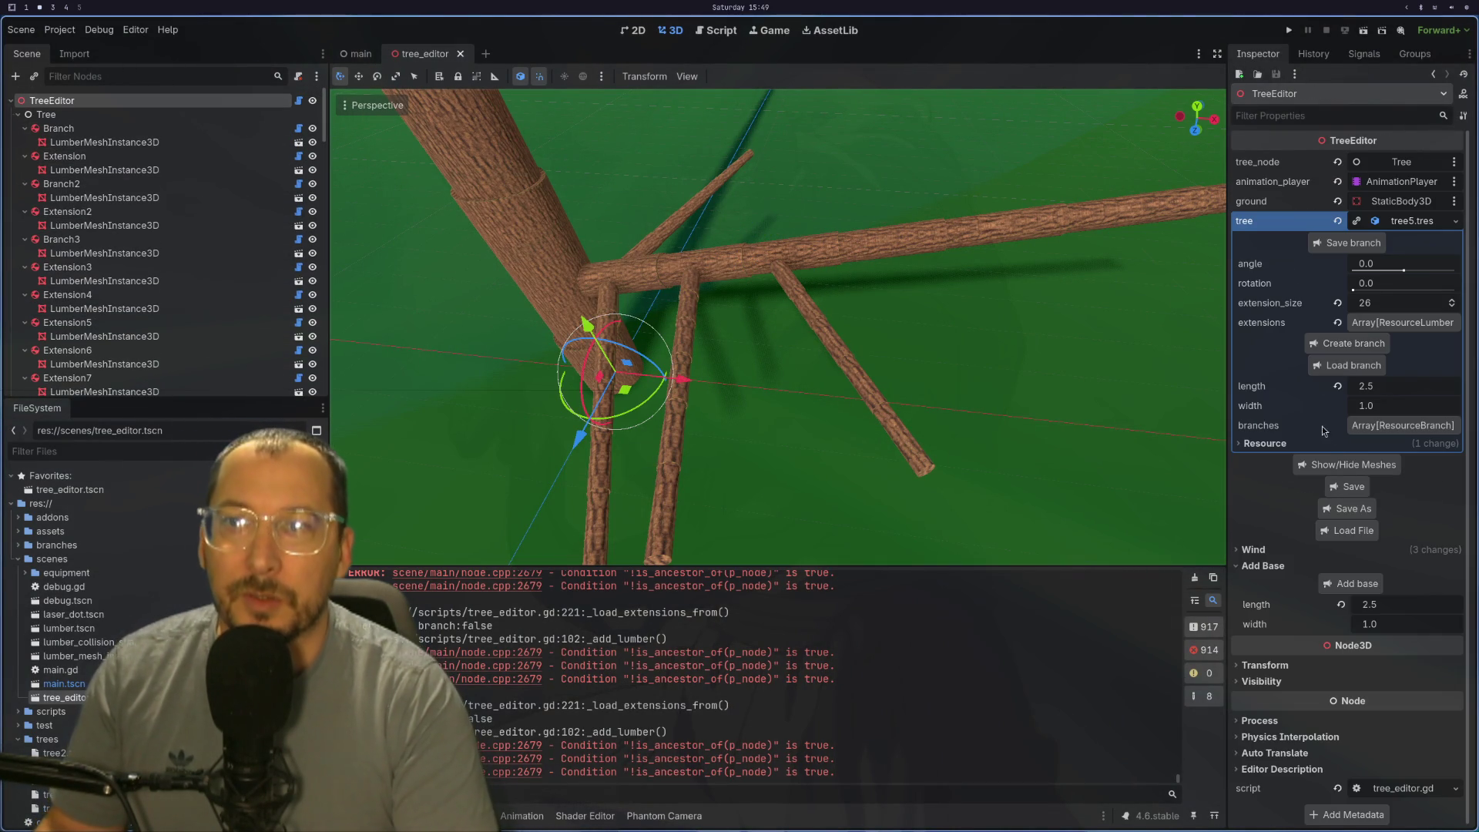
click(1340, 466)
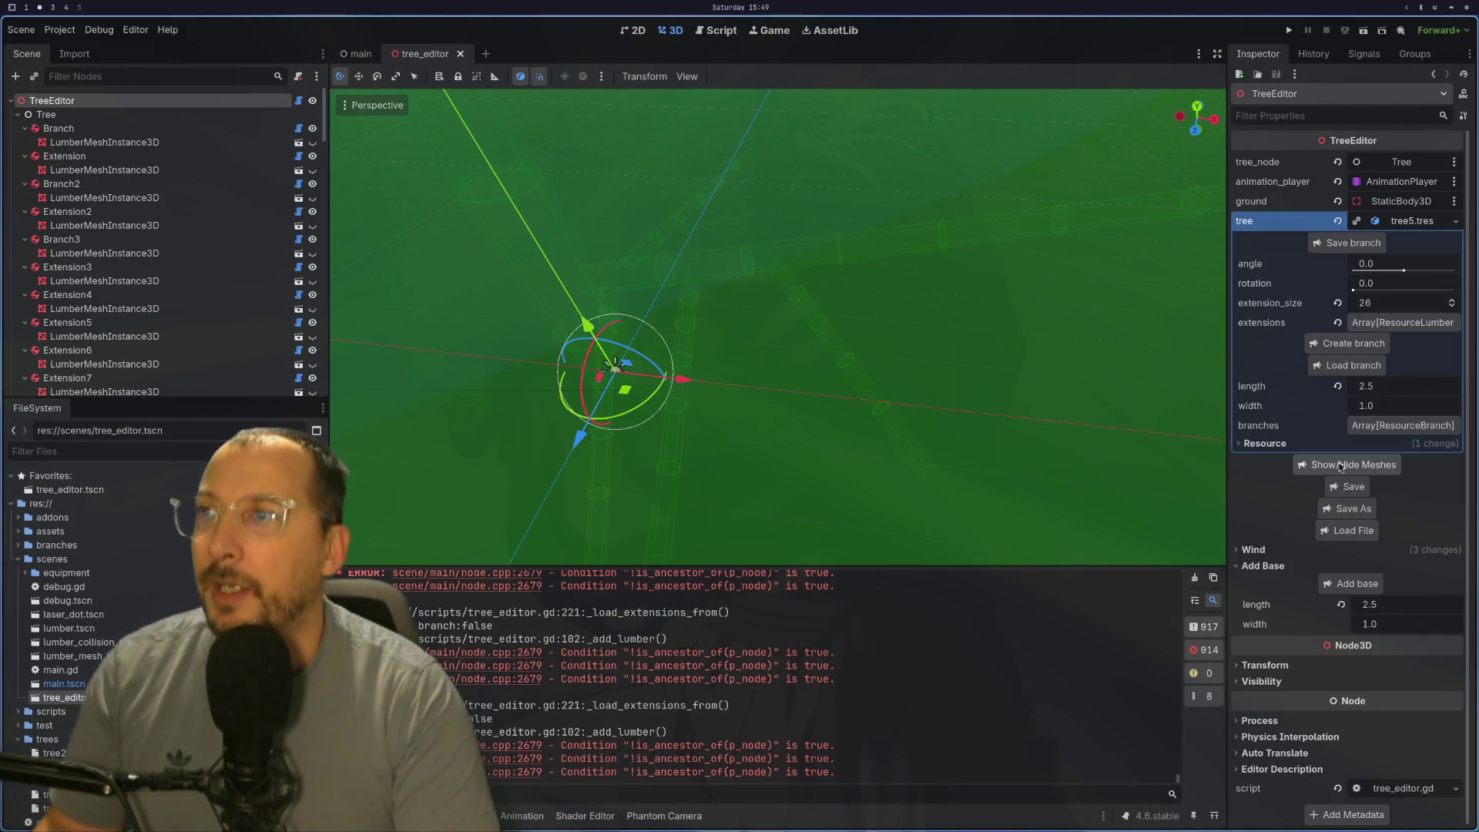
click(1340, 465)
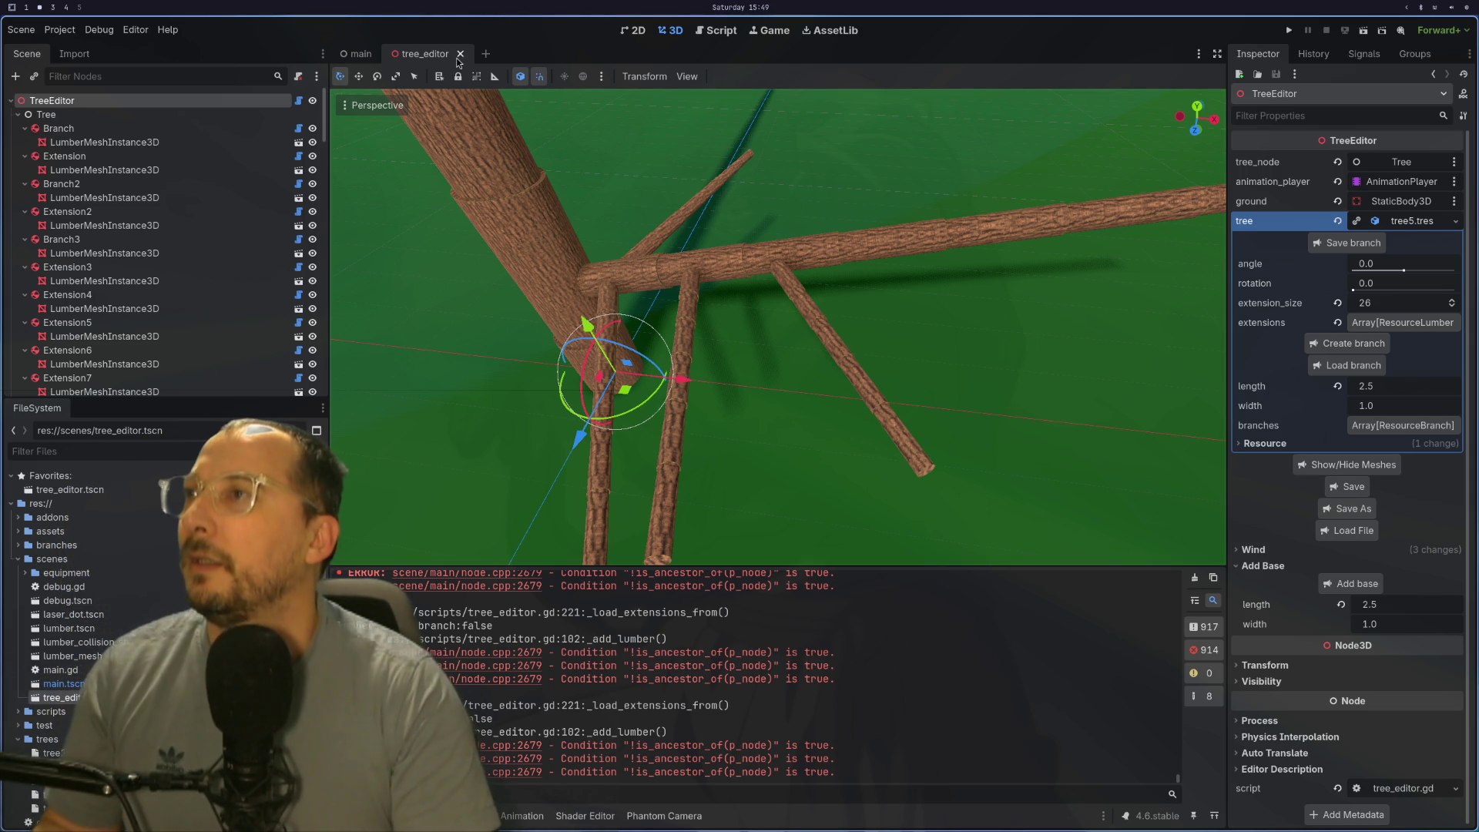
Step: Close and reopen the tree_editor scene, then load tree5.tres through Load File
click(459, 54)
key(ctrl+shift+t)
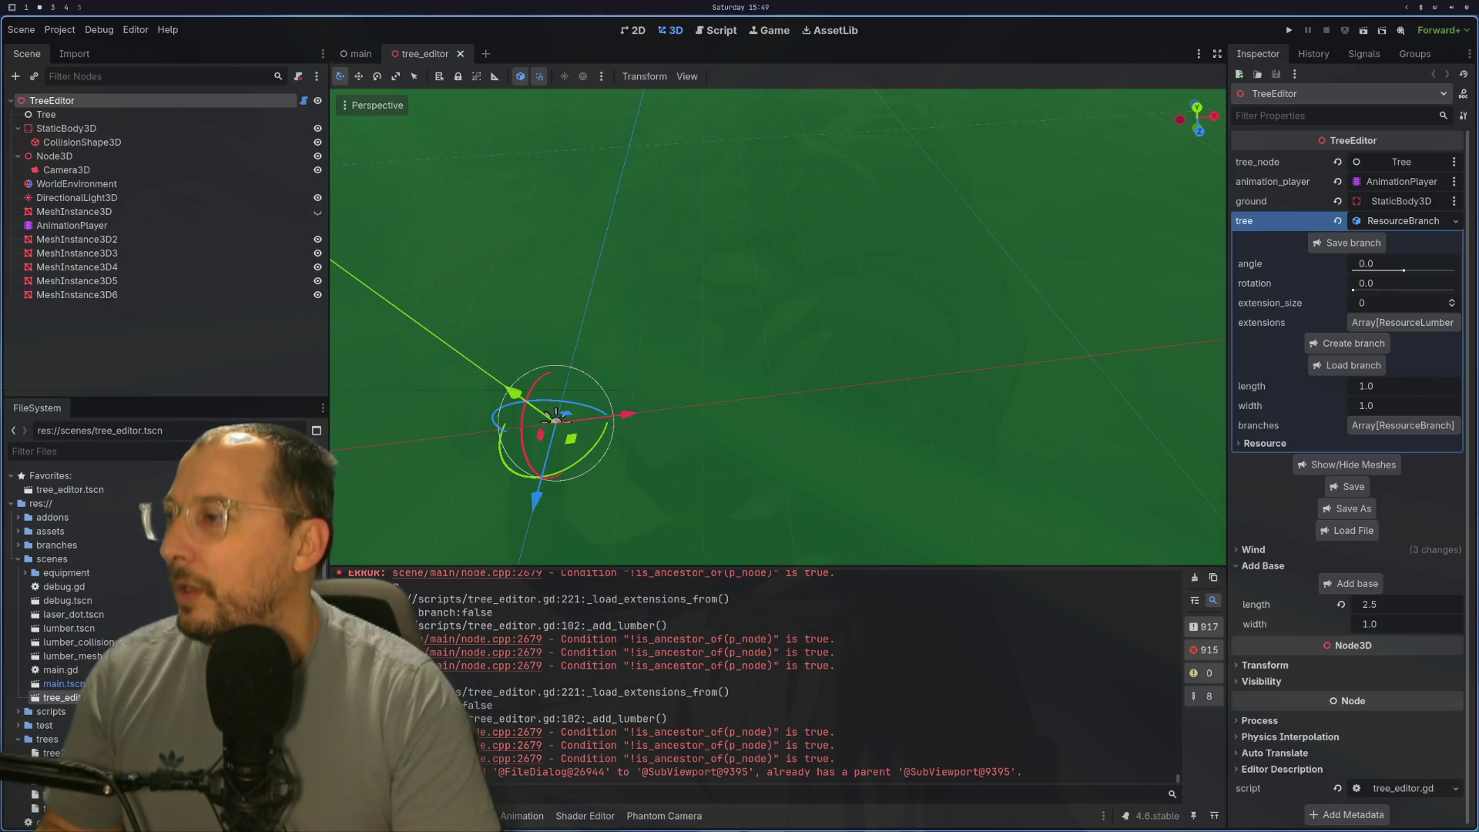
key(alt+Tab)
key(alt+Tab)
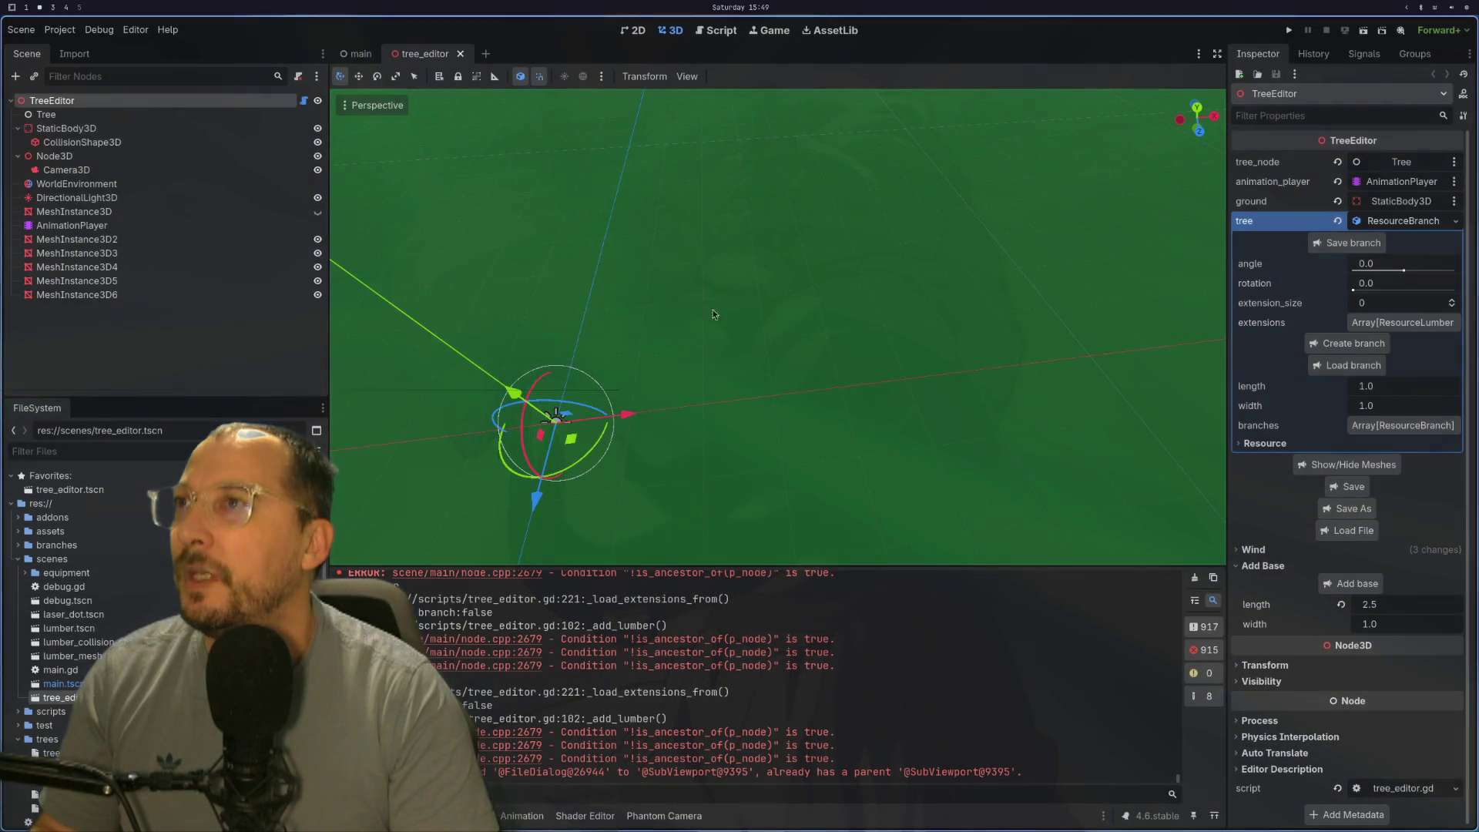
click(1346, 529)
click(309, 80)
click(256, 197)
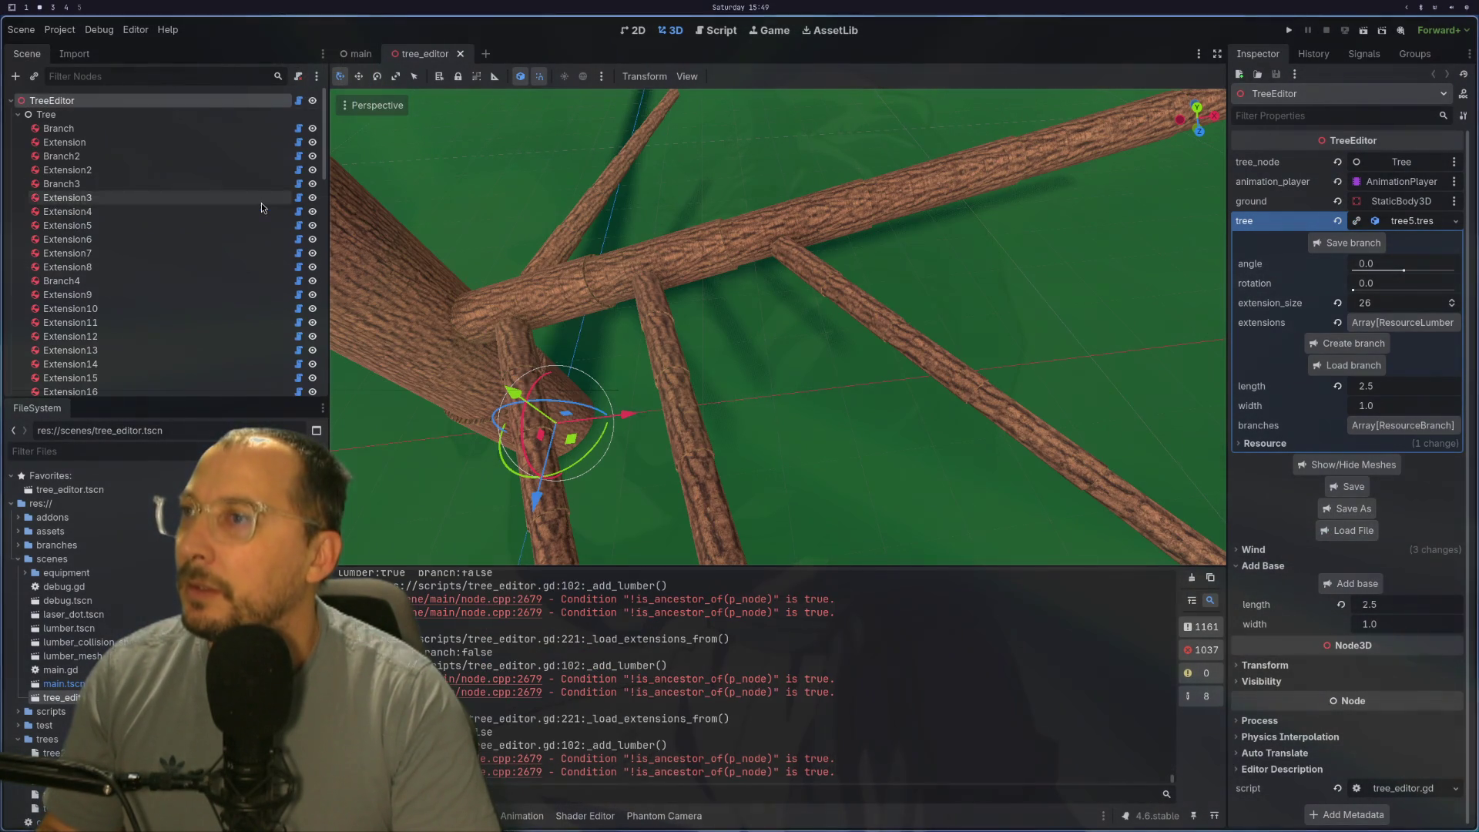
Step: Select and frame the Extension13 lumber, expand its resource and create a new branch on it
click(667, 251)
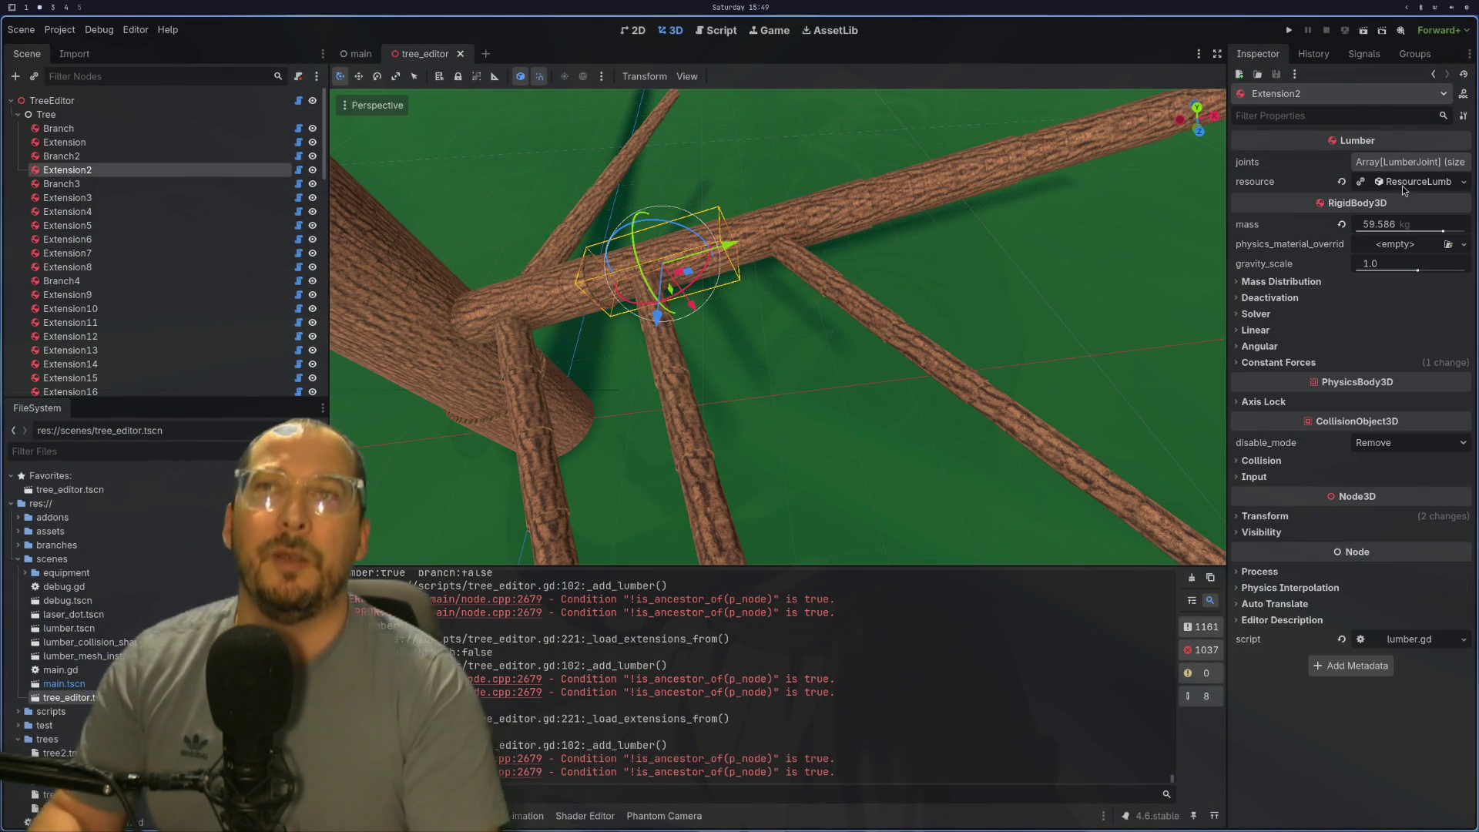
click(903, 193)
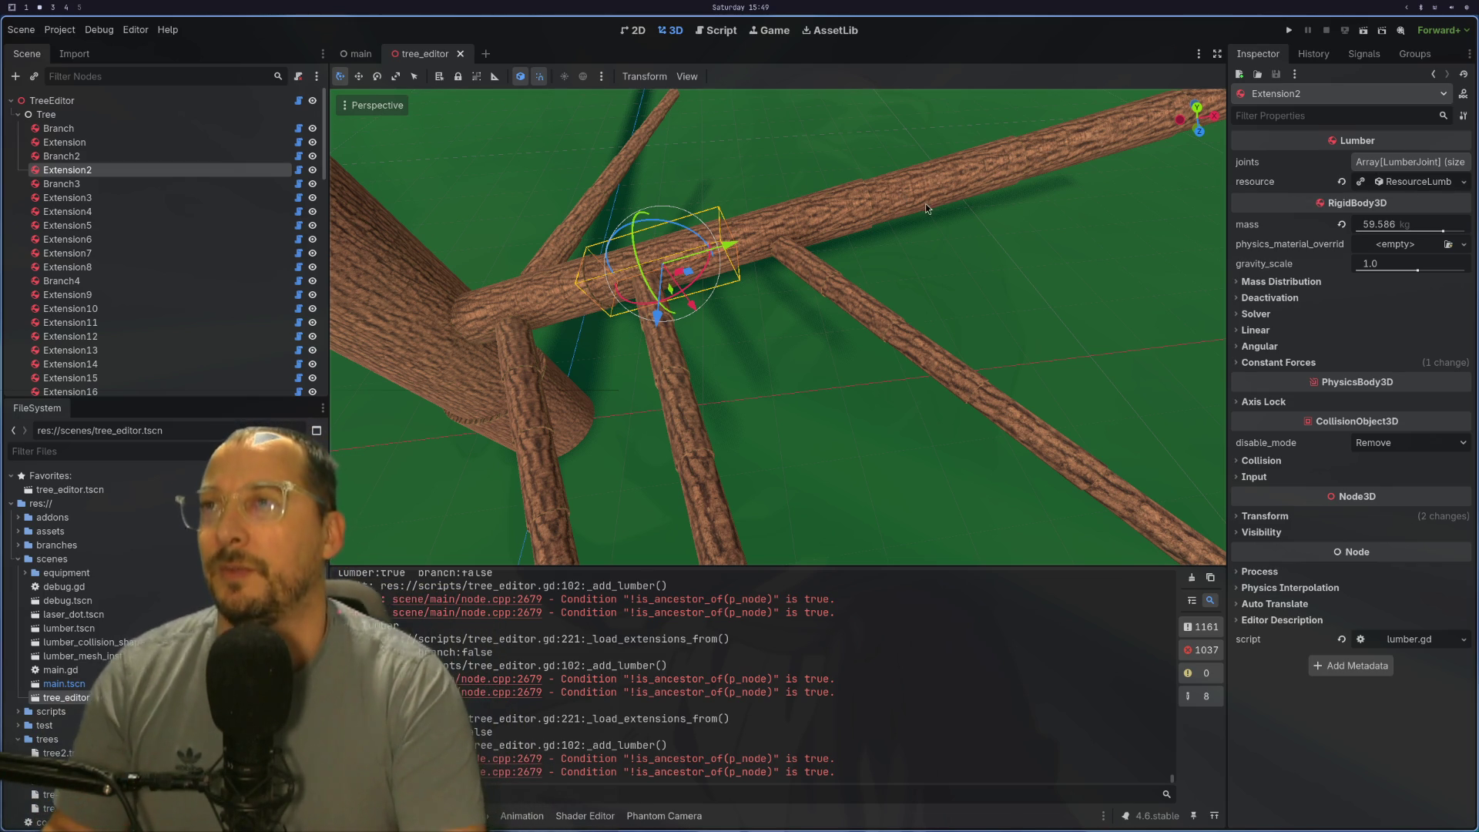
key(f)
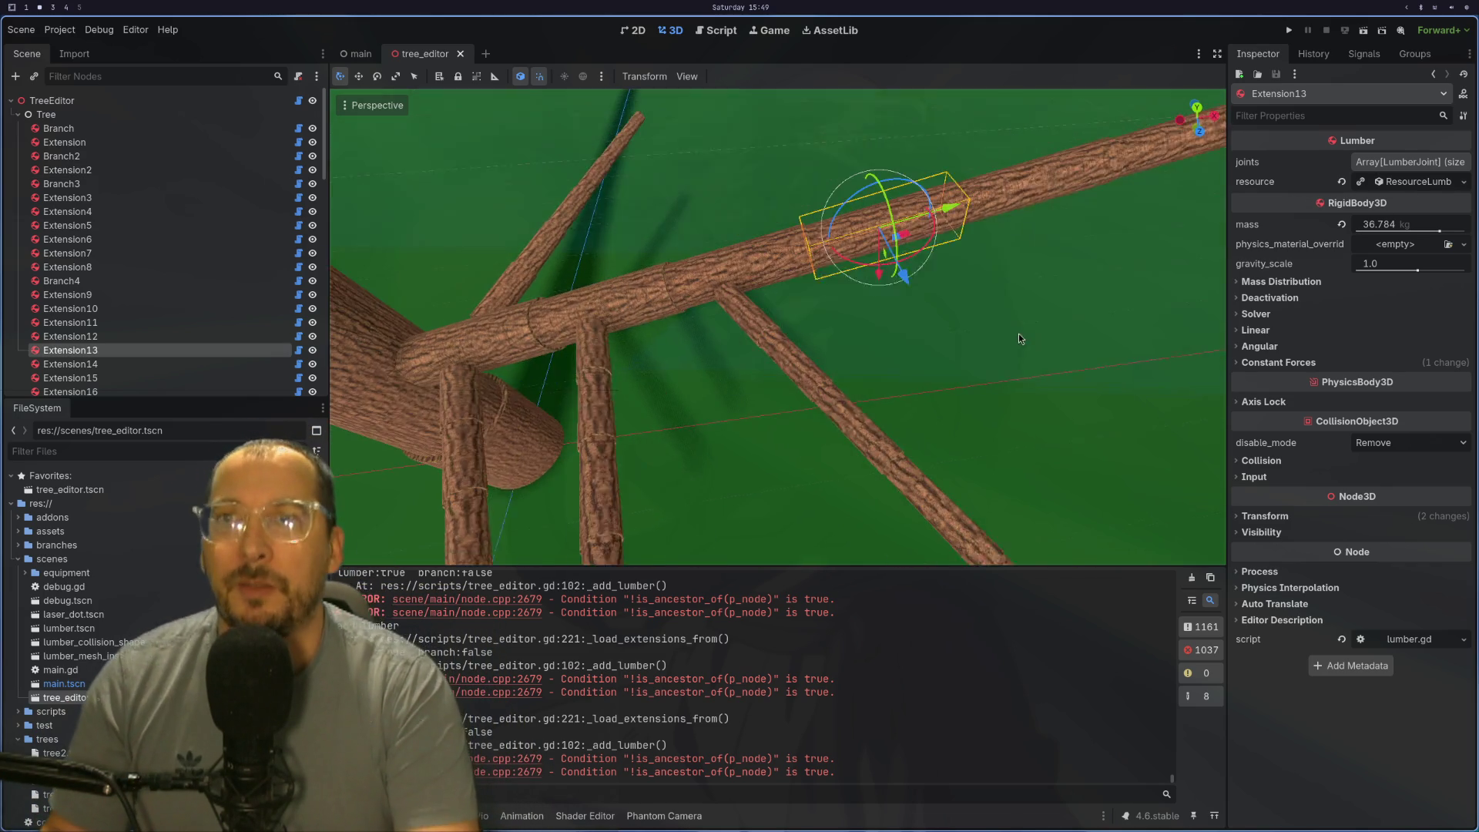
mouse_move(908, 354)
mouse_down()
mouse_move(1023, 281)
mouse_move(954, 330)
mouse_move(982, 346)
mouse_move(1050, 293)
mouse_move(960, 396)
mouse_move(989, 323)
mouse_move(939, 352)
mouse_move(901, 403)
mouse_move(991, 337)
mouse_move(1371, 204)
mouse_up()
scroll(1022, 281, down, 2)
click(1393, 186)
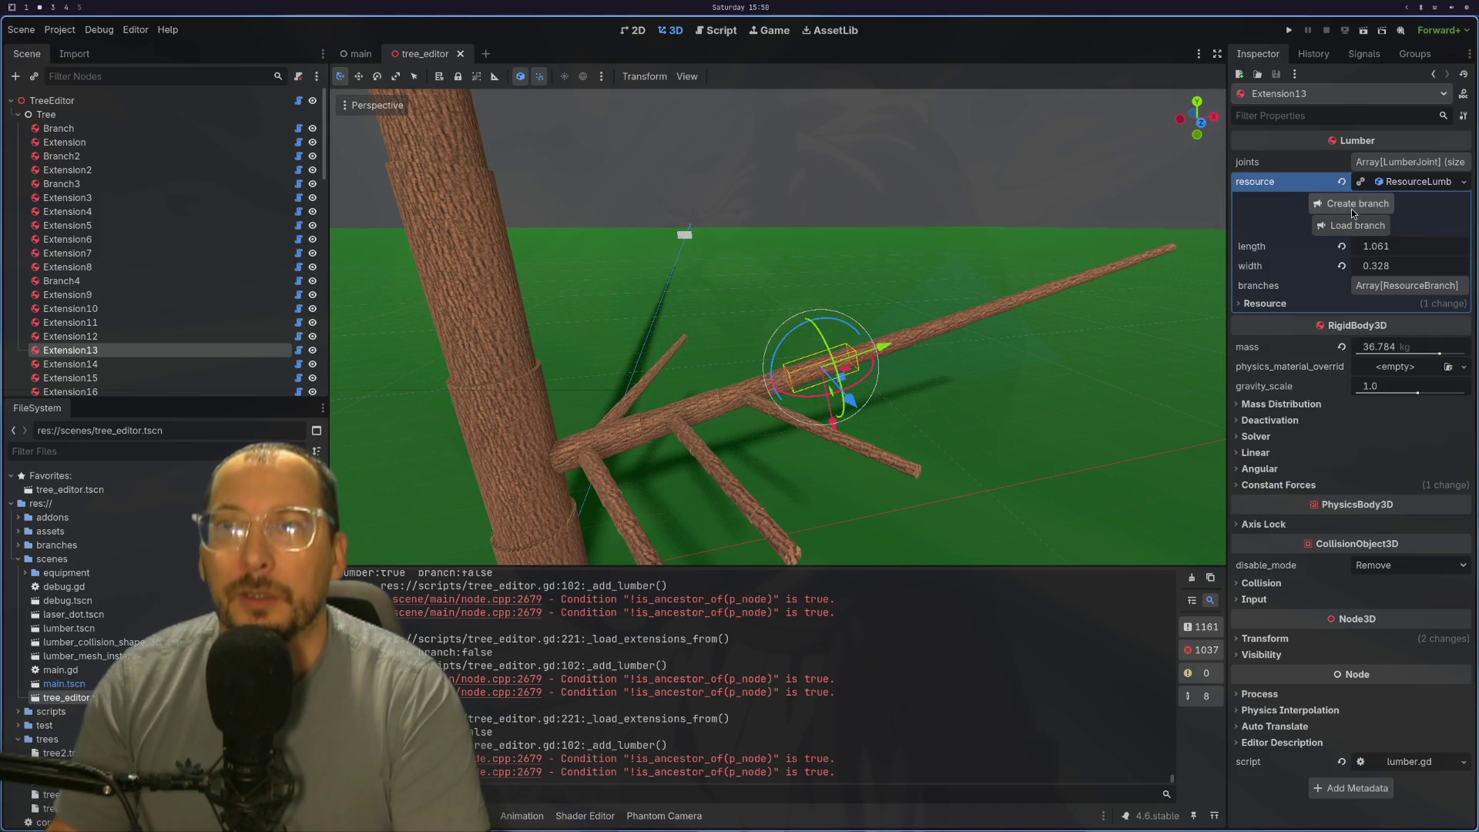
click(1353, 204)
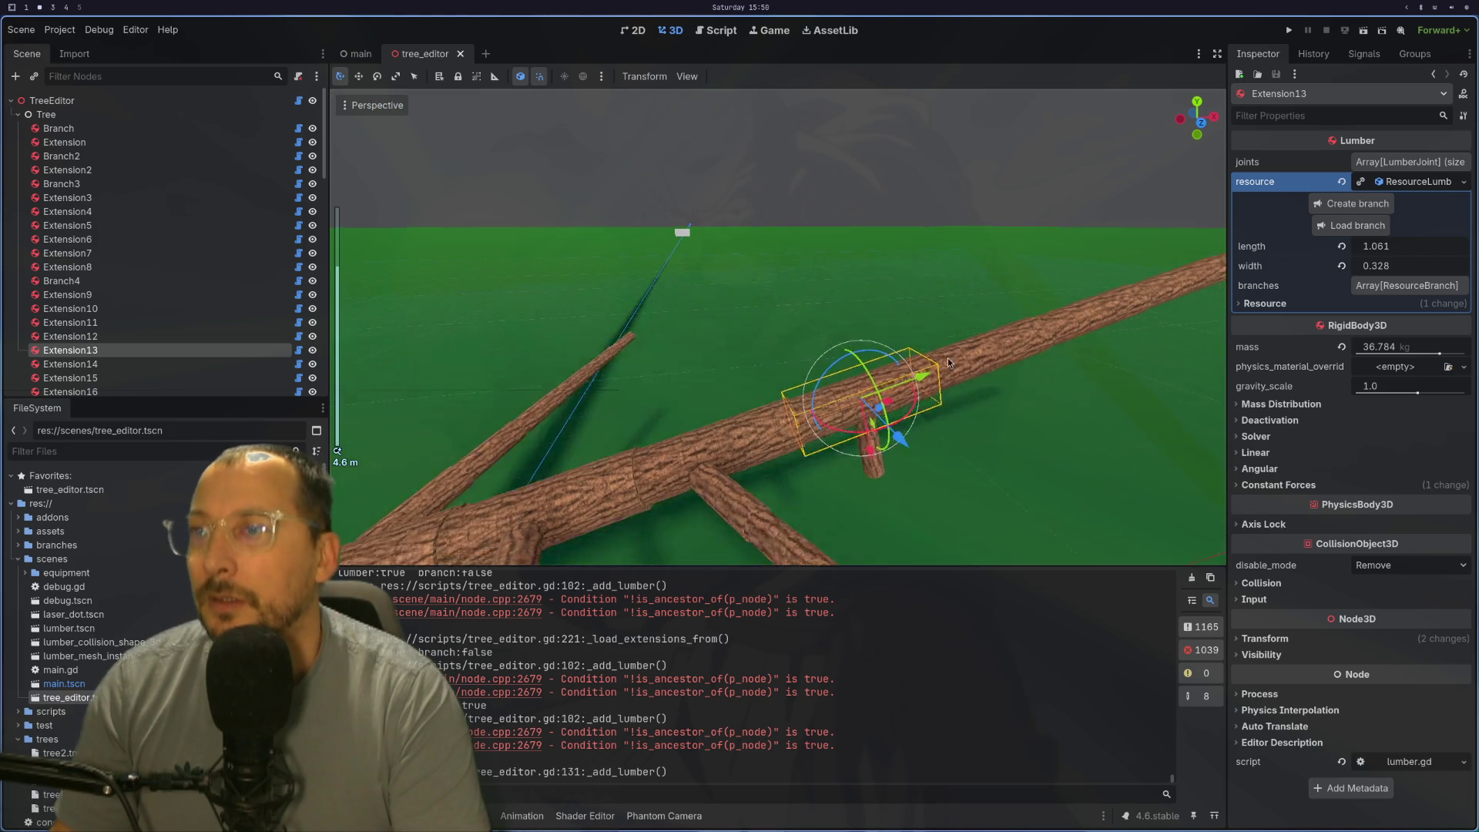
Step: Give Branch7 angle −0.42, rotation 4.686 and extension size 4, then select Branch3
click(811, 387)
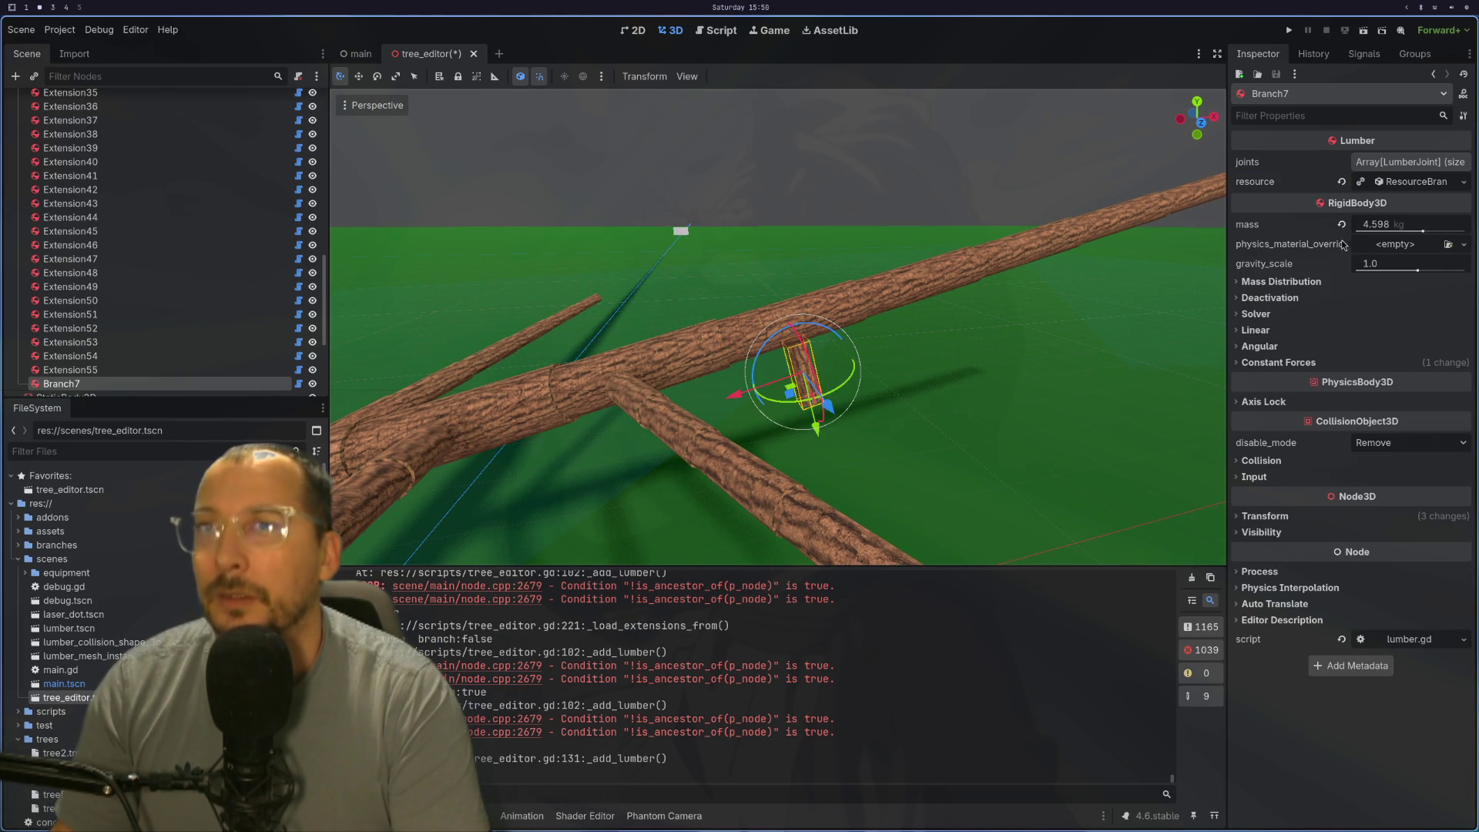
click(1406, 182)
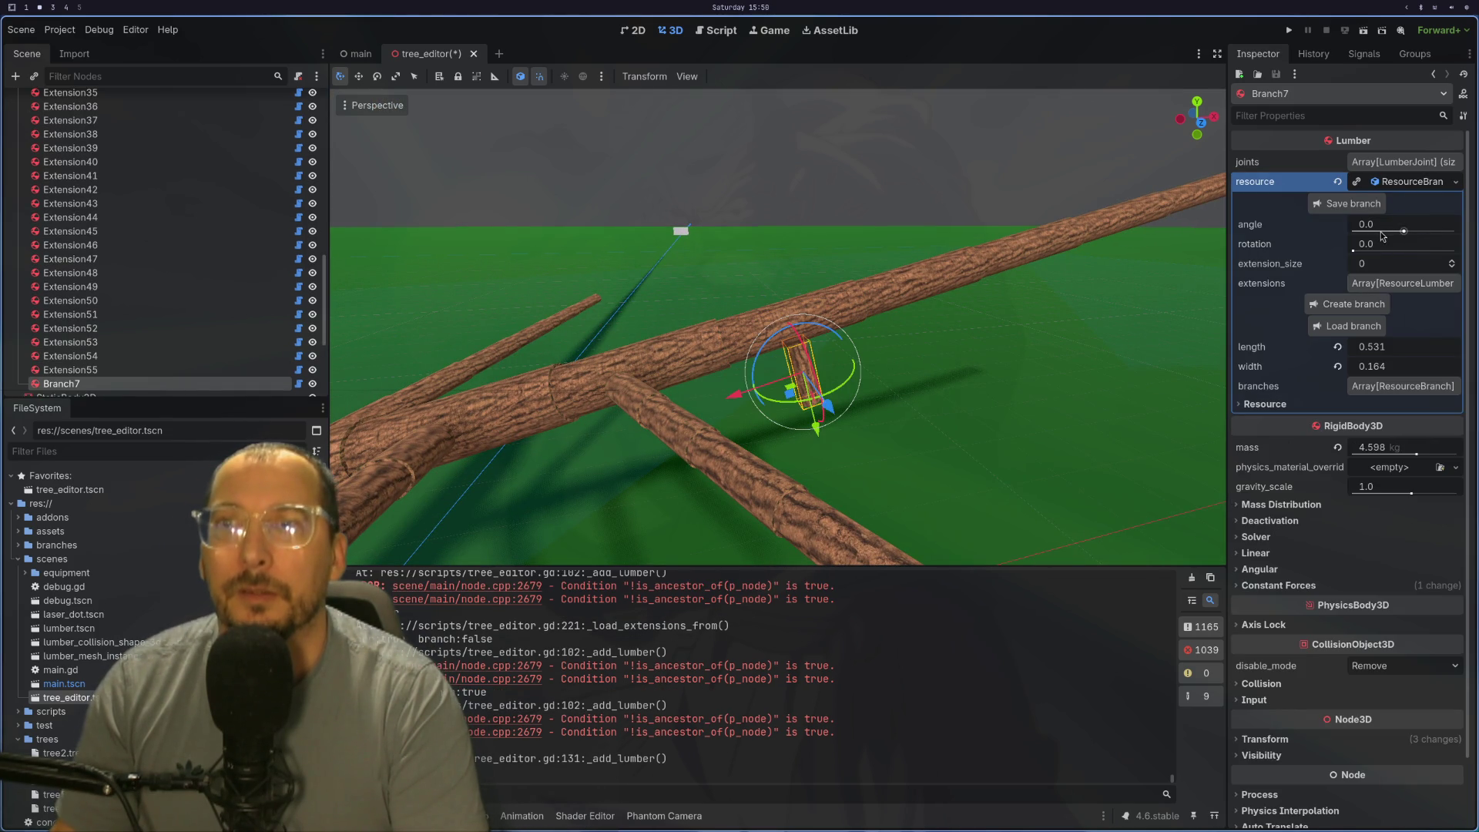
mouse_move(1355, 251)
mouse_down()
mouse_move(1430, 260)
mouse_move(1411, 235)
mouse_up()
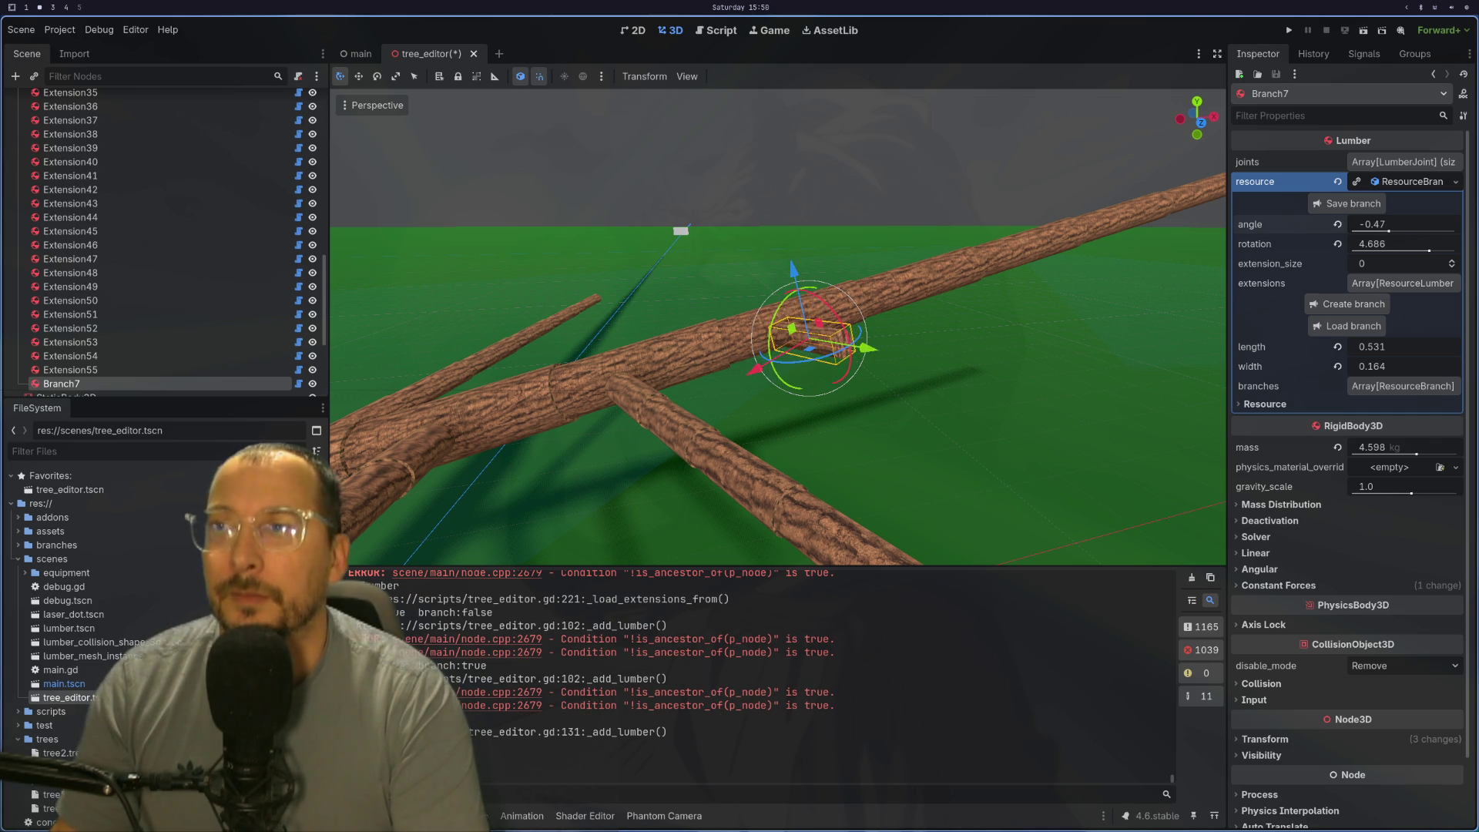
click(1452, 264)
click(1451, 265)
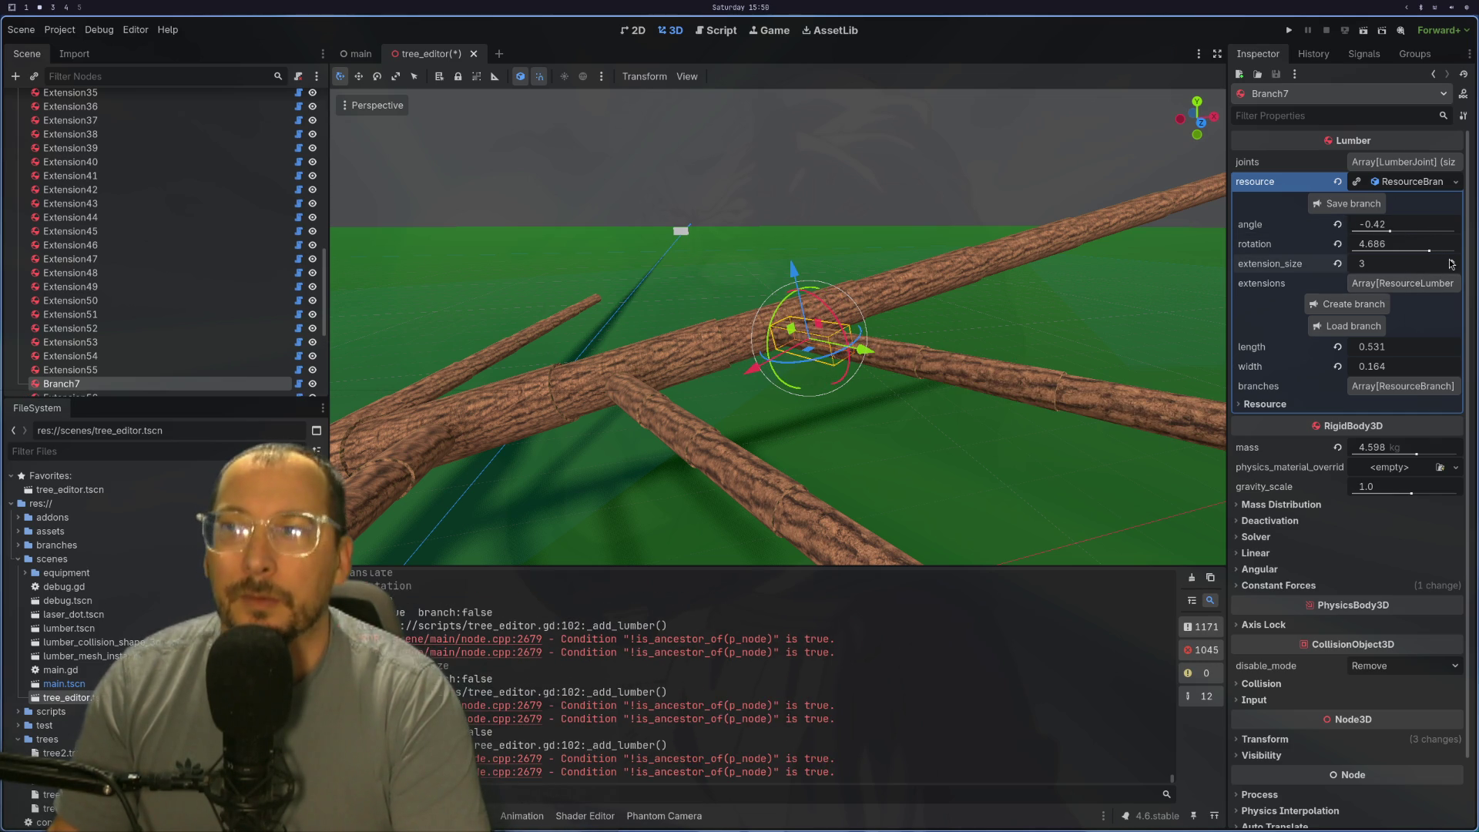
click(1452, 263)
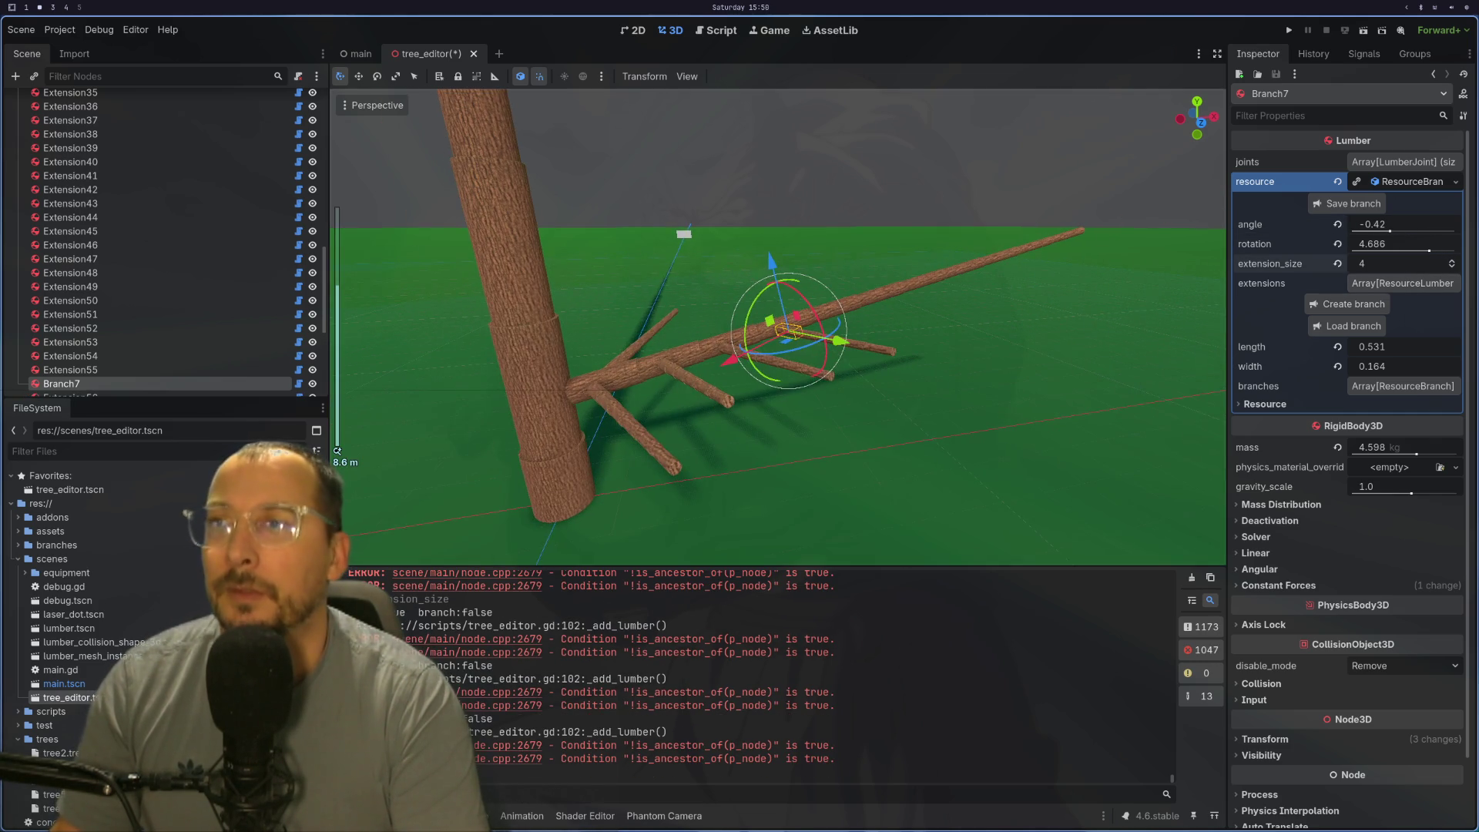
mouse_move(1072, 339)
mouse_down()
mouse_move(982, 375)
mouse_move(1034, 330)
mouse_move(1060, 361)
mouse_move(1229, 351)
mouse_move(1161, 348)
mouse_move(1214, 354)
mouse_move(1184, 361)
mouse_move(1166, 310)
mouse_move(1127, 304)
mouse_move(1168, 348)
mouse_move(988, 332)
mouse_move(924, 346)
mouse_up()
click(926, 345)
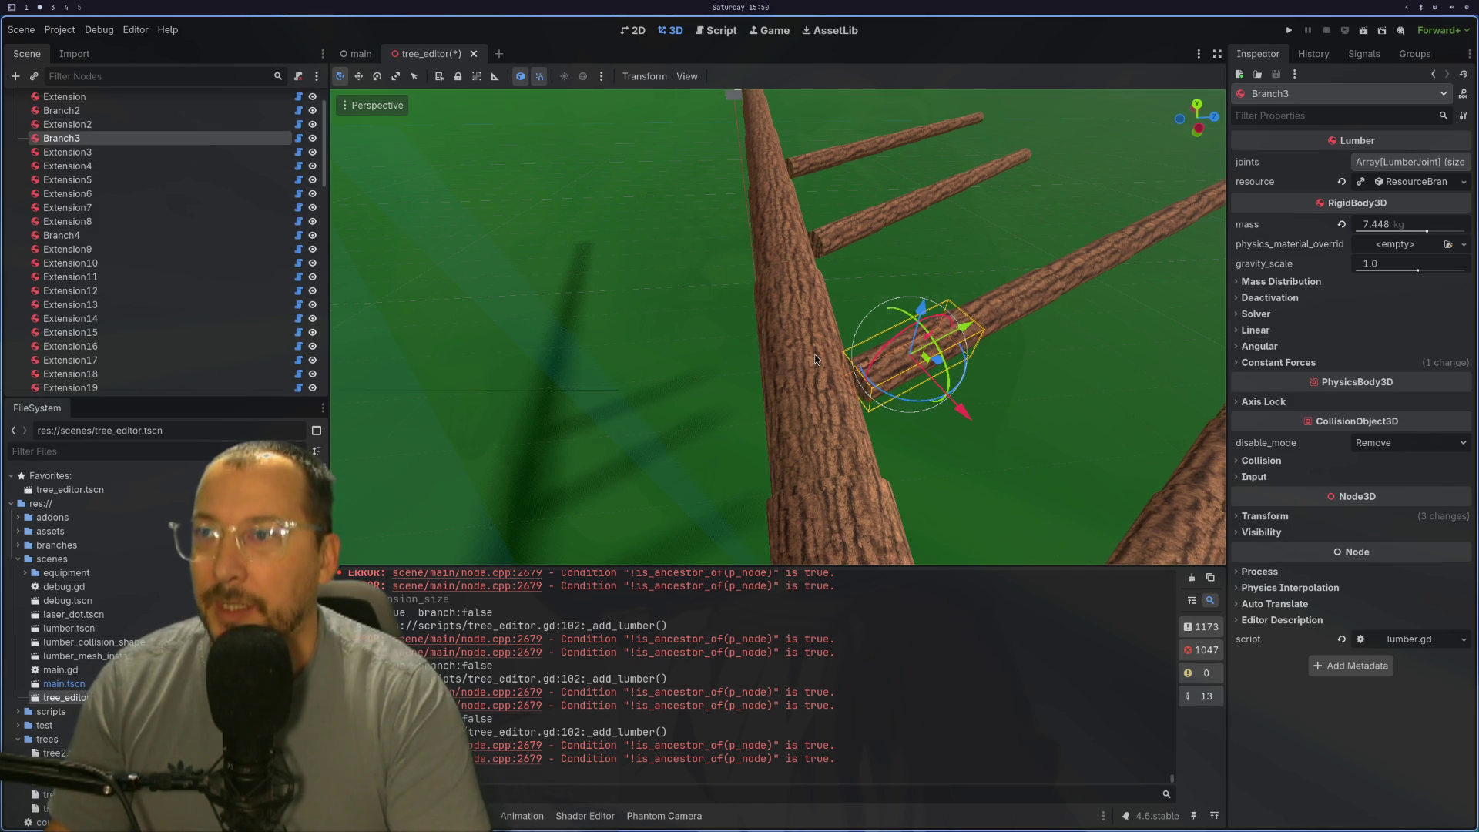
Step: Pick out the Extension2 log in the viewport after checking Branch3 on the trunk
click(801, 396)
click(802, 393)
mouse_move(802, 393)
mouse_down()
mouse_move(941, 433)
mouse_move(808, 410)
mouse_up()
click(856, 248)
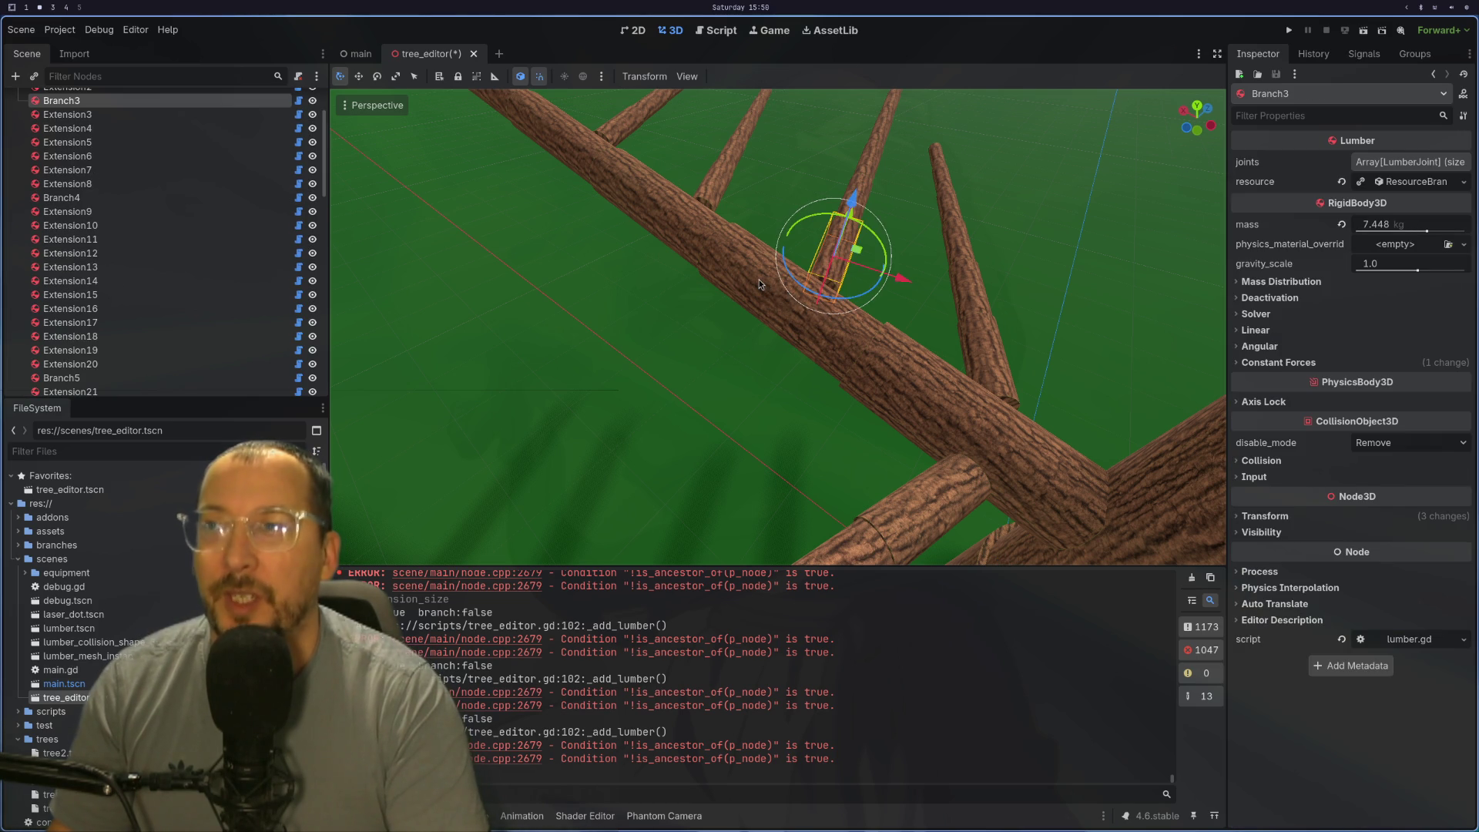
click(759, 279)
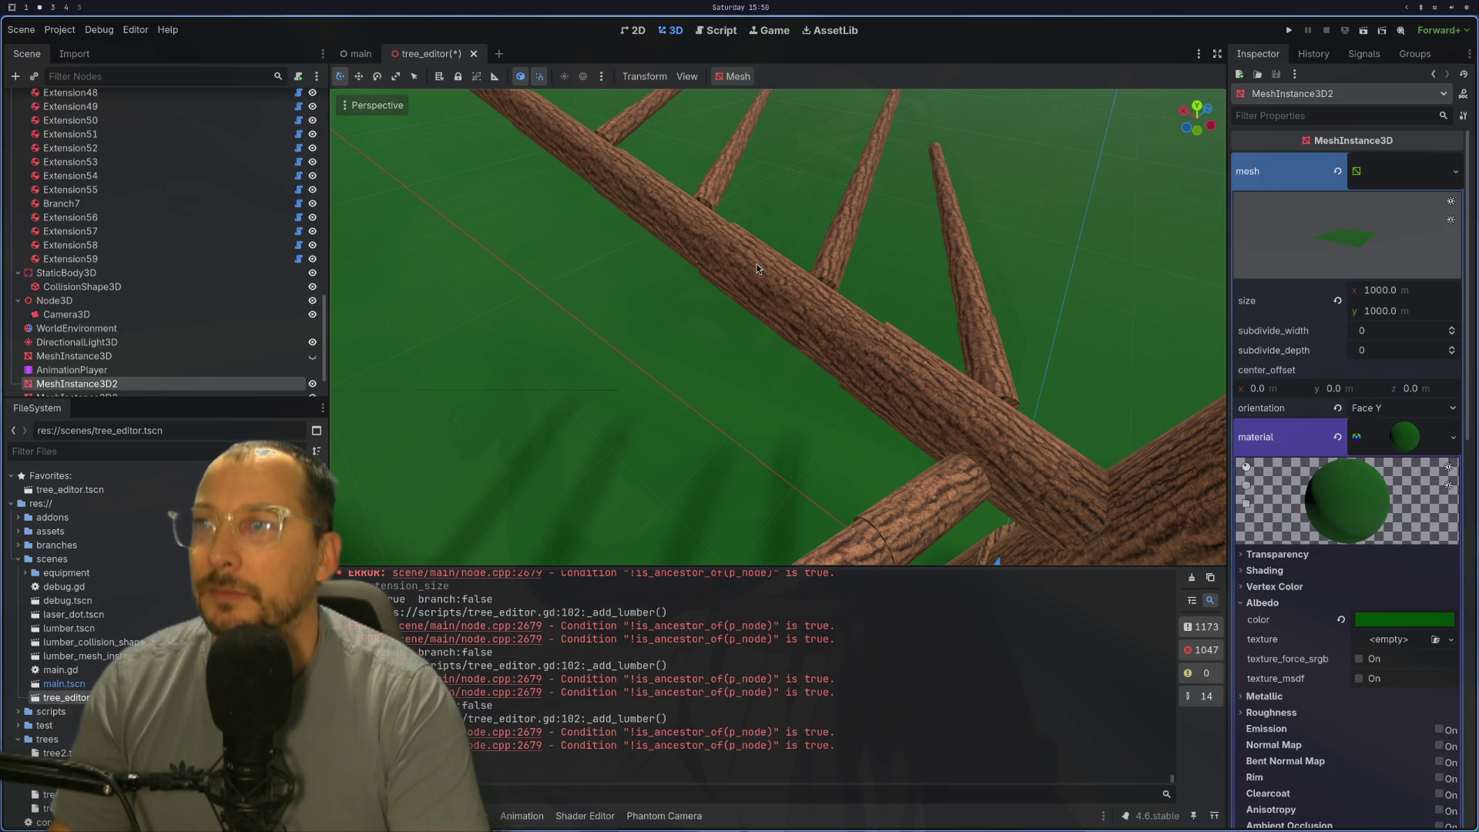
click(821, 307)
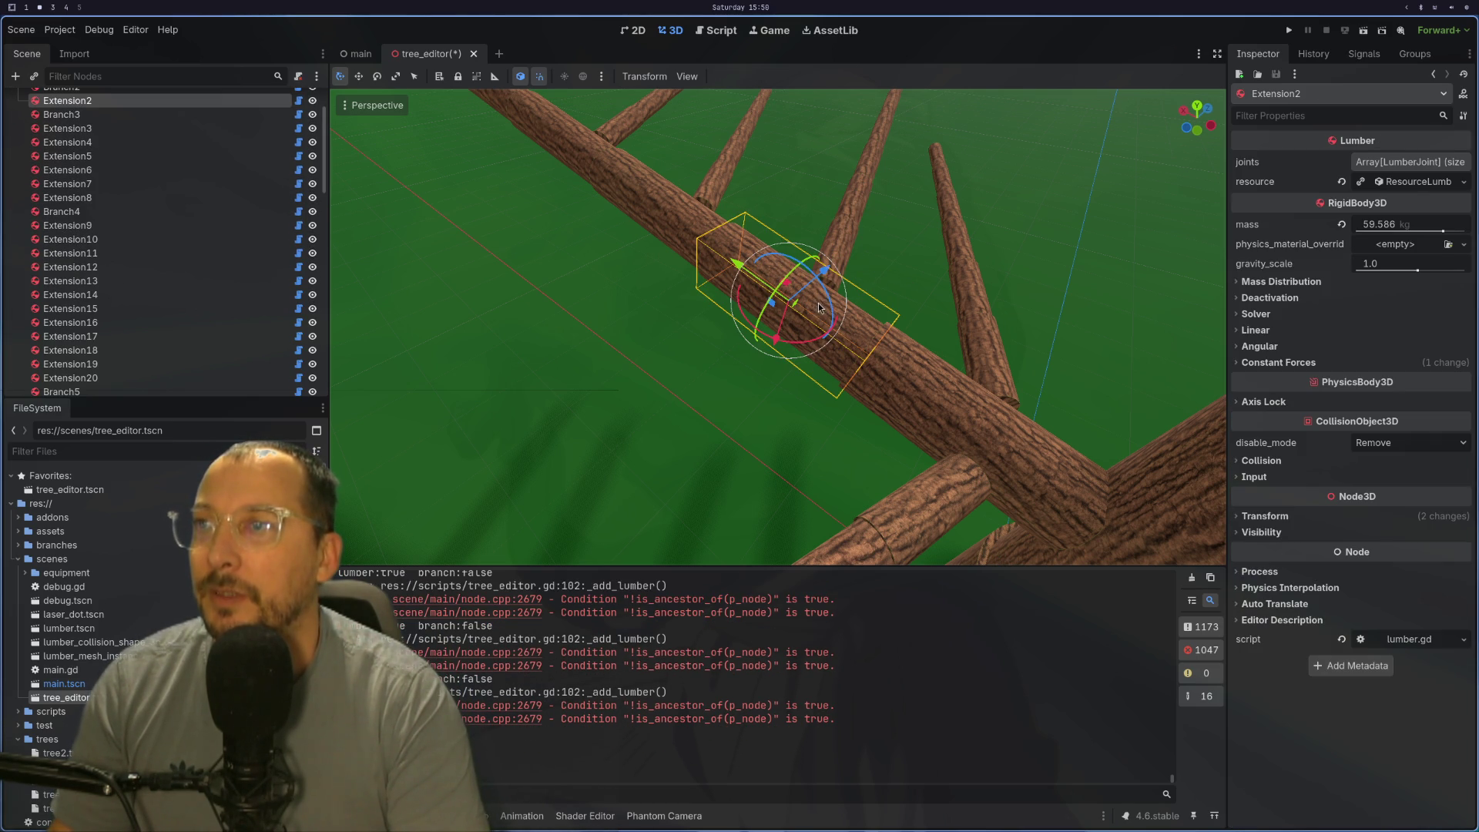
Step: Expand Extension2's resource and create a new Branch8 sprouting from it
click(1427, 189)
click(1379, 205)
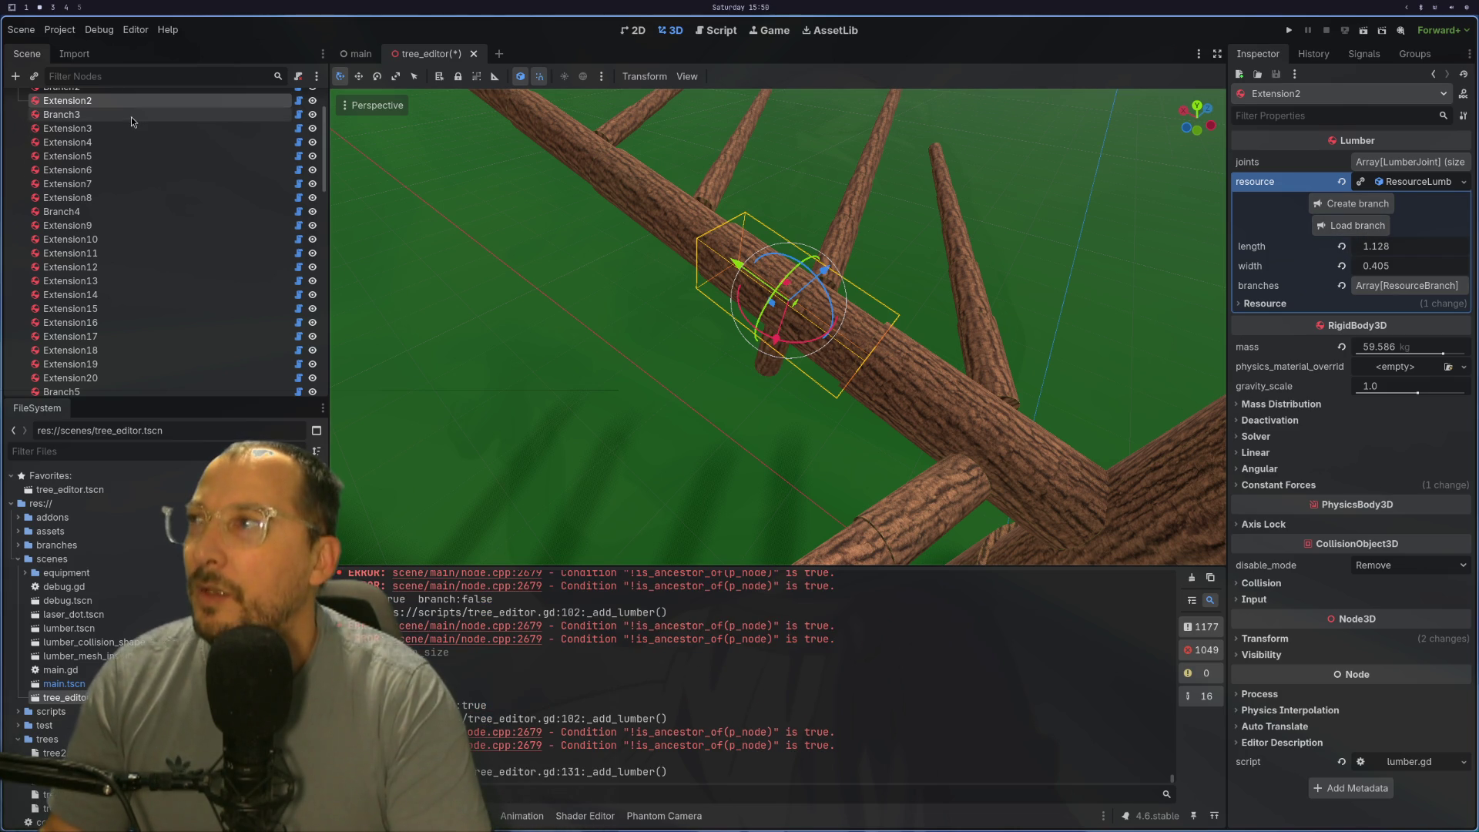
click(773, 372)
Step: Give Branch8 angle −0.325, rotation 1.562 and raise its extension size with the spinner
click(761, 354)
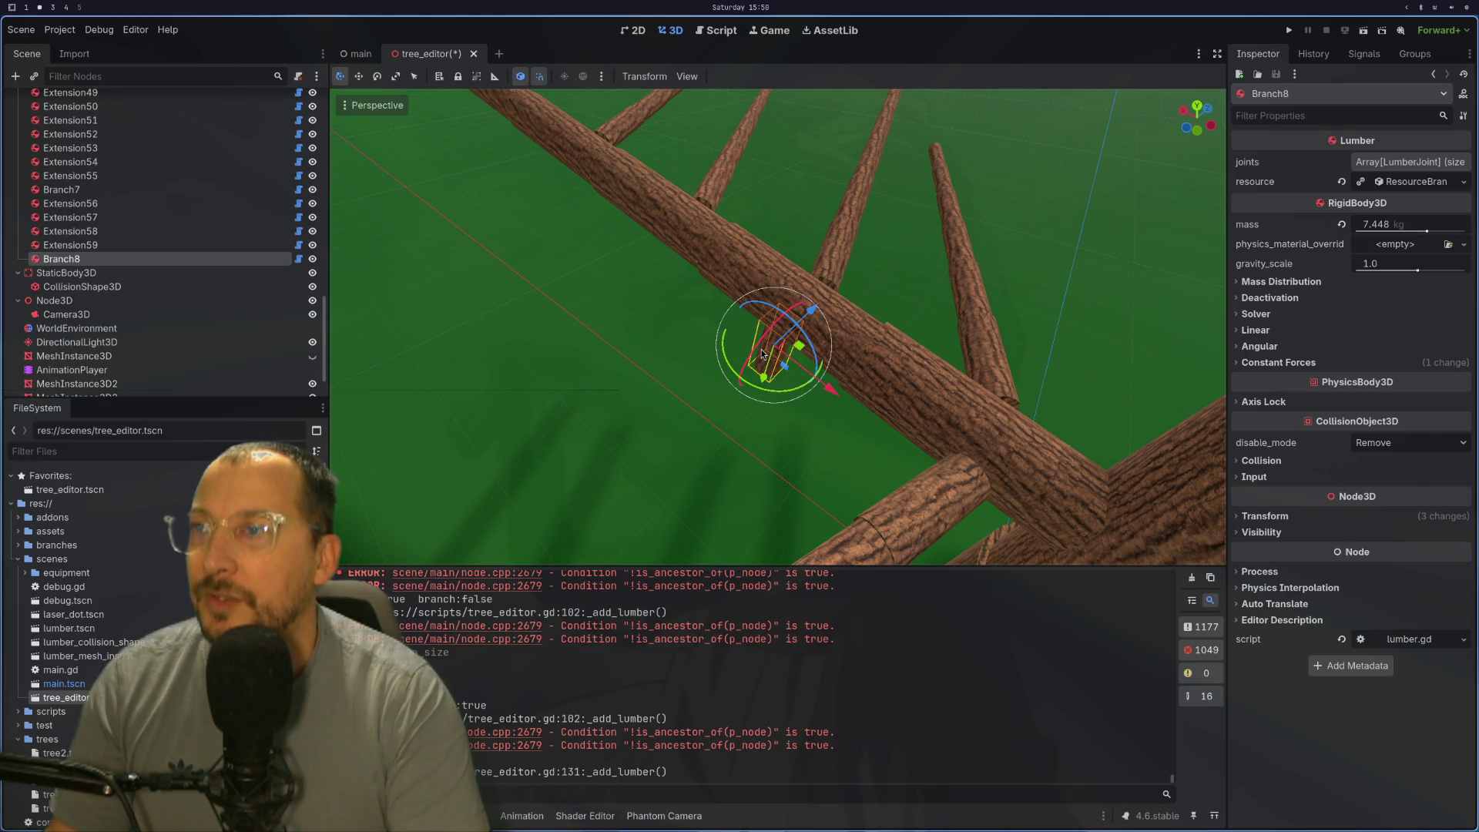
click(1410, 189)
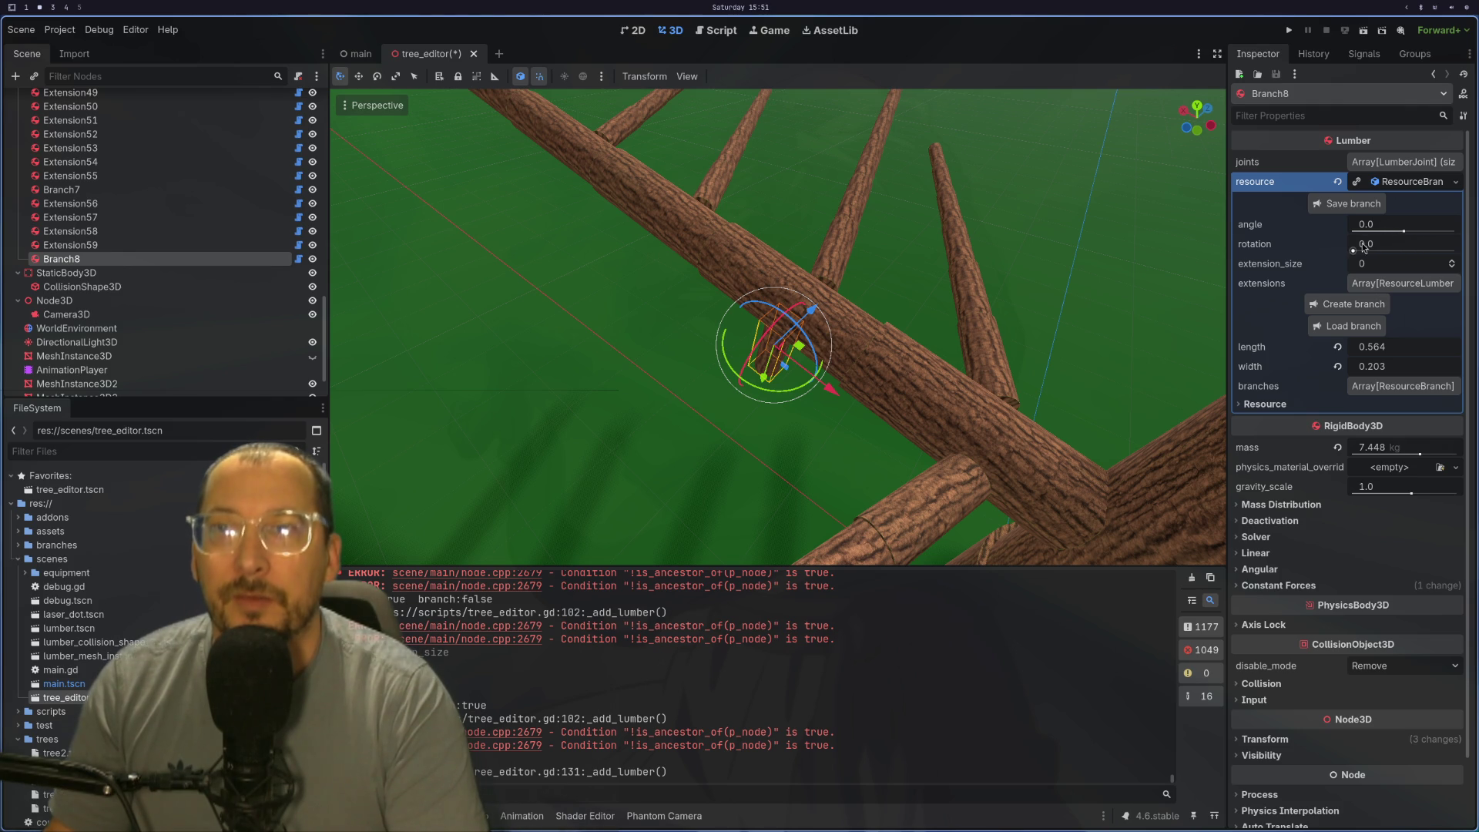
mouse_move(1353, 252)
mouse_down()
mouse_move(1378, 250)
mouse_move(1380, 233)
mouse_up()
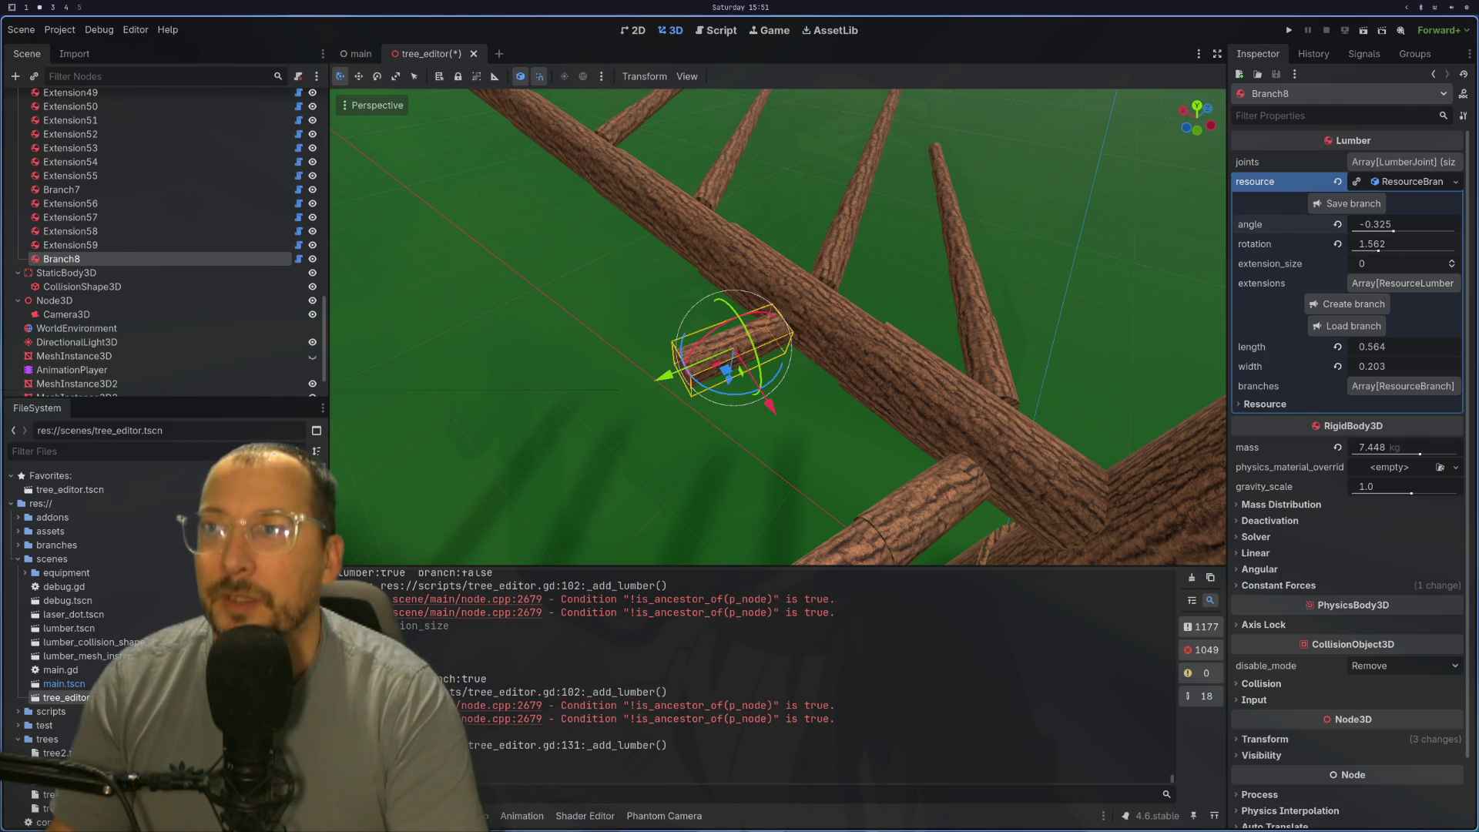
click(1453, 261)
click(1453, 262)
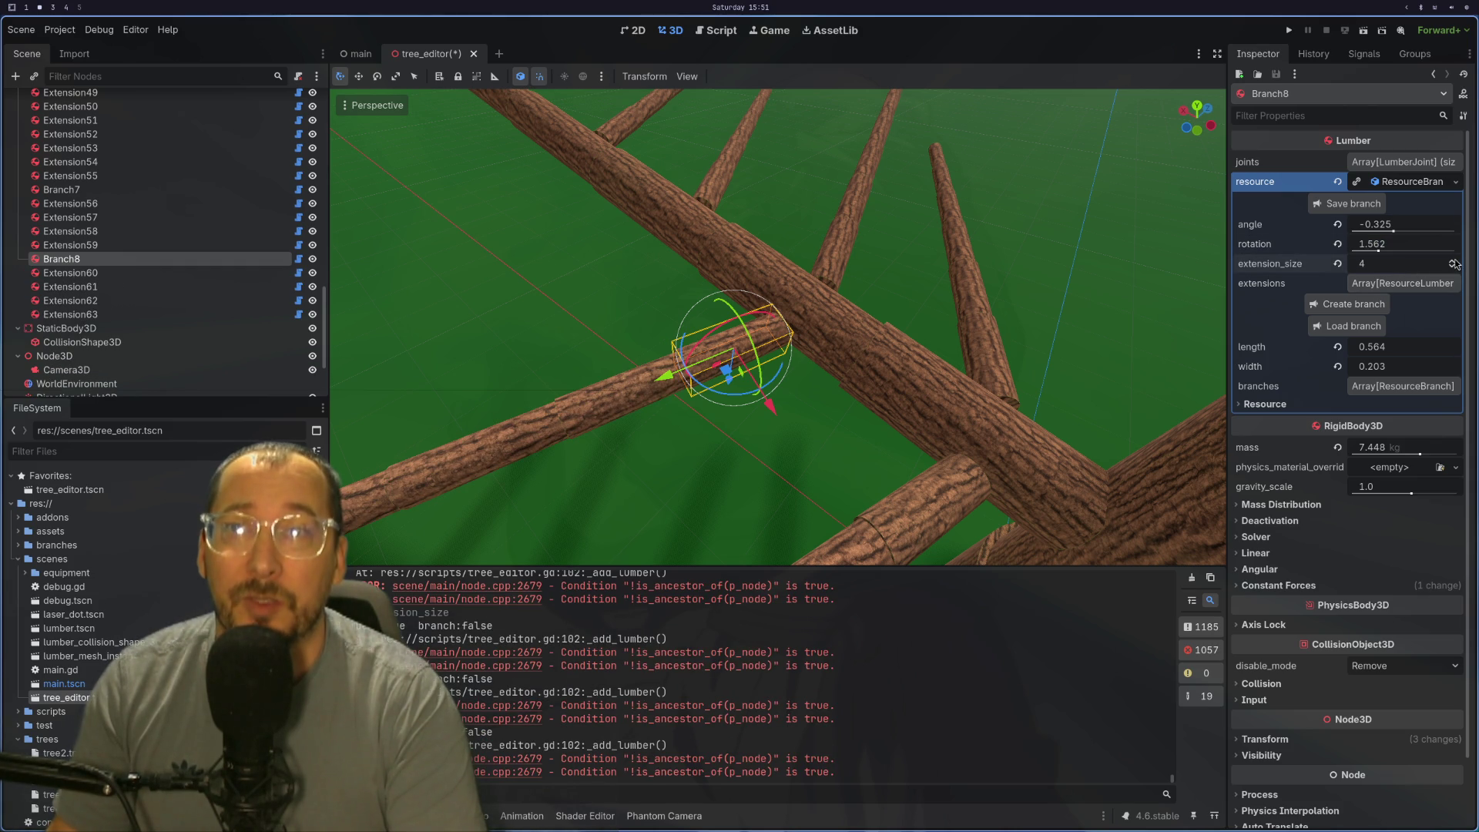
click(1452, 262)
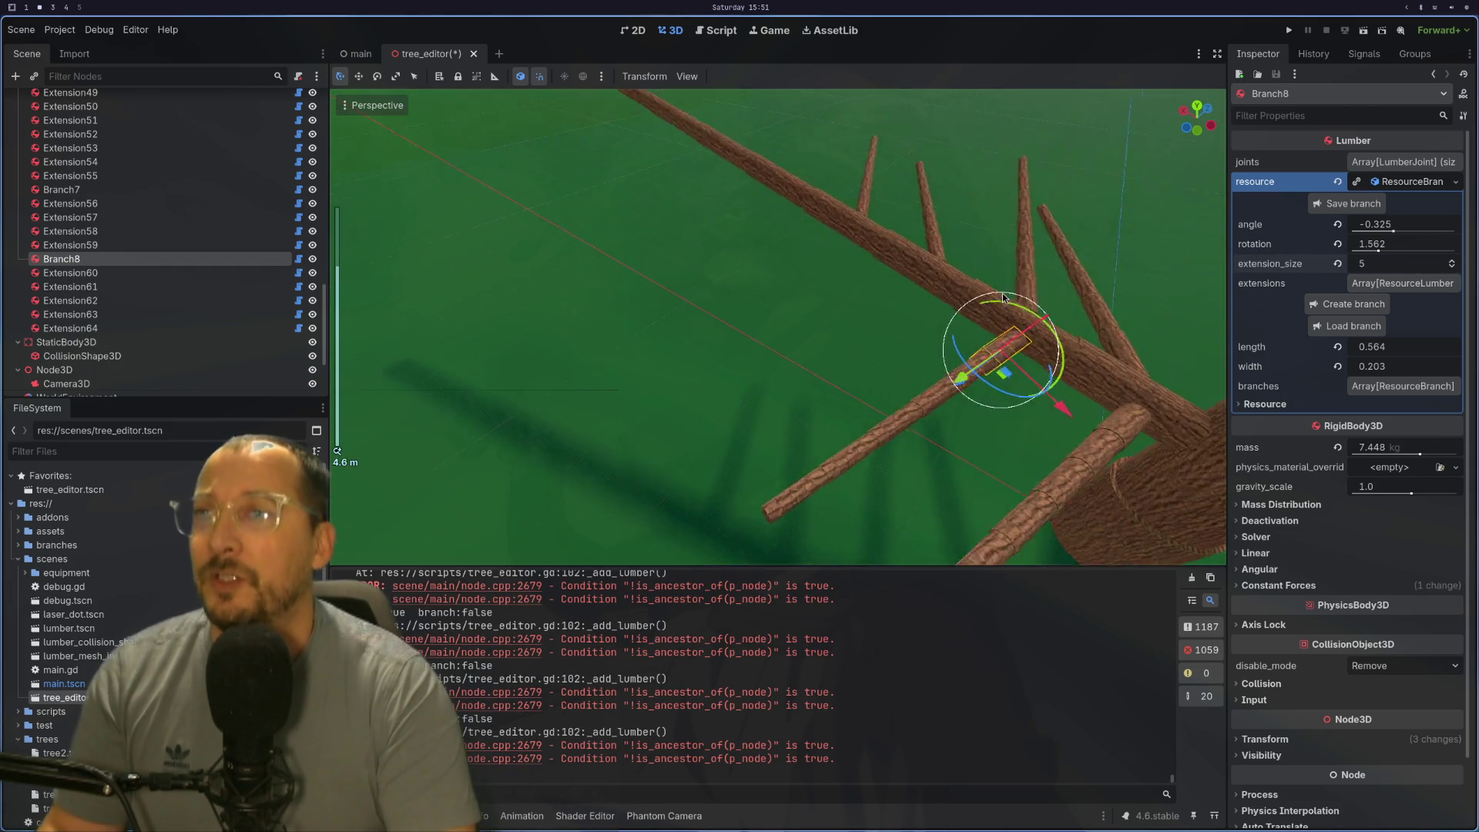
click(942, 265)
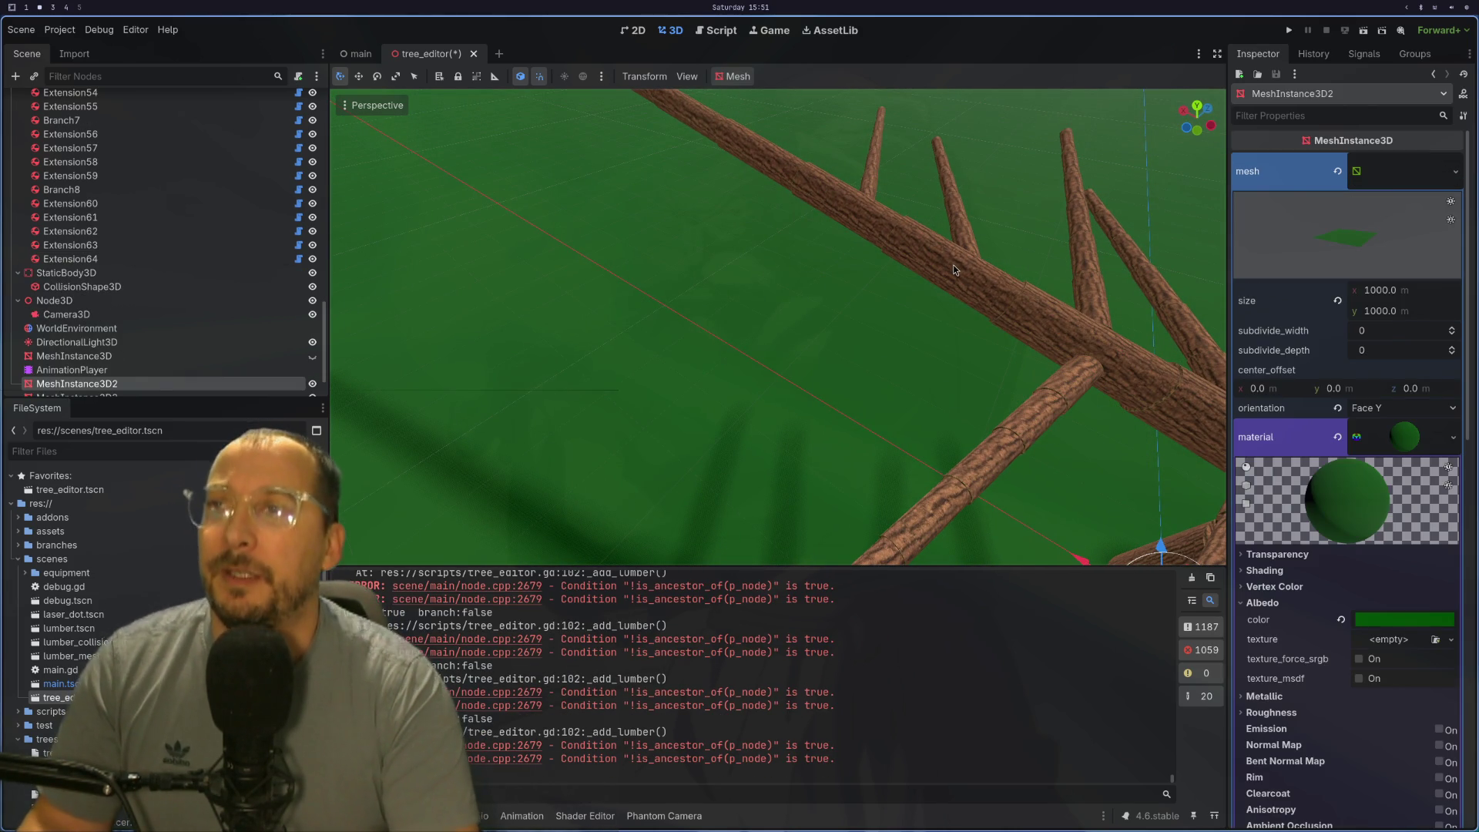
drag(1040, 300, 814, 262)
scroll(815, 262, down, 2)
click(813, 378)
mouse_move(812, 379)
mouse_down()
mouse_move(1097, 291)
mouse_move(1034, 365)
mouse_move(1099, 336)
mouse_move(1362, 313)
mouse_move(1260, 371)
mouse_move(1452, 330)
mouse_move(754, 345)
mouse_move(903, 350)
mouse_move(865, 272)
mouse_up()
scroll(753, 345, up, 3)
drag(926, 318, 792, 332)
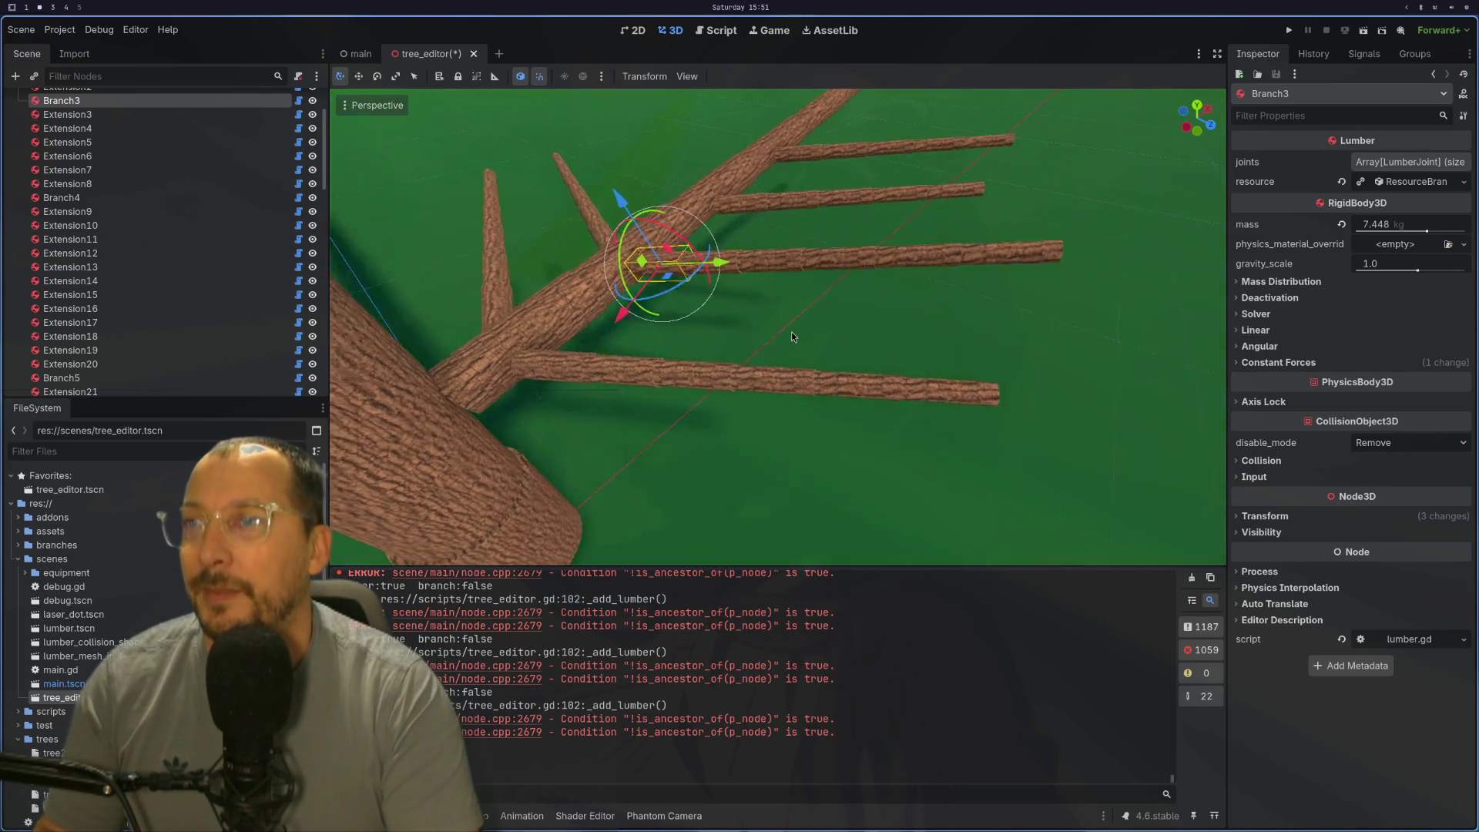
scroll(688, 343, up, 2)
scroll(767, 361, up, 2)
scroll(768, 361, down, 2)
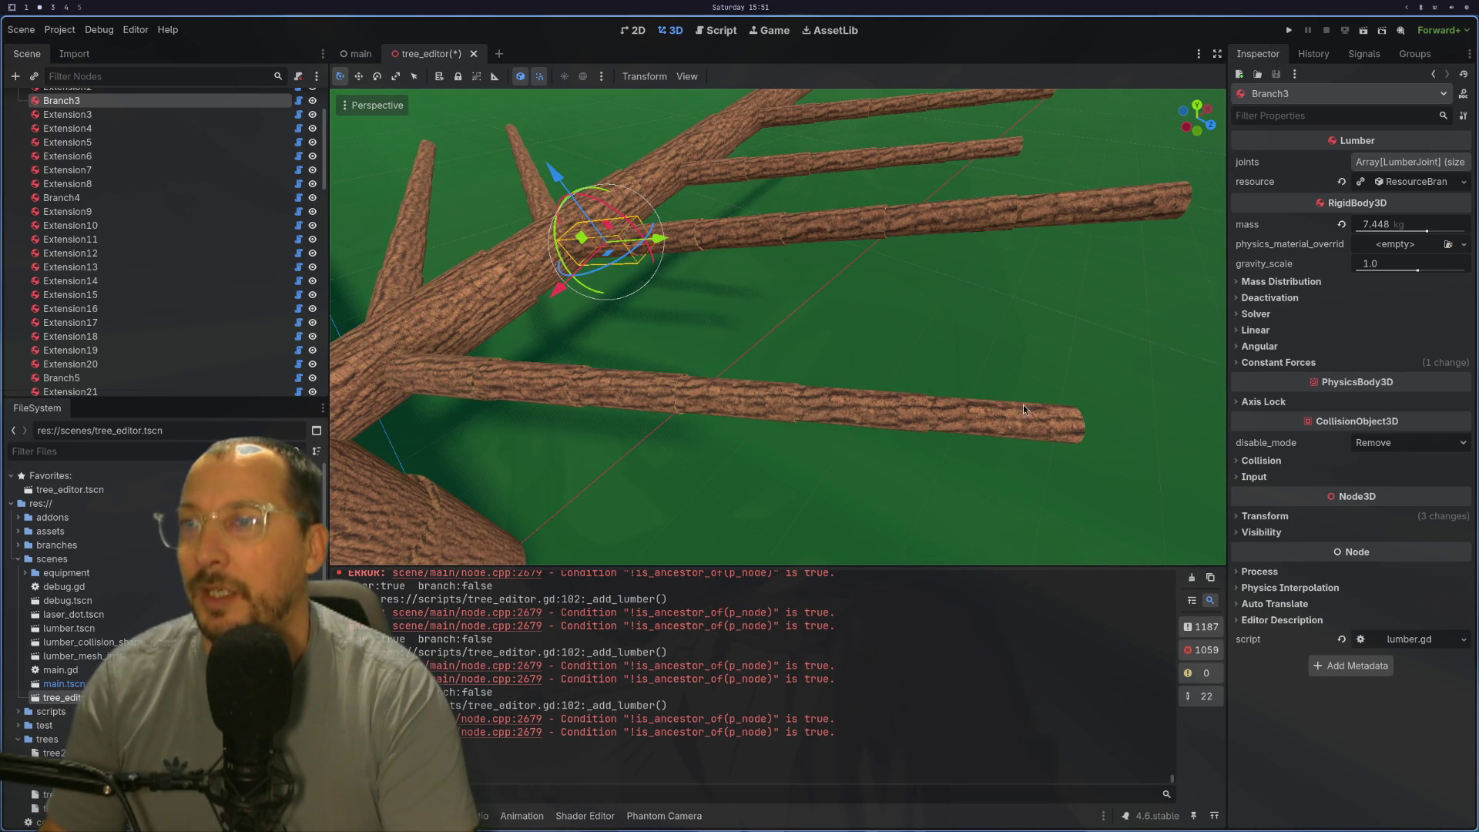
scroll(764, 404, down, 2)
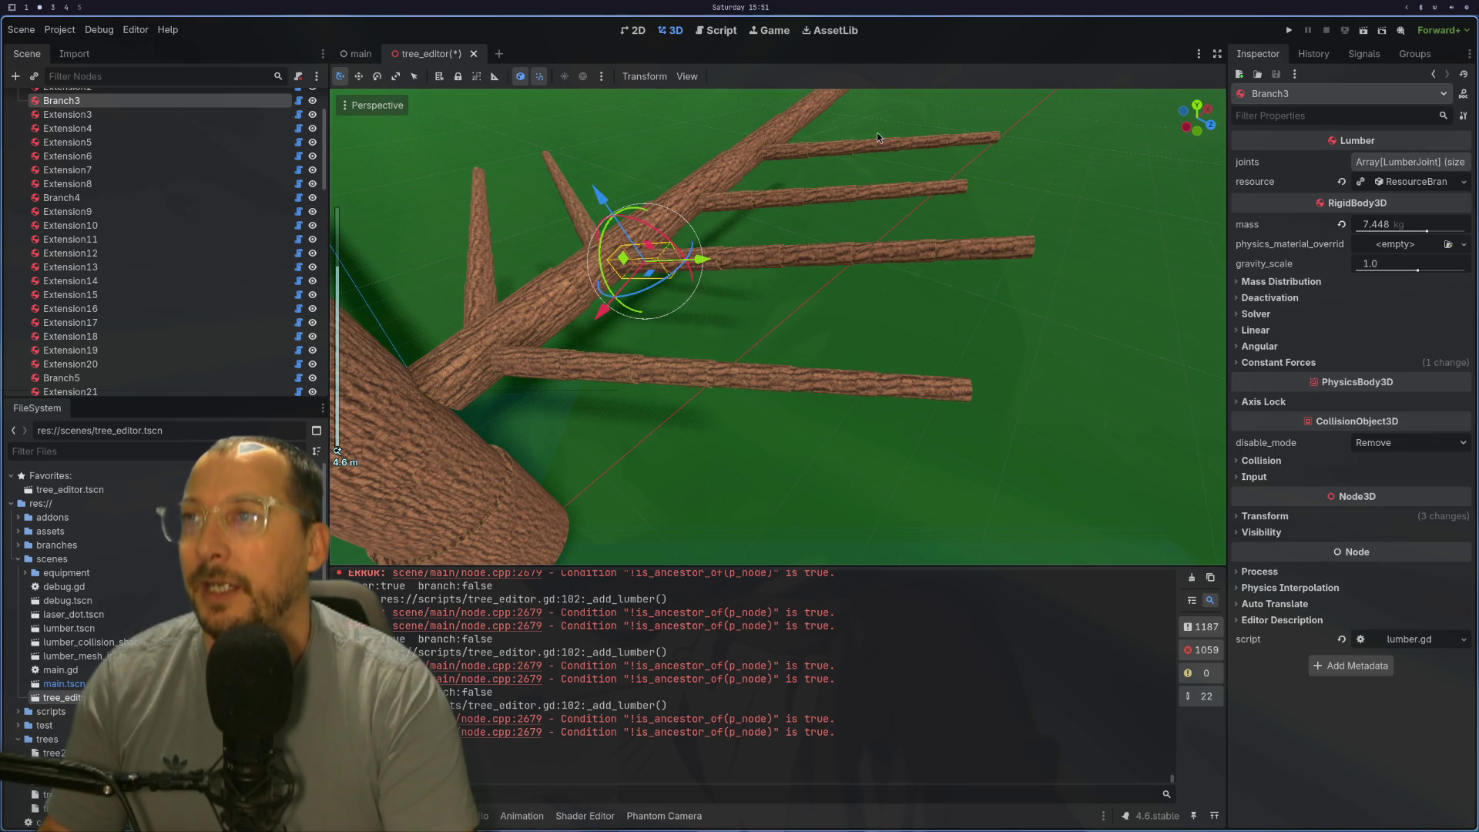
click(570, 379)
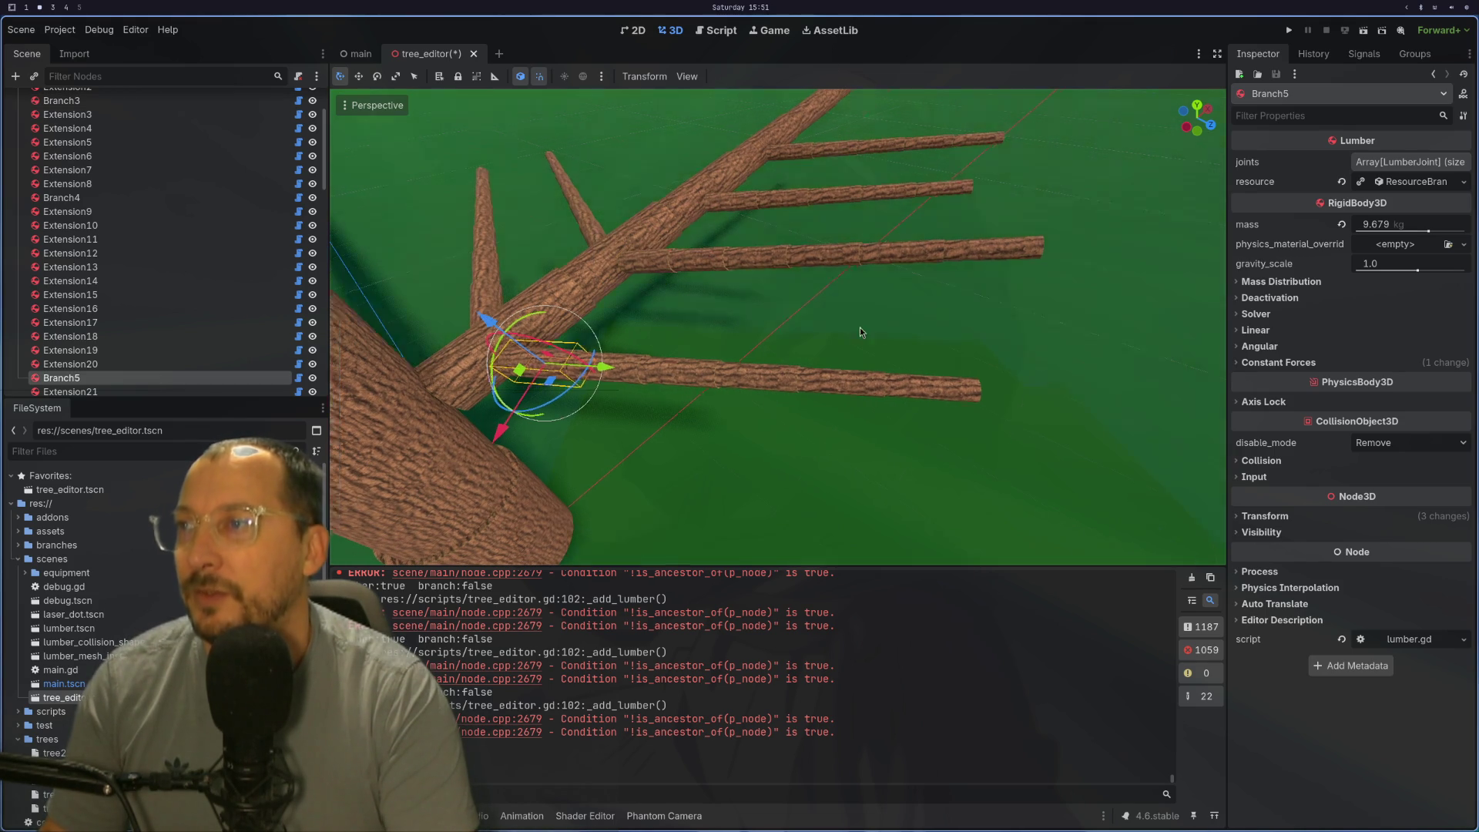
scroll(829, 323, up, 2)
click(801, 330)
mouse_move(1013, 398)
mouse_down()
mouse_move(899, 386)
mouse_move(1011, 558)
mouse_up()
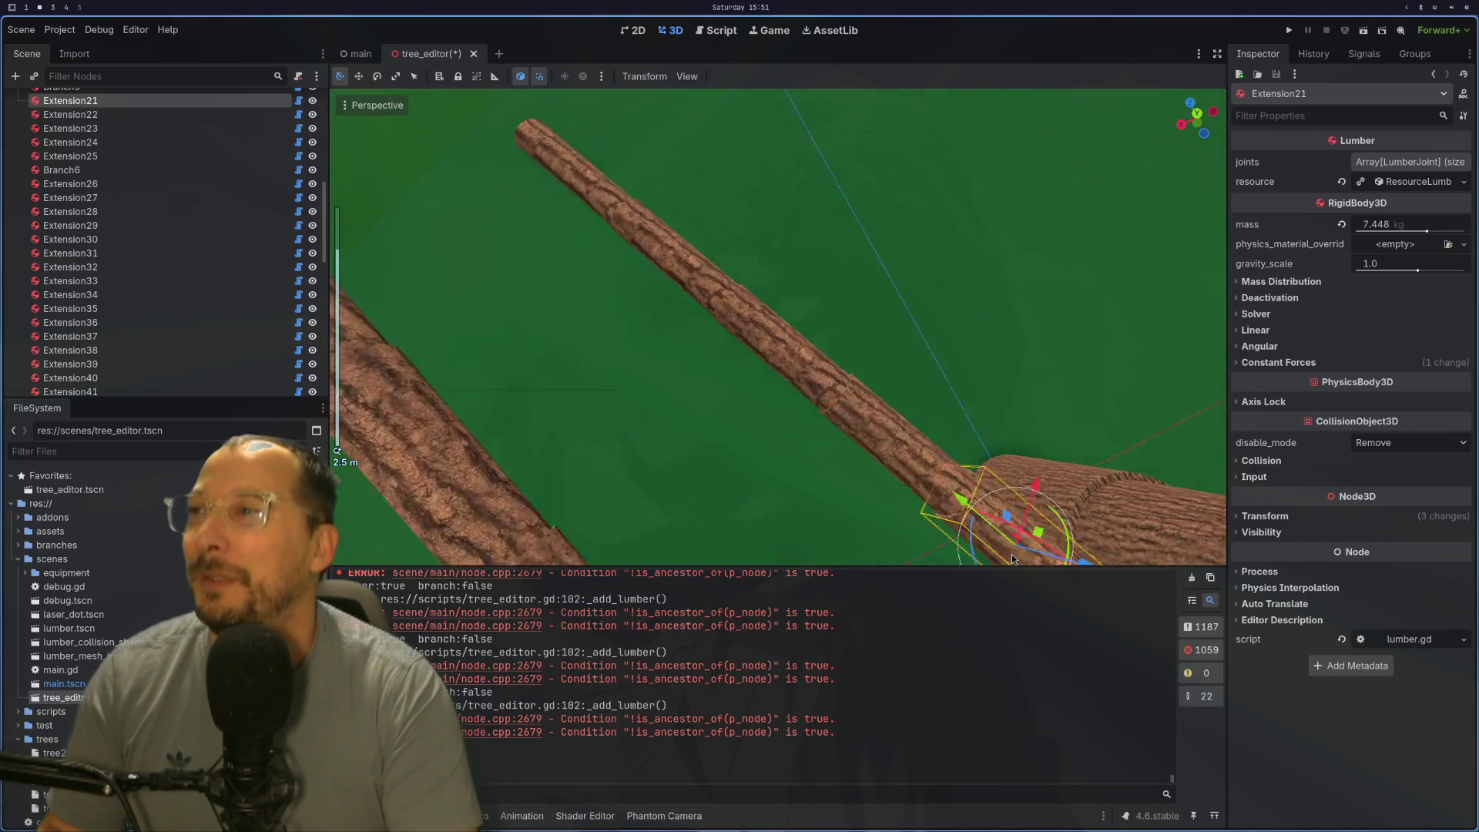
drag(1012, 558, 1023, 383)
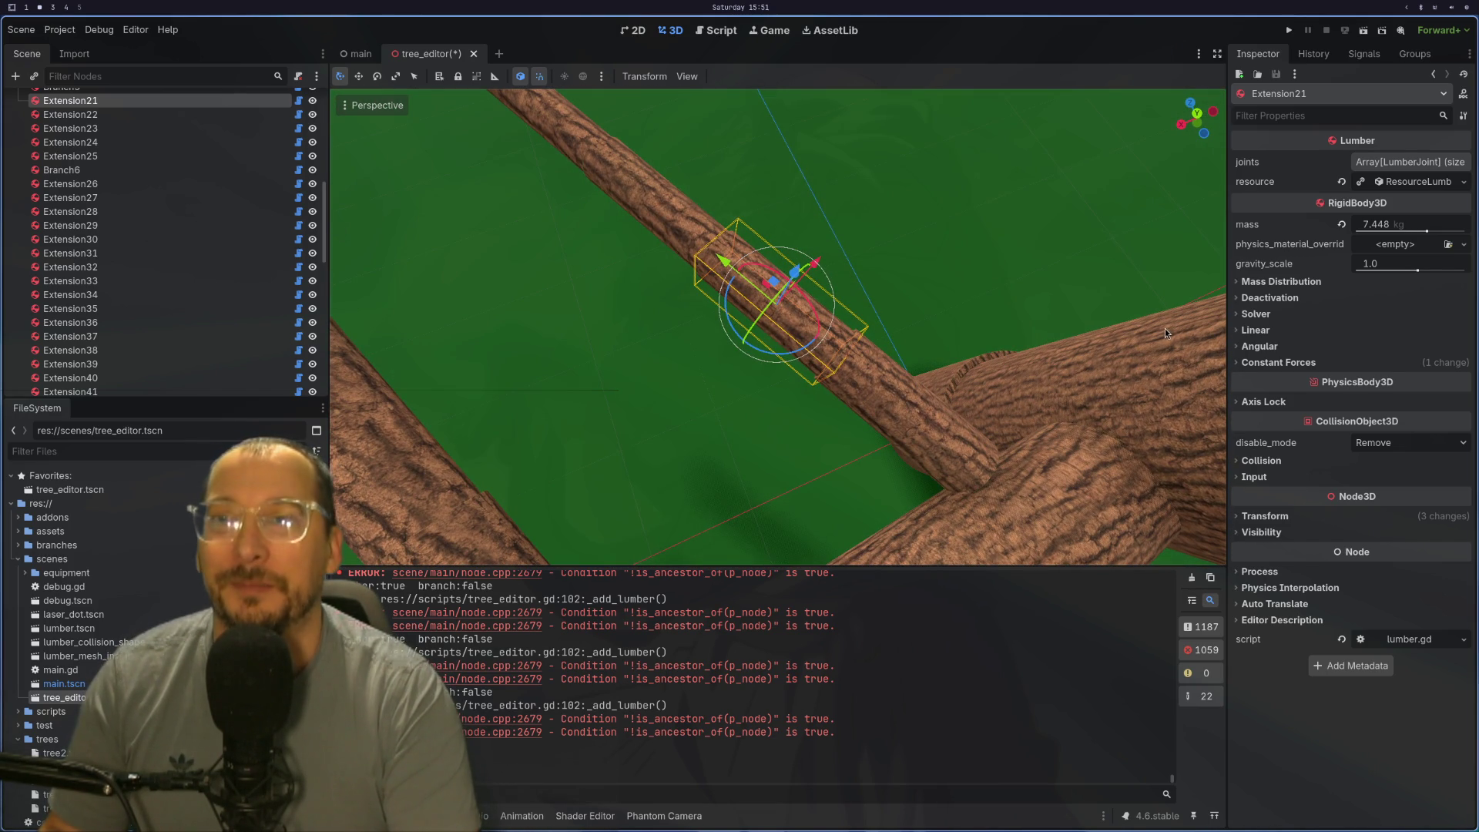
Step: Create Branch9 on Extension21, select it and expand its branch resource settings
click(1419, 181)
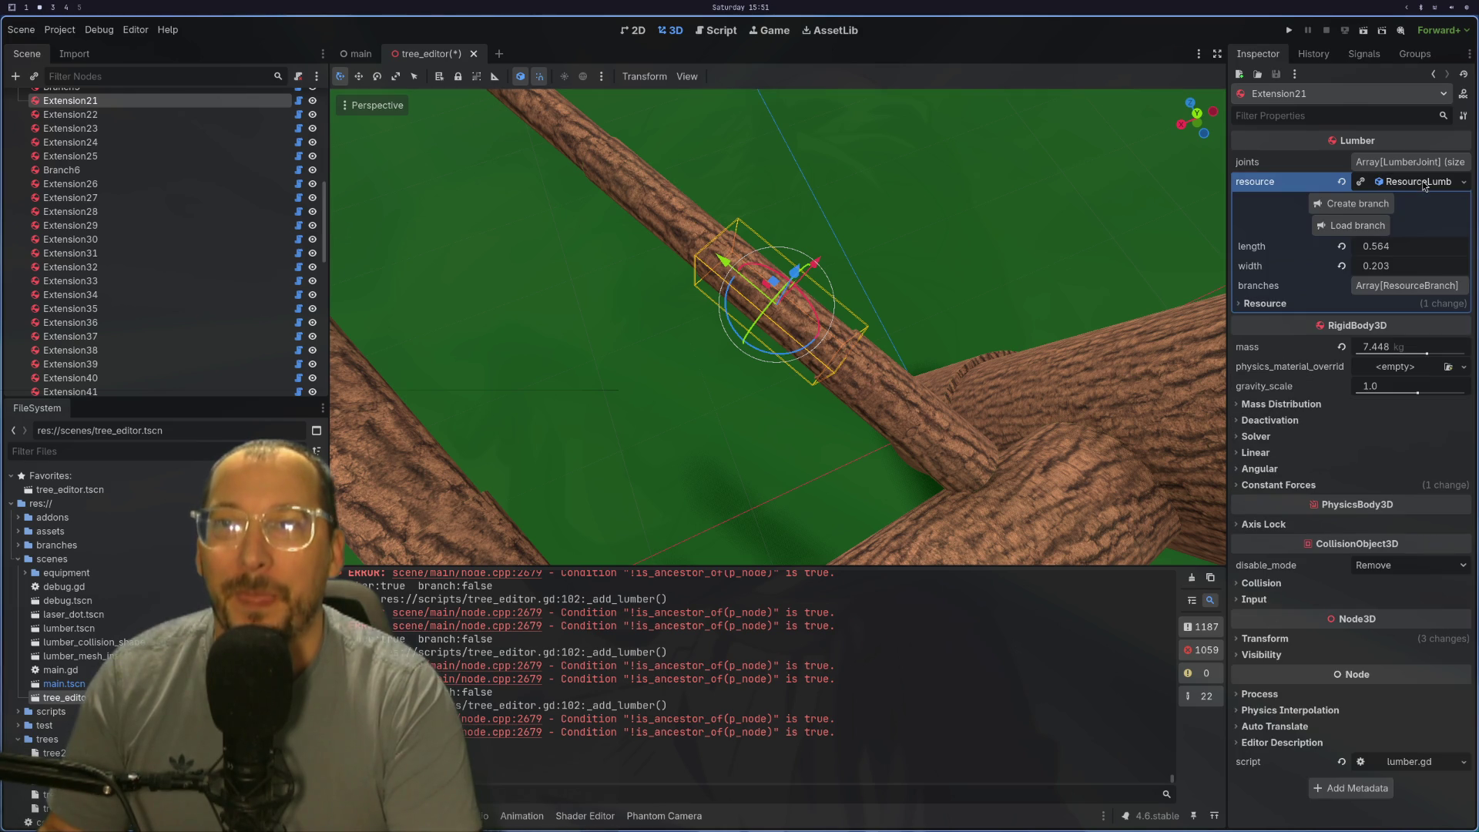
click(1377, 205)
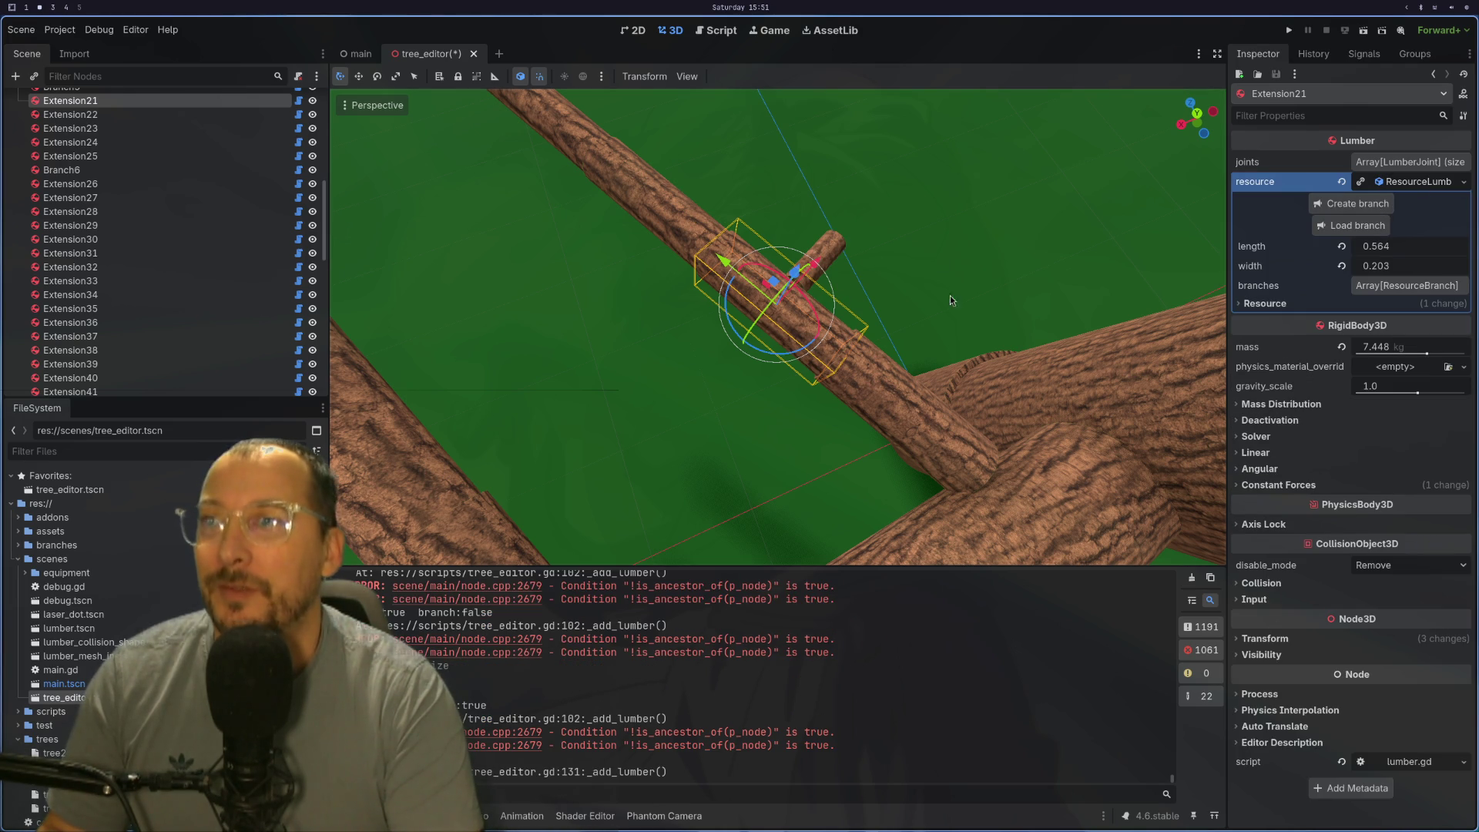
click(840, 254)
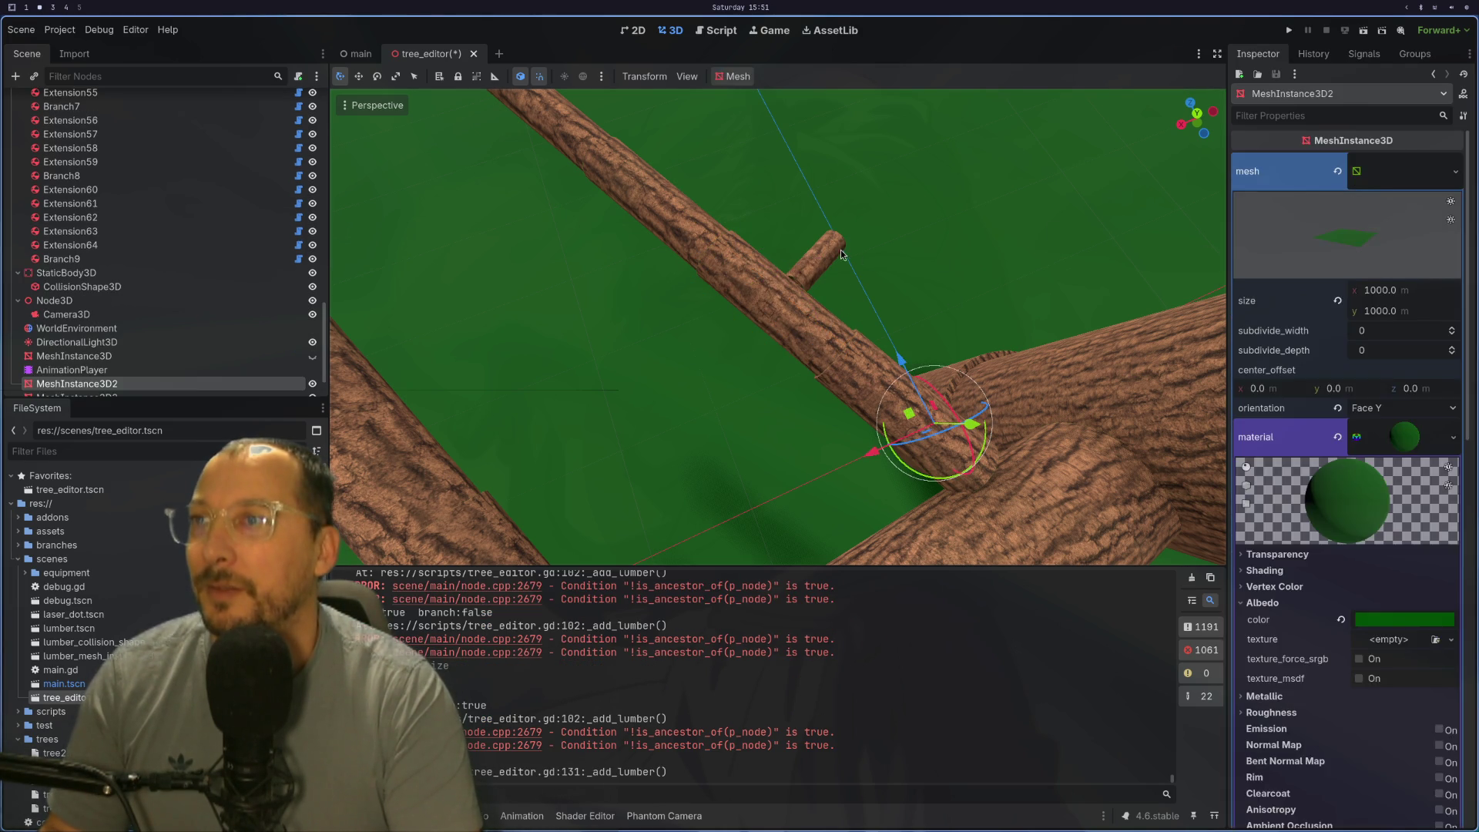
mouse_move(1042, 209)
mouse_down()
mouse_move(1004, 220)
mouse_move(1008, 280)
mouse_up()
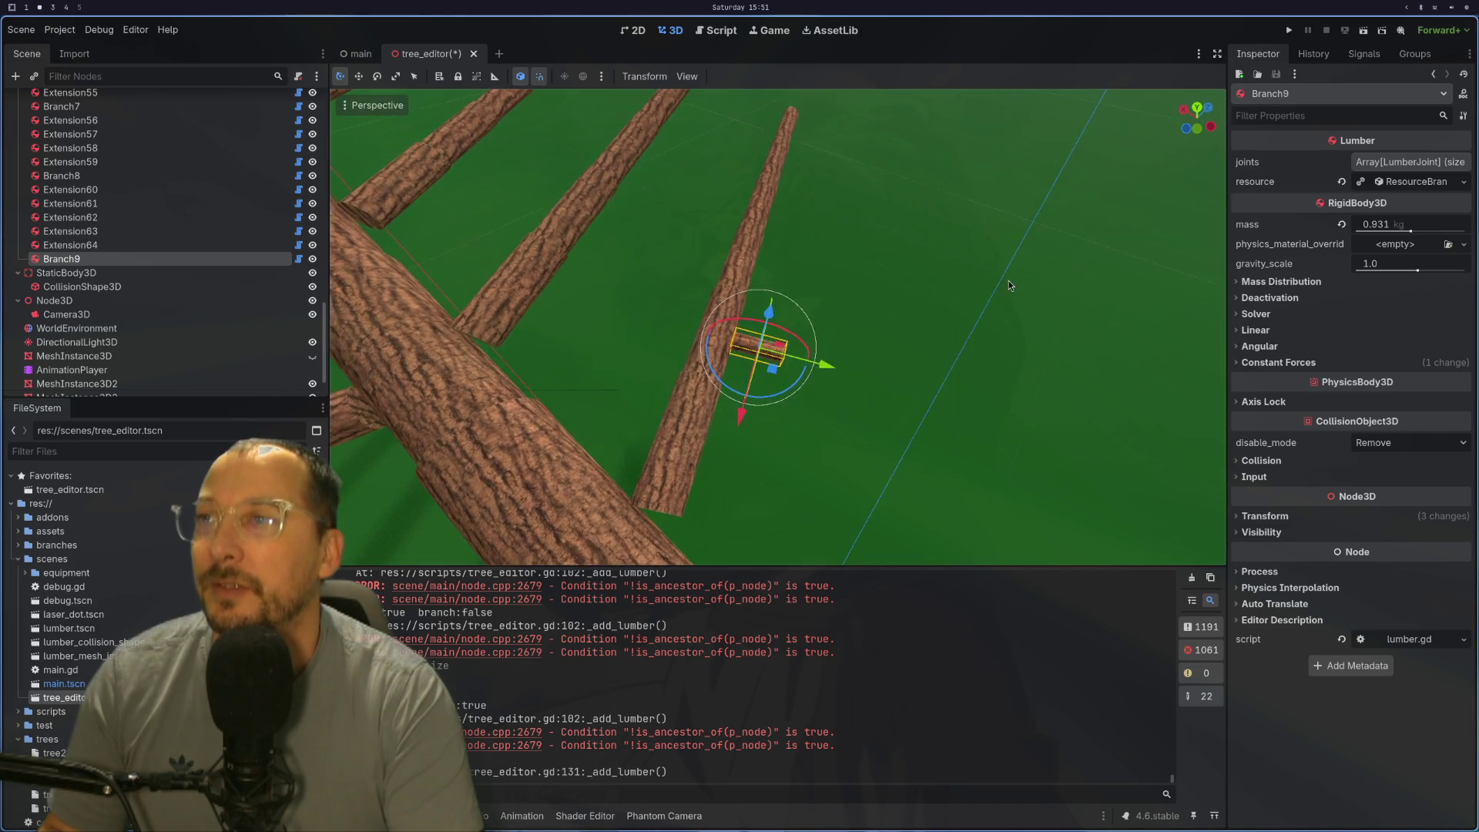
scroll(1027, 283, up, 2)
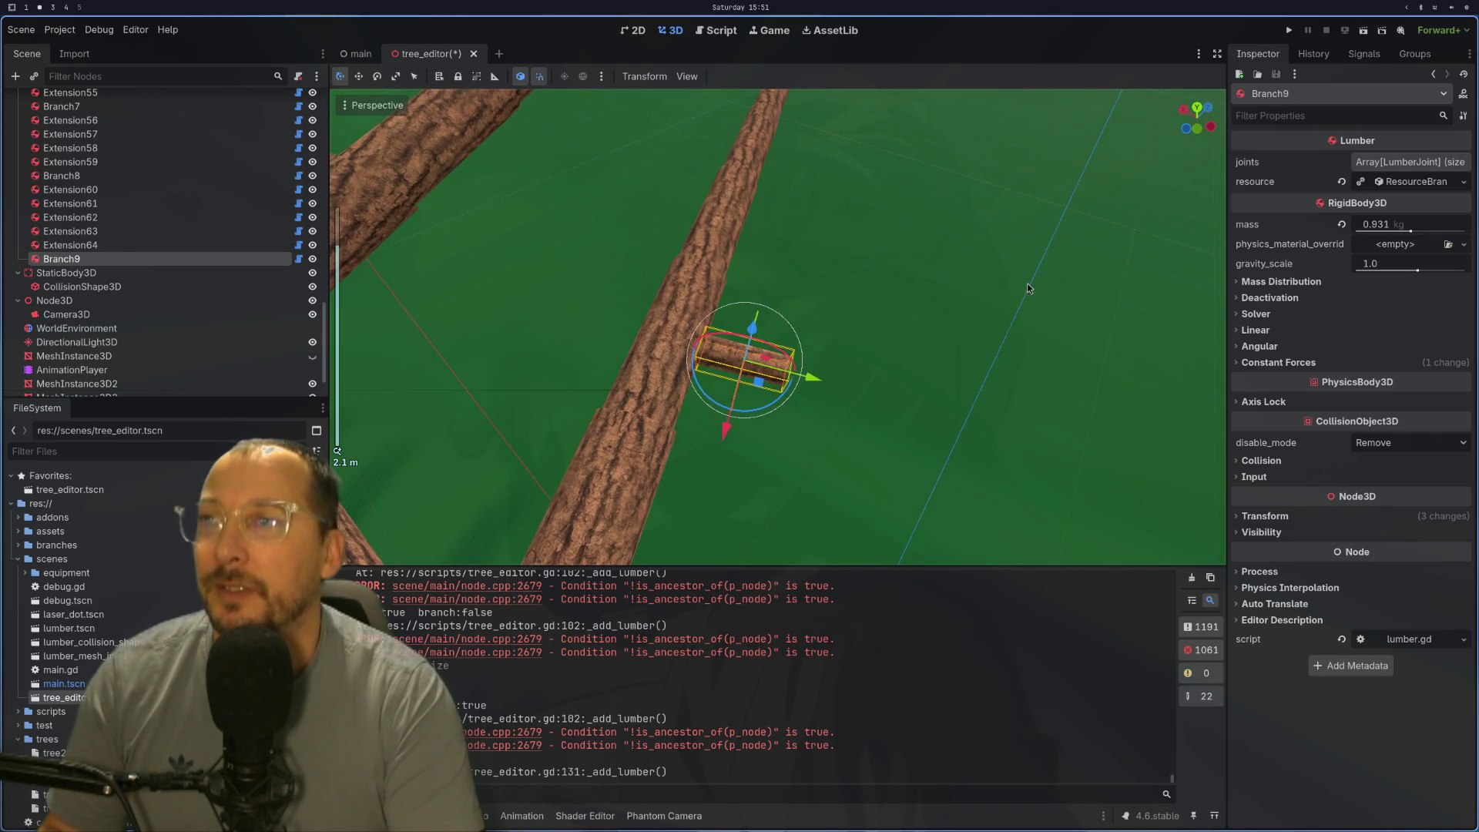
click(1392, 185)
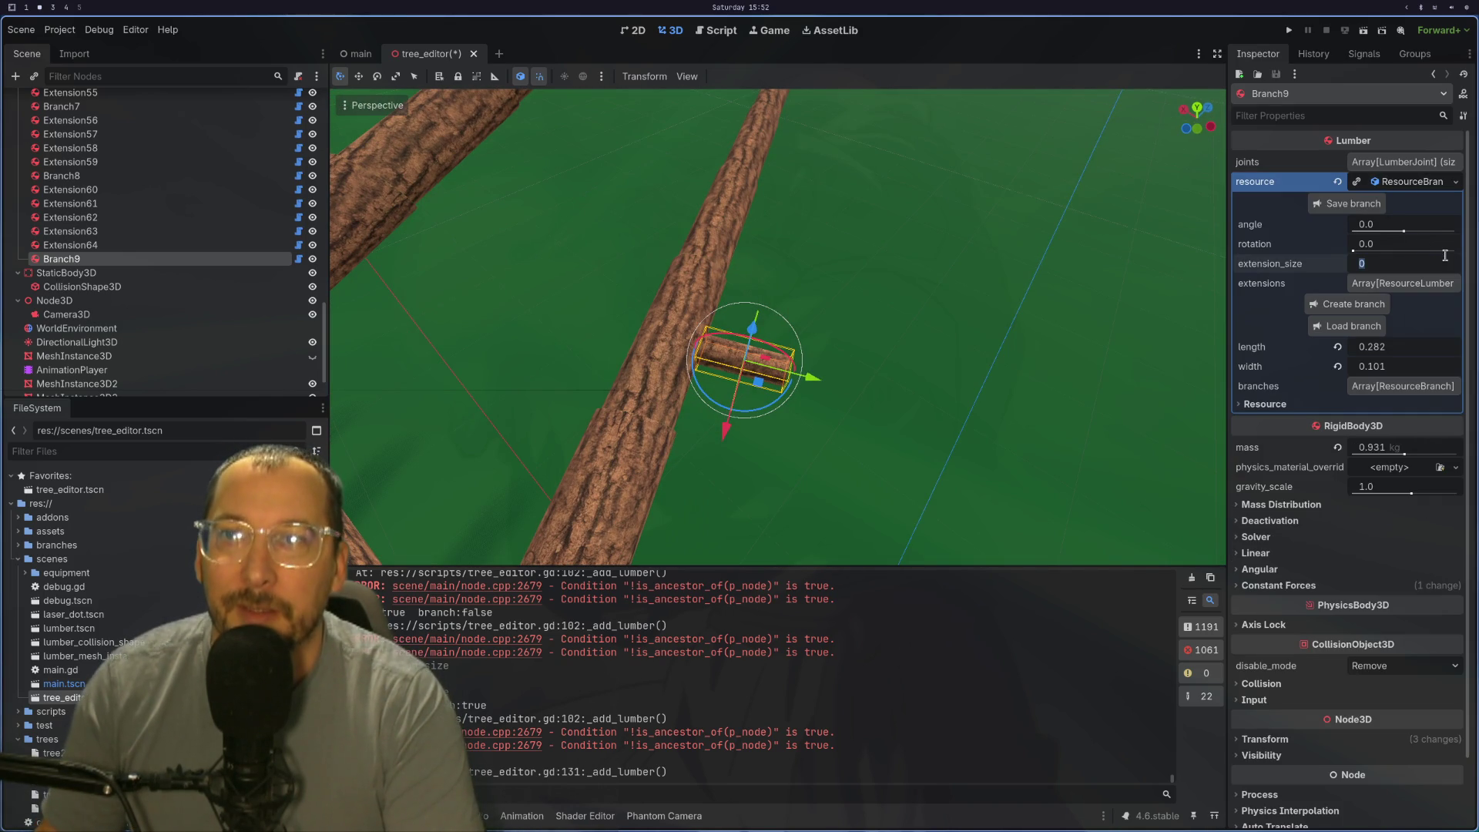
Step: Raise Branch9's extension size to 3, adding Extension65–67 segments
click(1453, 261)
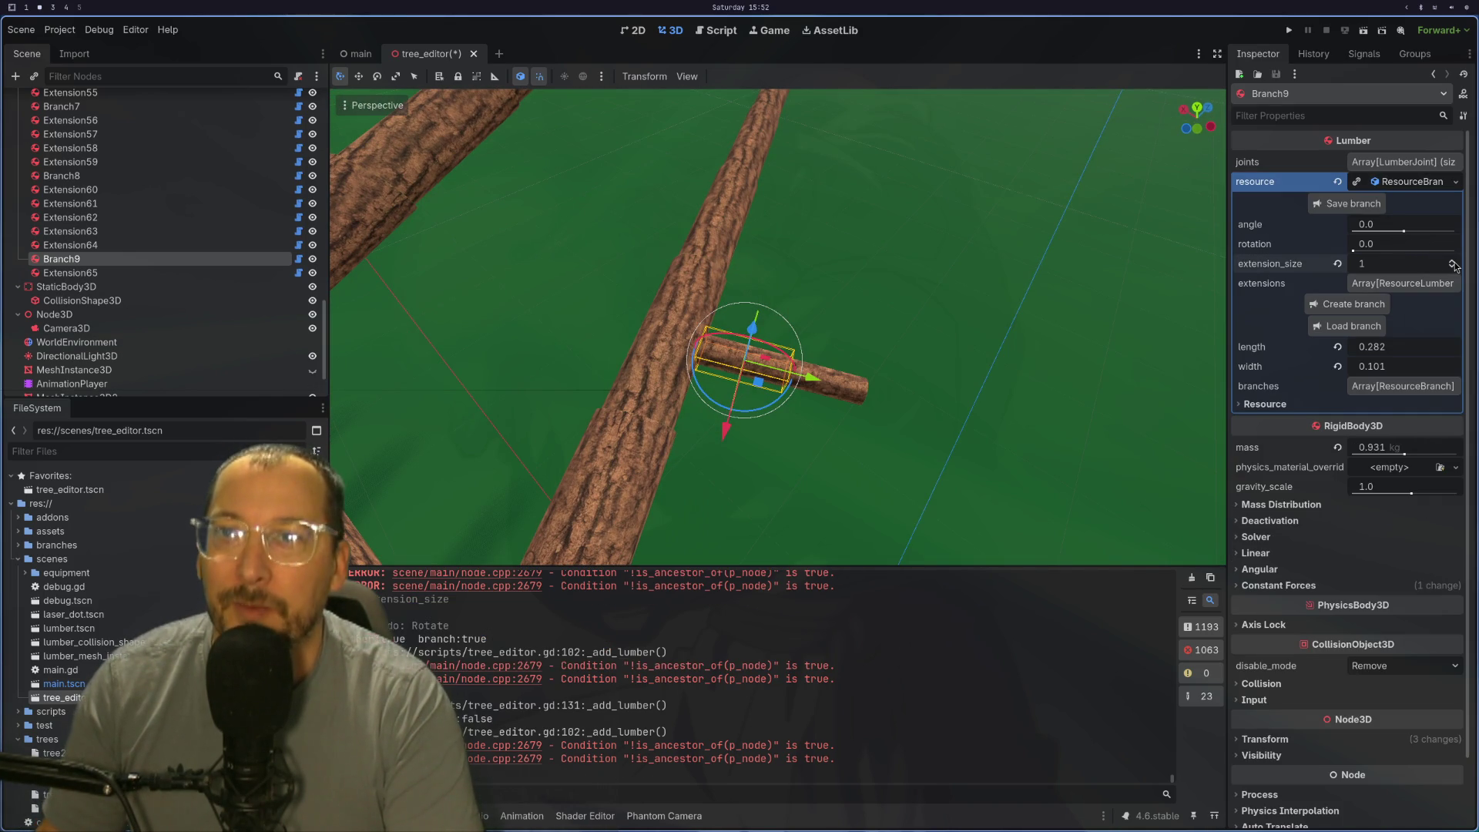
click(1452, 264)
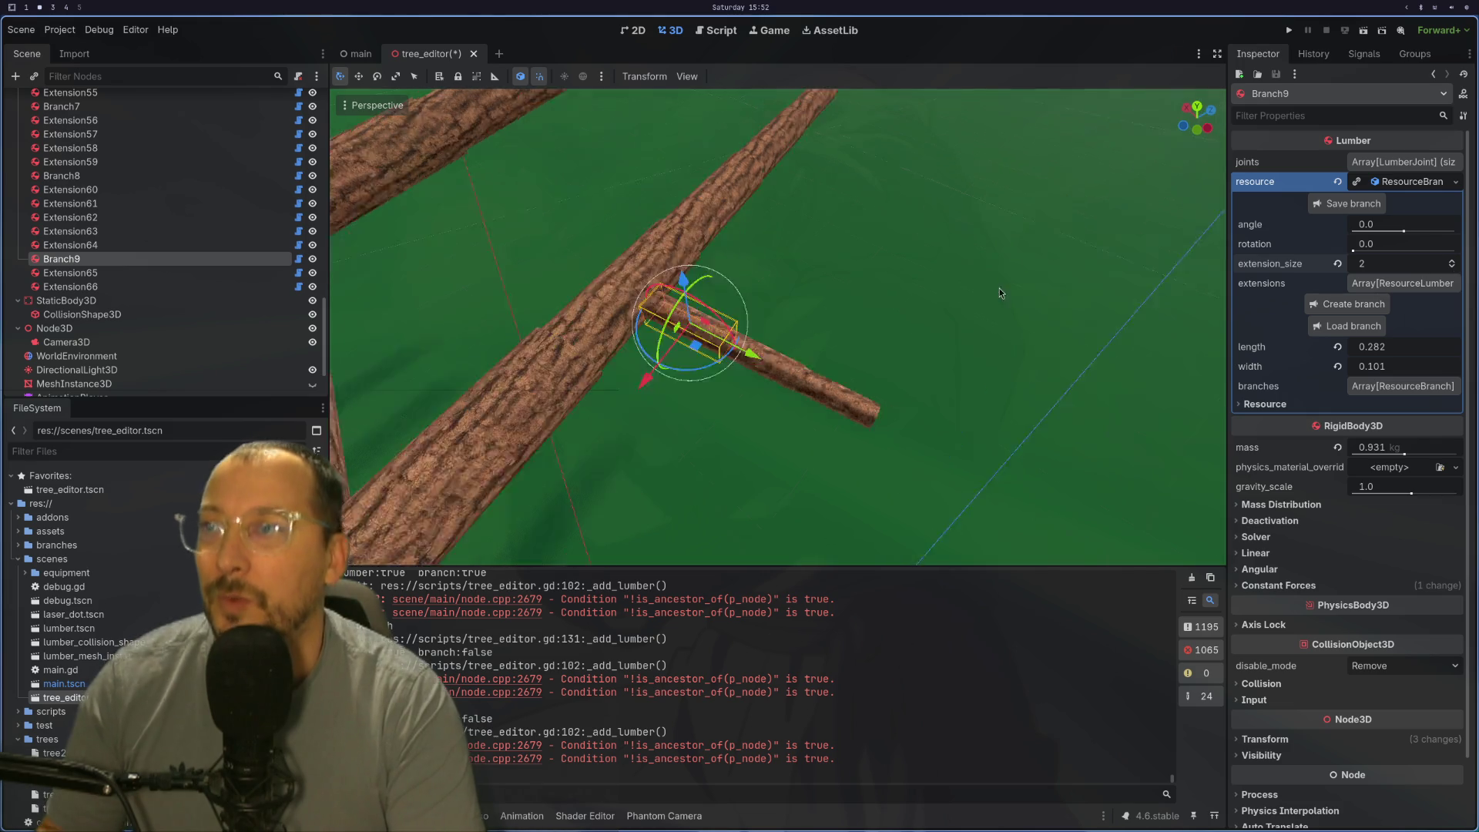
mouse_move(1013, 290)
mouse_down()
mouse_move(1098, 264)
mouse_move(918, 297)
mouse_up()
click(1453, 261)
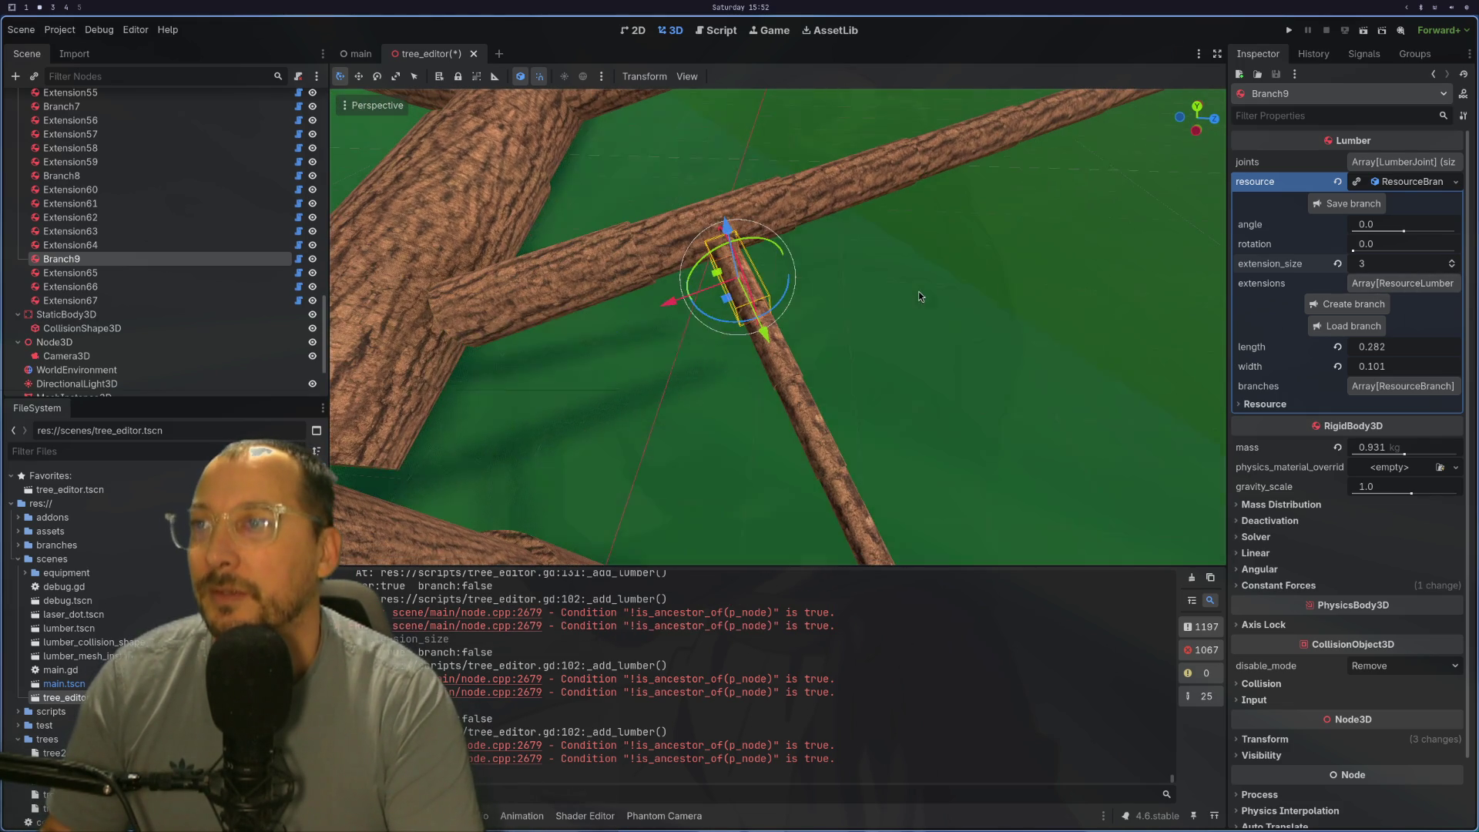
Step: Swing Branch9's rotation to about 5.99, then deselect onto the ground plane
mouse_move(778, 303)
mouse_down()
mouse_move(845, 225)
mouse_move(841, 202)
mouse_move(853, 210)
mouse_up()
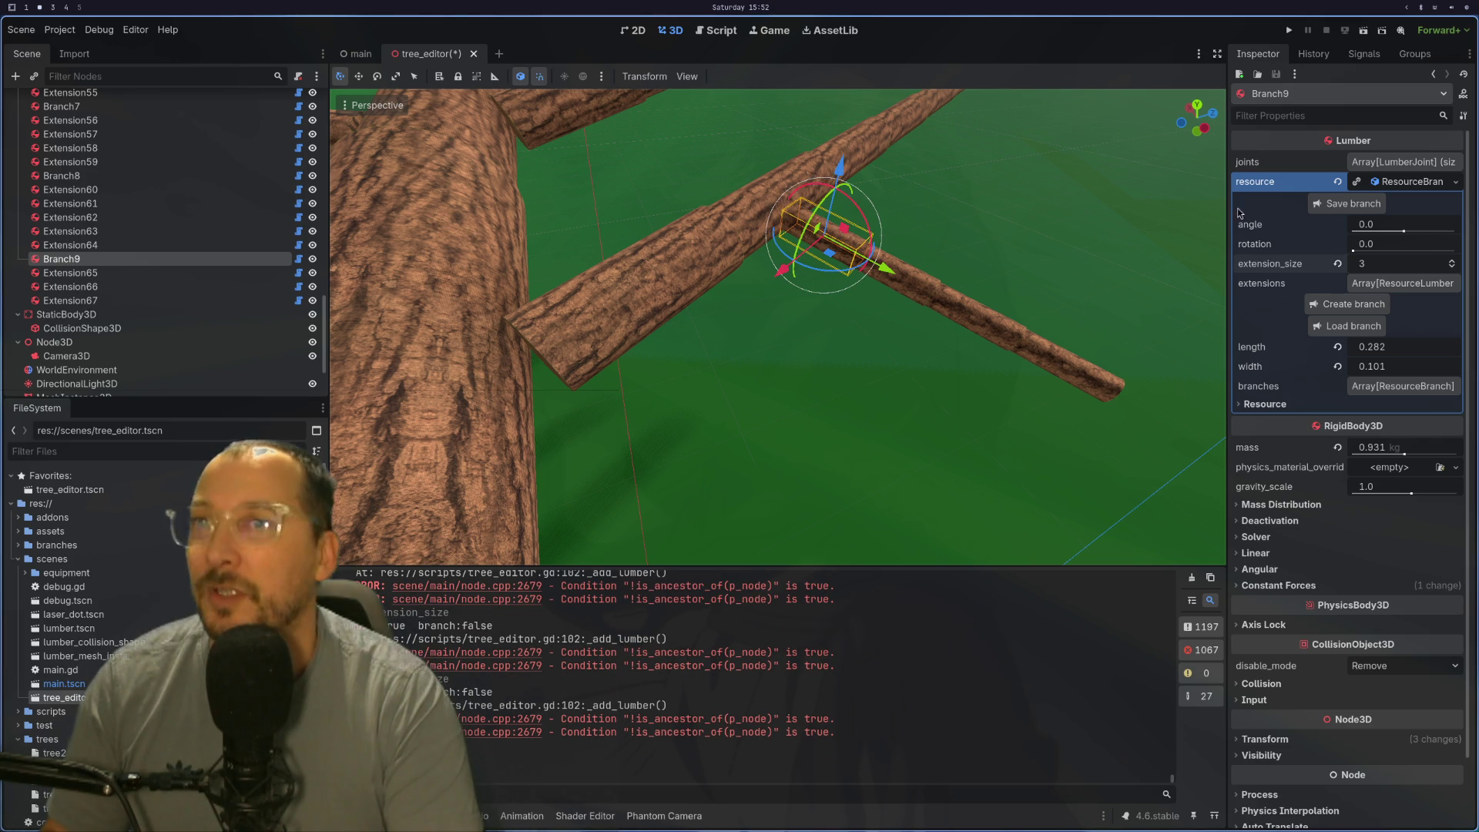
drag(1354, 246, 1432, 246)
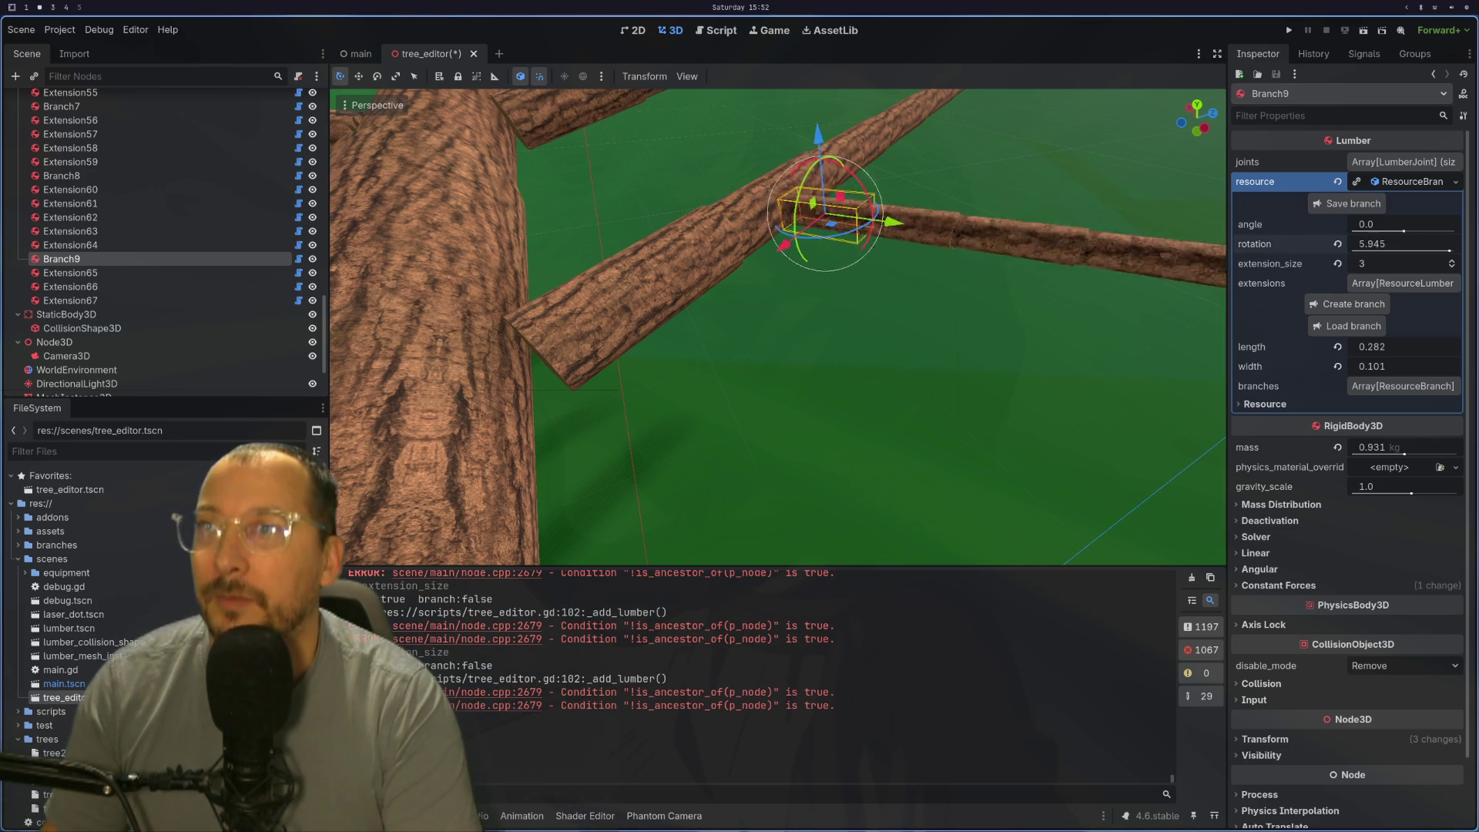
drag(1433, 245, 1439, 245)
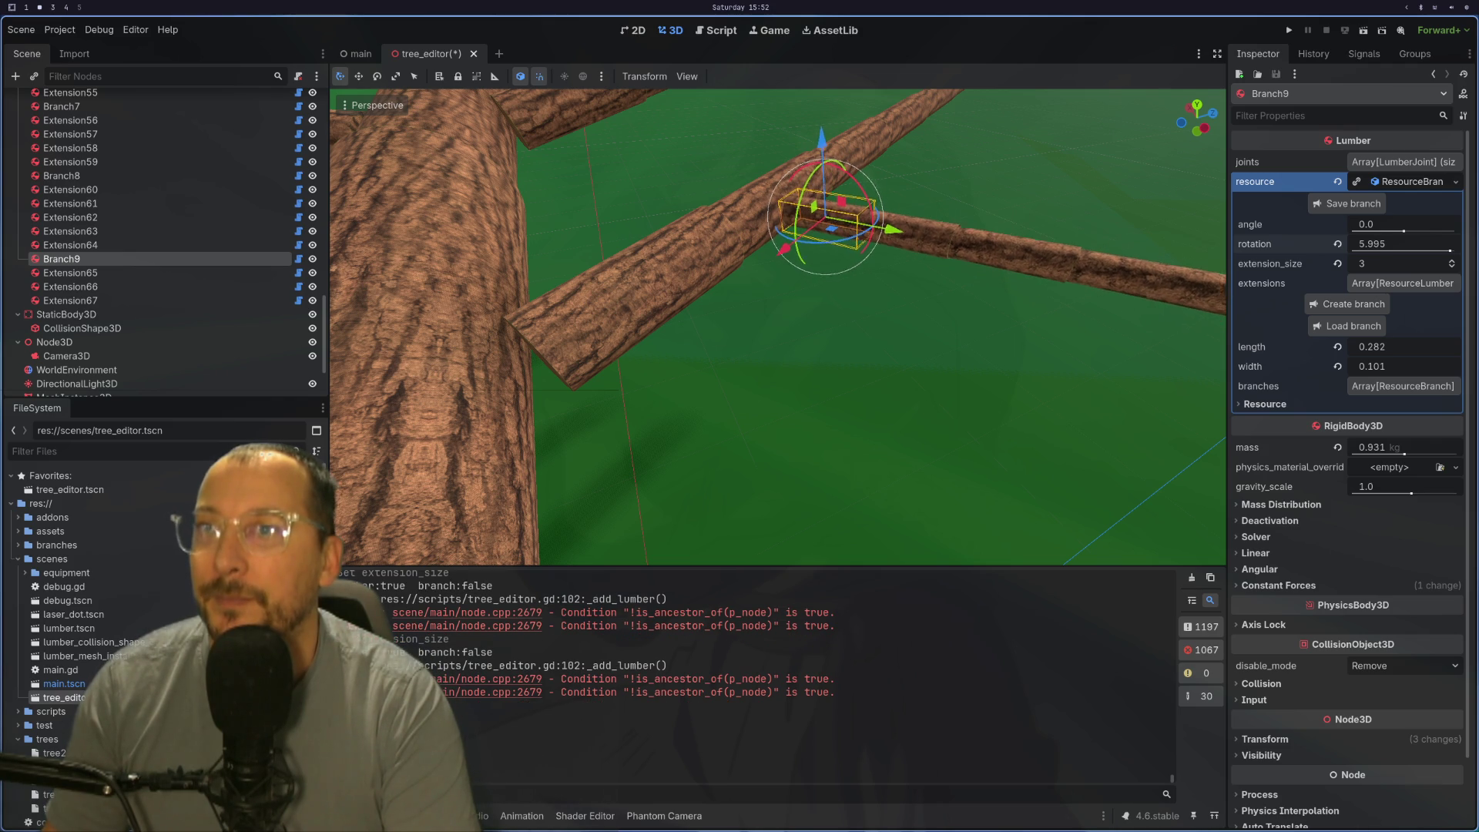
mouse_move(1003, 274)
mouse_down()
mouse_move(822, 282)
mouse_move(956, 288)
mouse_move(861, 293)
mouse_move(865, 240)
mouse_move(788, 277)
mouse_move(798, 290)
mouse_move(639, 290)
mouse_move(692, 298)
mouse_up()
click(844, 247)
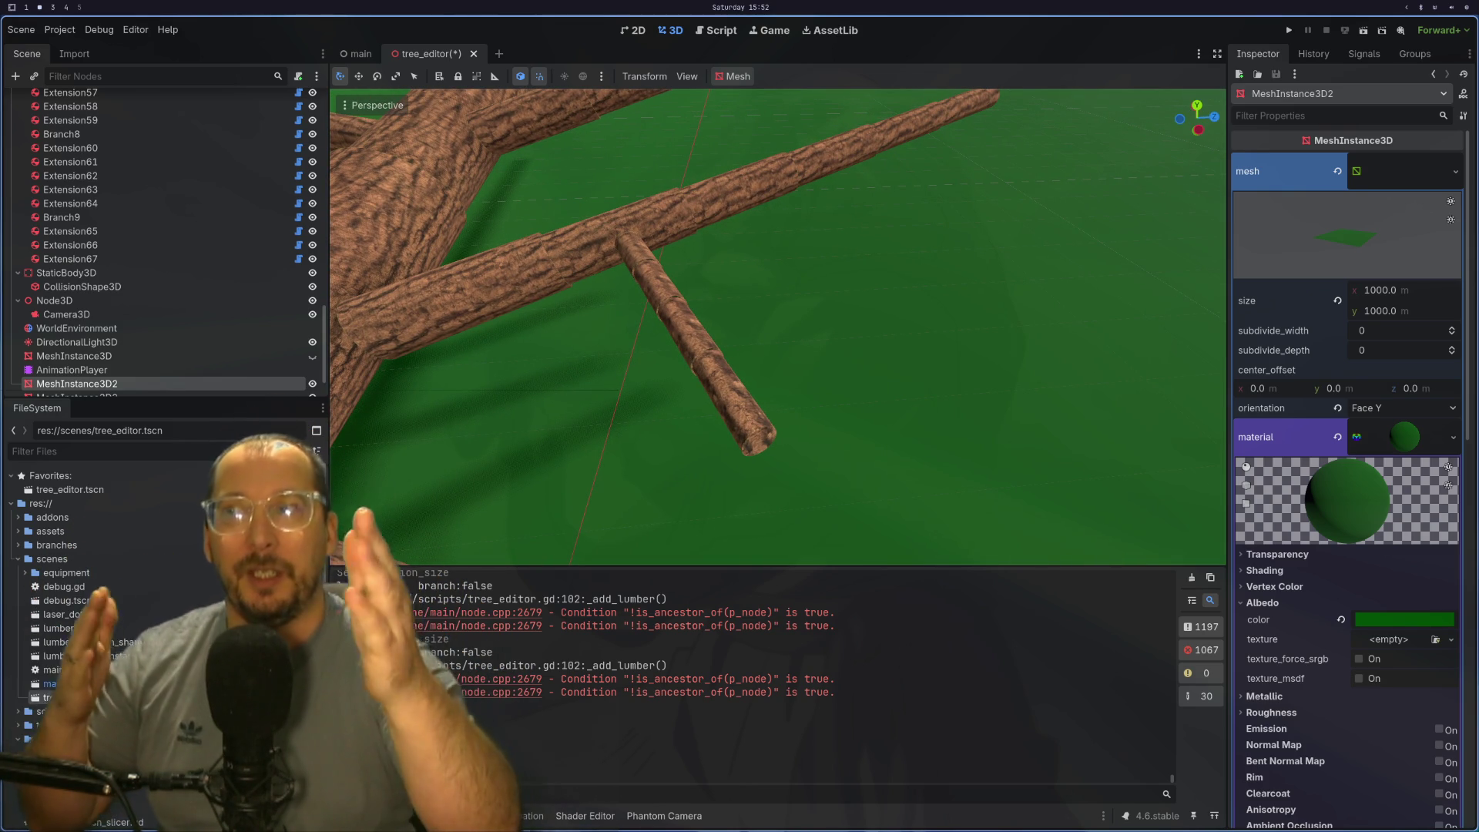
scroll(614, 274, up, 3)
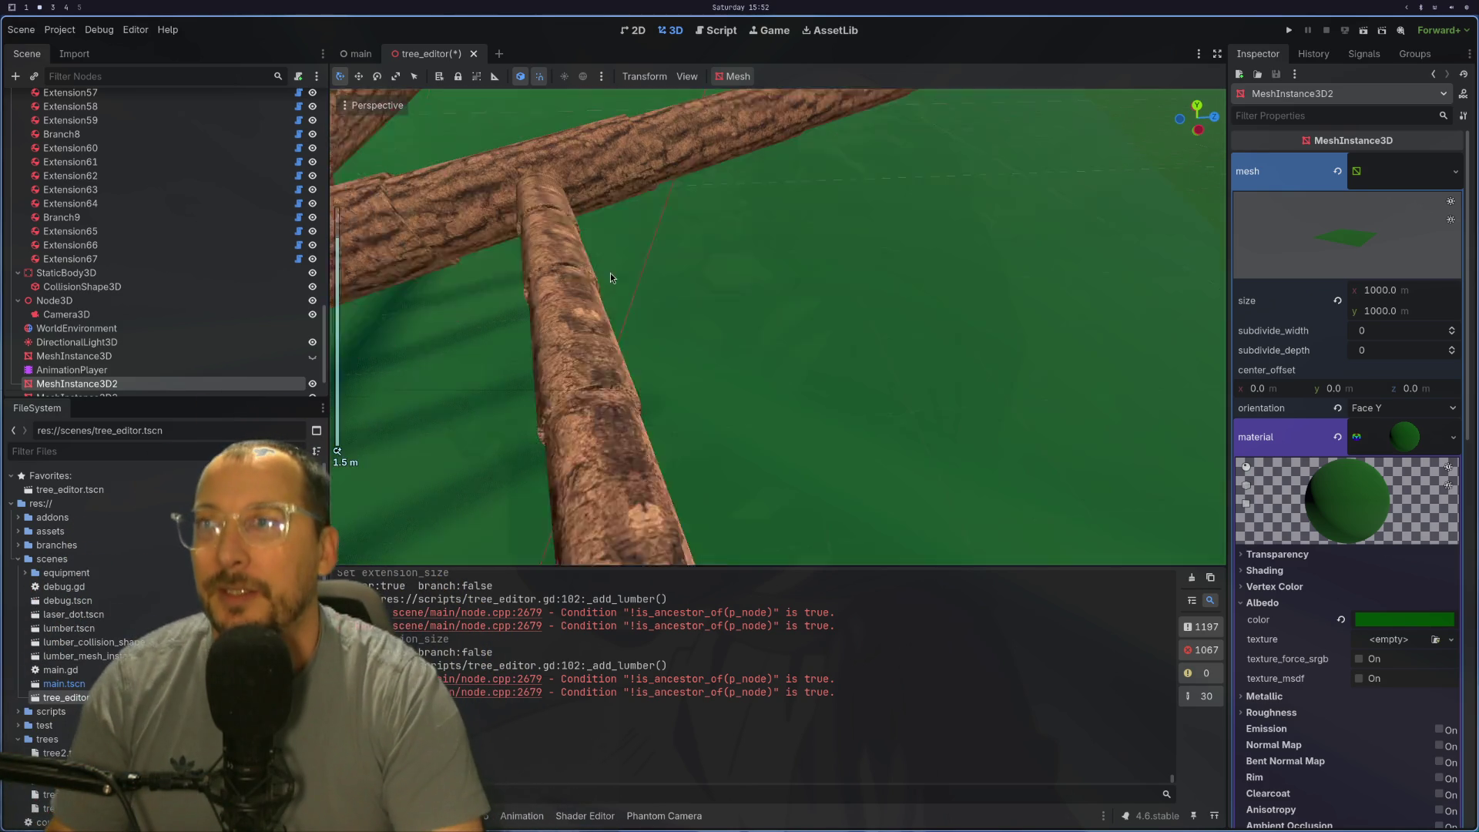
scroll(613, 275, up, 3)
Step: Tilt Branch9 to angle −0.408, inspect it, then select the Extension21 log
click(739, 333)
drag(804, 389, 846, 399)
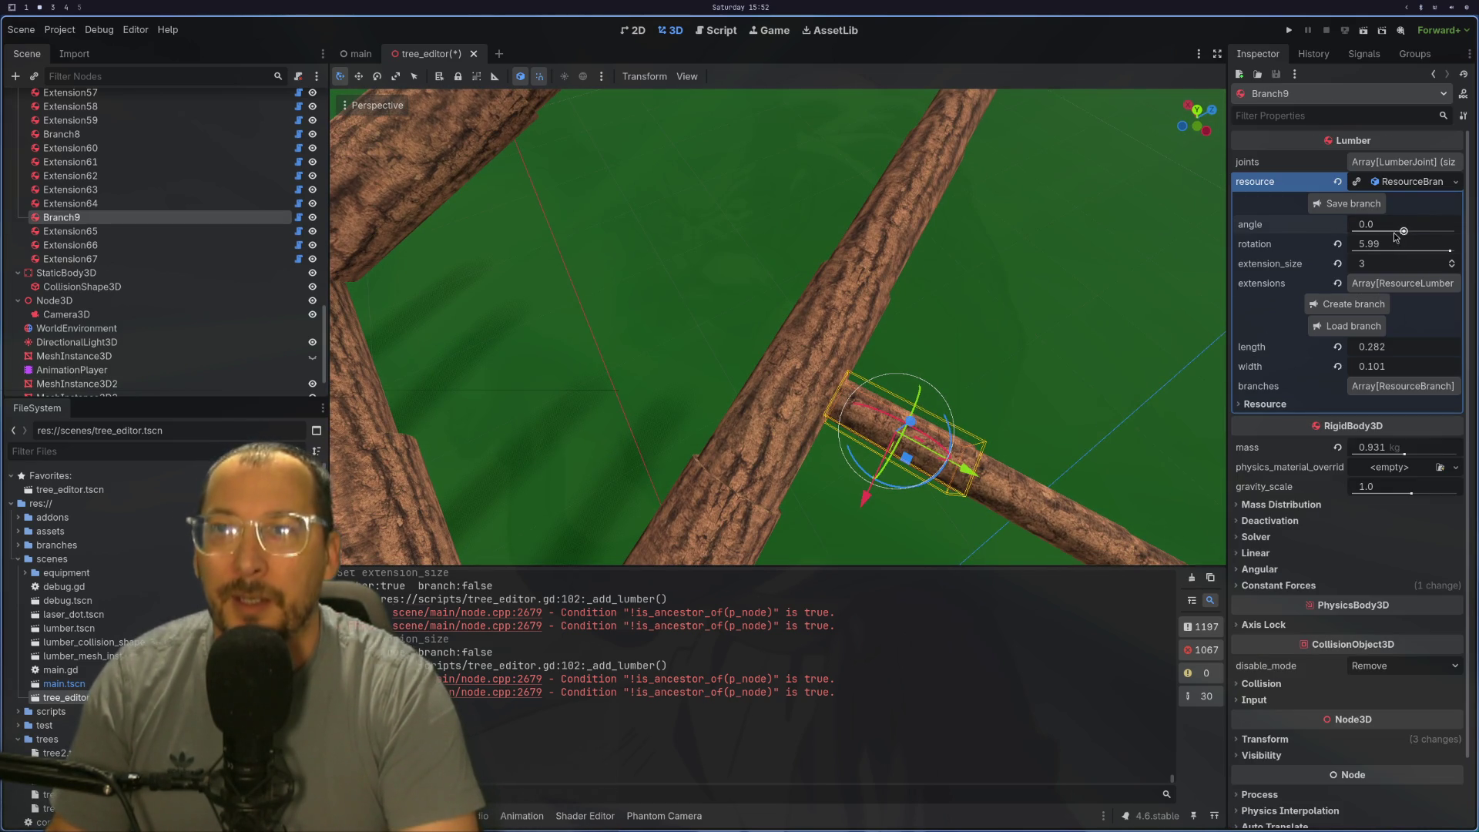
drag(1402, 232, 1391, 232)
scroll(1104, 257, down, 3)
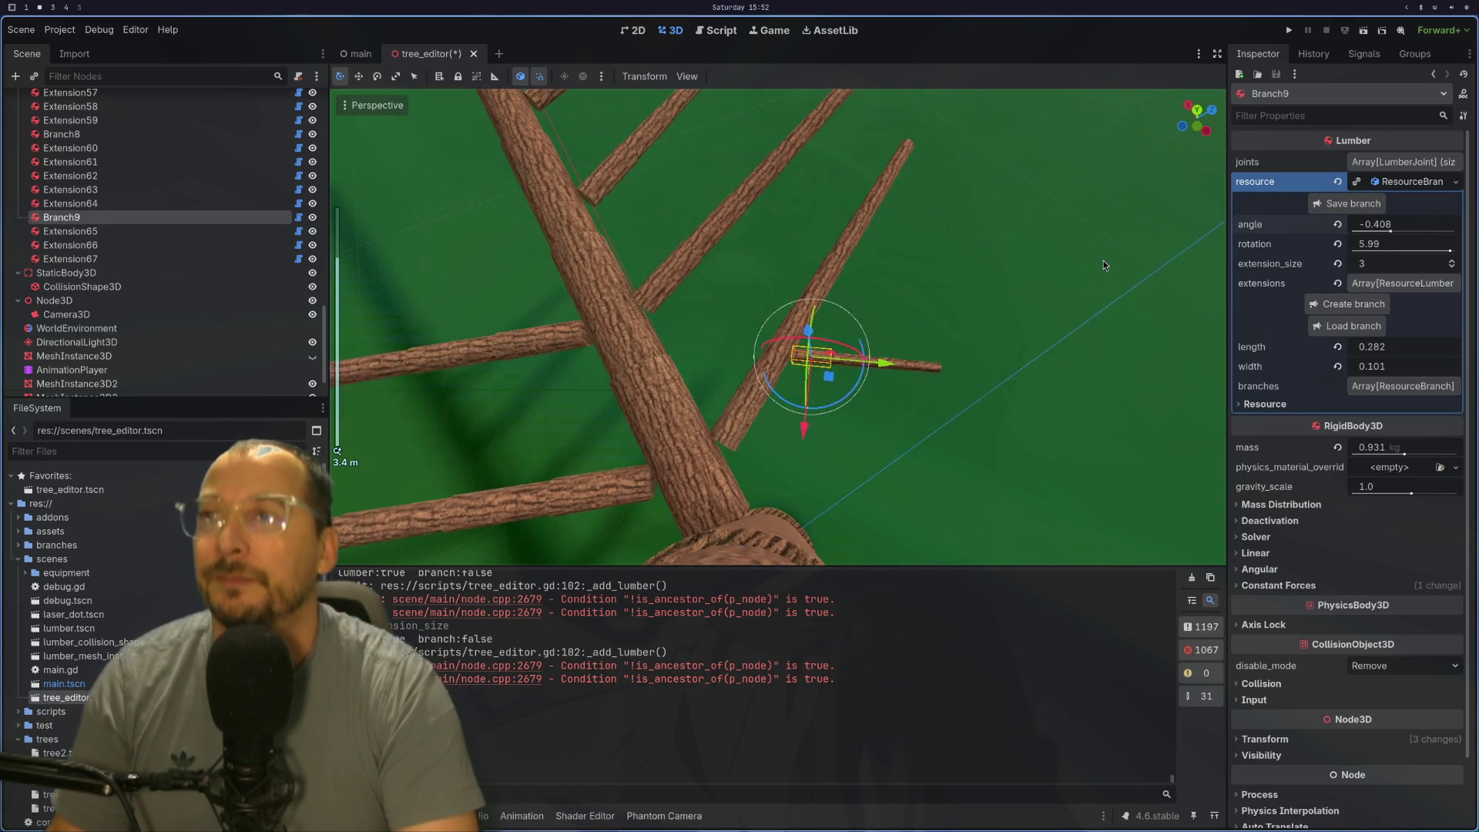
scroll(1104, 261, up, 2)
mouse_move(1166, 271)
mouse_down()
mouse_move(1087, 325)
mouse_move(973, 323)
mouse_move(1203, 318)
mouse_up()
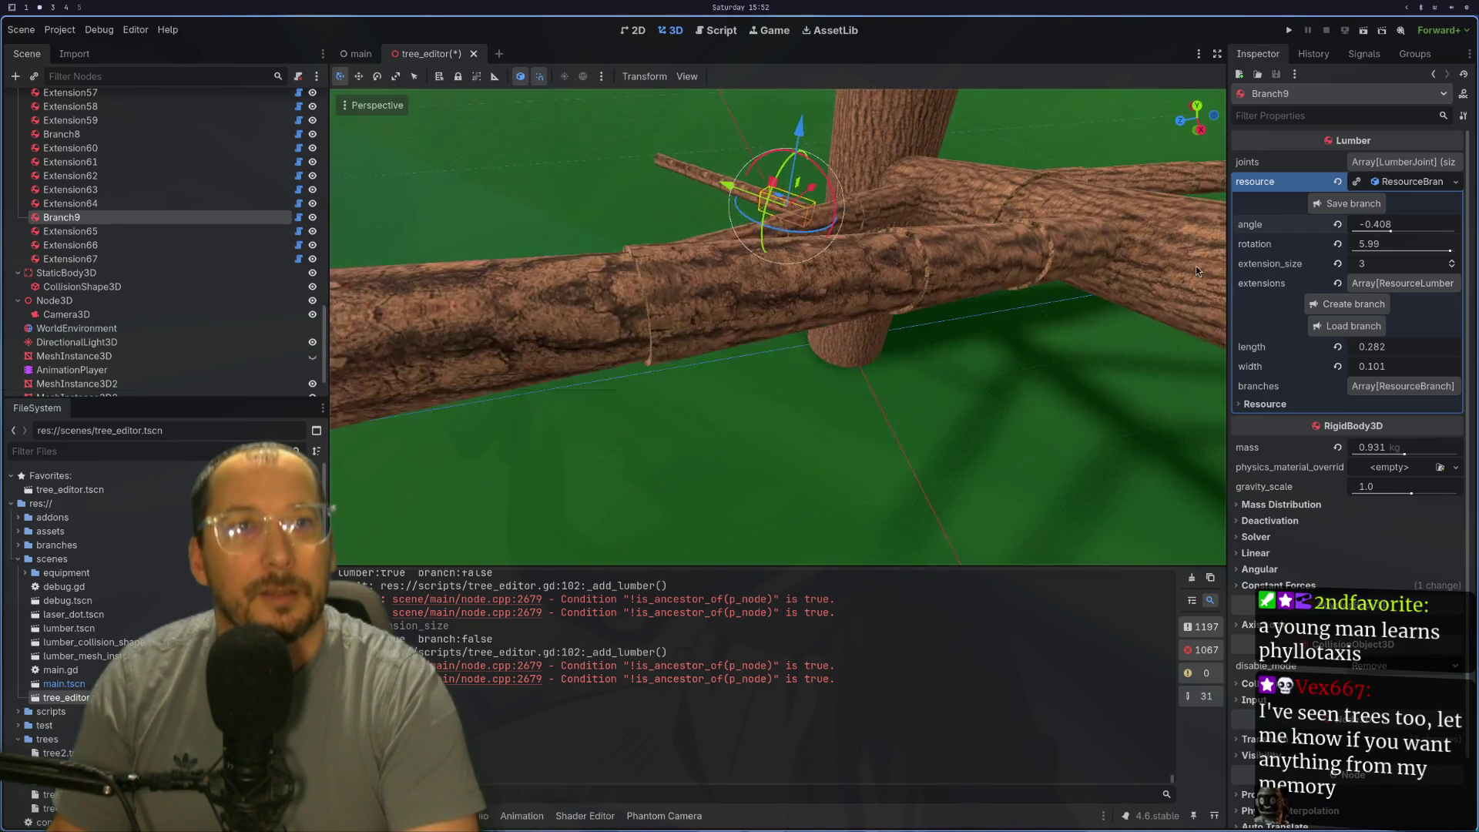
mouse_move(1072, 295)
mouse_down()
mouse_move(1025, 295)
mouse_move(1037, 304)
mouse_move(939, 350)
mouse_up()
click(827, 356)
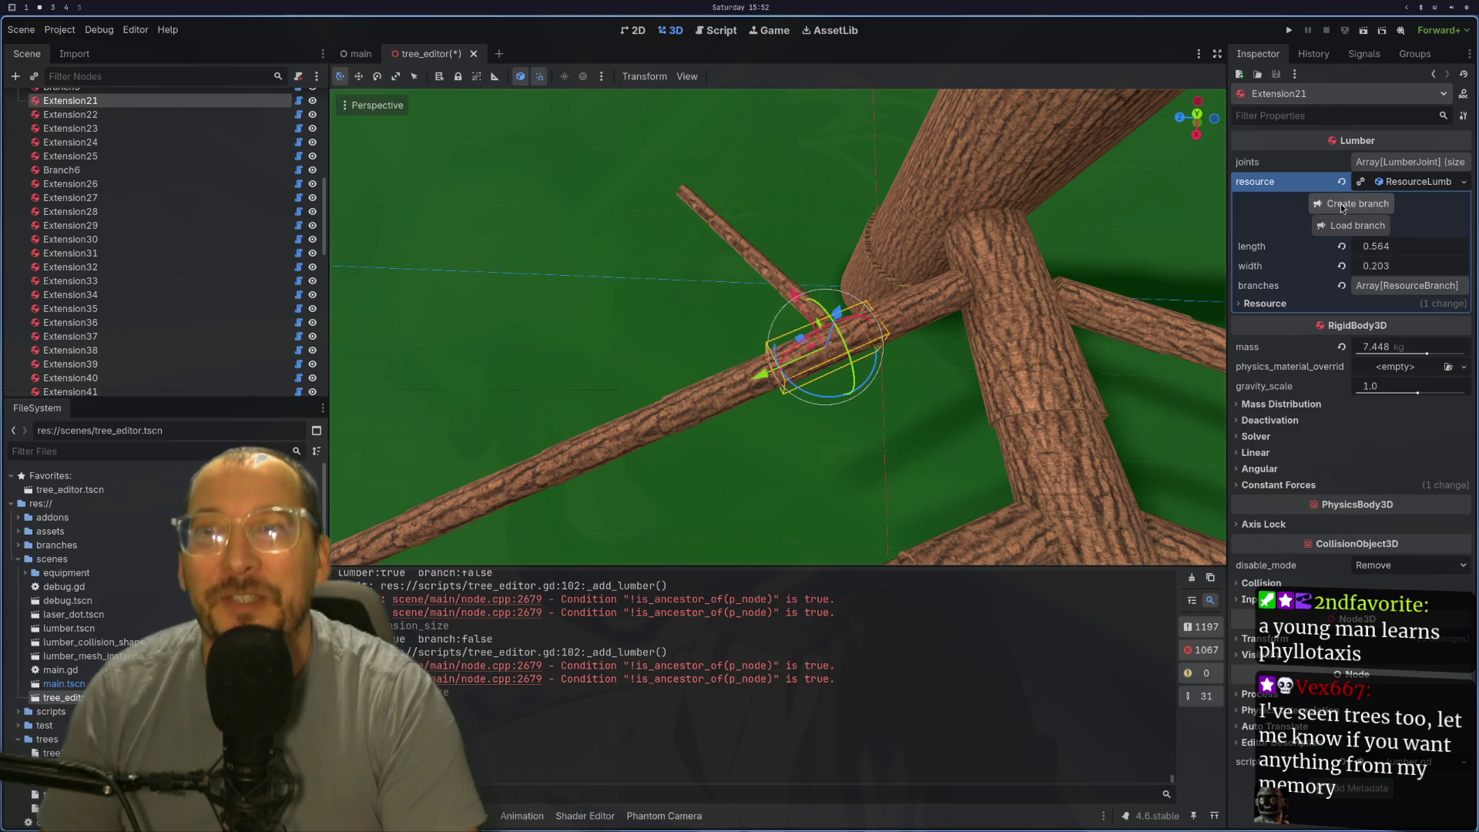
Step: Create Branch10 on Extension21, select it and tilt its angle to -0.15 with rotation 0.415
click(1341, 207)
mouse_move(946, 311)
mouse_down()
mouse_move(1109, 242)
mouse_move(822, 314)
mouse_move(775, 211)
mouse_up()
click(769, 215)
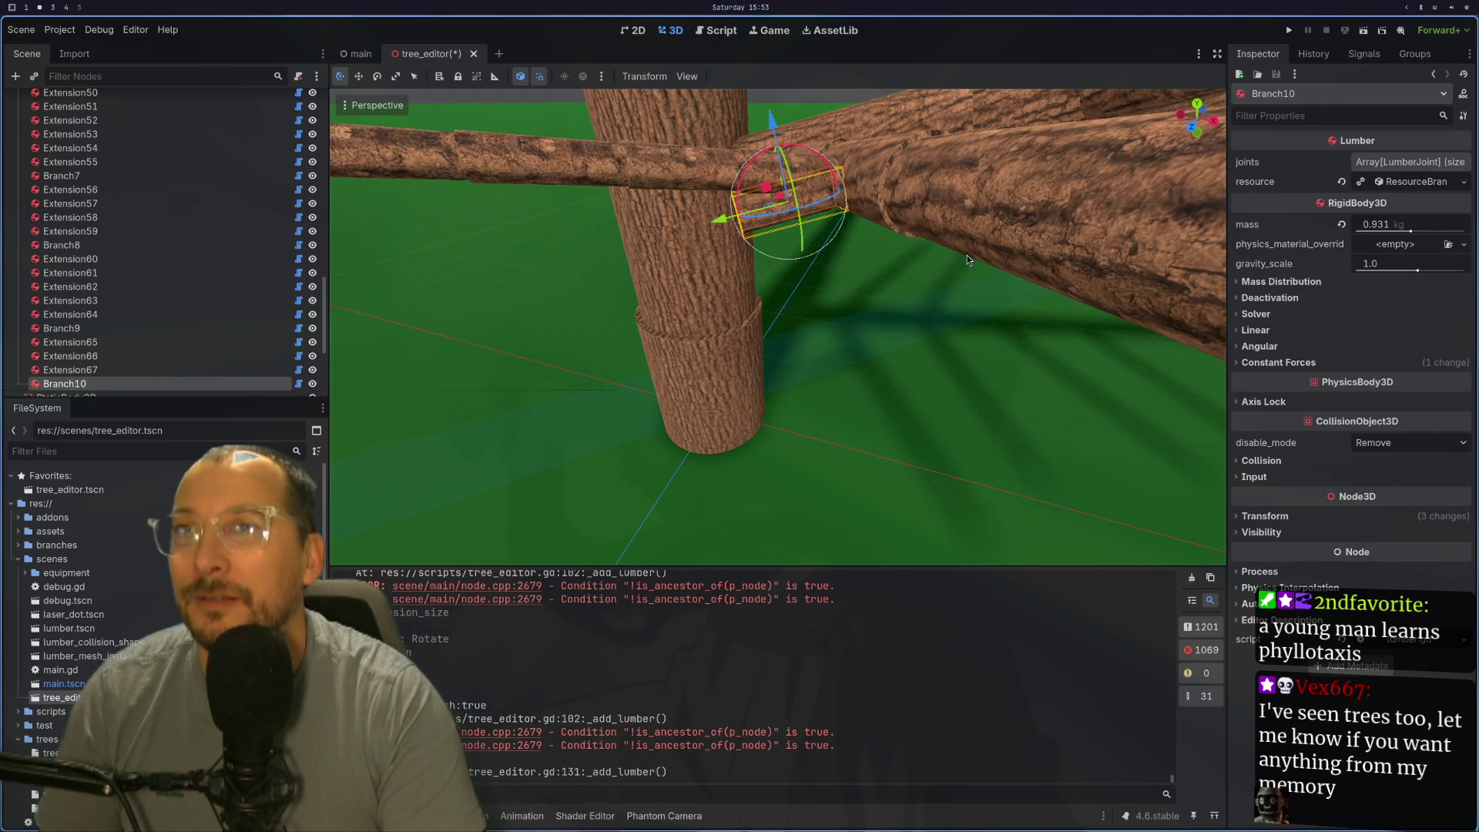
click(1404, 182)
mouse_move(1375, 224)
mouse_down()
mouse_move(1358, 224)
mouse_move(1404, 245)
mouse_up()
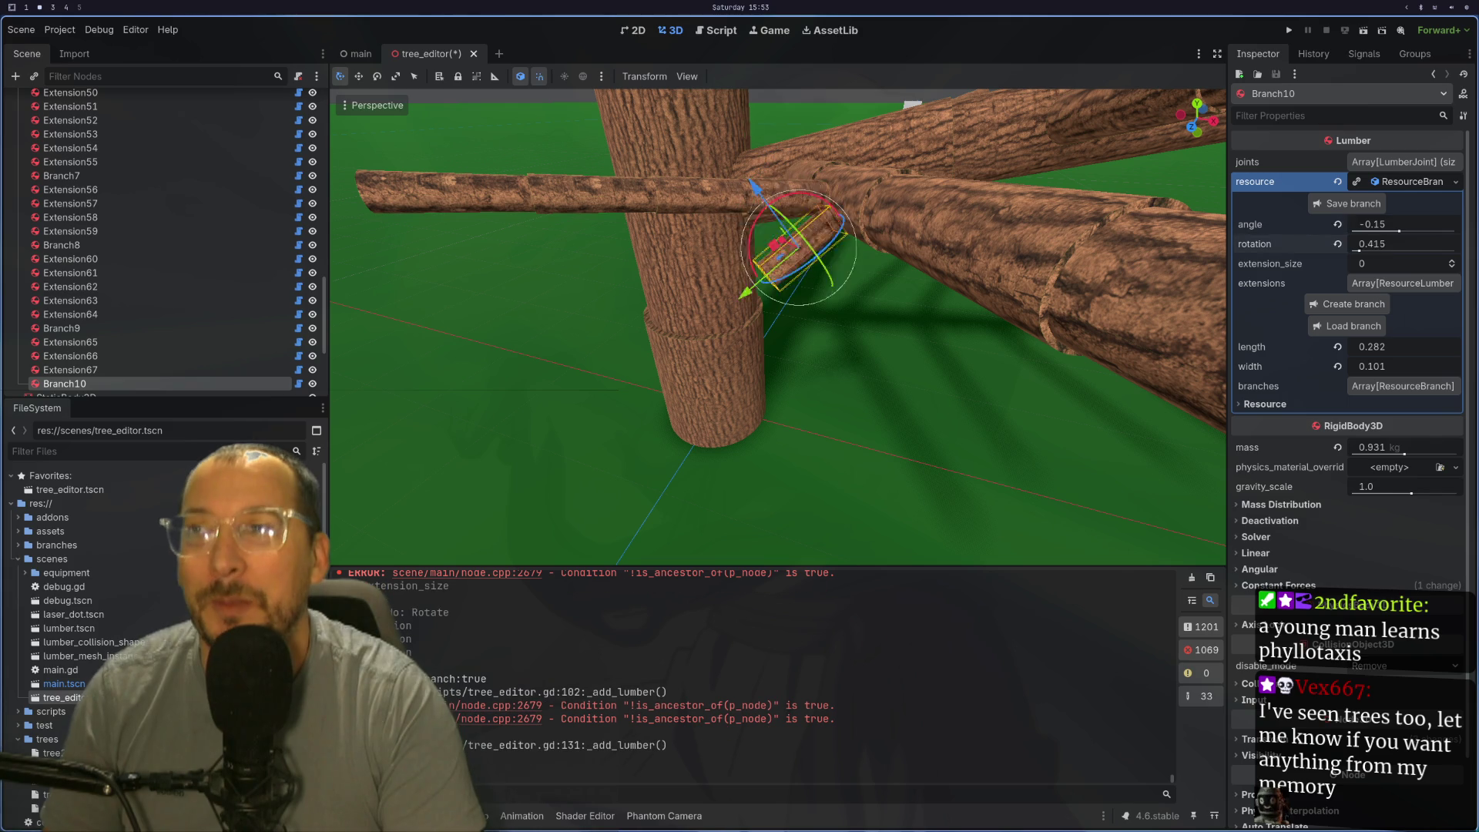
Step: Swing Branch10's rotation to 3.293 and steepen its angle to -0.54, checking from several views
drag(1029, 265, 682, 427)
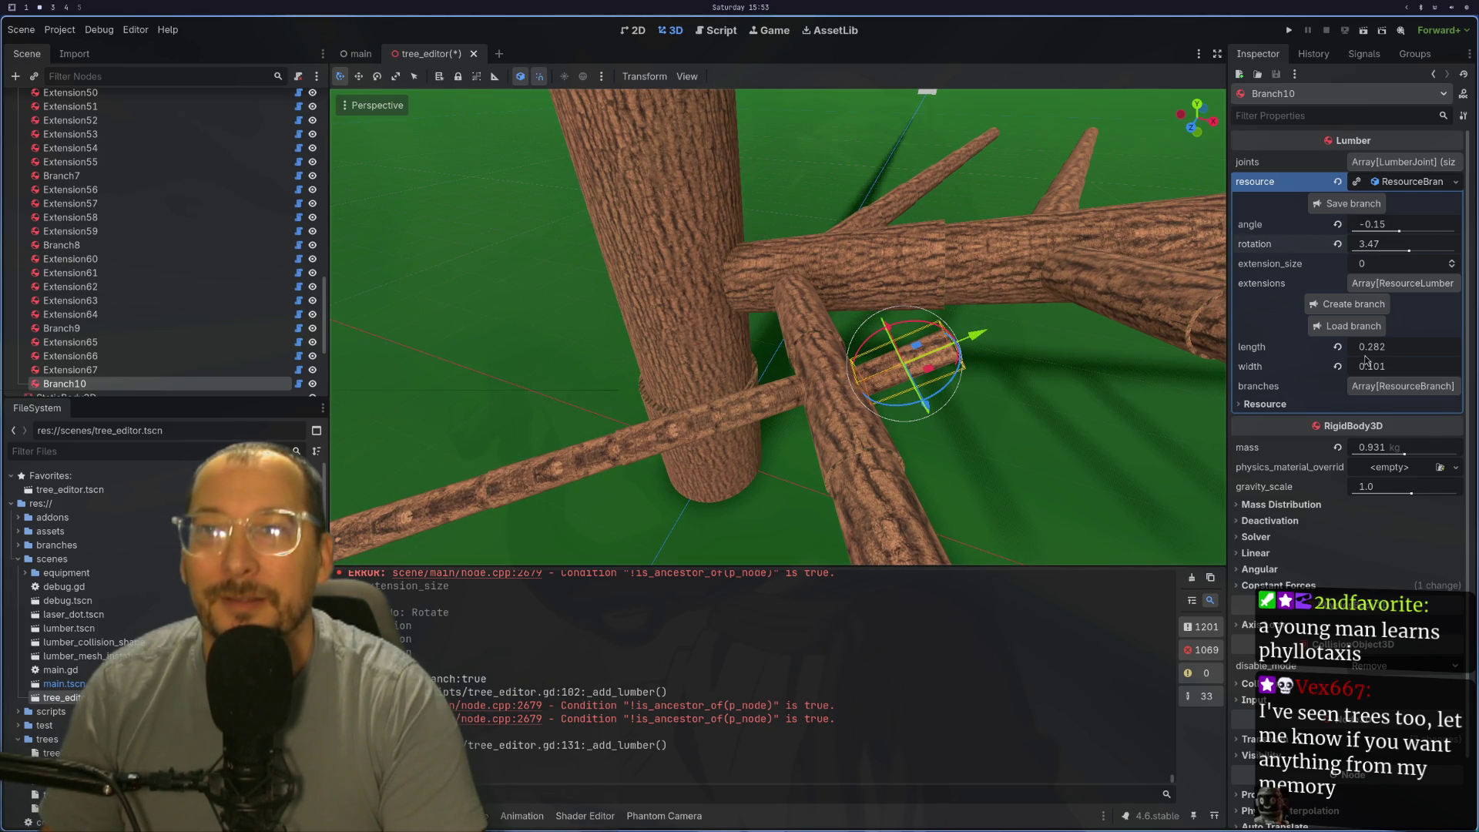
mouse_move(1409, 252)
mouse_down()
mouse_move(1392, 261)
mouse_move(1410, 259)
mouse_up()
drag(1055, 385, 1313, 369)
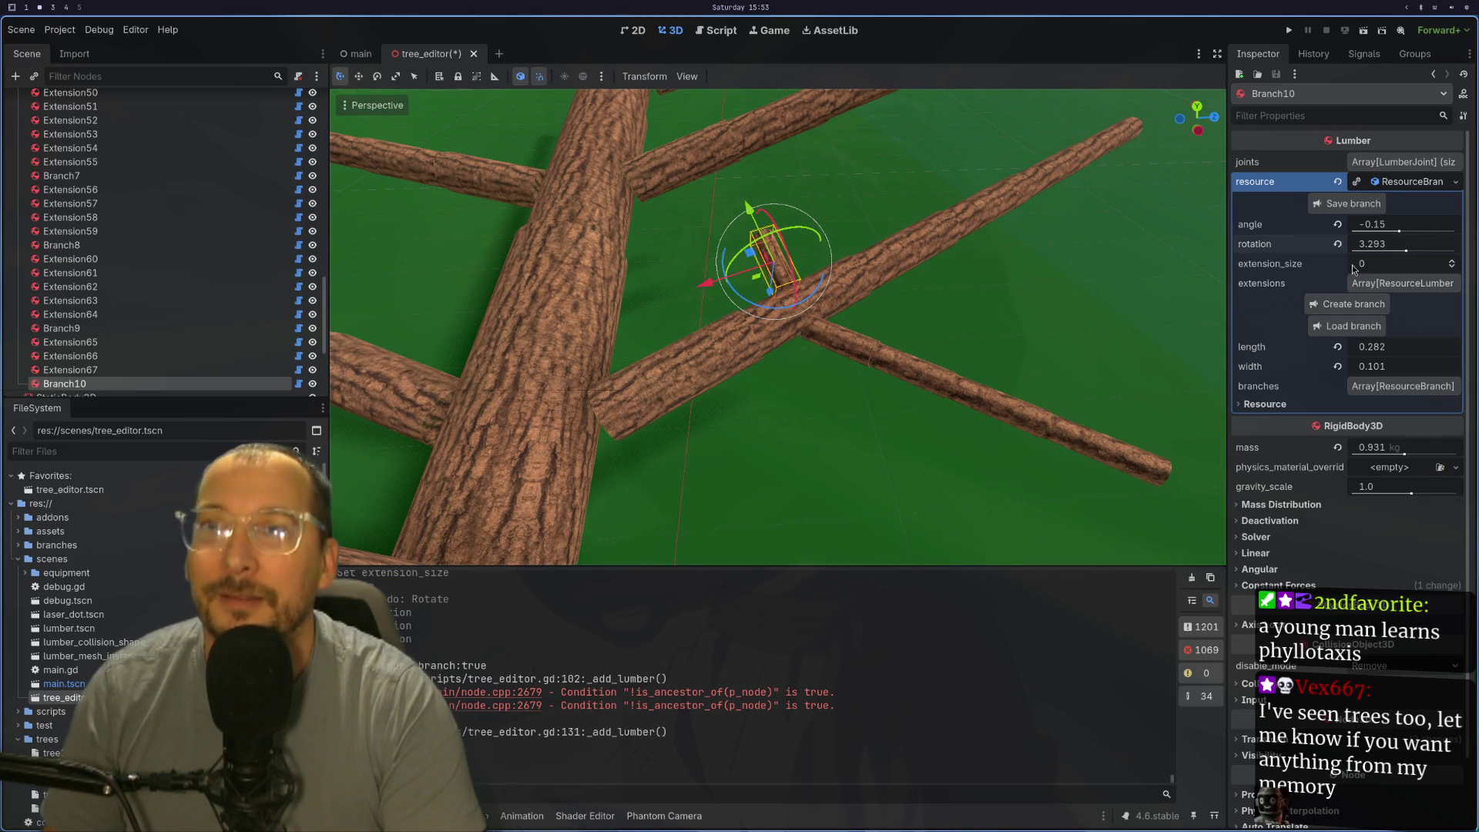
drag(1400, 231, 1394, 232)
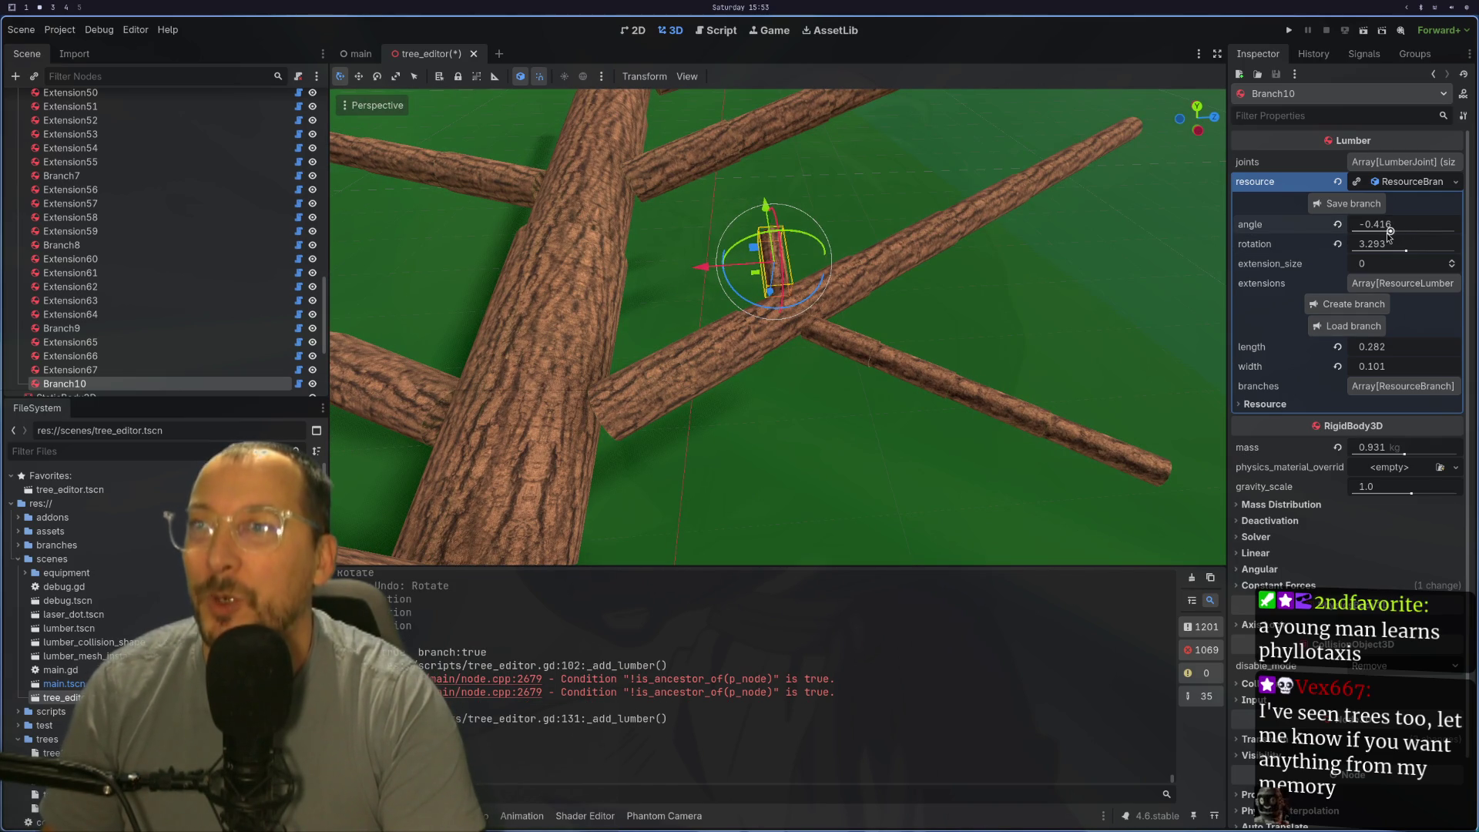
drag(1012, 314, 1044, 359)
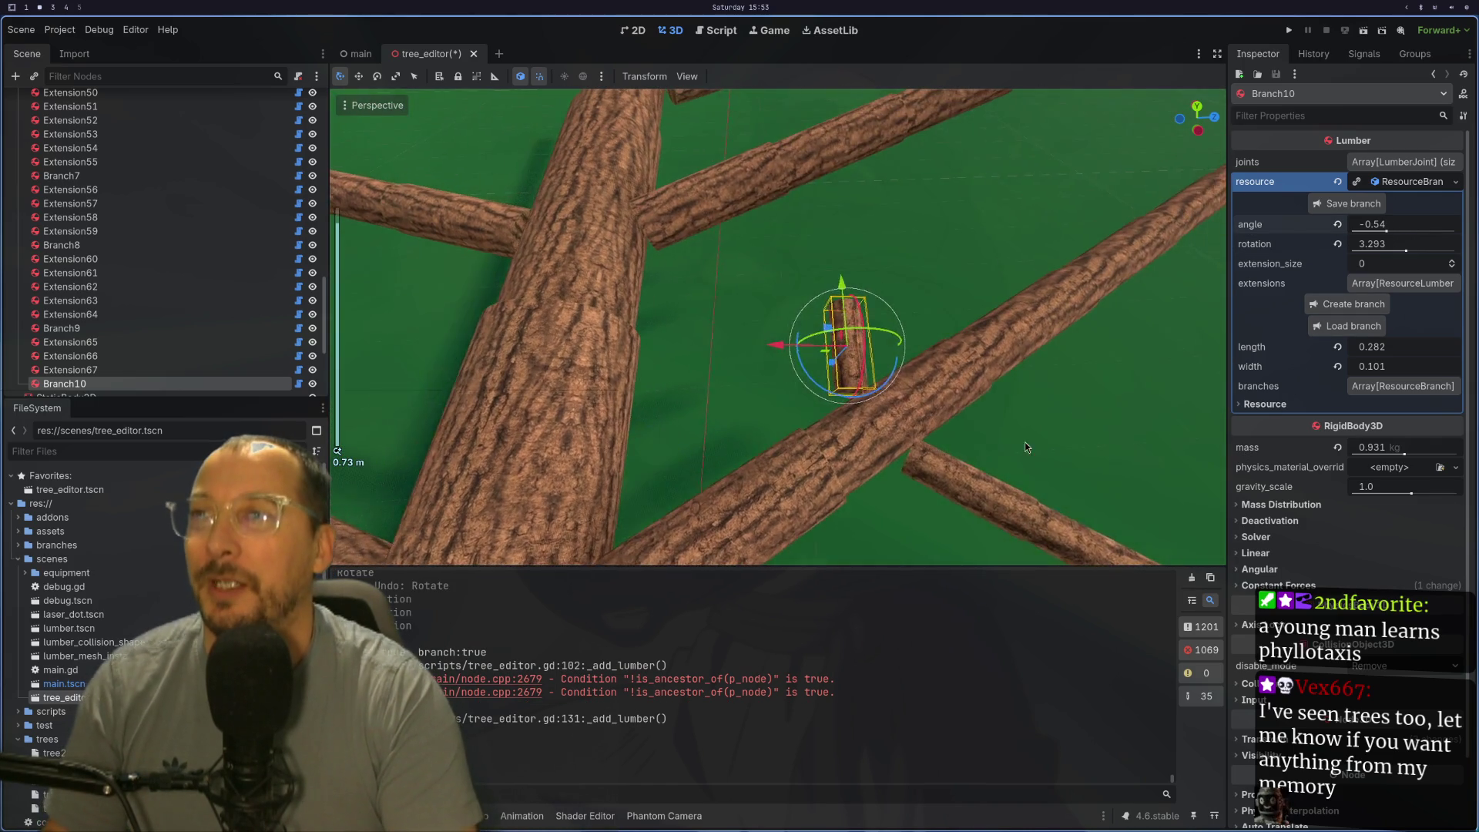
scroll(1044, 360, up, 3)
drag(1040, 293, 879, 296)
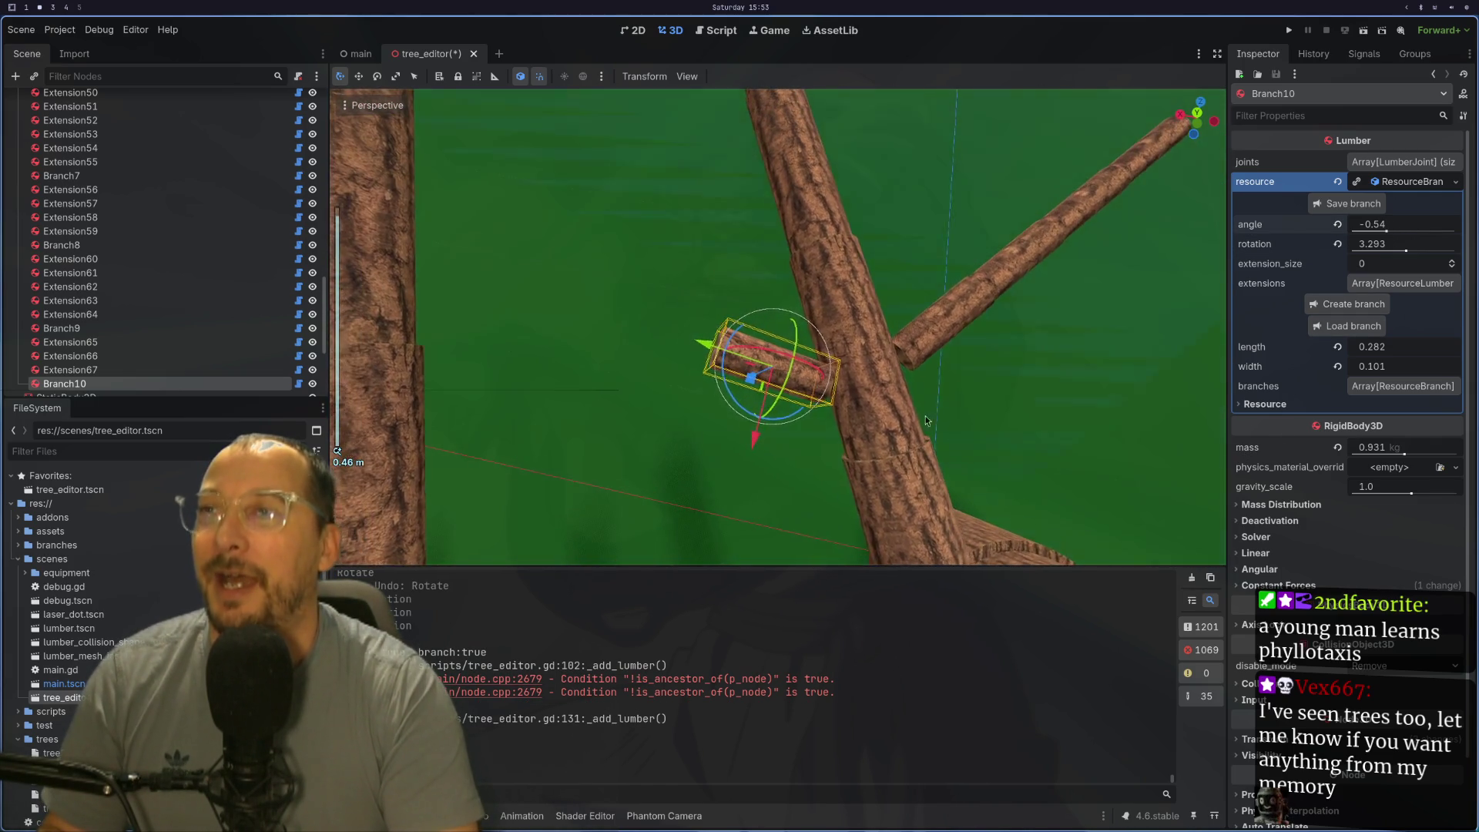
scroll(851, 331, down, 1)
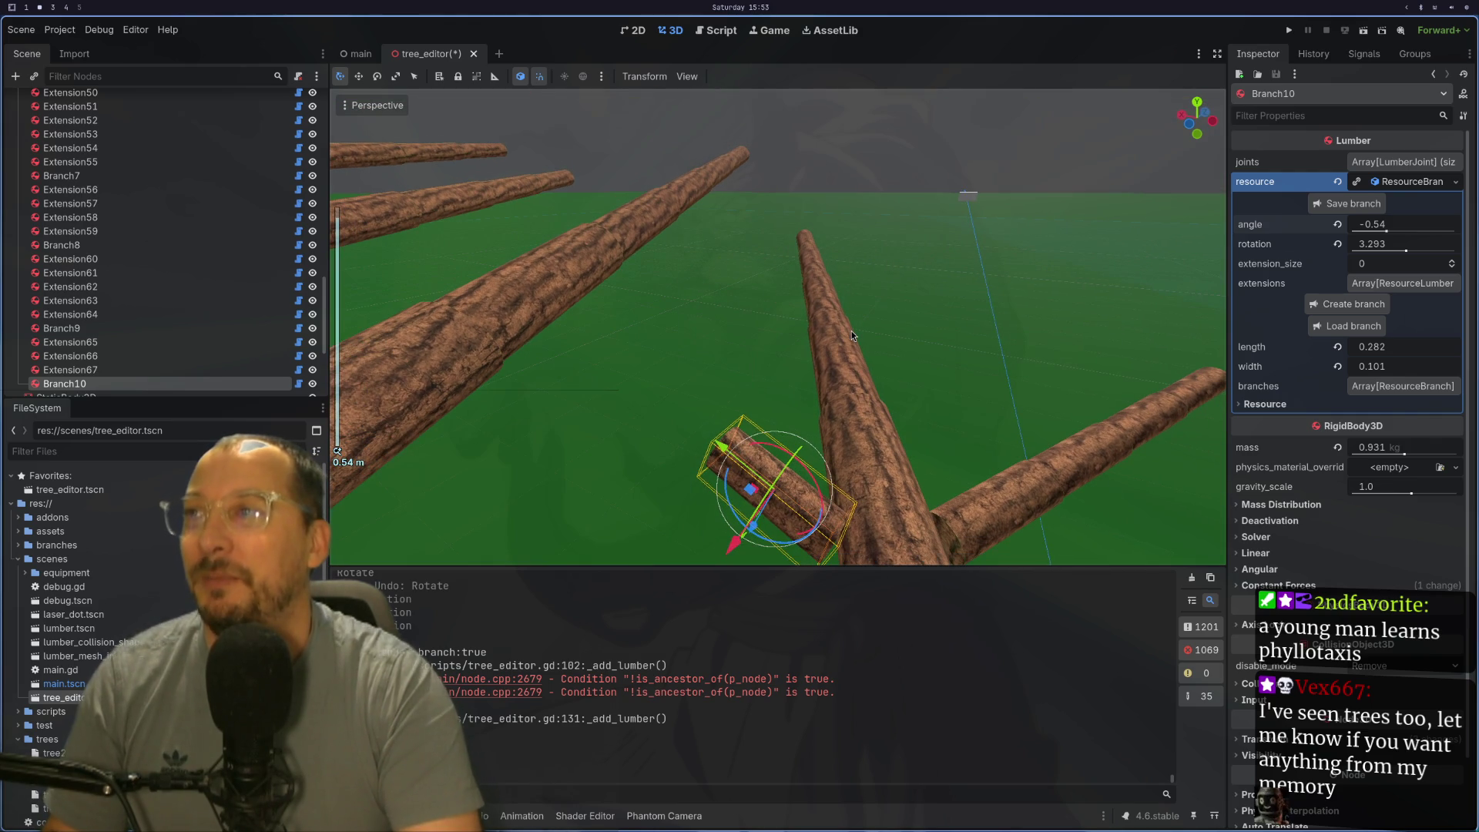
scroll(852, 330, down, 1)
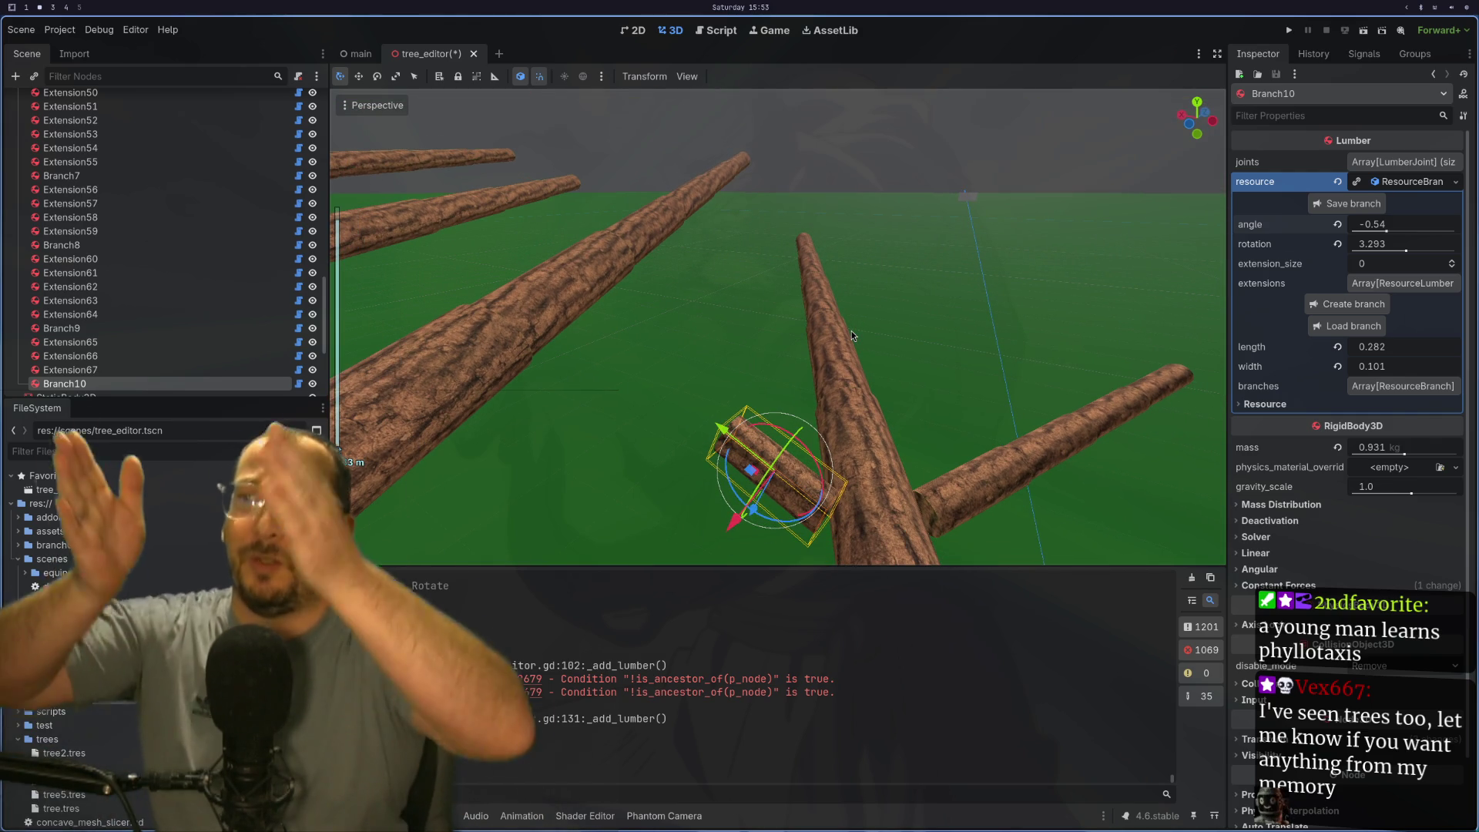
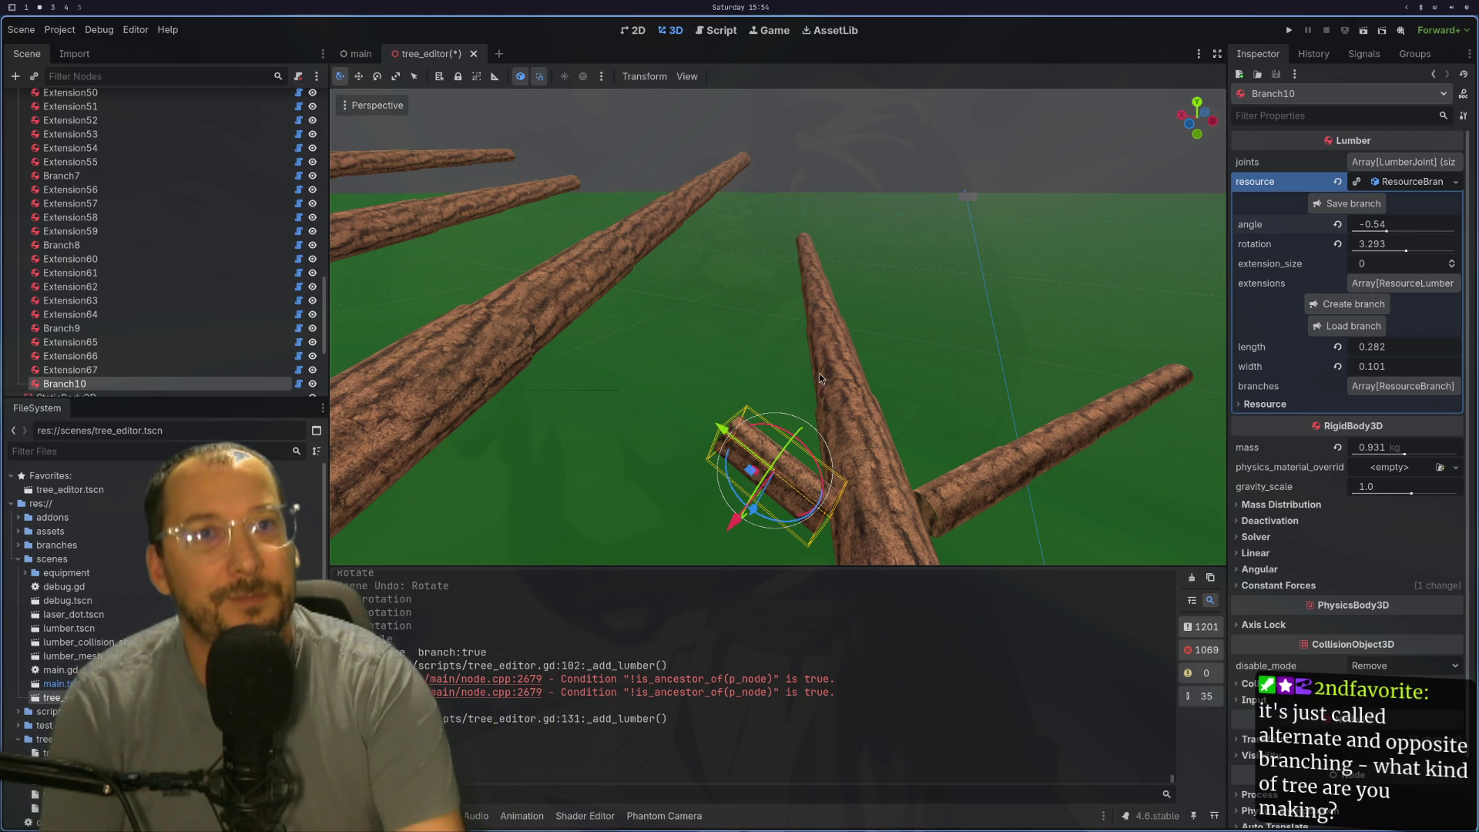
Step: Raise Branch10's extension_size to 3 and set its rotation to 3.116
mouse_move(757, 383)
mouse_down()
mouse_move(747, 408)
mouse_move(962, 363)
mouse_move(994, 377)
mouse_move(1164, 352)
mouse_move(1114, 415)
mouse_move(1044, 406)
mouse_move(1143, 453)
mouse_move(1098, 406)
mouse_move(932, 403)
mouse_move(1029, 375)
mouse_up()
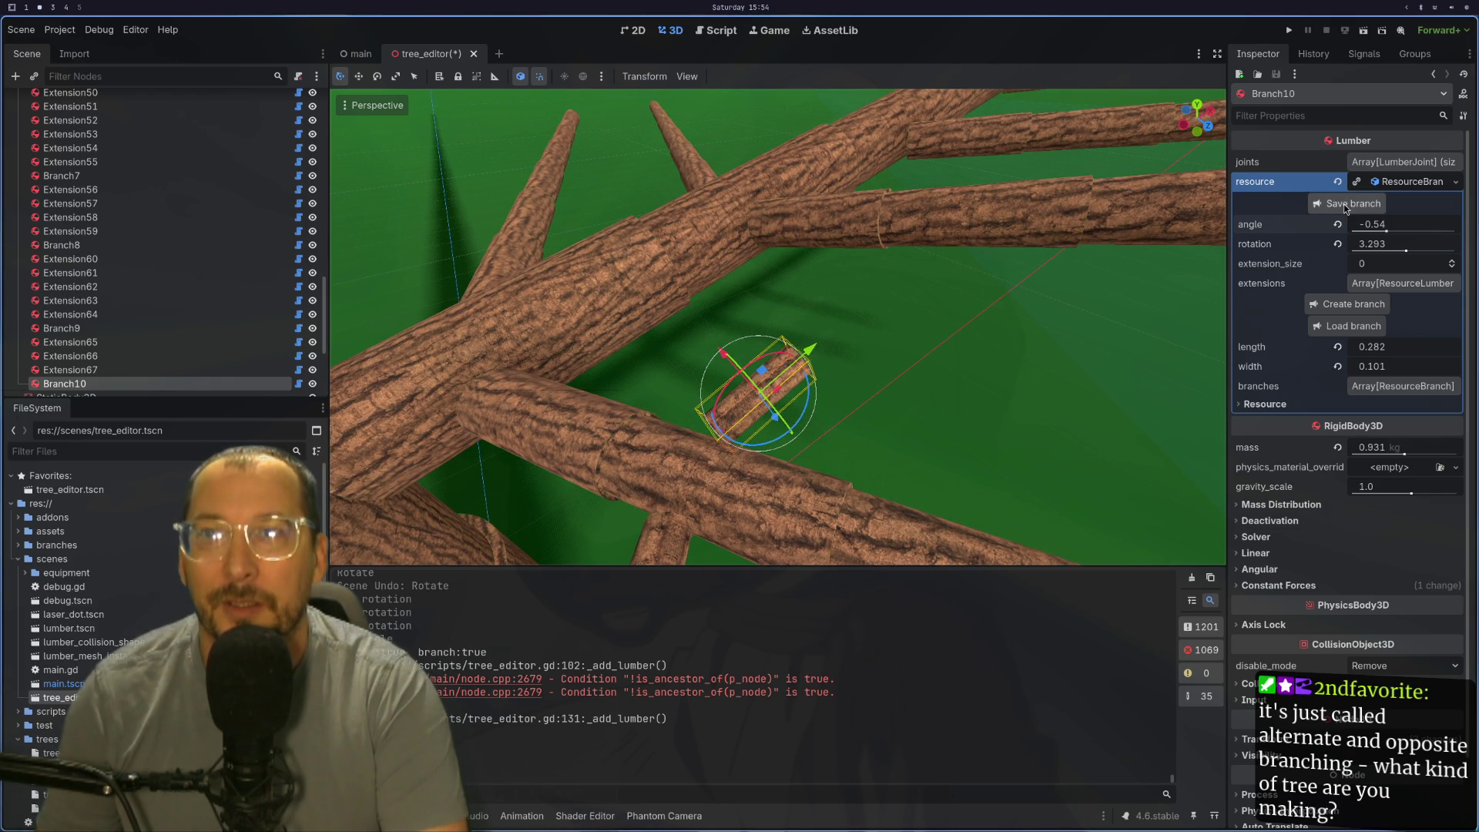
click(1452, 261)
click(1453, 262)
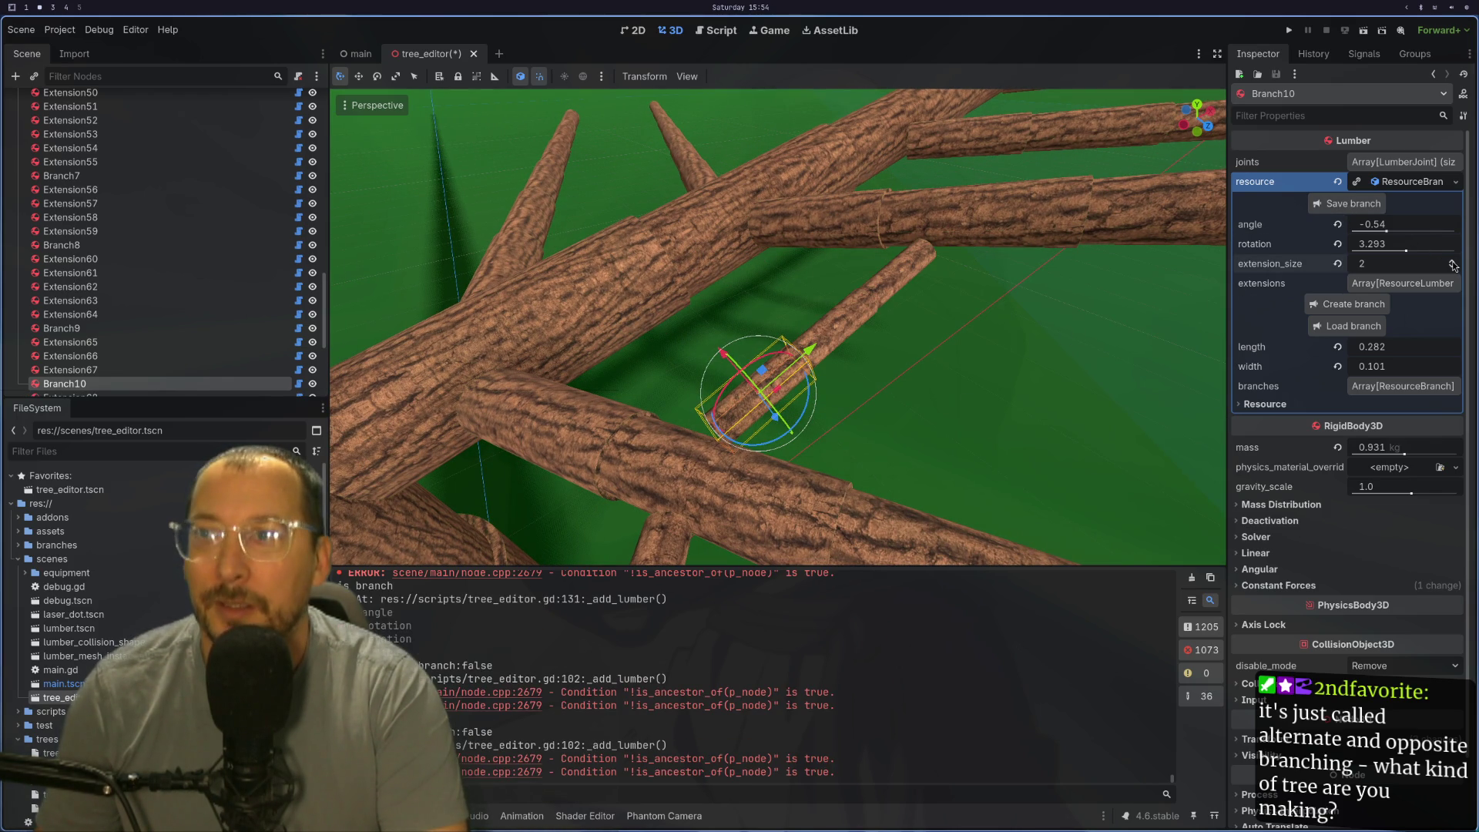
mouse_move(1115, 394)
mouse_down()
mouse_move(898, 298)
mouse_move(1083, 379)
mouse_move(1071, 346)
mouse_move(944, 302)
mouse_move(955, 286)
mouse_move(715, 139)
mouse_move(605, 27)
mouse_move(667, 110)
mouse_move(557, 121)
mouse_move(588, 141)
mouse_up()
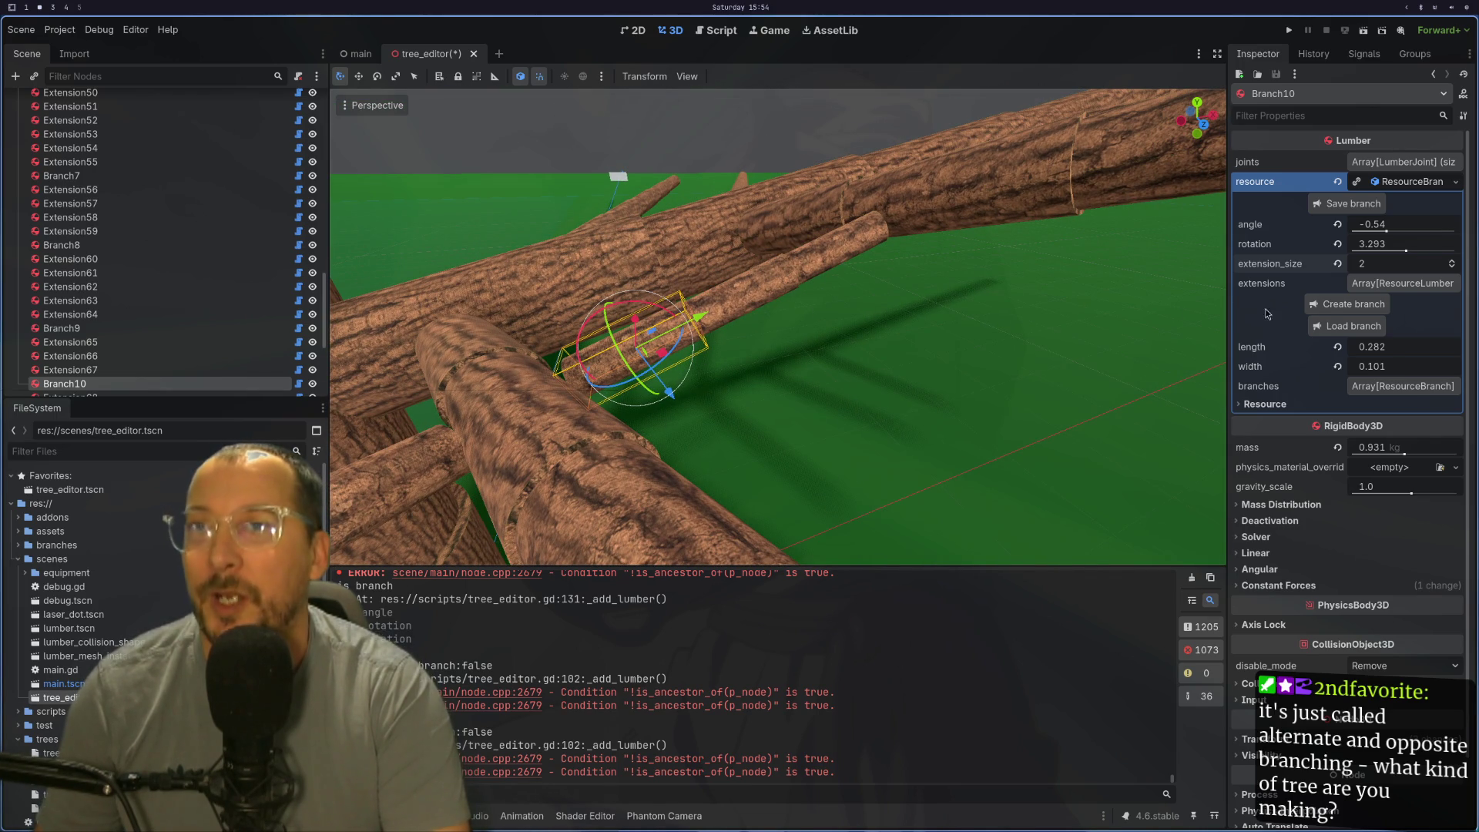
drag(1405, 252, 1402, 253)
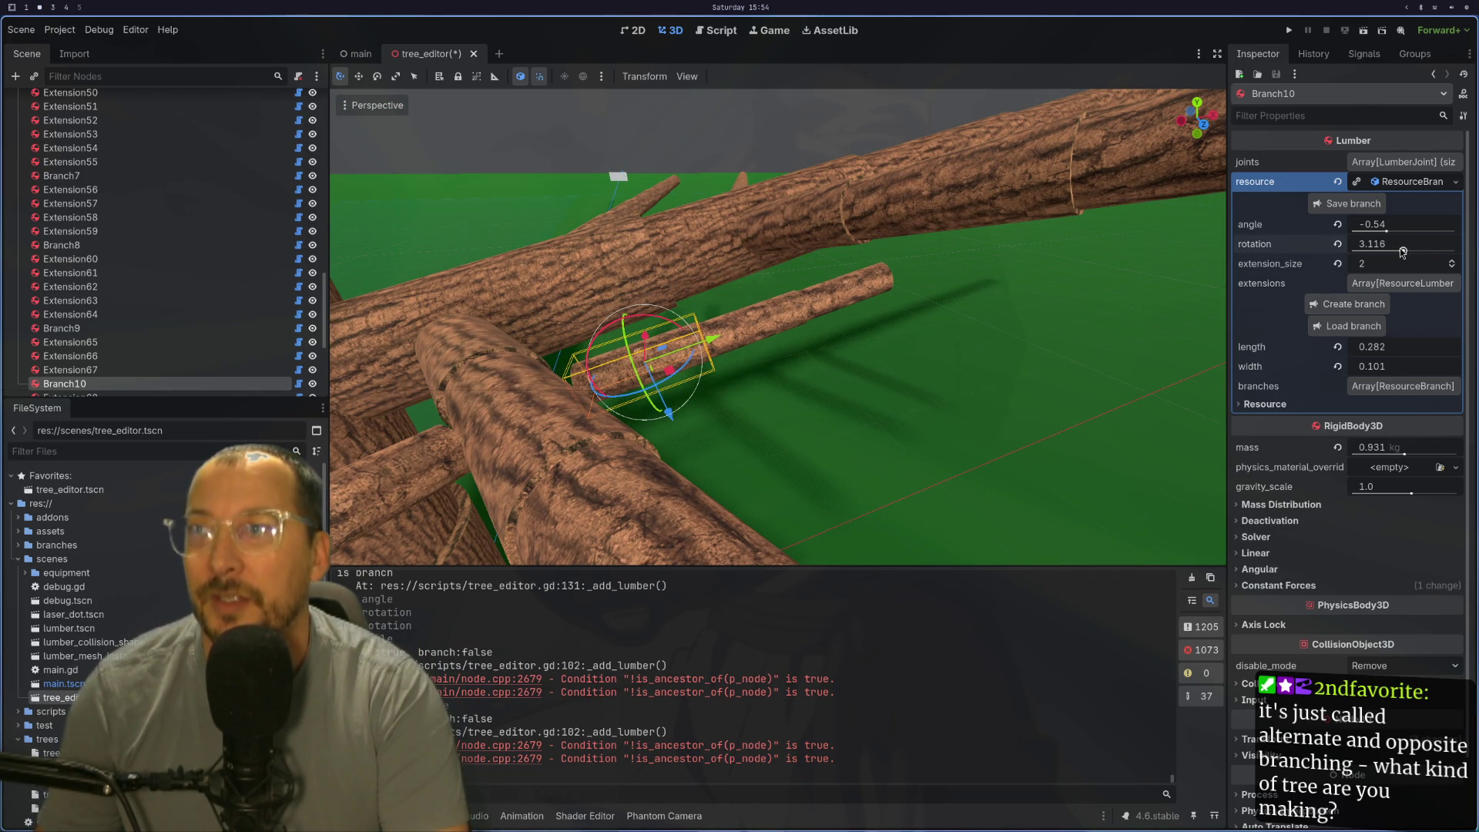
click(1454, 260)
Step: Orbit below the logs and select the Extension22 log
mouse_move(1228, 294)
mouse_down()
mouse_move(1117, 402)
mouse_move(1067, 395)
mouse_move(1175, 360)
mouse_up()
mouse_move(995, 352)
mouse_down()
mouse_move(695, 506)
mouse_move(864, 572)
mouse_move(912, 574)
mouse_move(807, 389)
mouse_move(803, 411)
mouse_up()
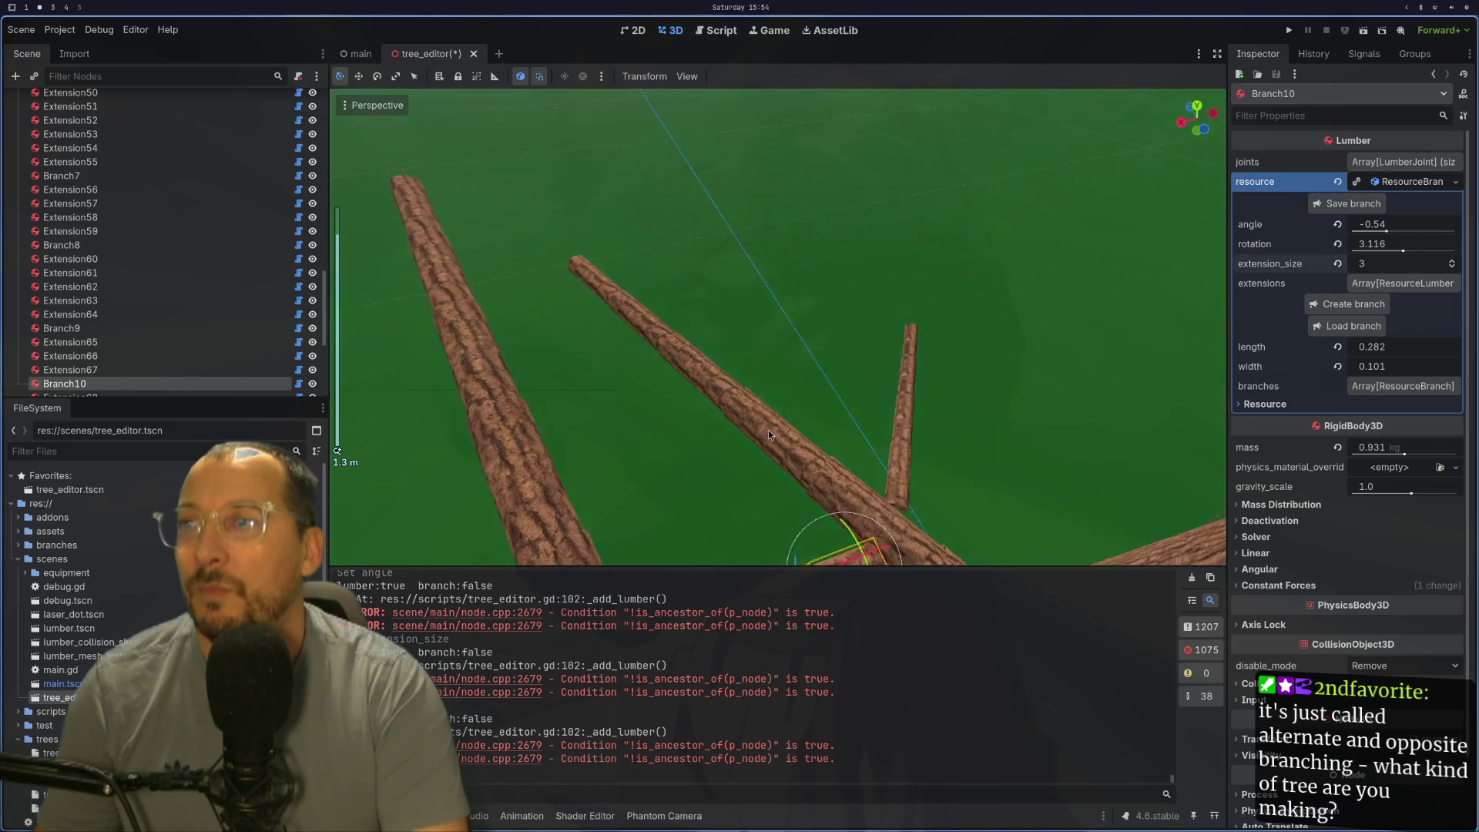
mouse_move(625, 456)
mouse_down()
mouse_move(525, 436)
mouse_move(706, 396)
mouse_move(844, 405)
mouse_move(696, 343)
mouse_move(826, 287)
mouse_move(531, 379)
mouse_move(496, 286)
mouse_move(426, 321)
mouse_up()
click(755, 378)
click(752, 358)
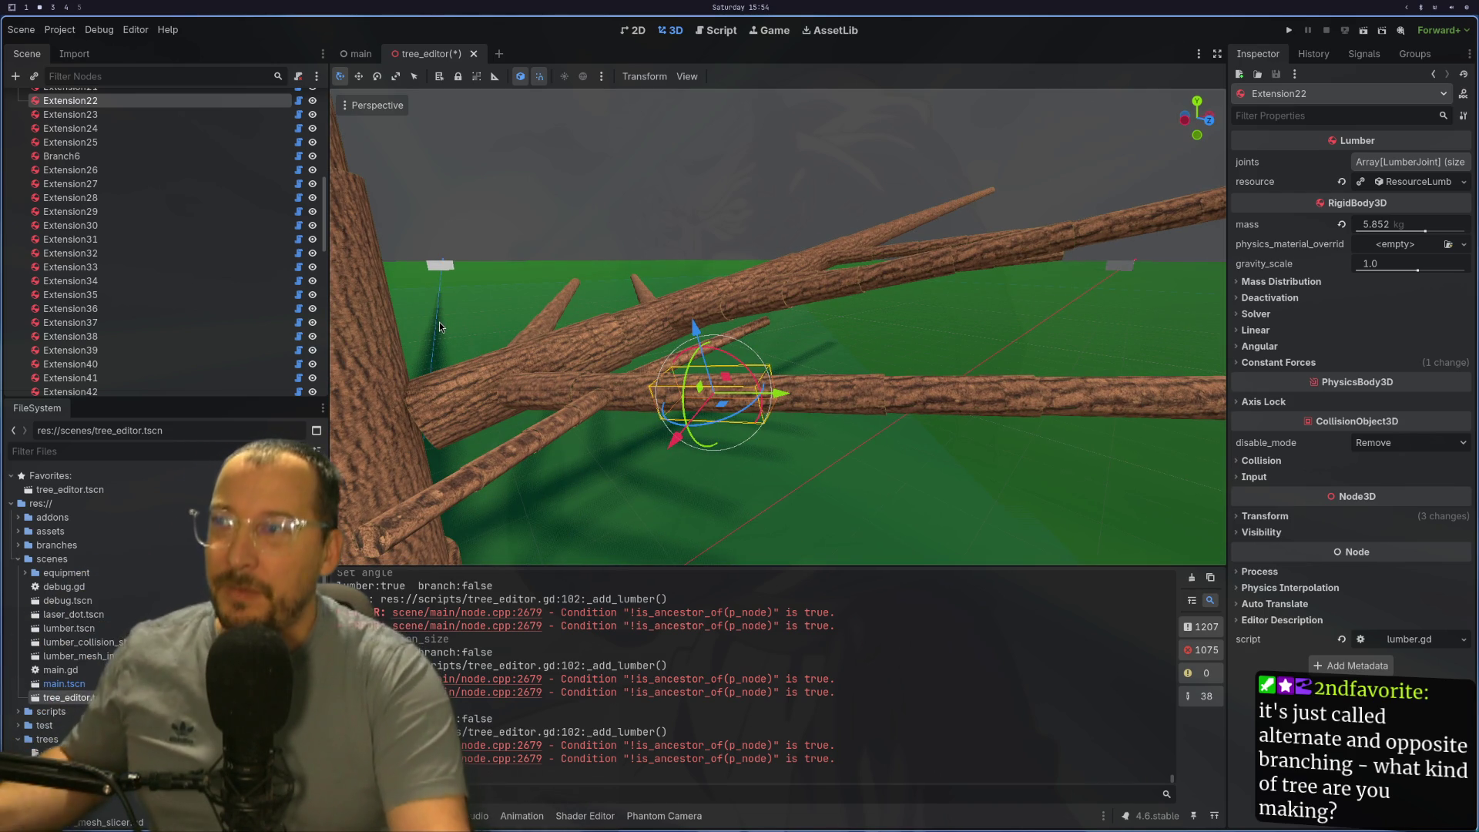
mouse_move(536, 365)
mouse_down()
mouse_move(560, 365)
mouse_move(445, 374)
mouse_move(573, 350)
mouse_move(729, 436)
mouse_move(739, 402)
mouse_up()
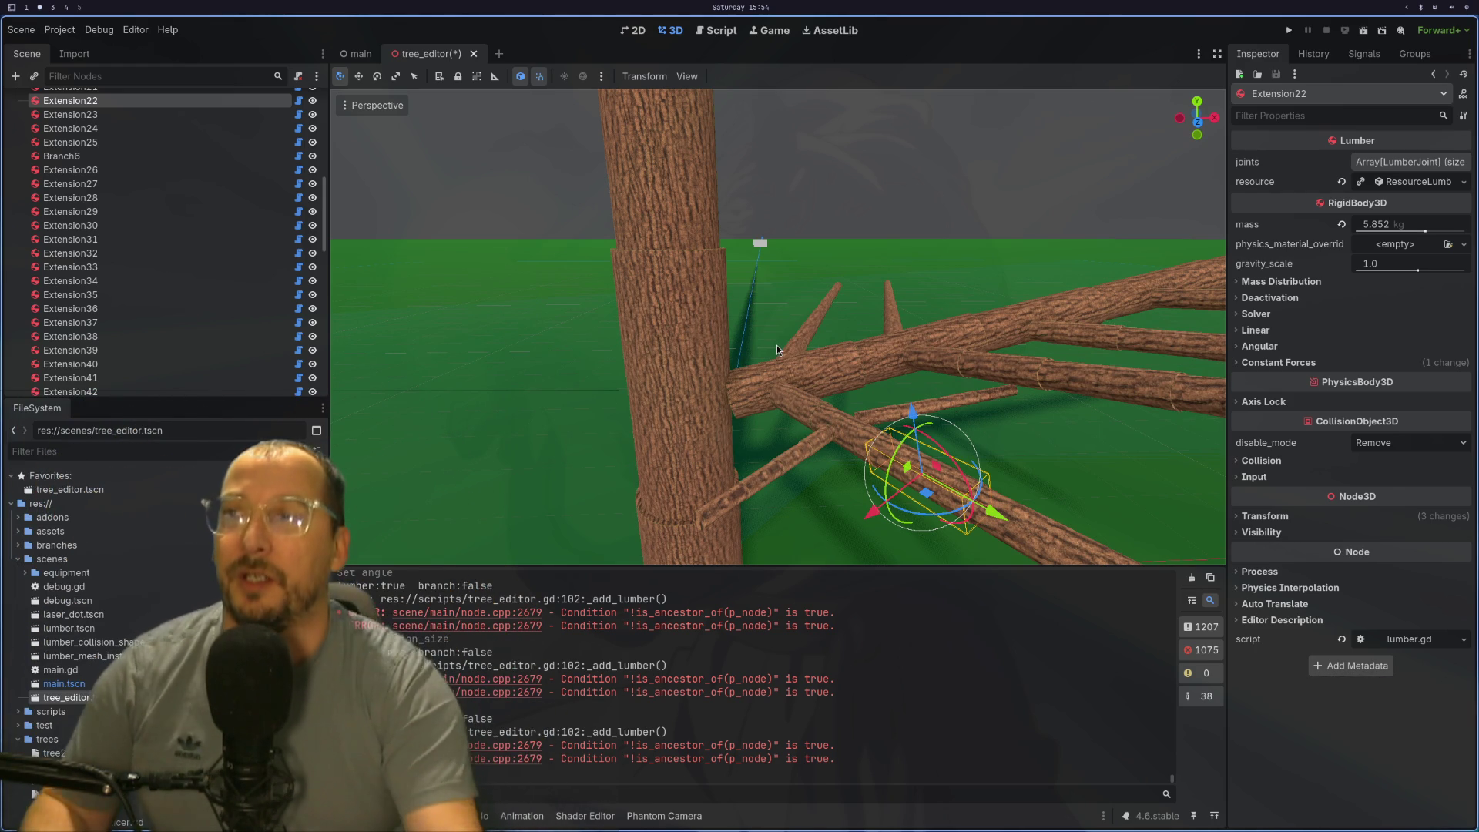
scroll(776, 346, up, 3)
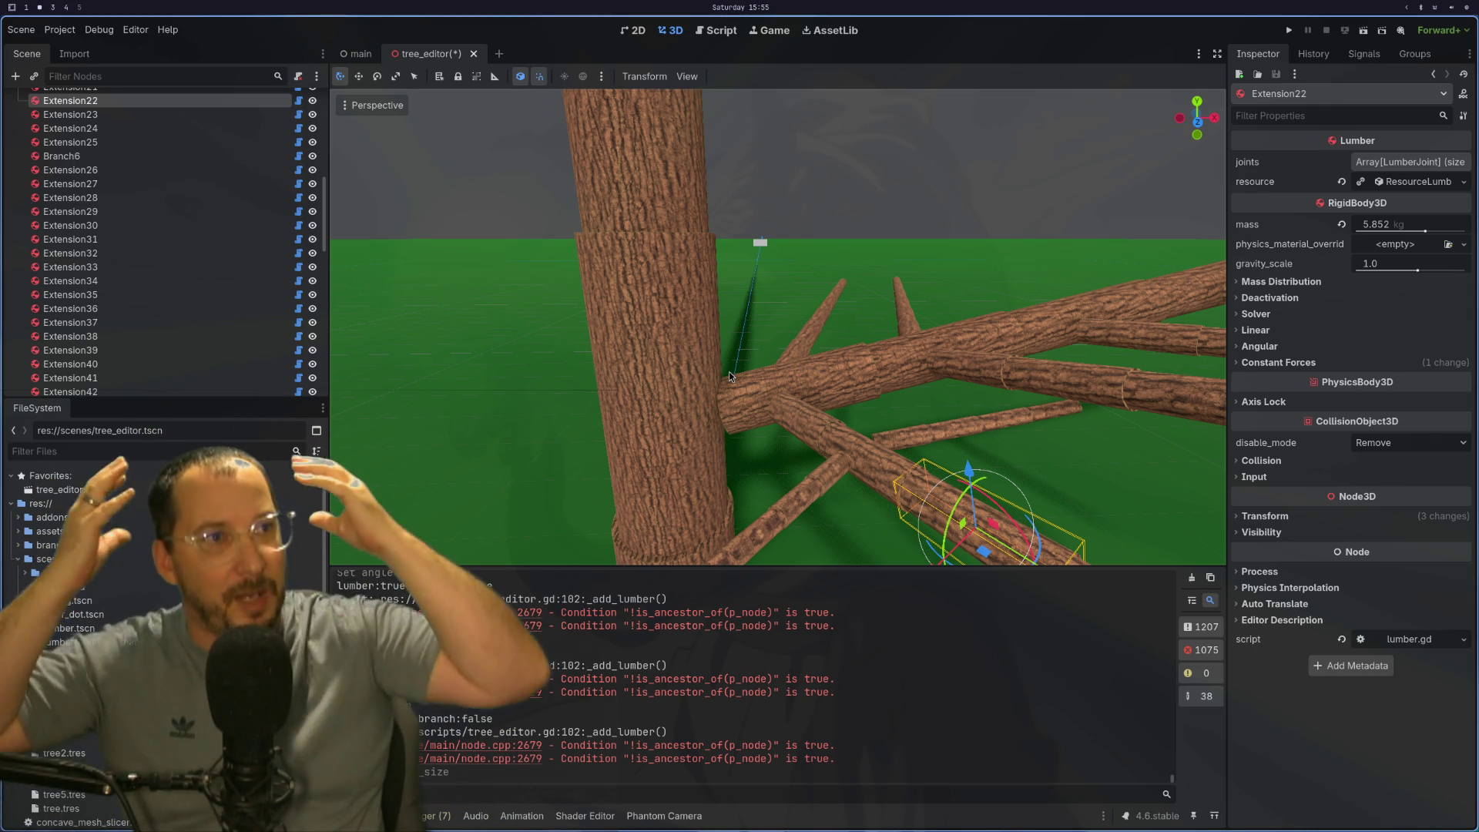
mouse_move(942, 445)
mouse_down()
mouse_move(813, 410)
mouse_move(673, 203)
mouse_move(975, 427)
mouse_move(948, 378)
mouse_move(808, 427)
mouse_move(1120, 467)
mouse_move(819, 453)
mouse_move(674, 427)
mouse_move(727, 423)
mouse_move(728, 378)
mouse_move(579, 124)
mouse_move(678, 396)
mouse_move(717, 404)
mouse_move(751, 382)
mouse_up()
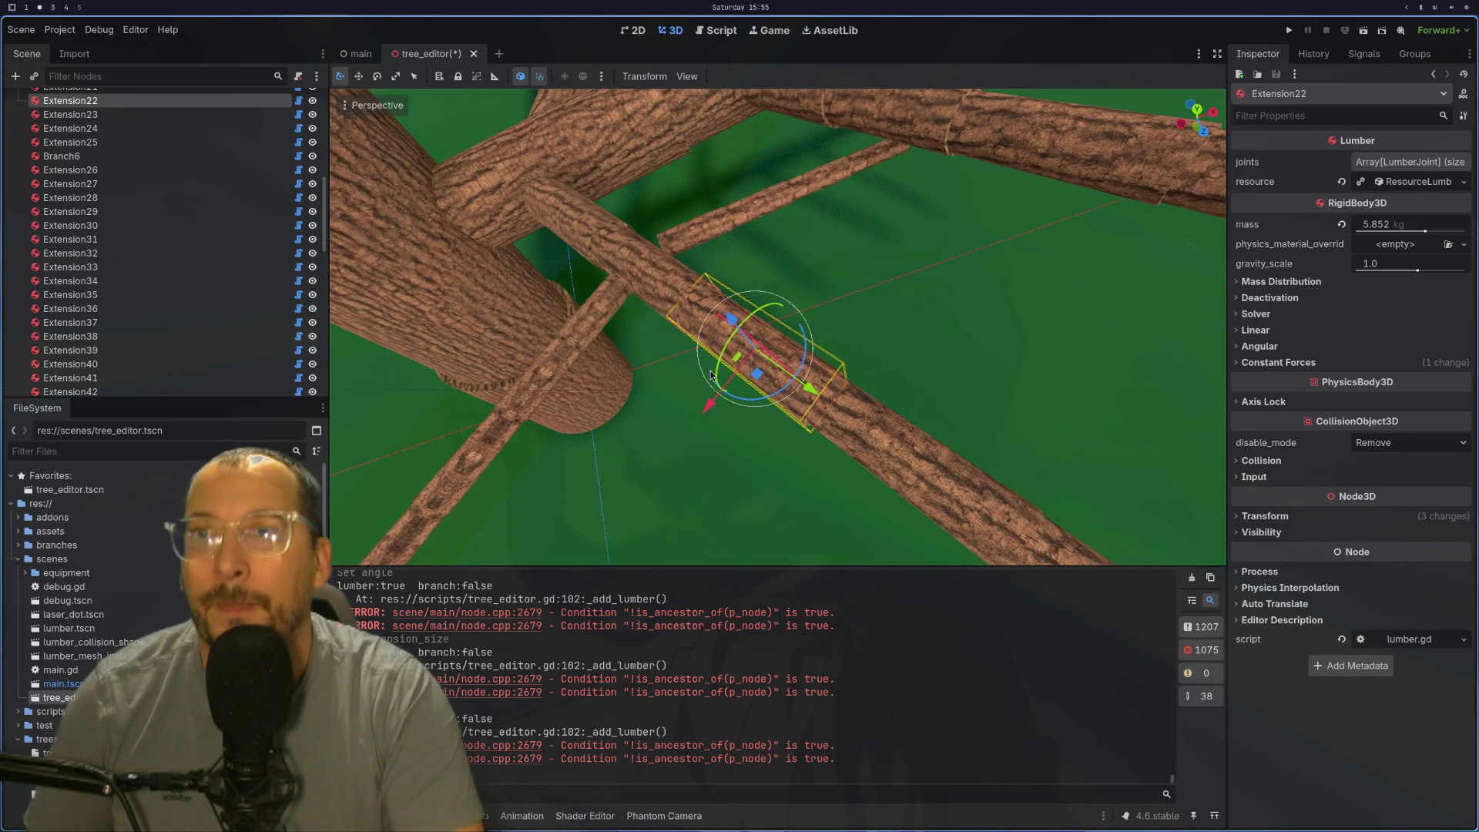
Step: Create sub-branch Branch11 on Extension22 and extend it to three pieces
click(1416, 181)
click(1371, 207)
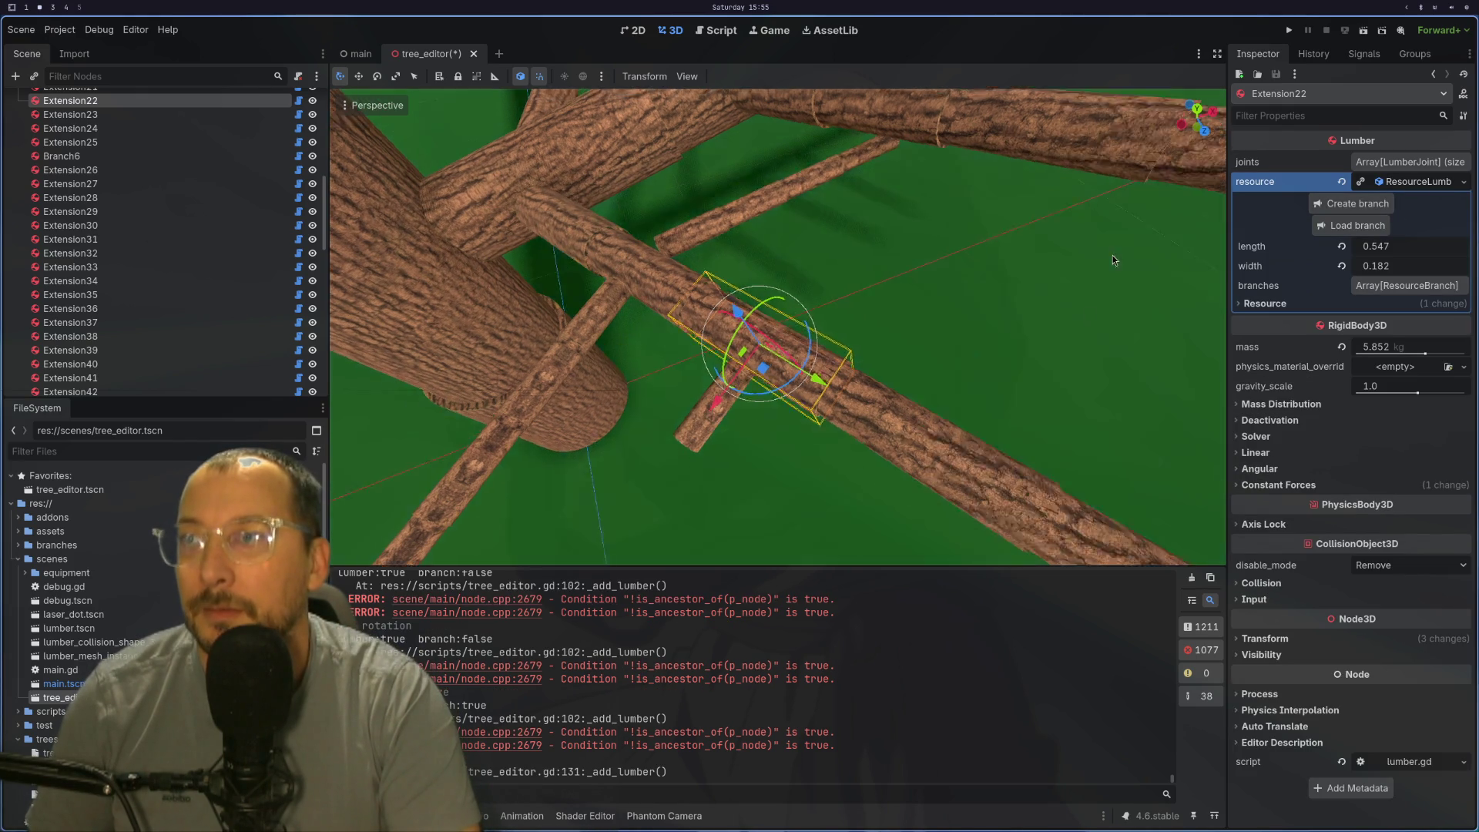
drag(1106, 272, 1198, 133)
click(751, 337)
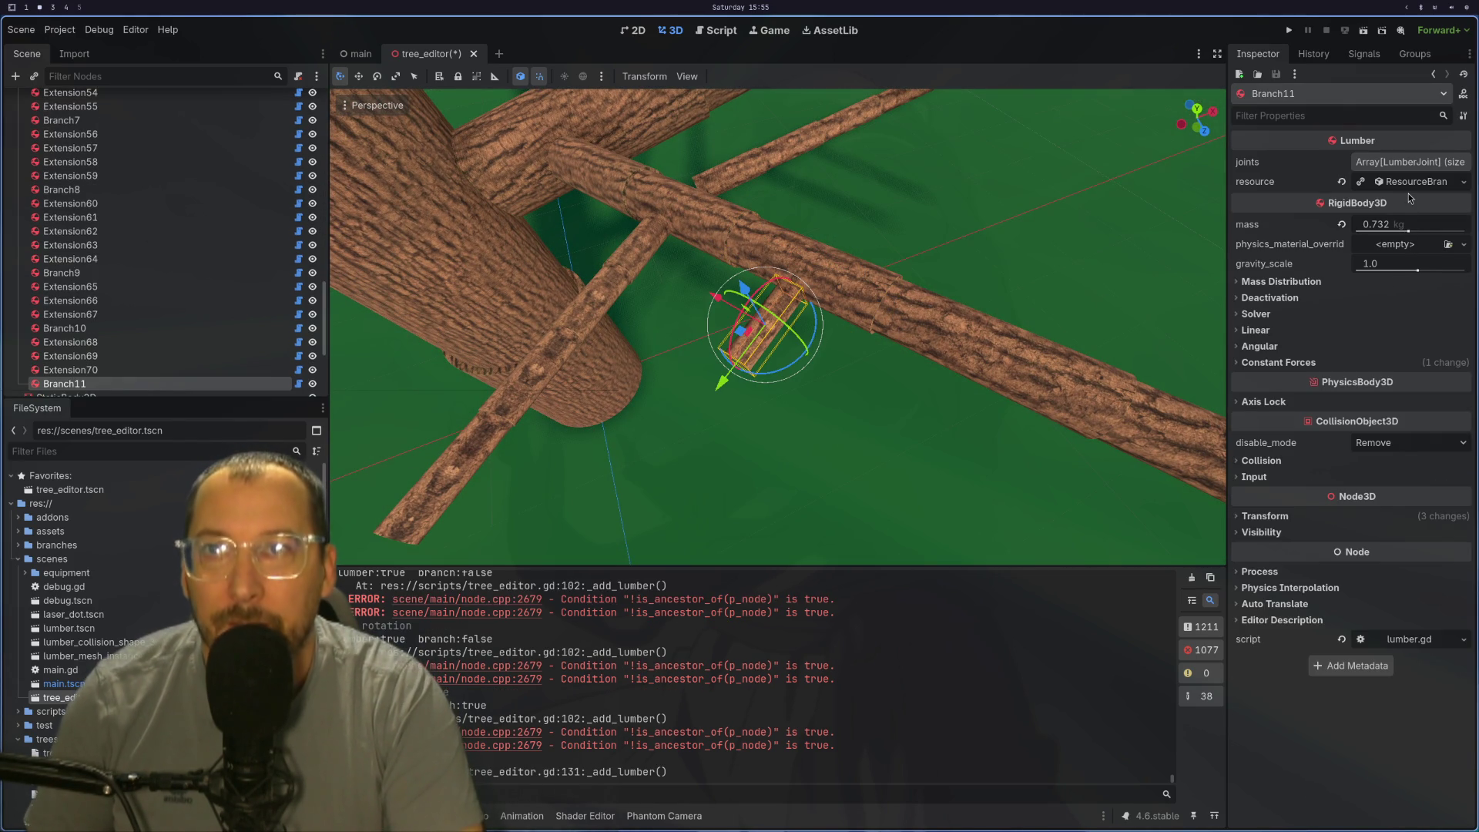
click(1410, 191)
click(1453, 262)
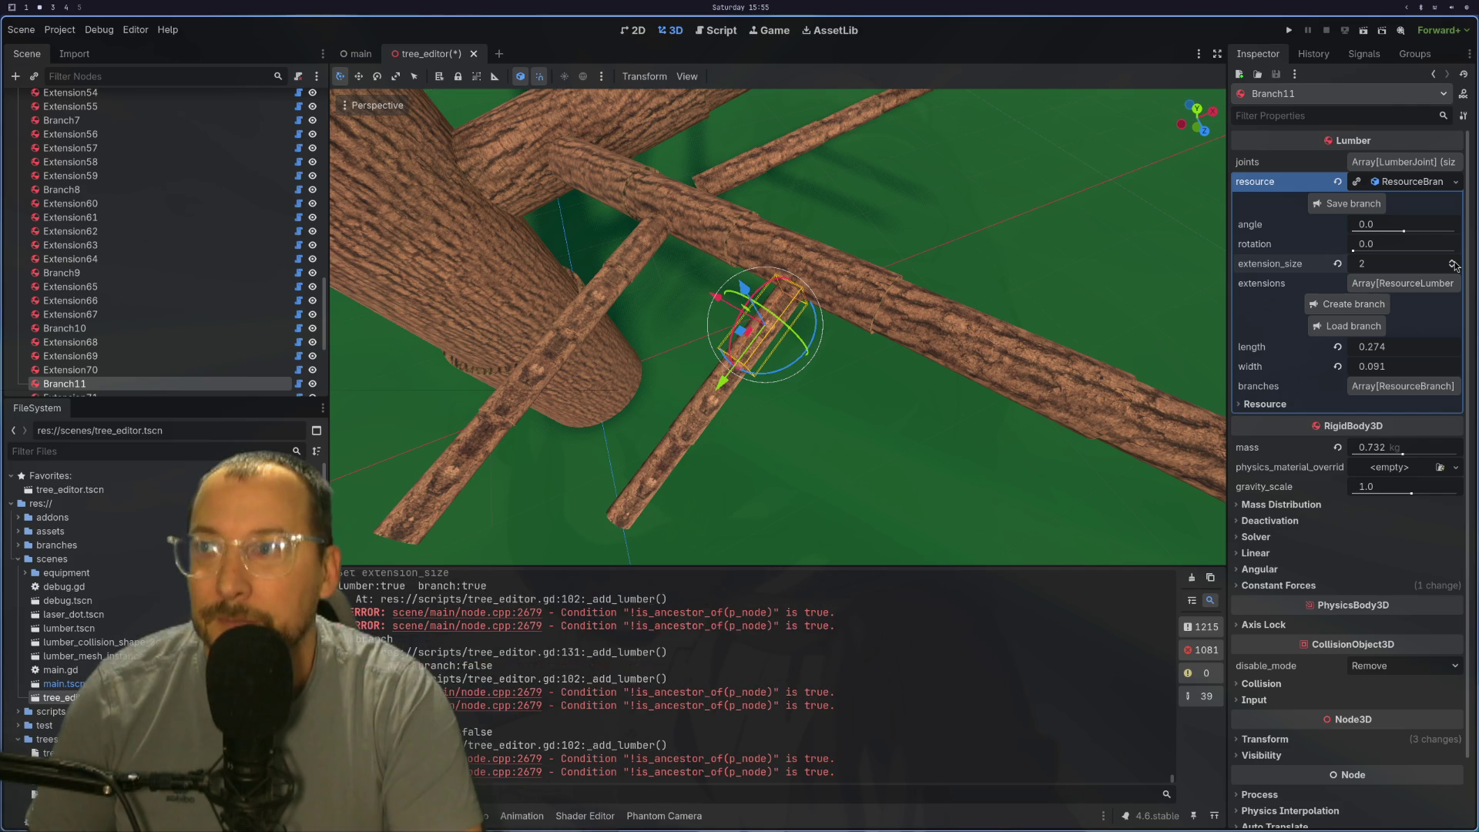
drag(1132, 330, 903, 346)
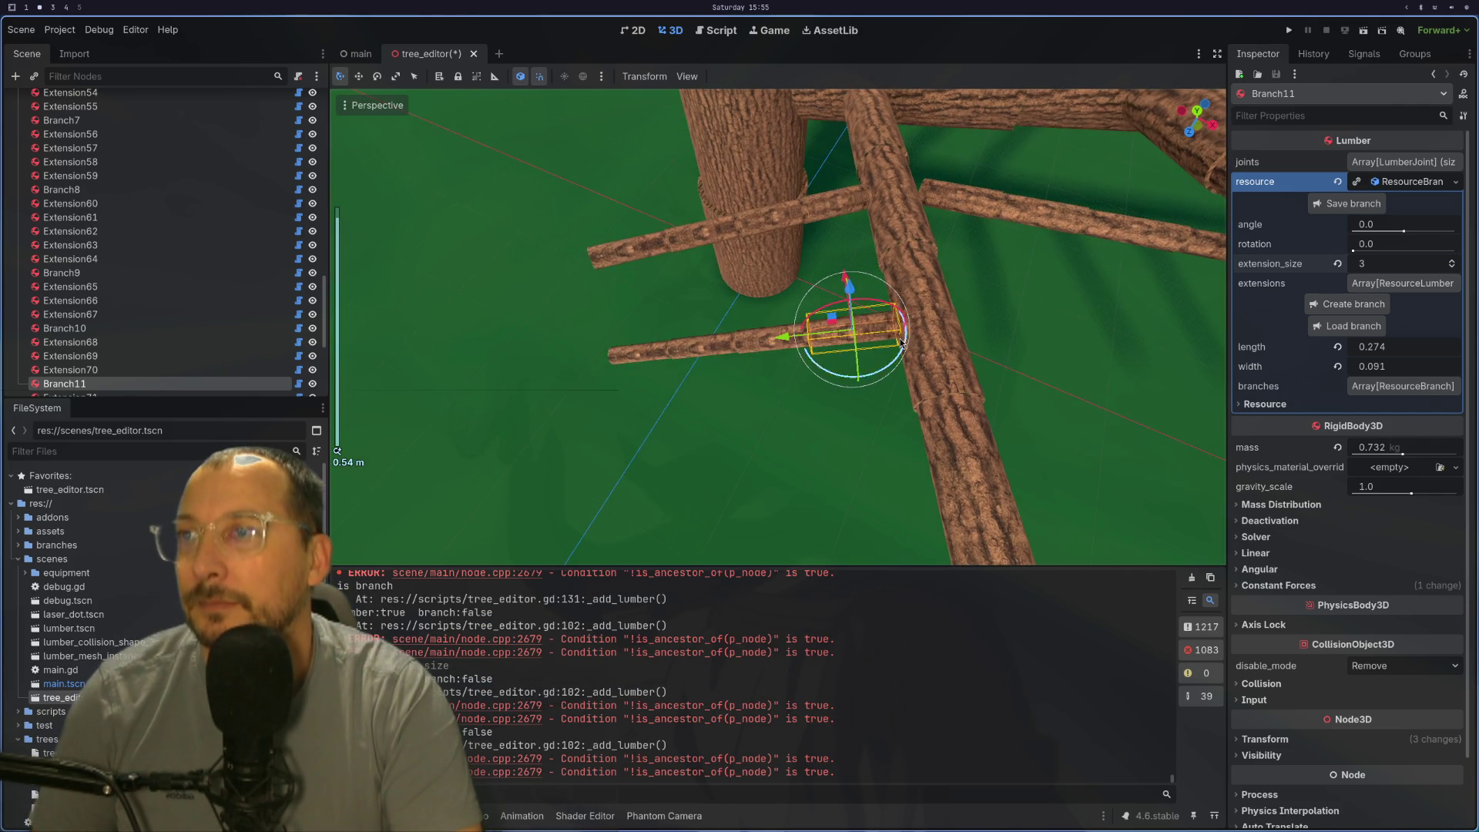
Step: Create a second sub-branch on Extension22, then tilt Branch11 to a negative angle
click(955, 308)
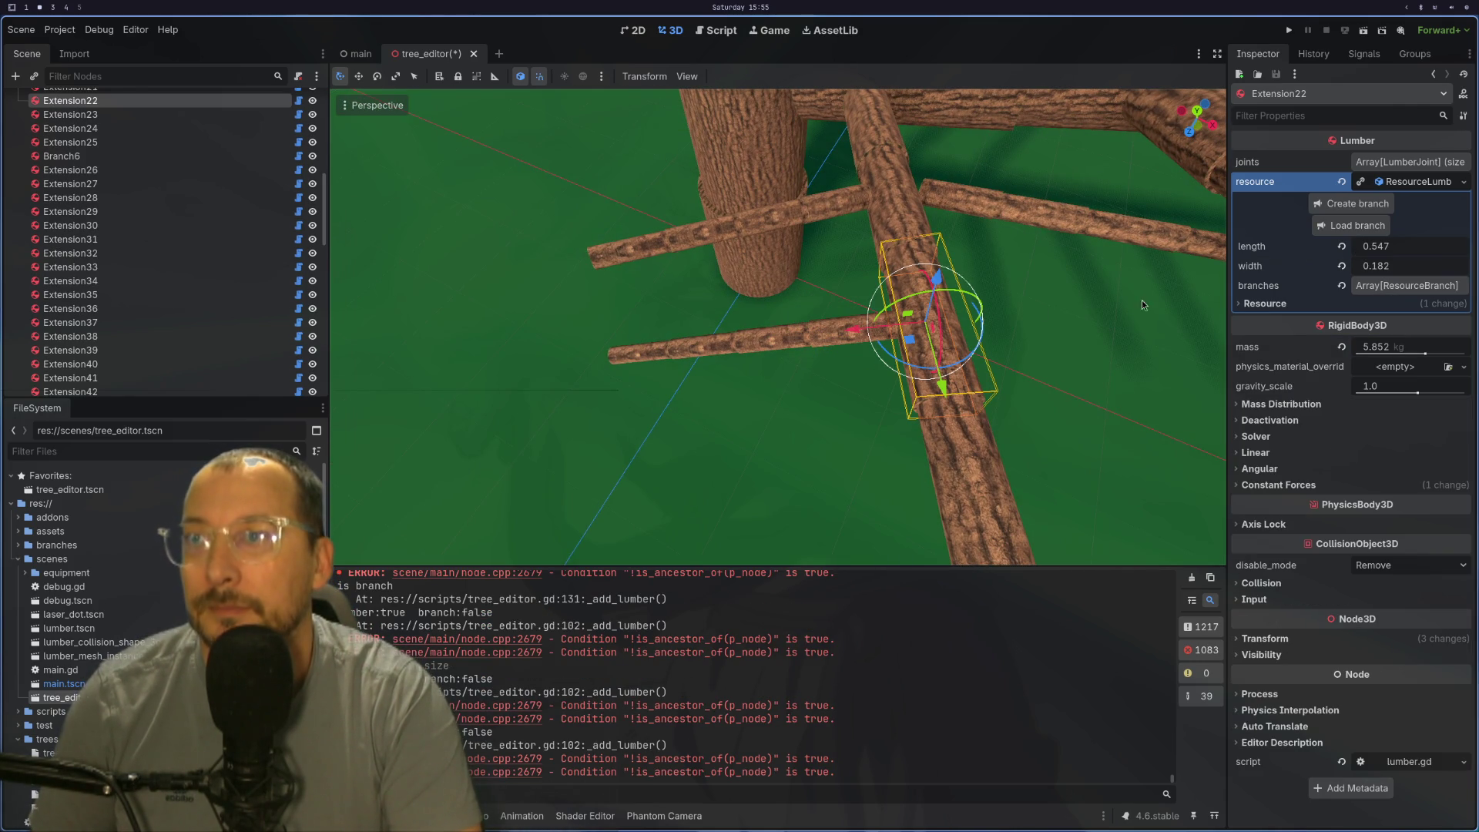
click(1374, 210)
click(845, 332)
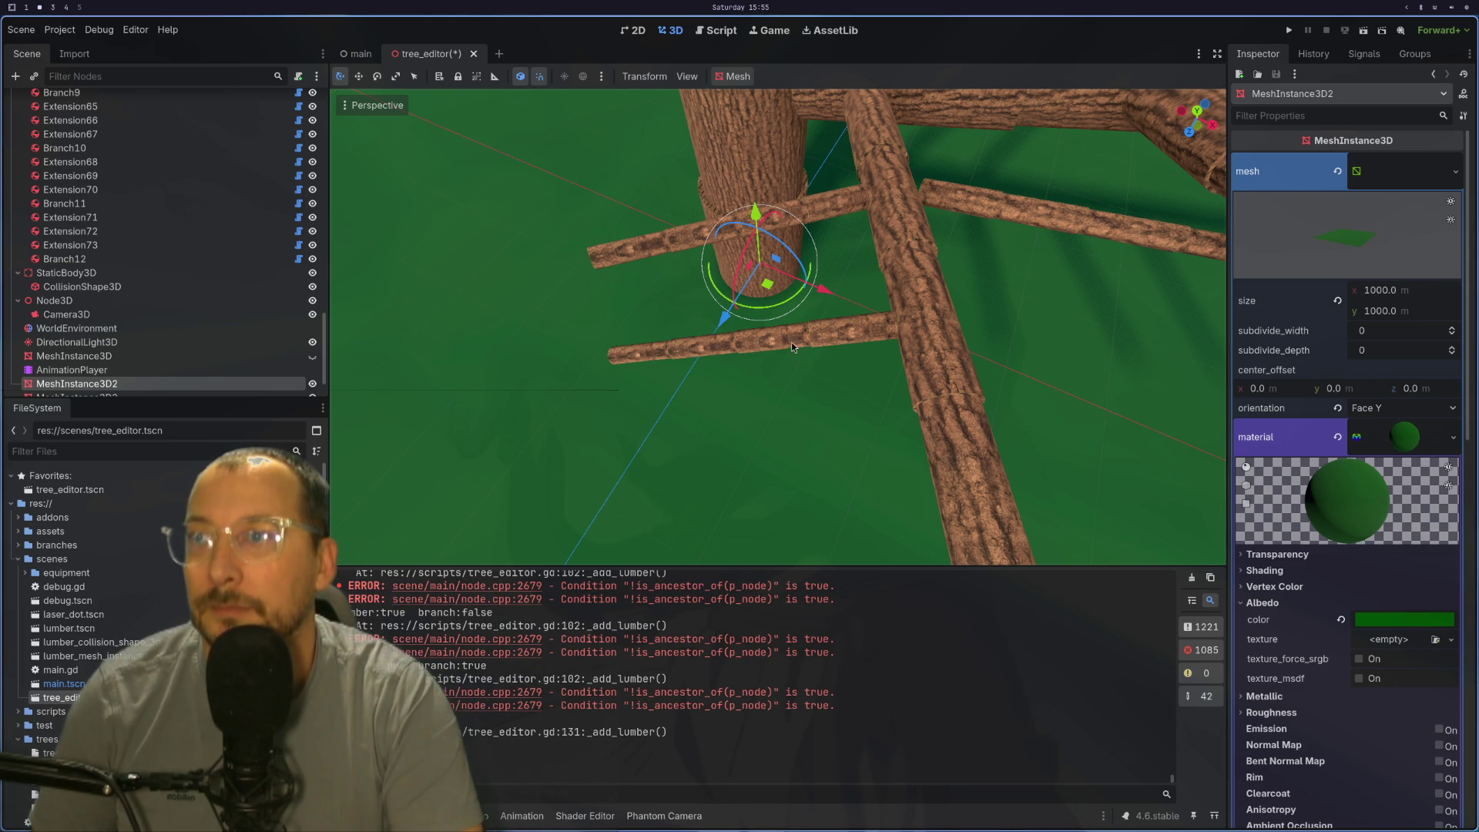
click(847, 337)
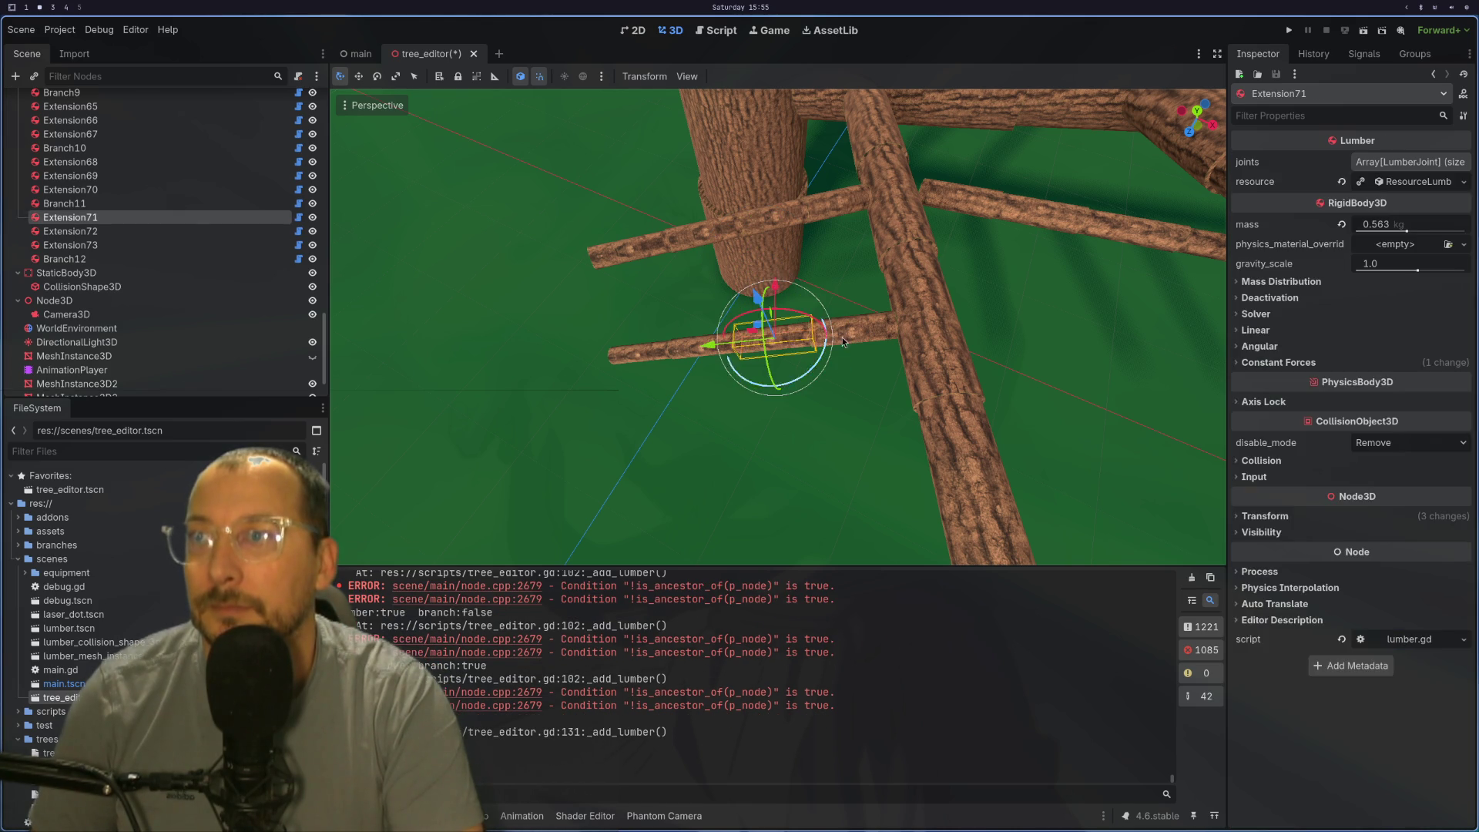
click(1398, 186)
click(1403, 185)
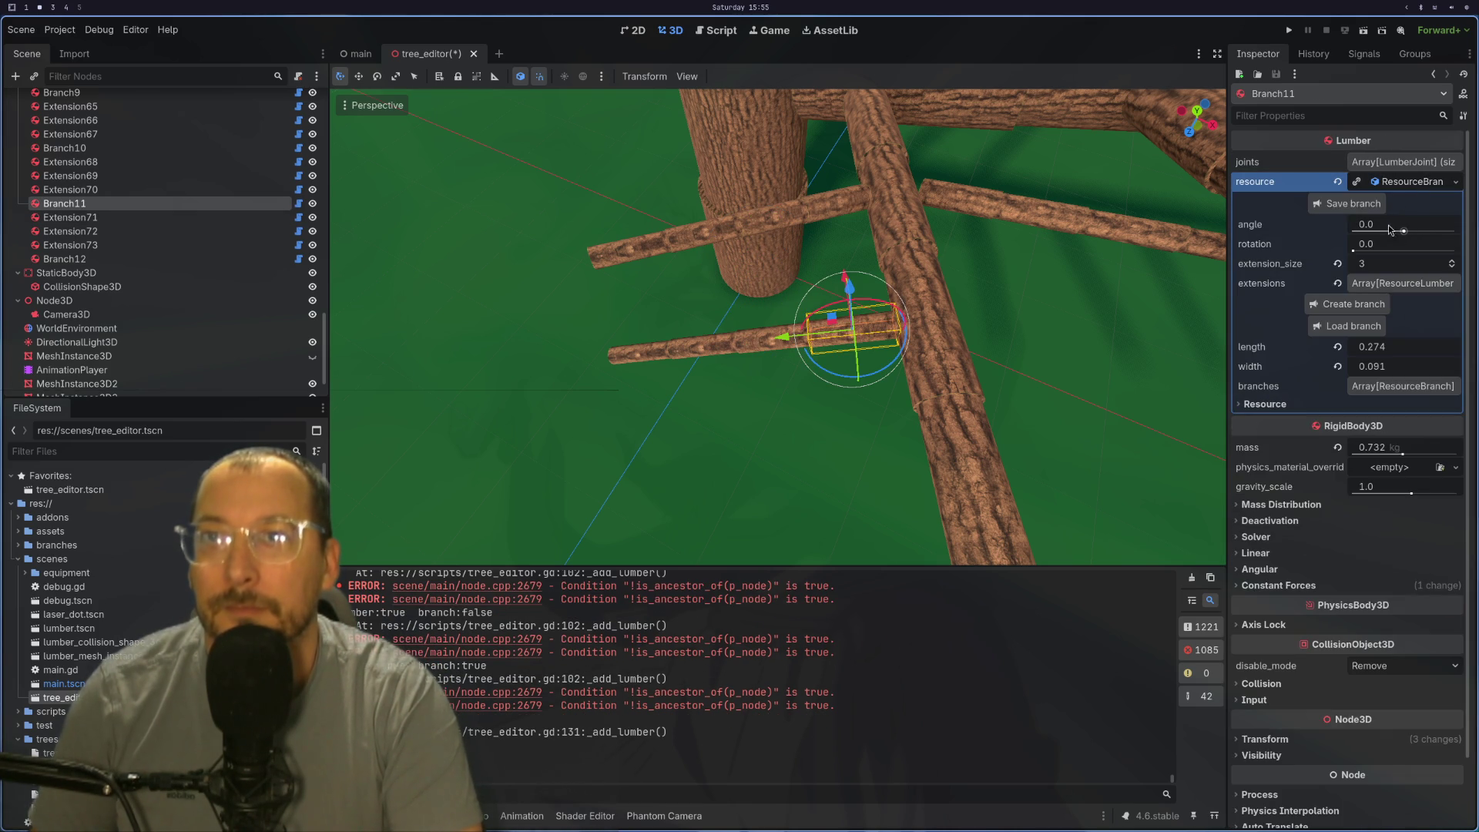
mouse_move(1400, 234)
mouse_down()
mouse_move(1375, 234)
mouse_move(1408, 254)
mouse_up()
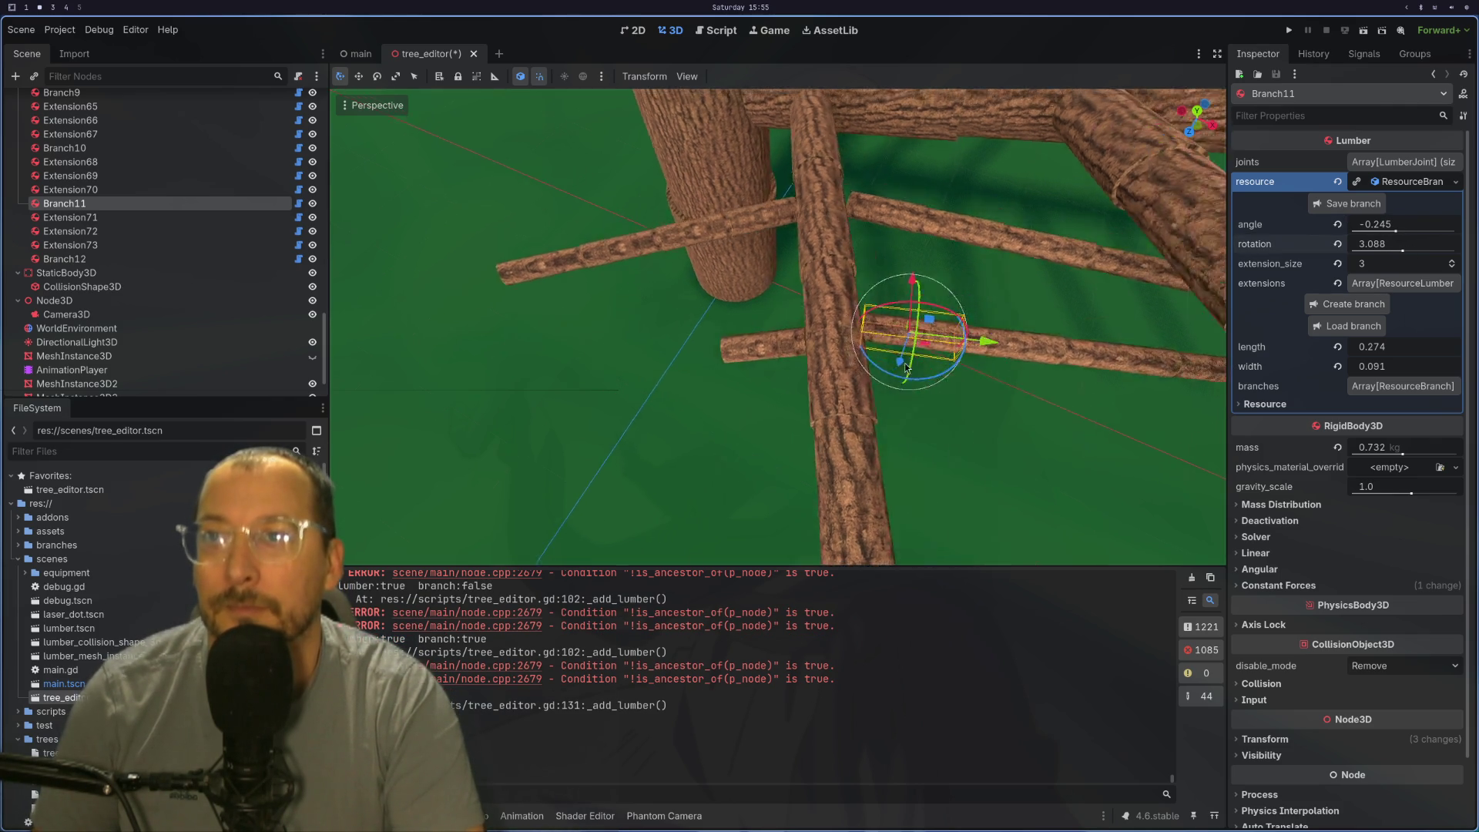
drag(591, 357, 673, 358)
mouse_move(980, 347)
mouse_down()
mouse_move(1154, 251)
mouse_move(1021, 340)
mouse_move(1197, 204)
mouse_move(1007, 319)
mouse_move(922, 399)
mouse_move(891, 471)
mouse_move(806, 500)
mouse_move(1118, 459)
mouse_move(854, 378)
mouse_up()
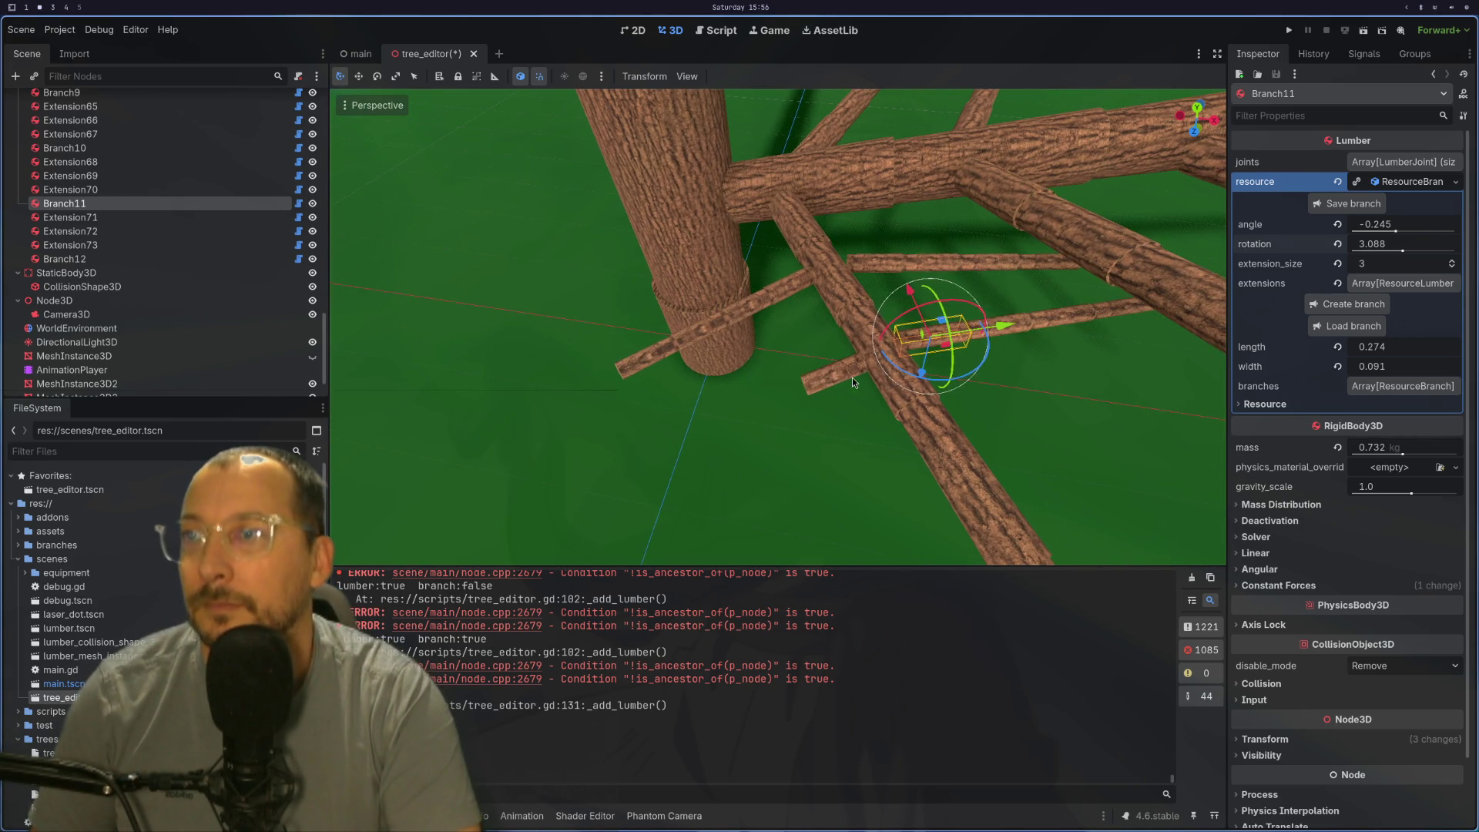
Step: Give Branch12 a three-piece extension angled at -0.231, then switch to the Krita workspace
click(854, 379)
click(1393, 185)
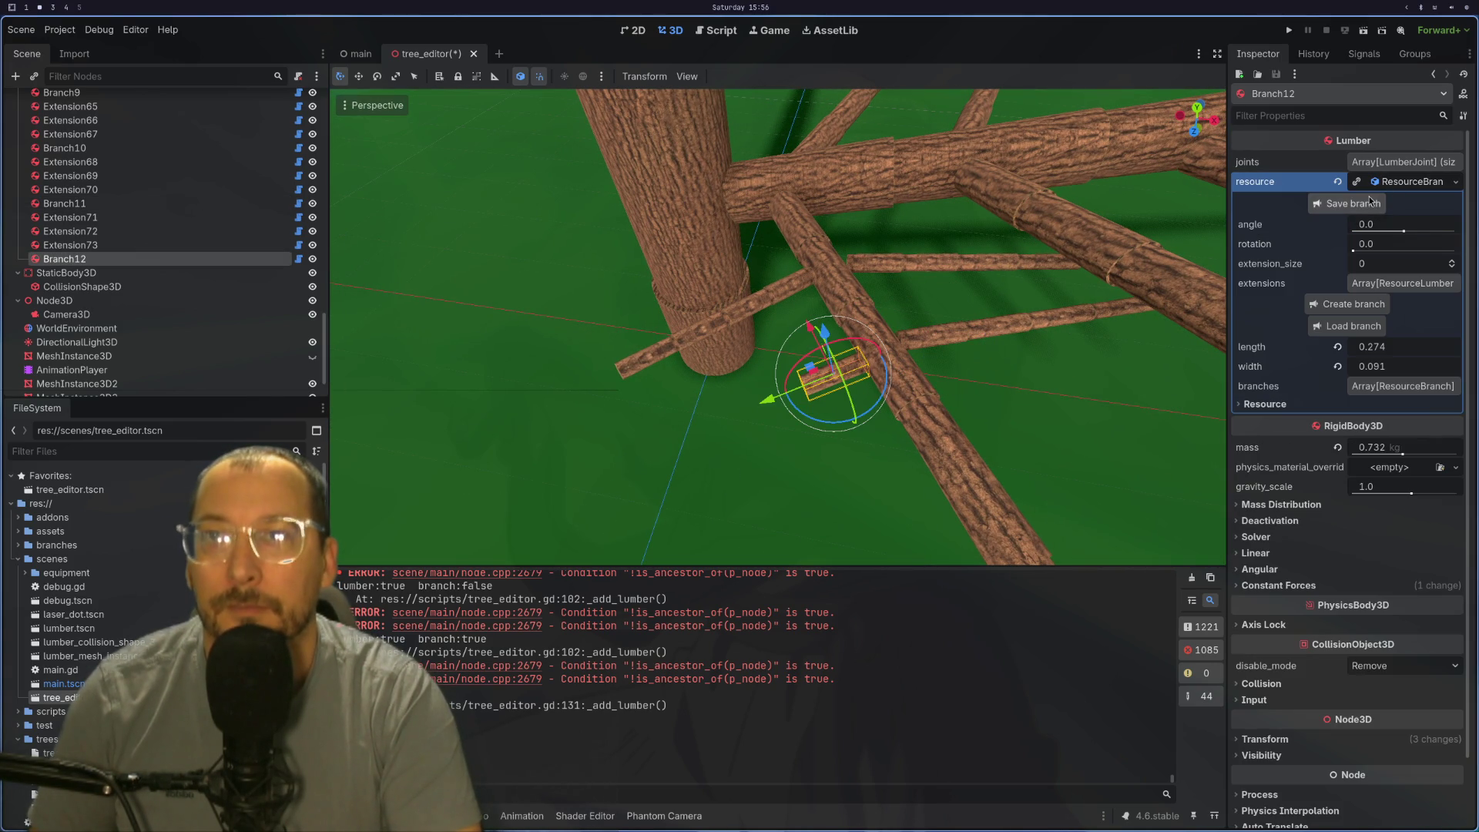
click(1453, 261)
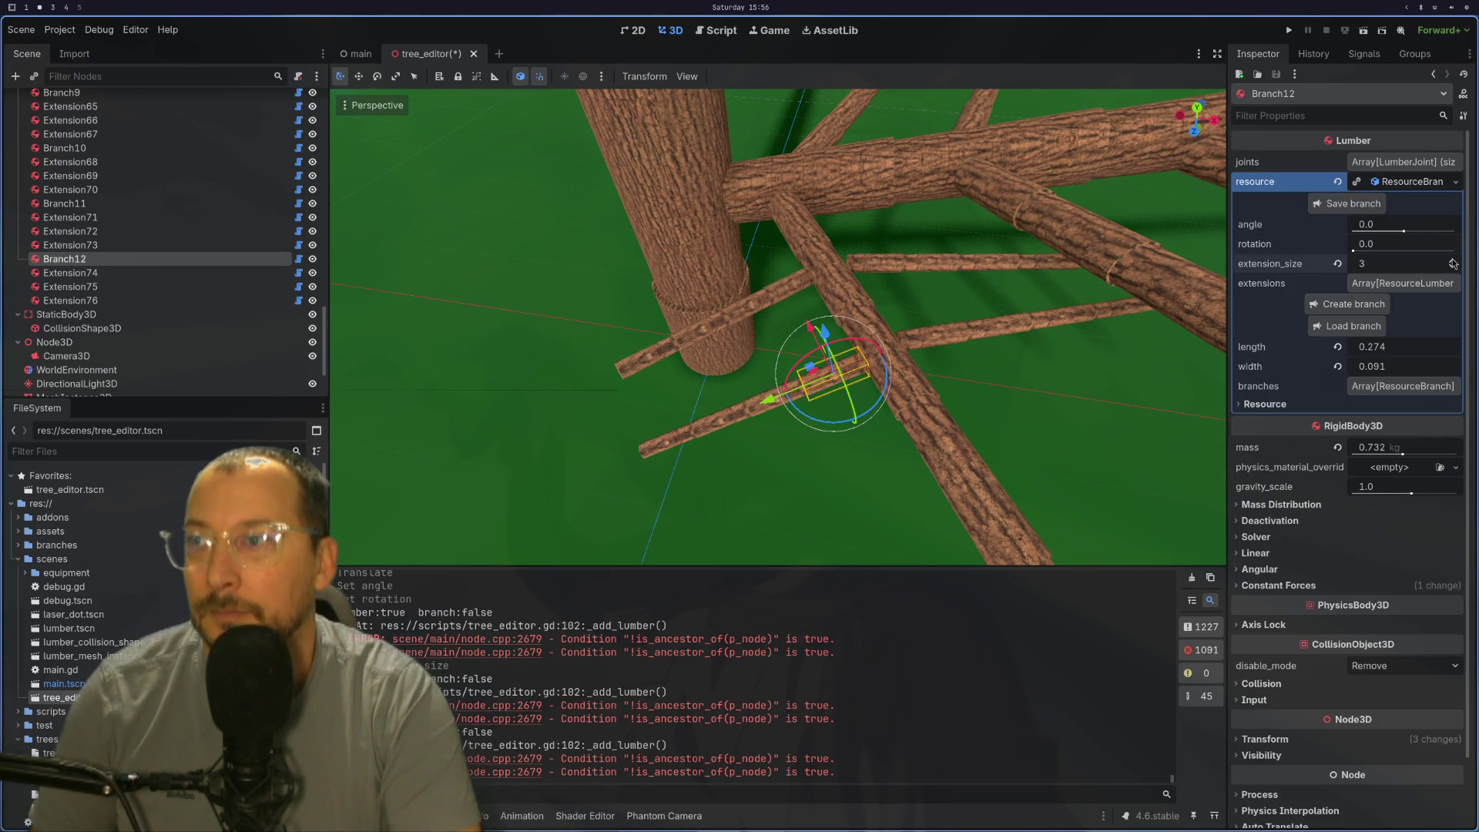
drag(1398, 229, 1396, 233)
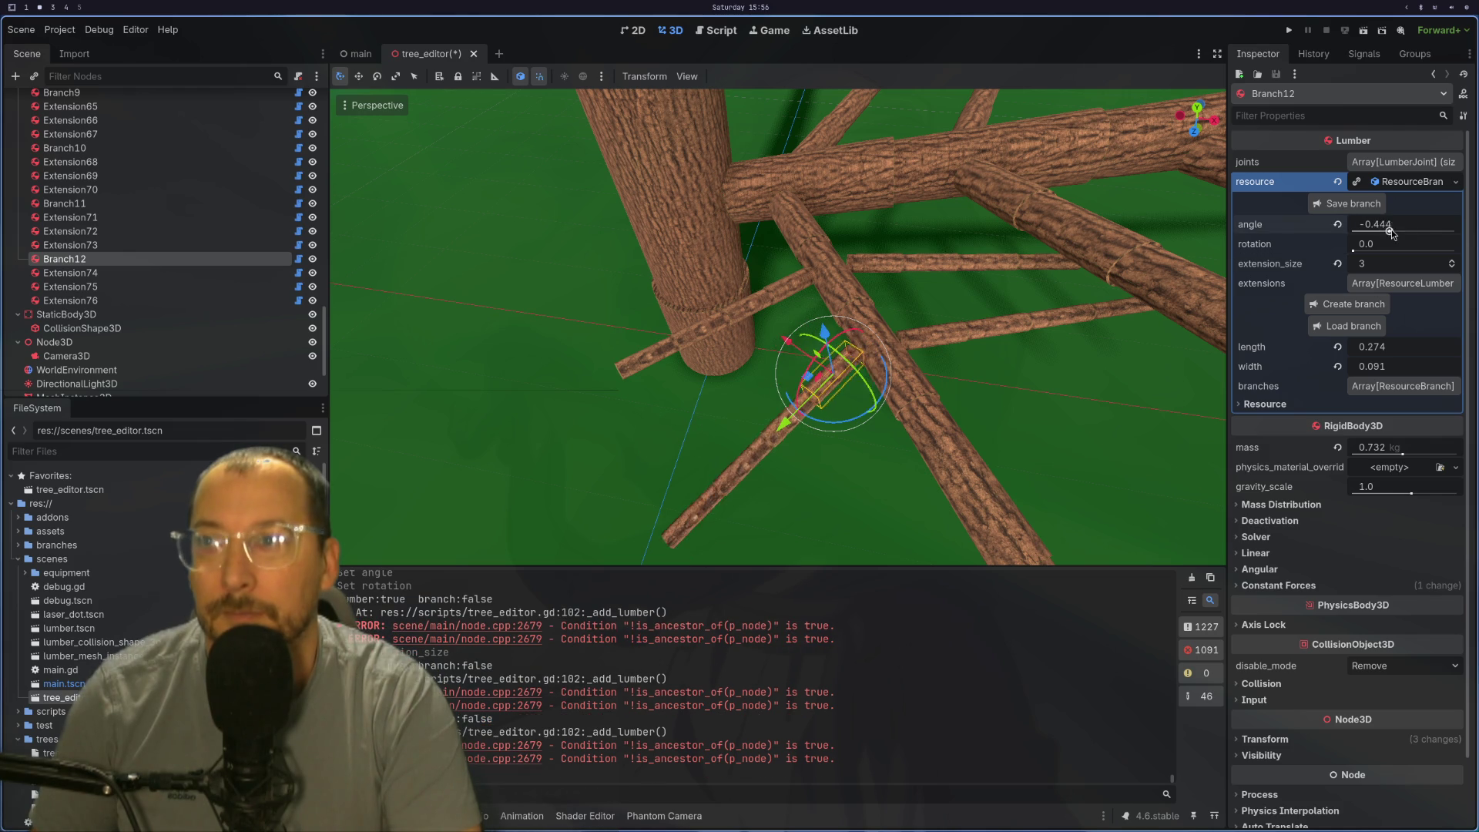
mouse_move(1089, 309)
mouse_down()
mouse_move(866, 261)
mouse_move(910, 302)
mouse_move(947, 196)
mouse_move(802, 315)
mouse_move(859, 419)
mouse_move(823, 369)
mouse_up()
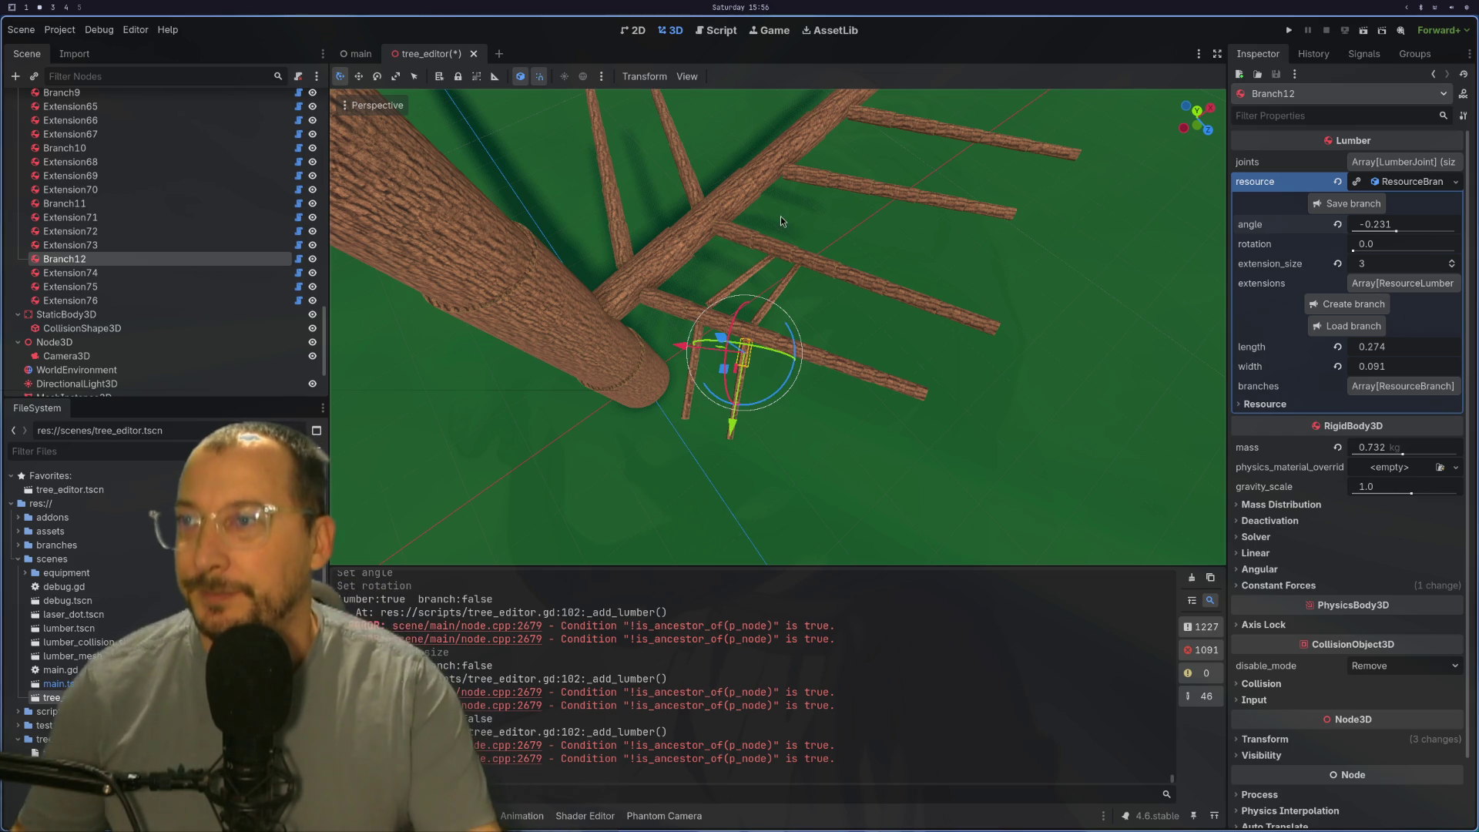
key(super+1)
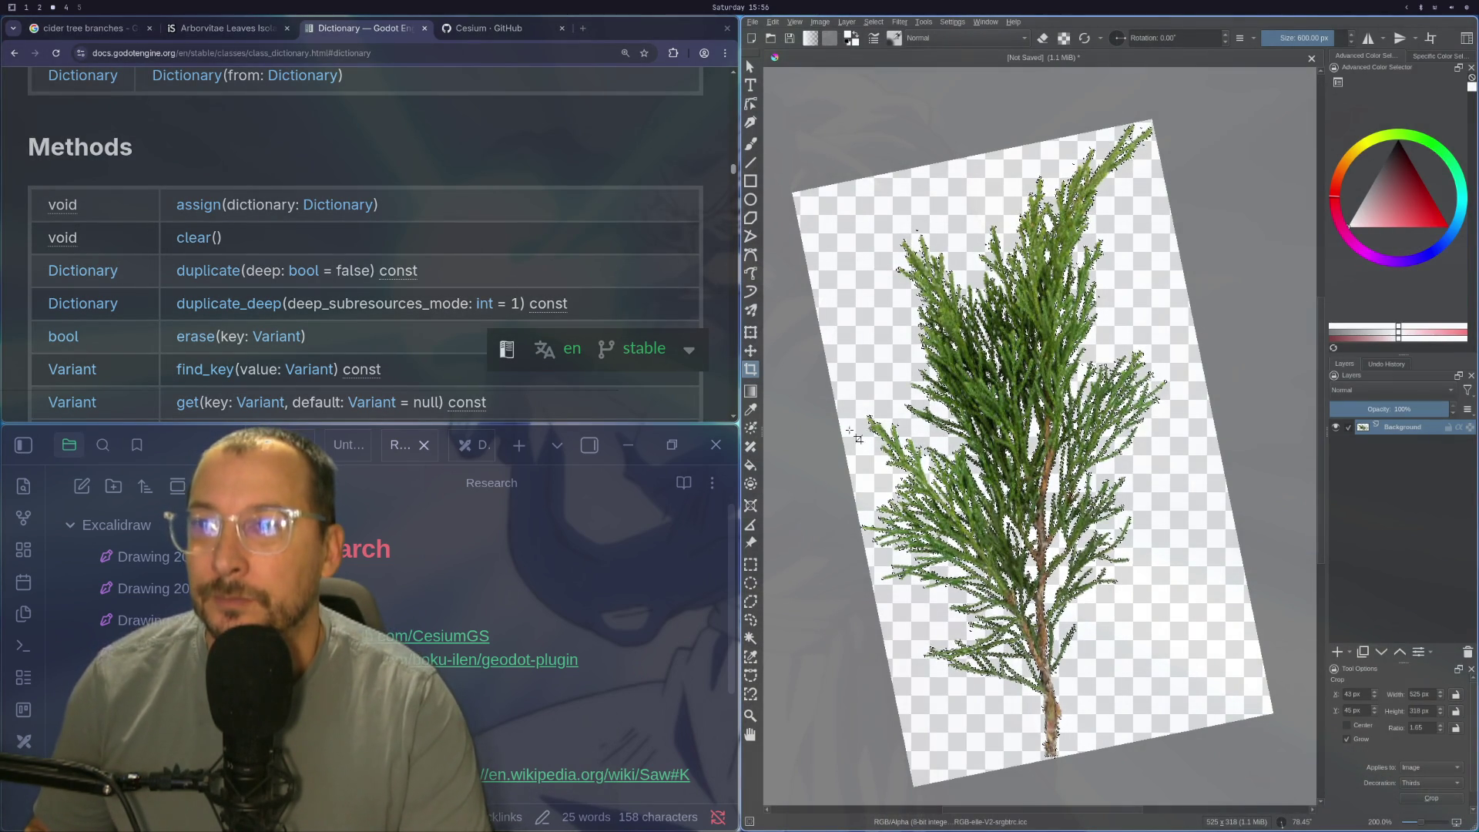
scroll(1170, 541, up, 2)
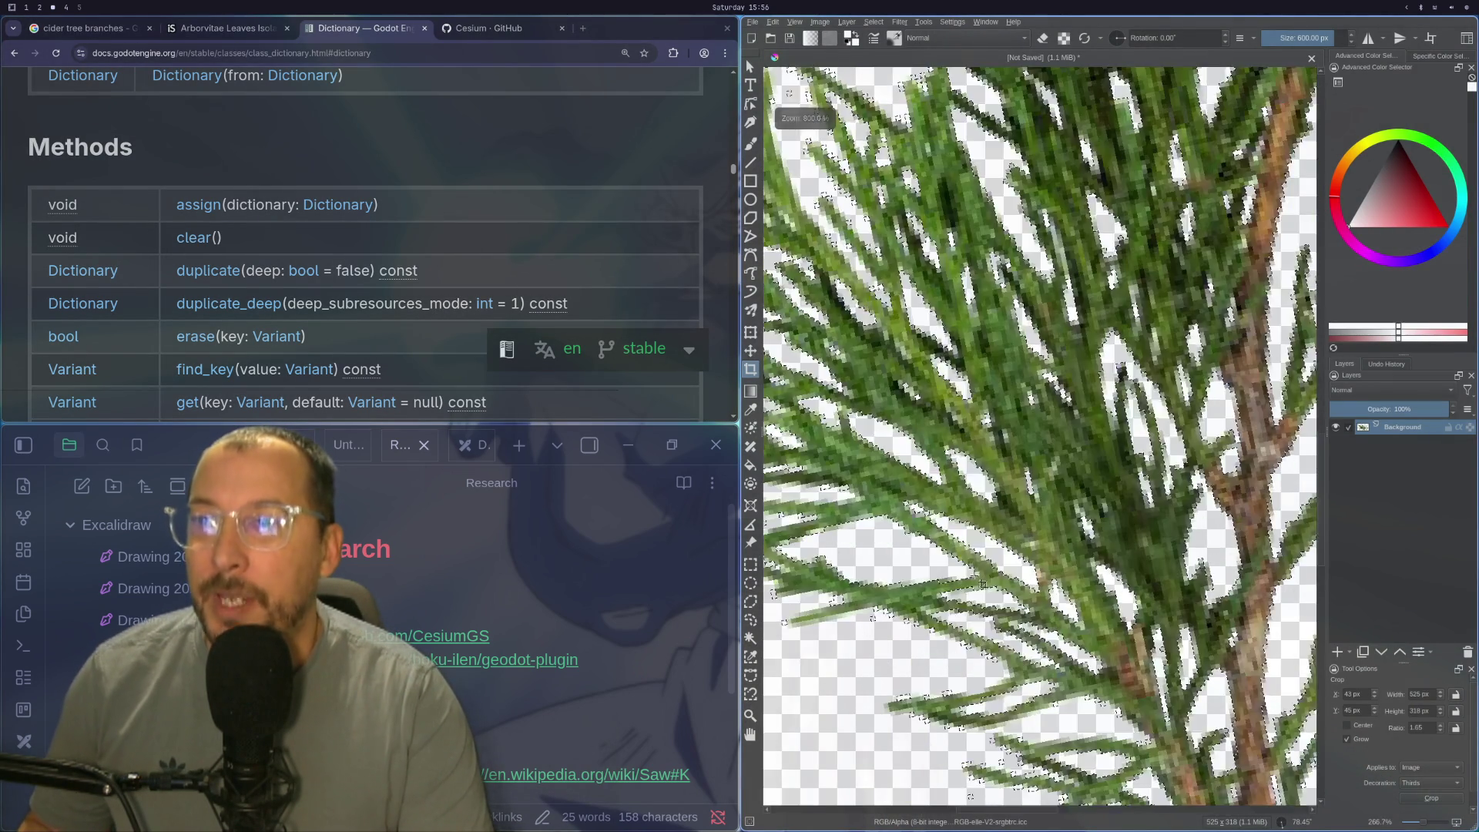
Step: Crop the cedar sprig image twice so the frame sits tight around the foliage
mouse_move(1171, 541)
mouse_down()
mouse_move(916, 533)
mouse_move(1065, 562)
mouse_up()
scroll(918, 532, down, 2)
scroll(1078, 570, up, 1)
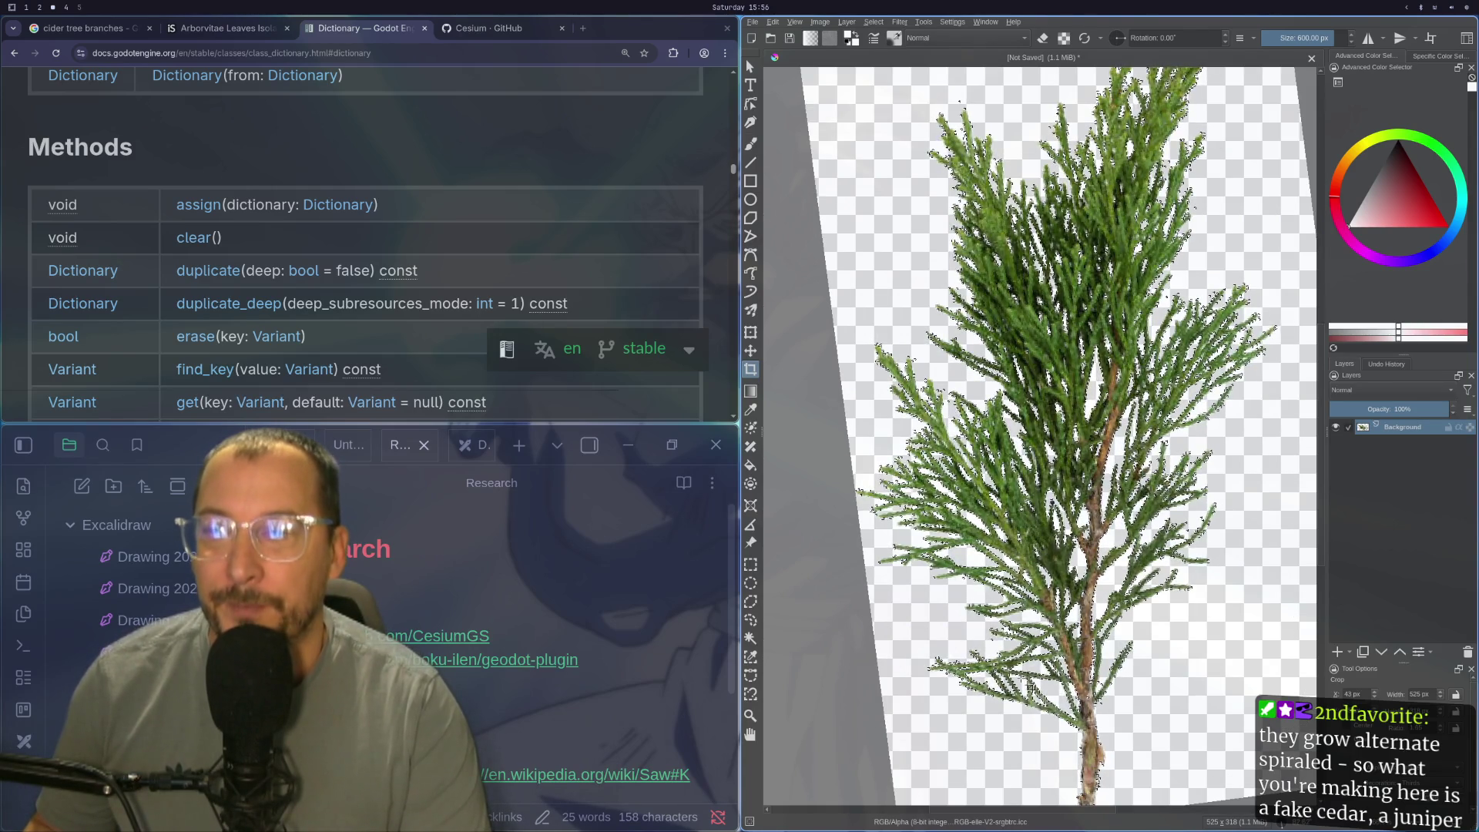
drag(1074, 531, 1046, 542)
click(890, 253)
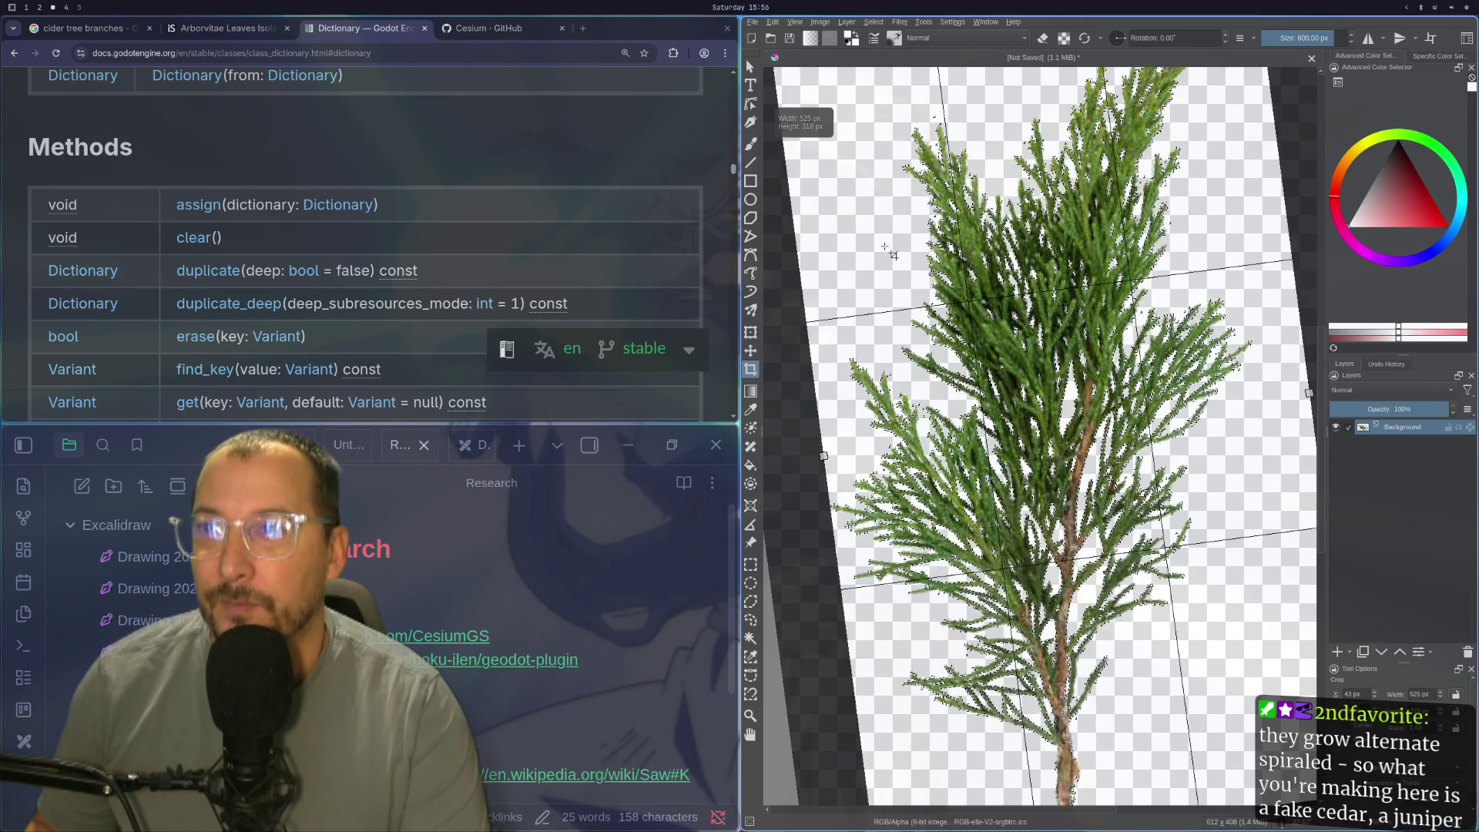
scroll(890, 253, down, 2)
scroll(941, 341, up, 1)
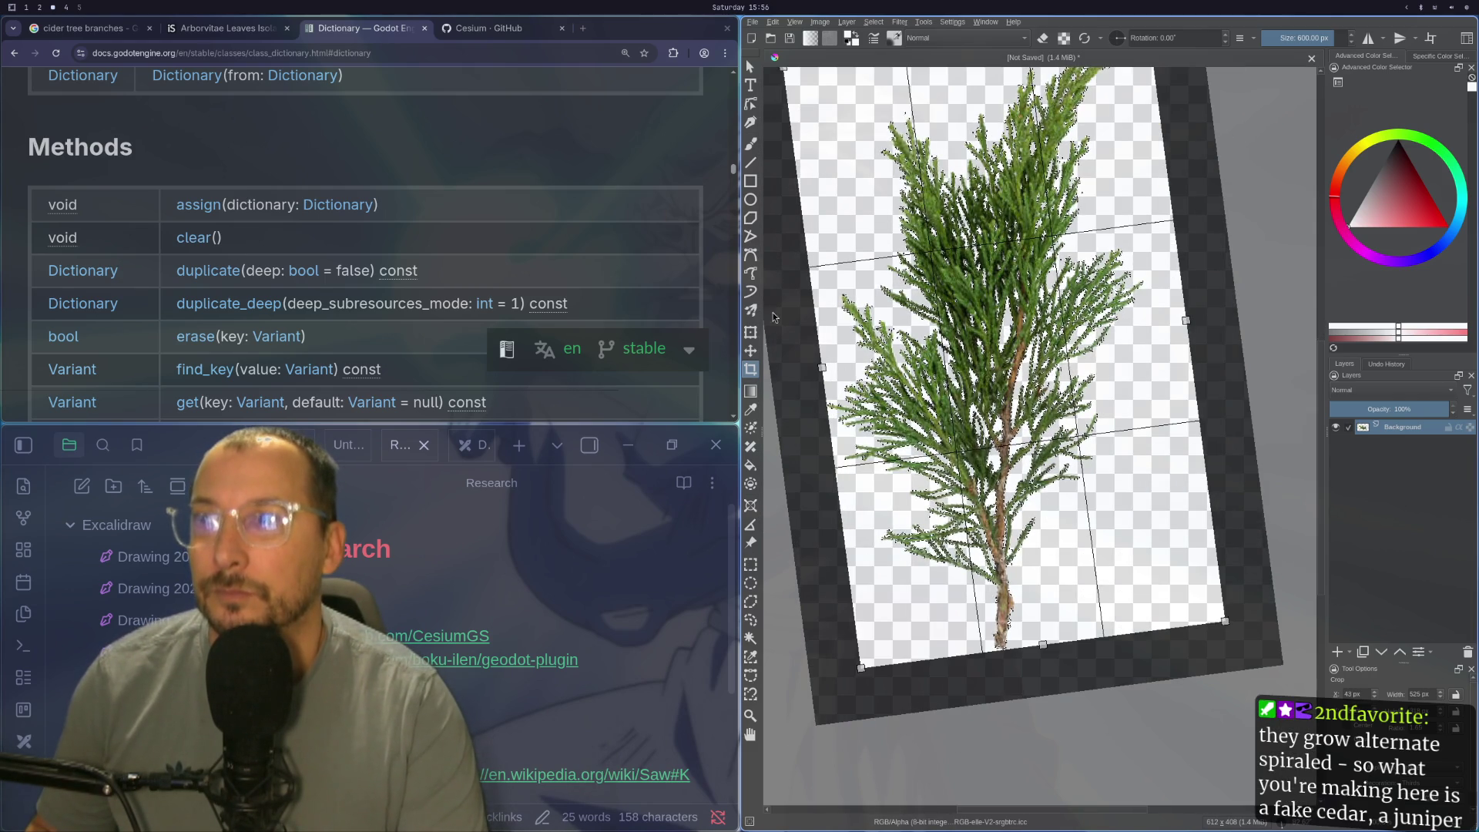
key(Return)
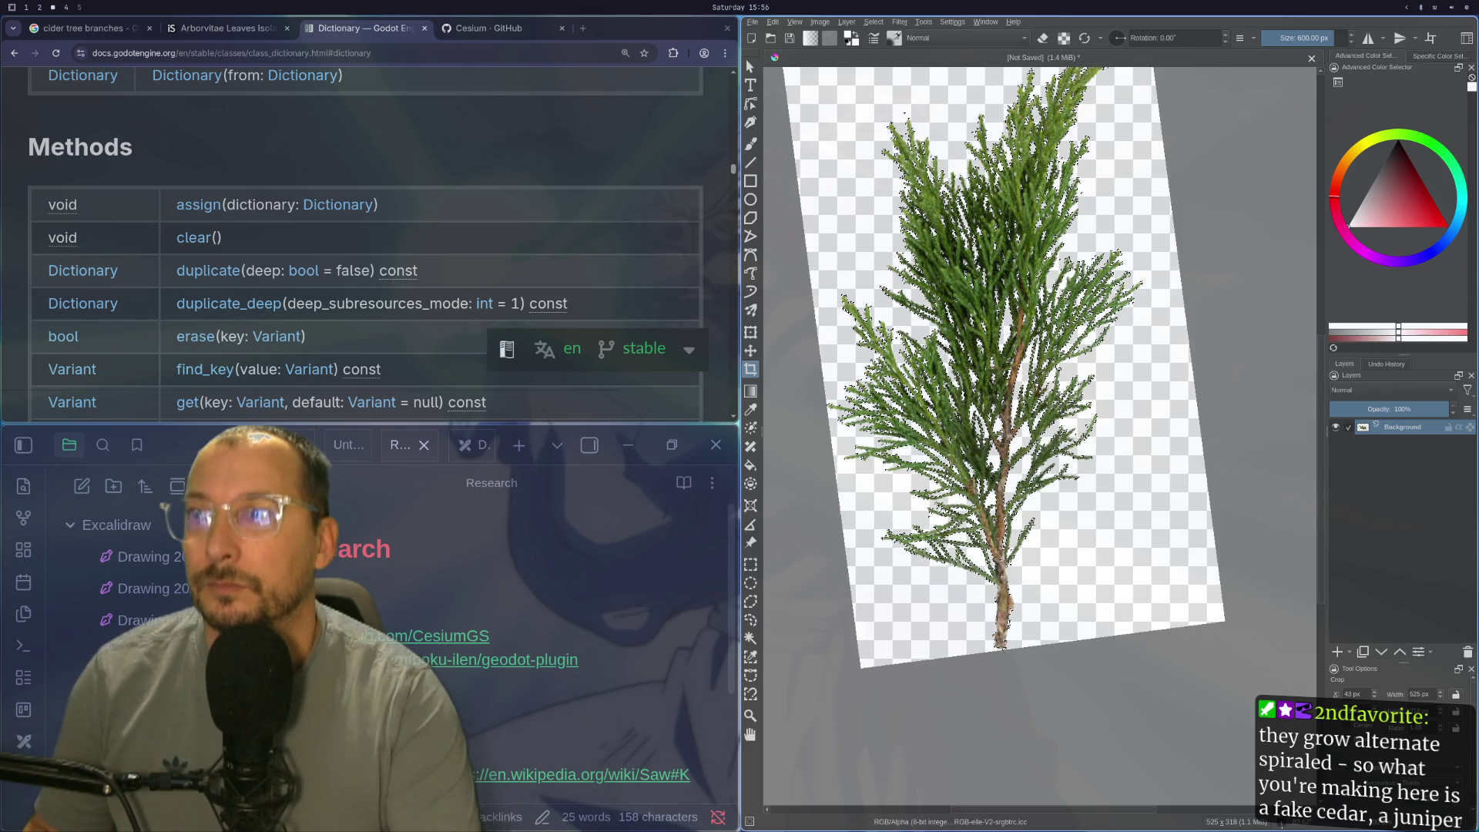
click(827, 368)
key(Return)
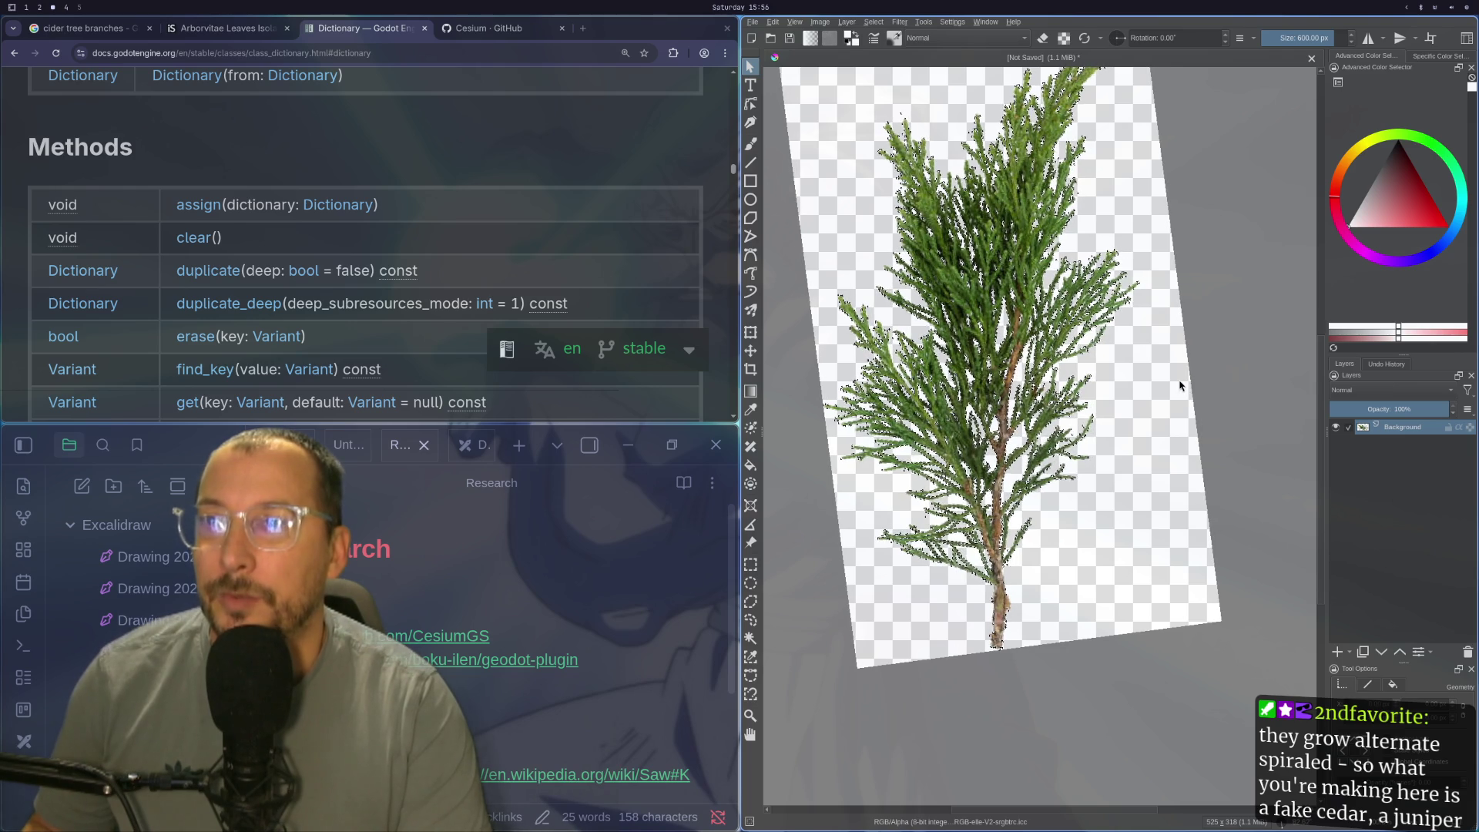
click(1207, 378)
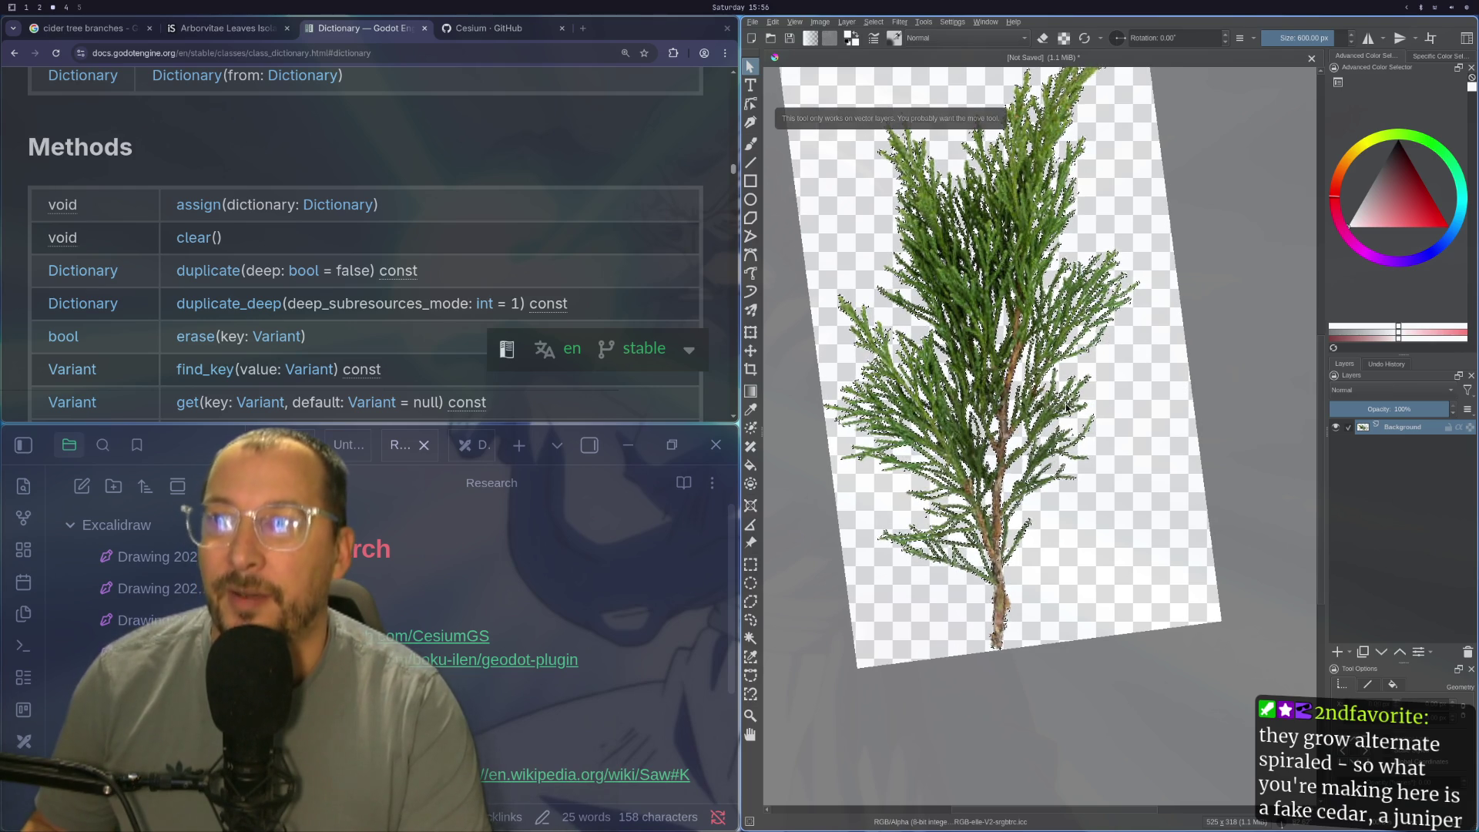
scroll(1030, 547, up, 2)
scroll(1028, 547, up, 2)
scroll(1028, 546, down, 3)
scroll(1029, 546, up, 2)
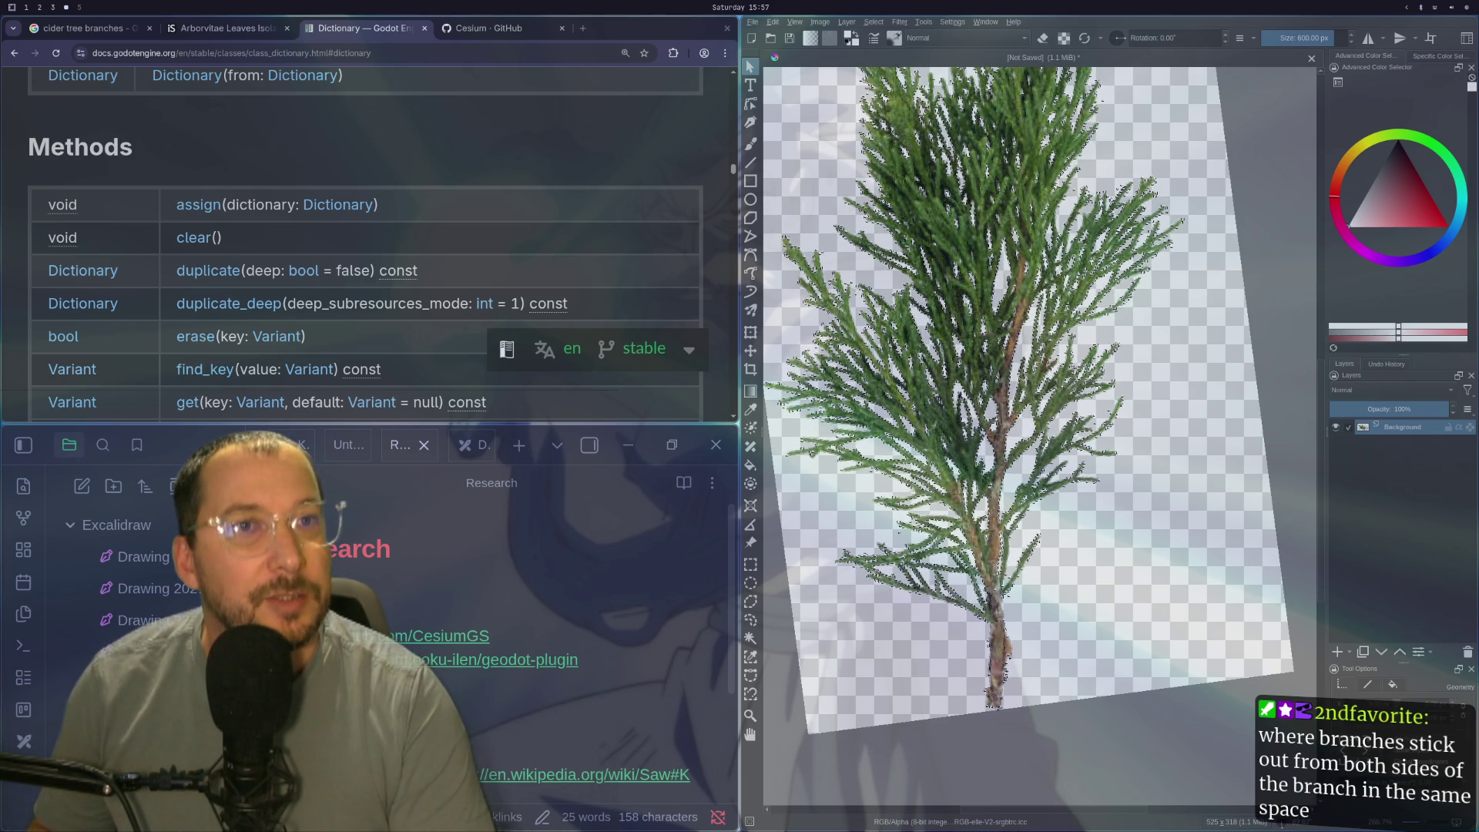
Step: Back in Godot, look over Branch5 and Branch3, then run the scene to preview the tree
key(super+2)
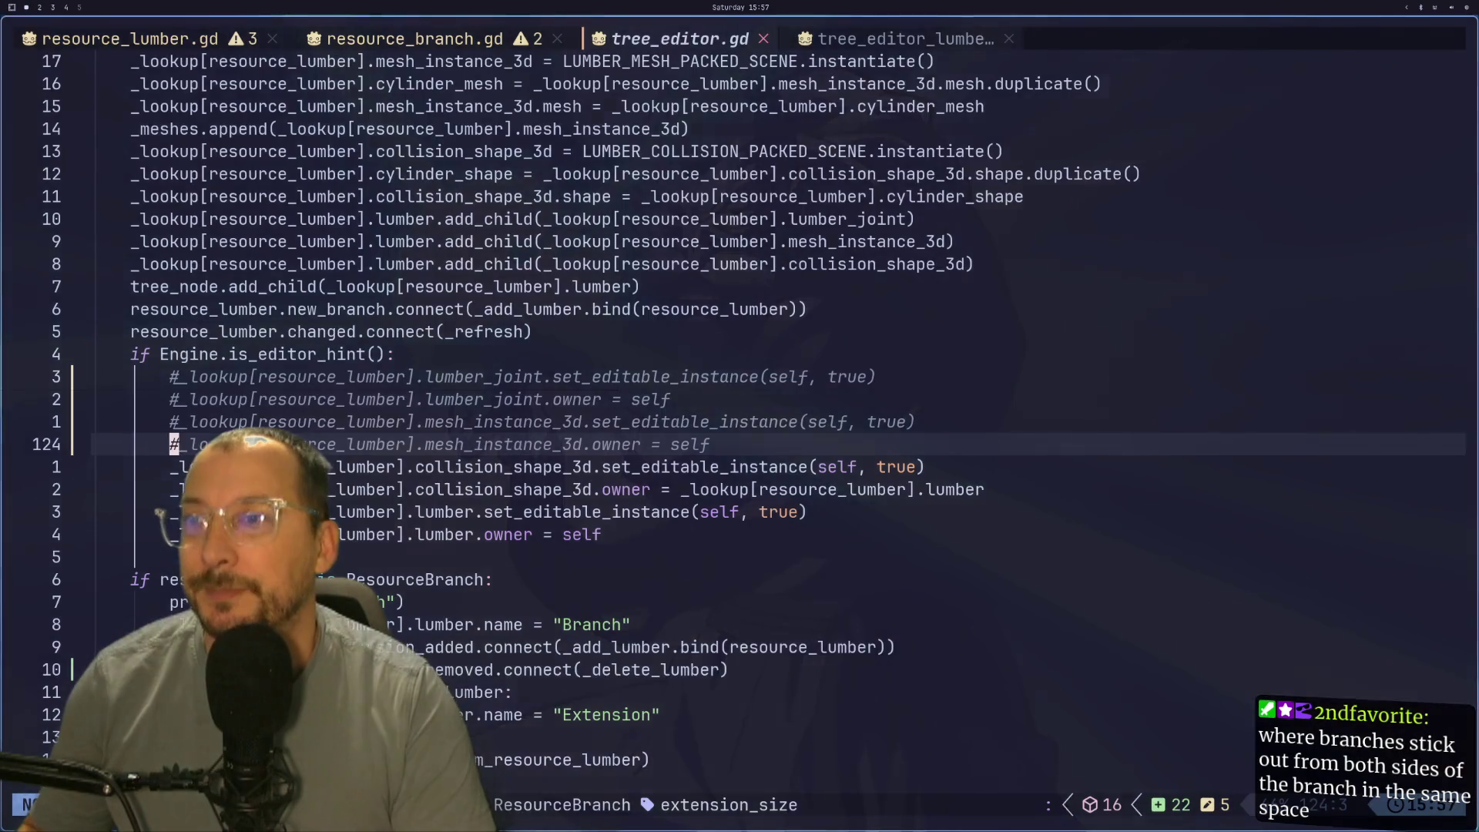
key(super+3)
scroll(791, 347, up, 2)
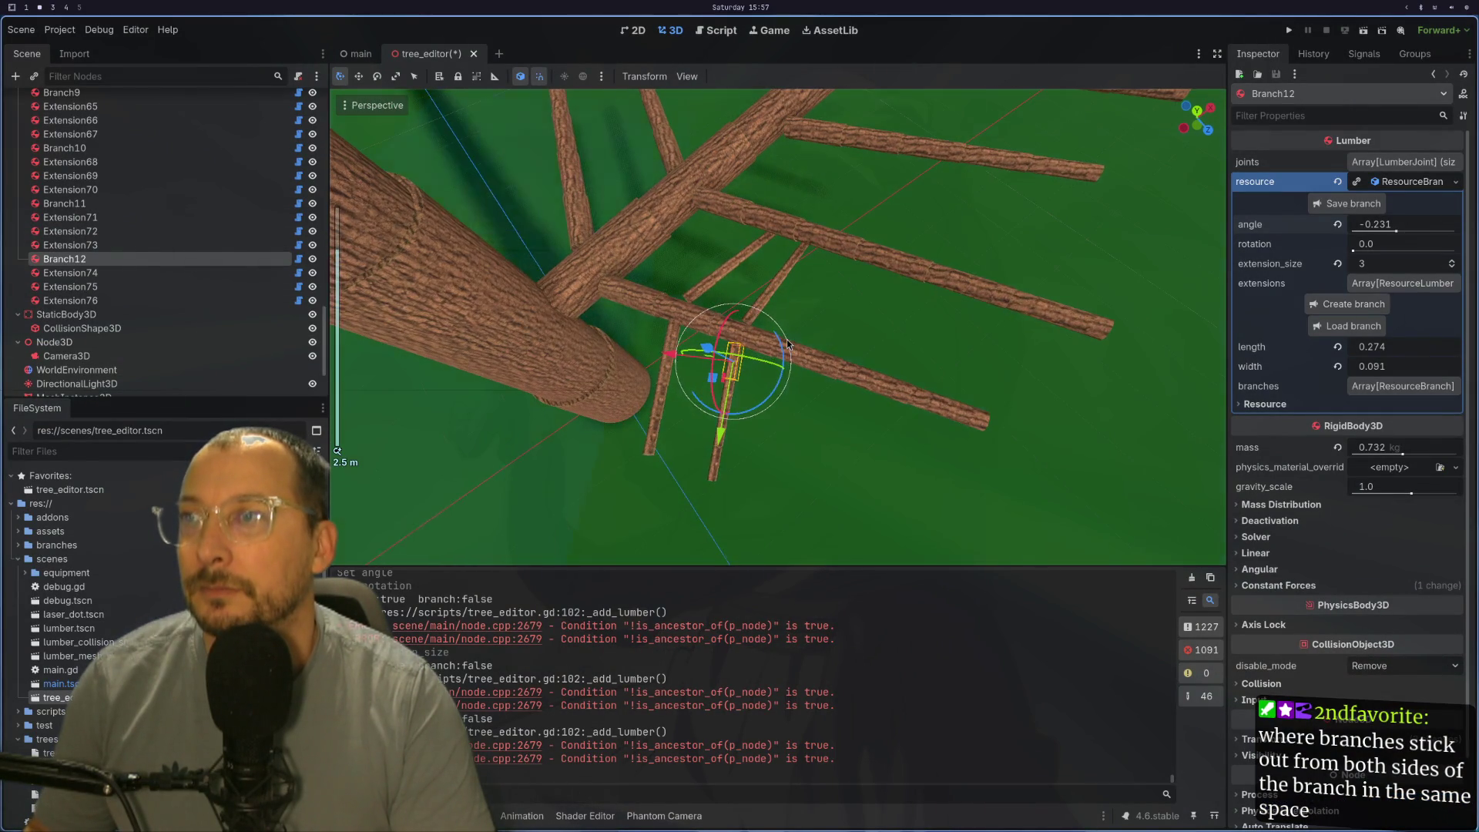
scroll(835, 341, up, 2)
scroll(901, 318, up, 1)
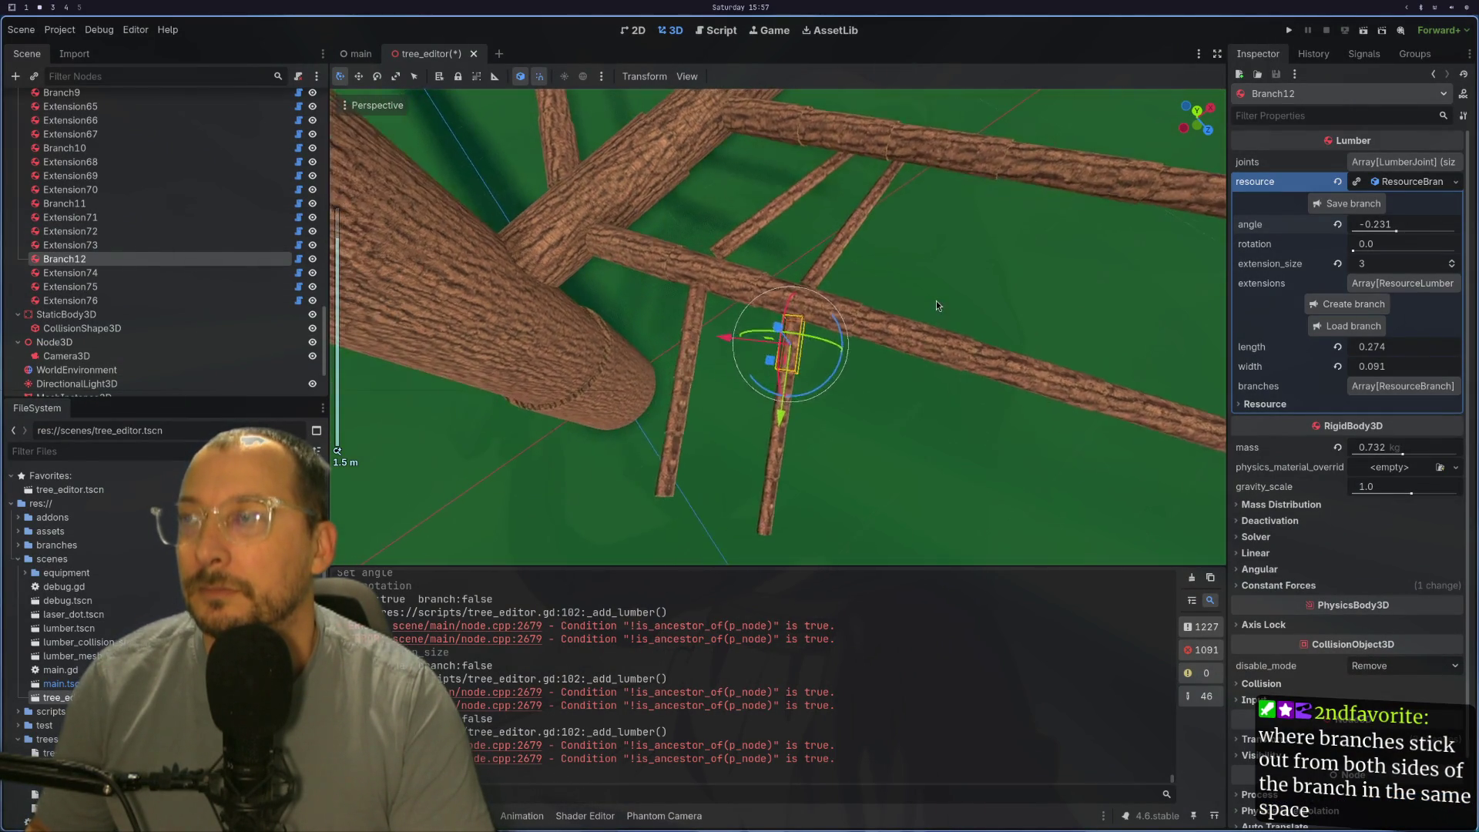
drag(937, 302, 616, 413)
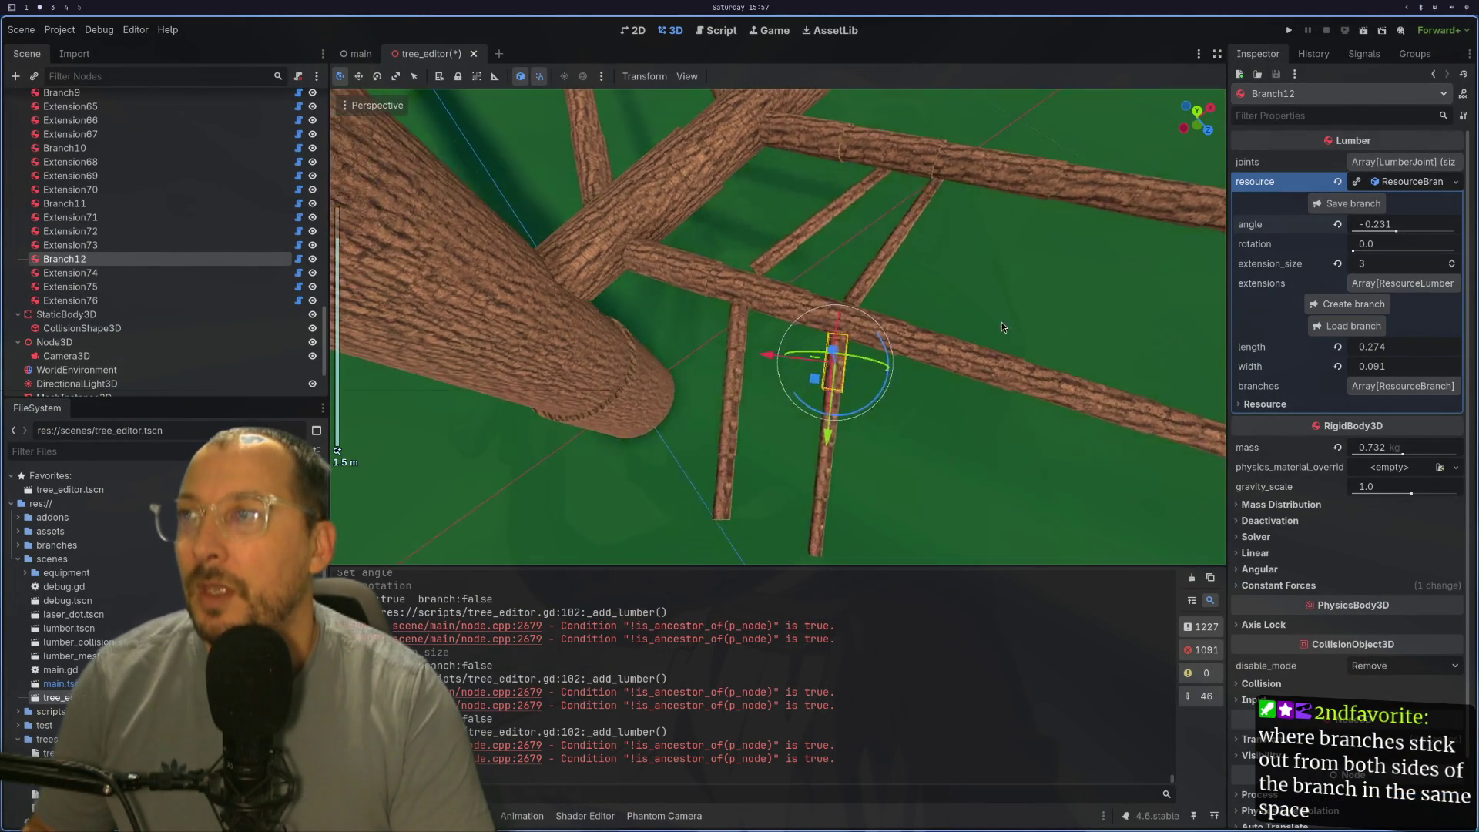
click(616, 412)
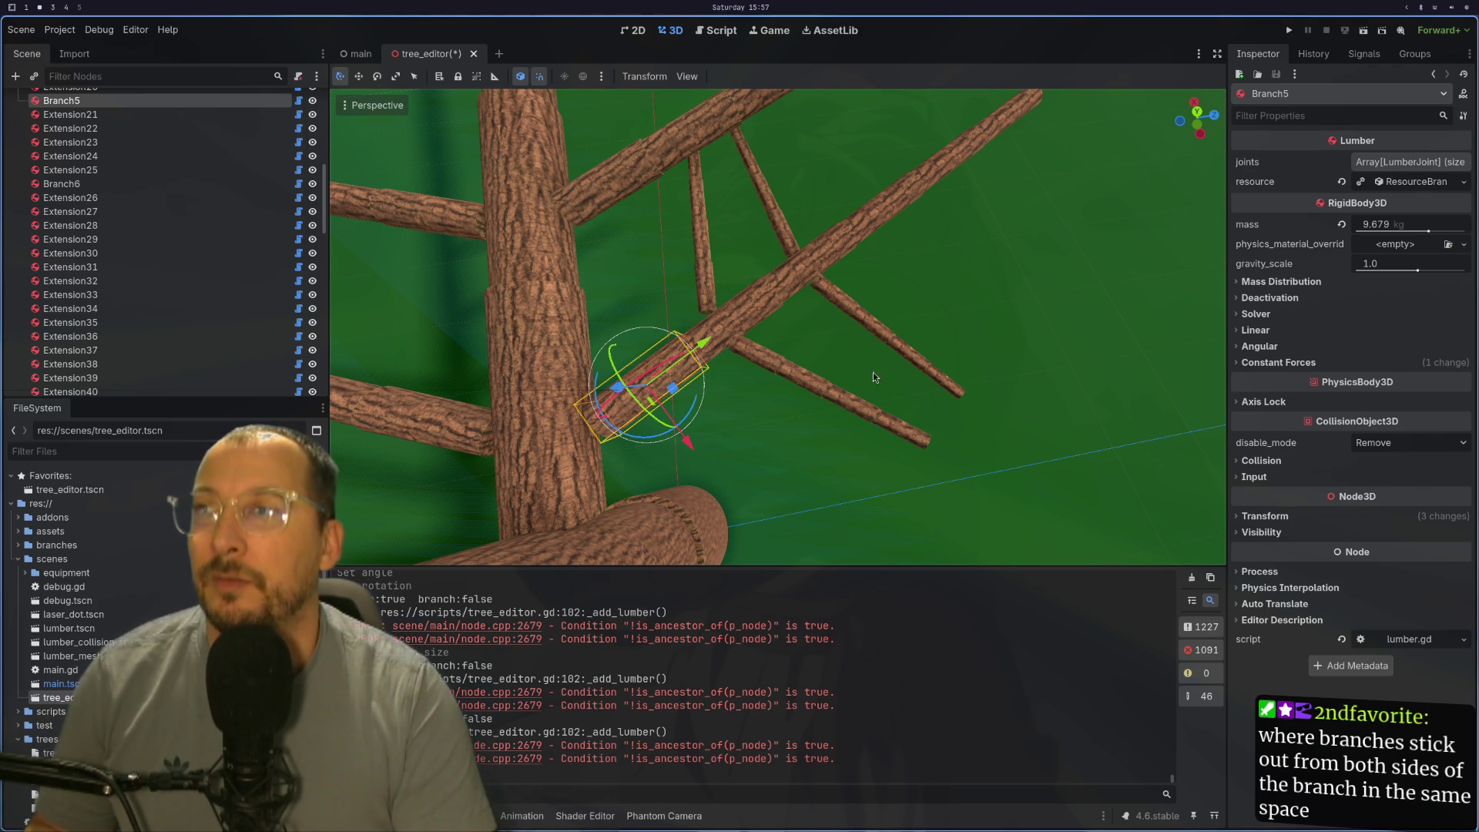
scroll(747, 299, up, 3)
mouse_move(746, 355)
mouse_down()
mouse_move(815, 411)
mouse_move(861, 391)
mouse_move(621, 394)
mouse_move(685, 338)
mouse_move(911, 327)
mouse_move(709, 364)
mouse_move(868, 445)
mouse_move(787, 312)
mouse_up()
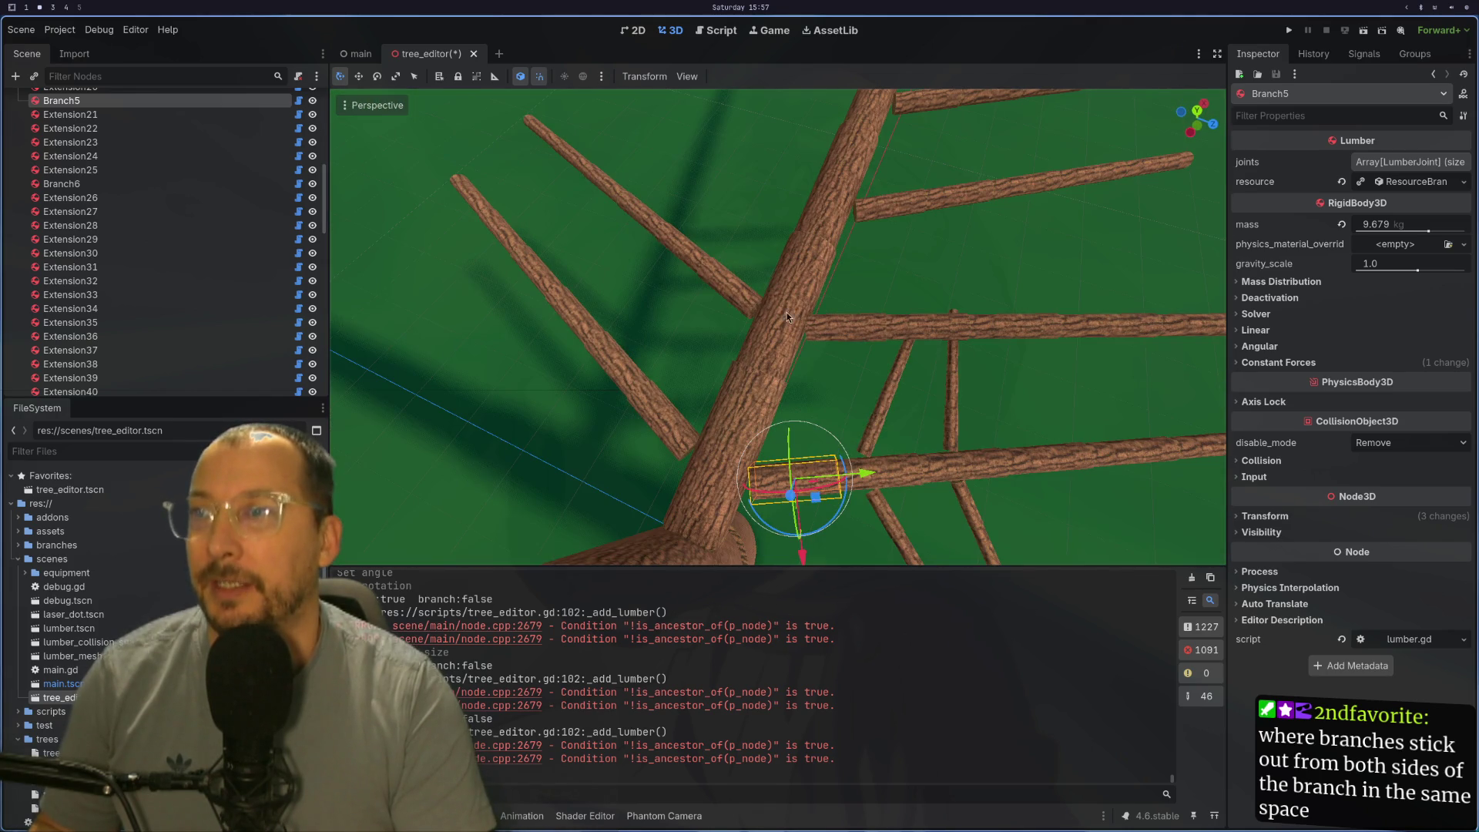
click(842, 333)
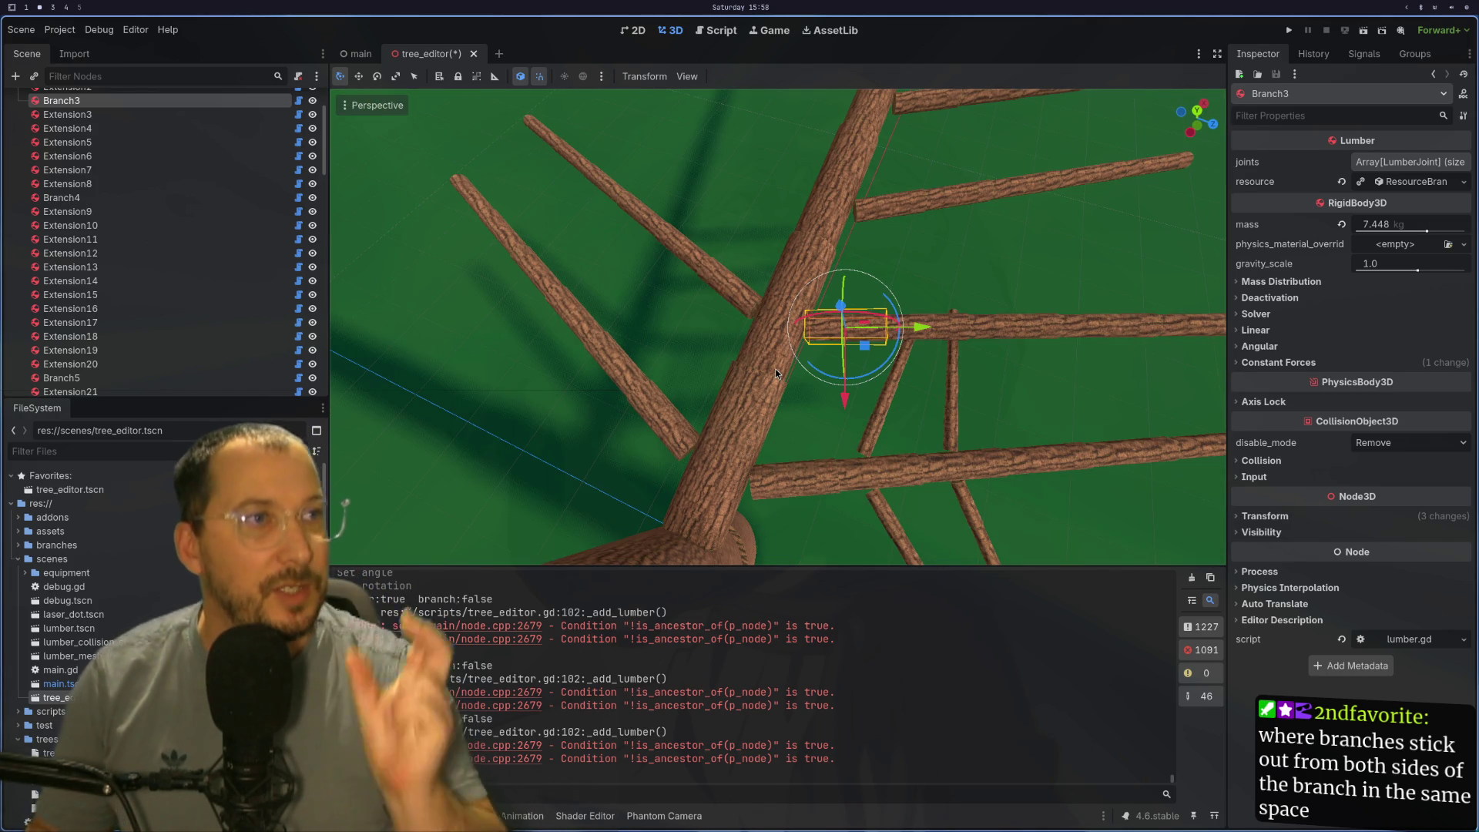
mouse_move(774, 369)
mouse_down()
mouse_move(752, 369)
mouse_move(788, 401)
mouse_move(650, 397)
mouse_move(756, 339)
mouse_move(727, 402)
mouse_move(882, 360)
mouse_move(752, 390)
mouse_move(825, 304)
mouse_move(824, 317)
mouse_up()
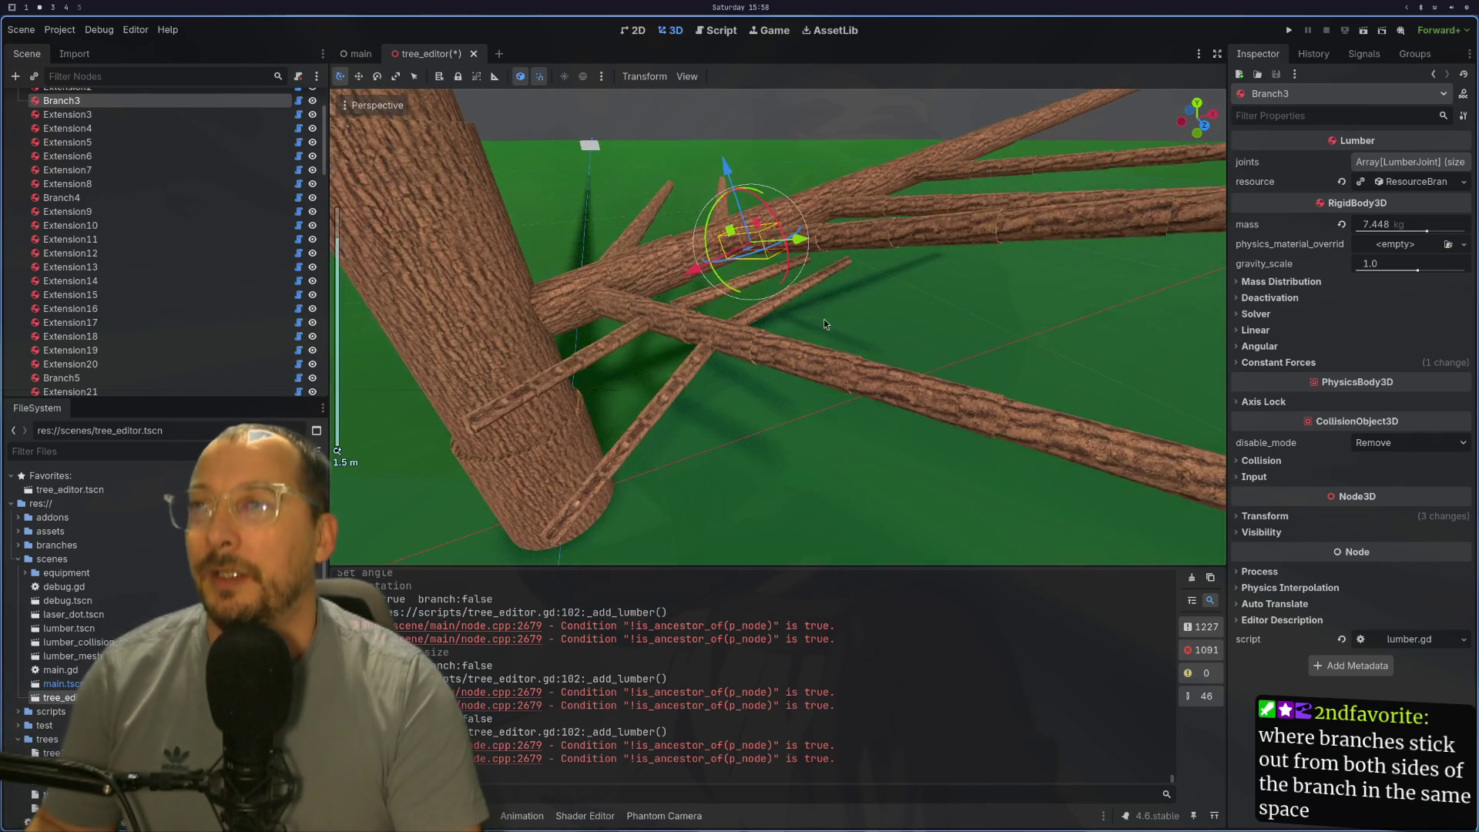
scroll(824, 322, down, 2)
click(1364, 31)
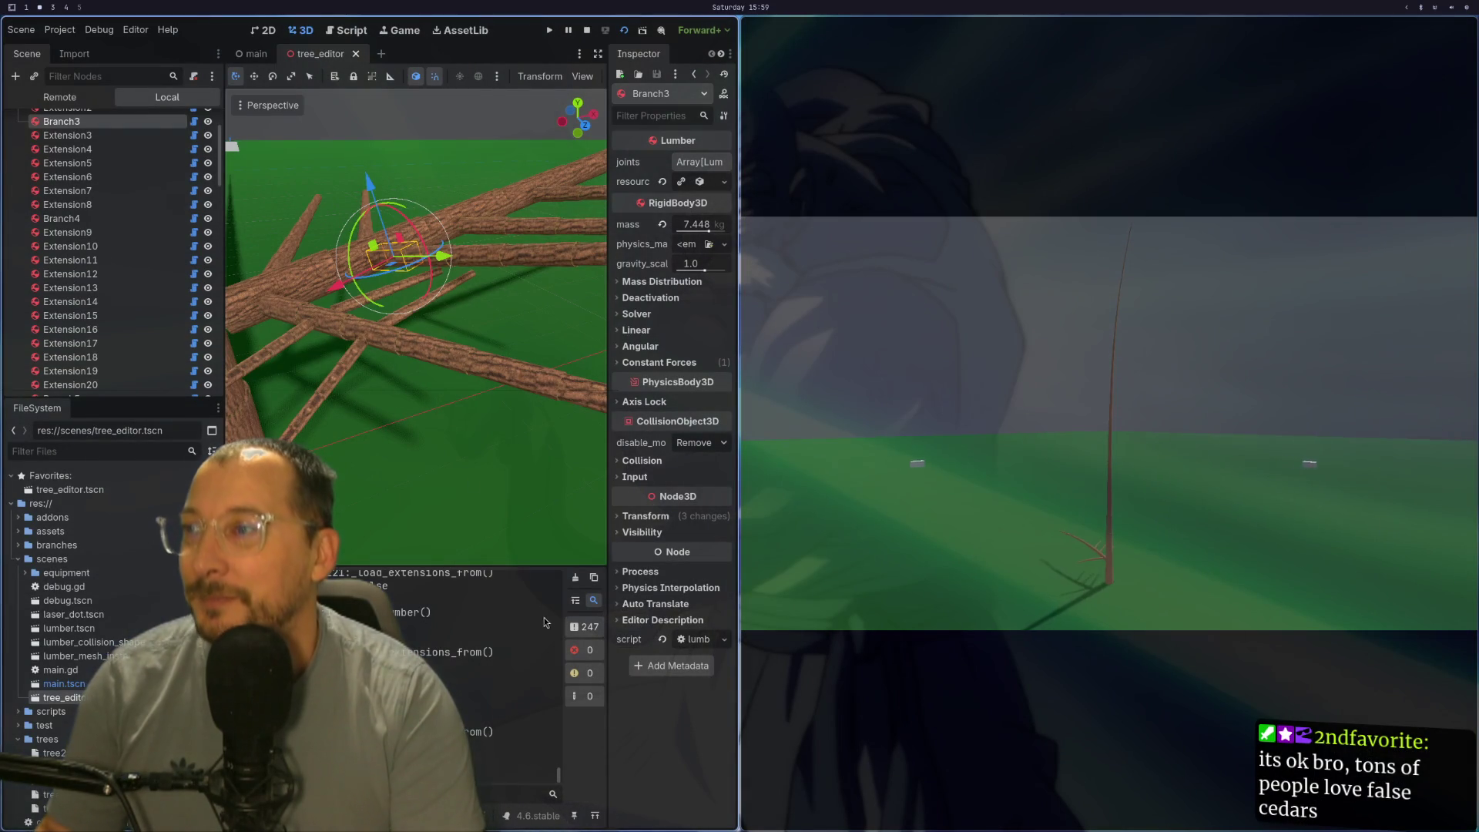
Step: Select Extension23, close the game preview with F8 and expand its resource settings
mouse_move(473, 527)
mouse_down()
mouse_move(346, 453)
mouse_move(368, 433)
mouse_up()
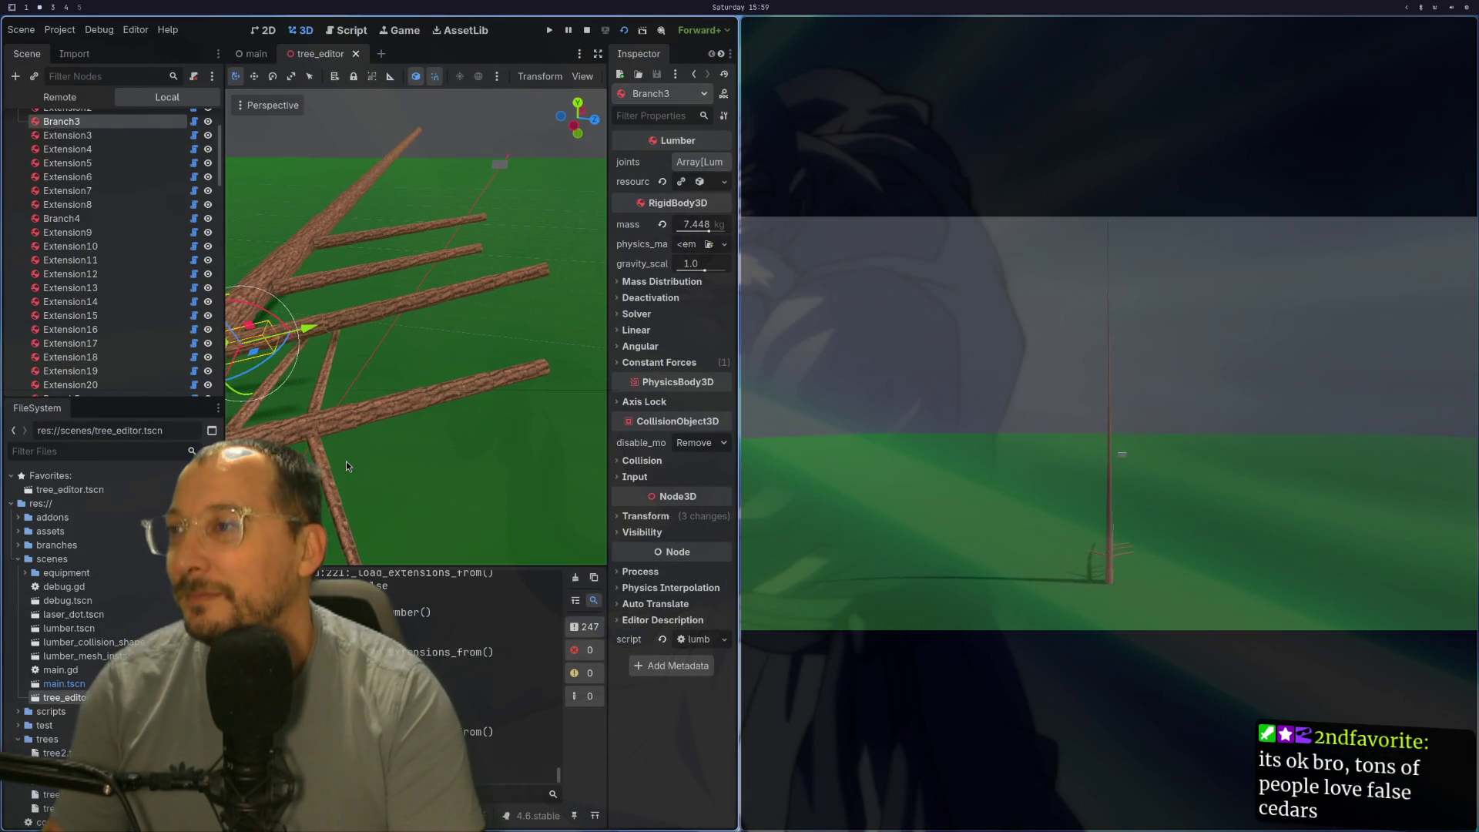
click(389, 423)
drag(442, 455, 525, 395)
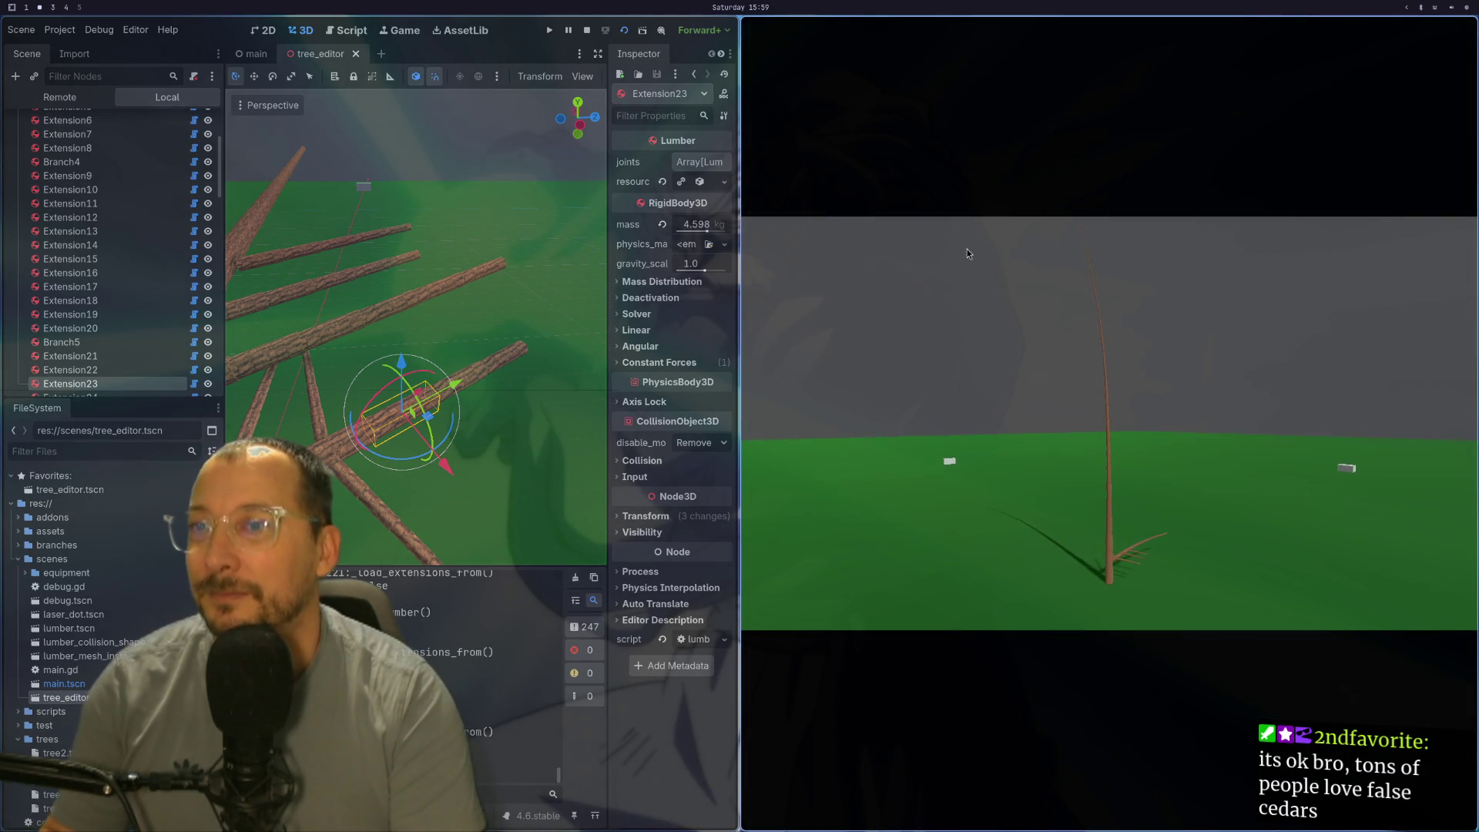
key(F8)
click(1397, 187)
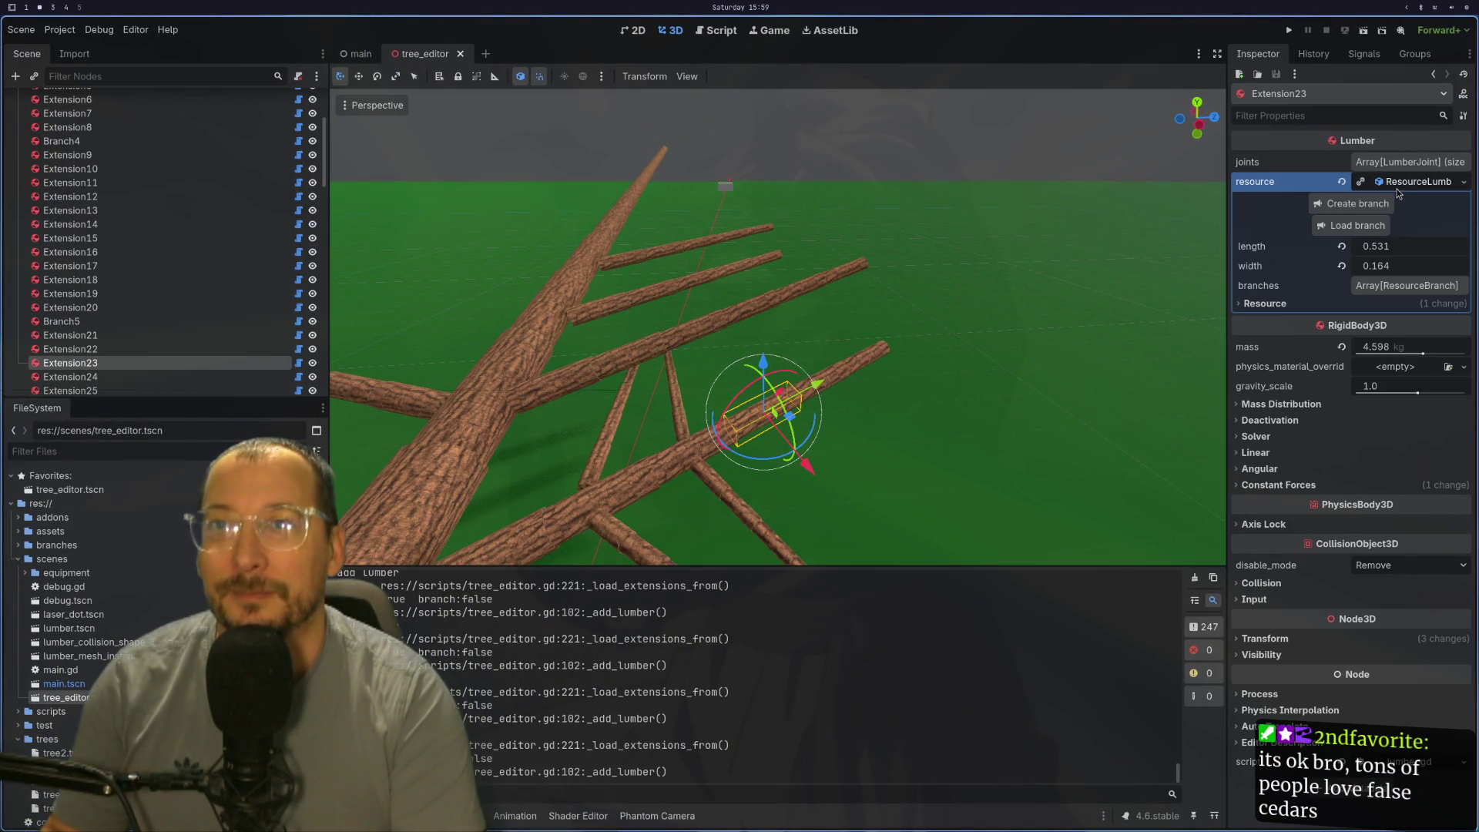
Step: Create sub-branch Branch13 on Extension23 and show its resource settings
drag(1164, 283, 951, 337)
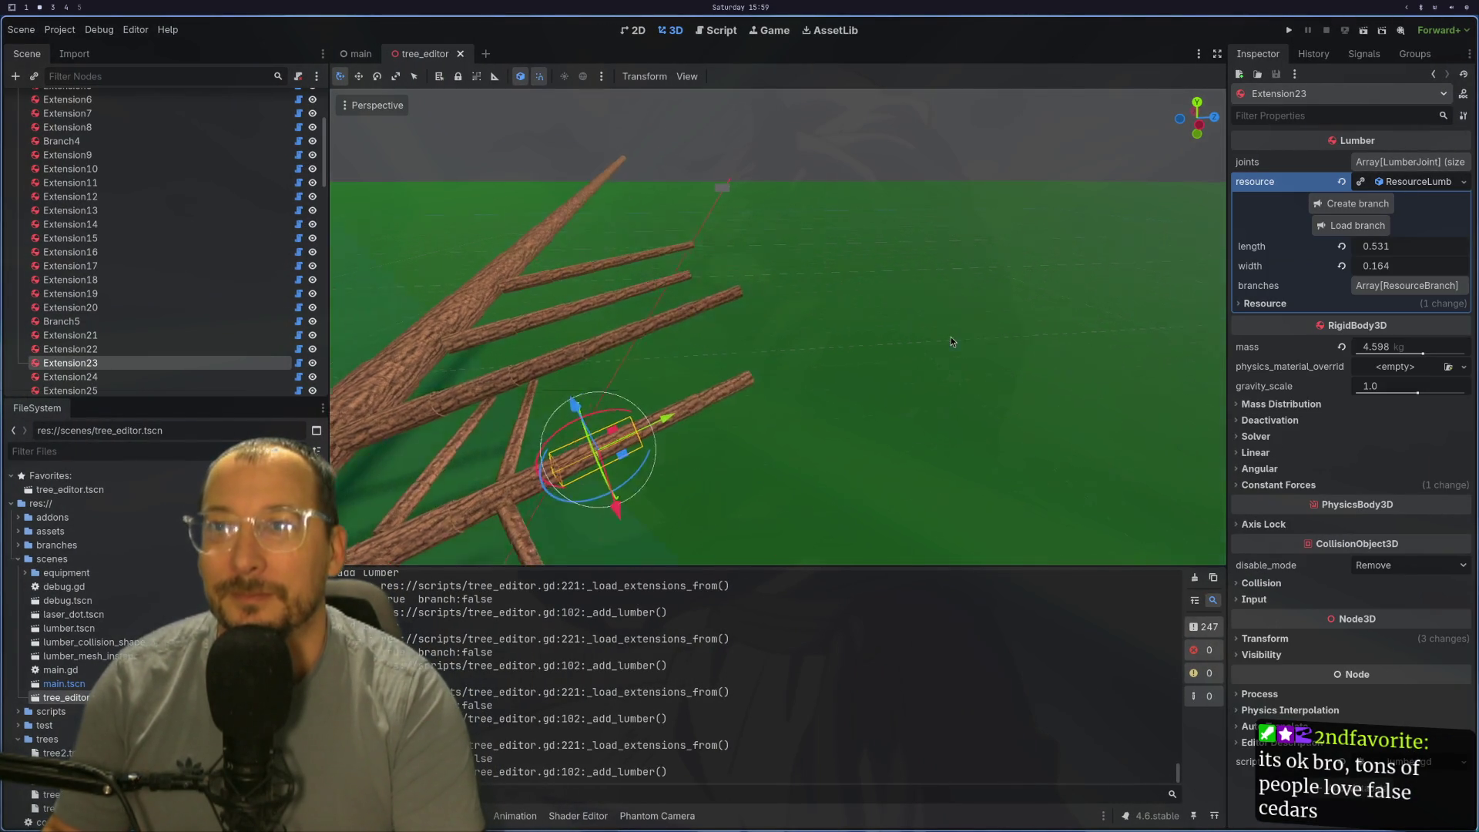
click(1364, 205)
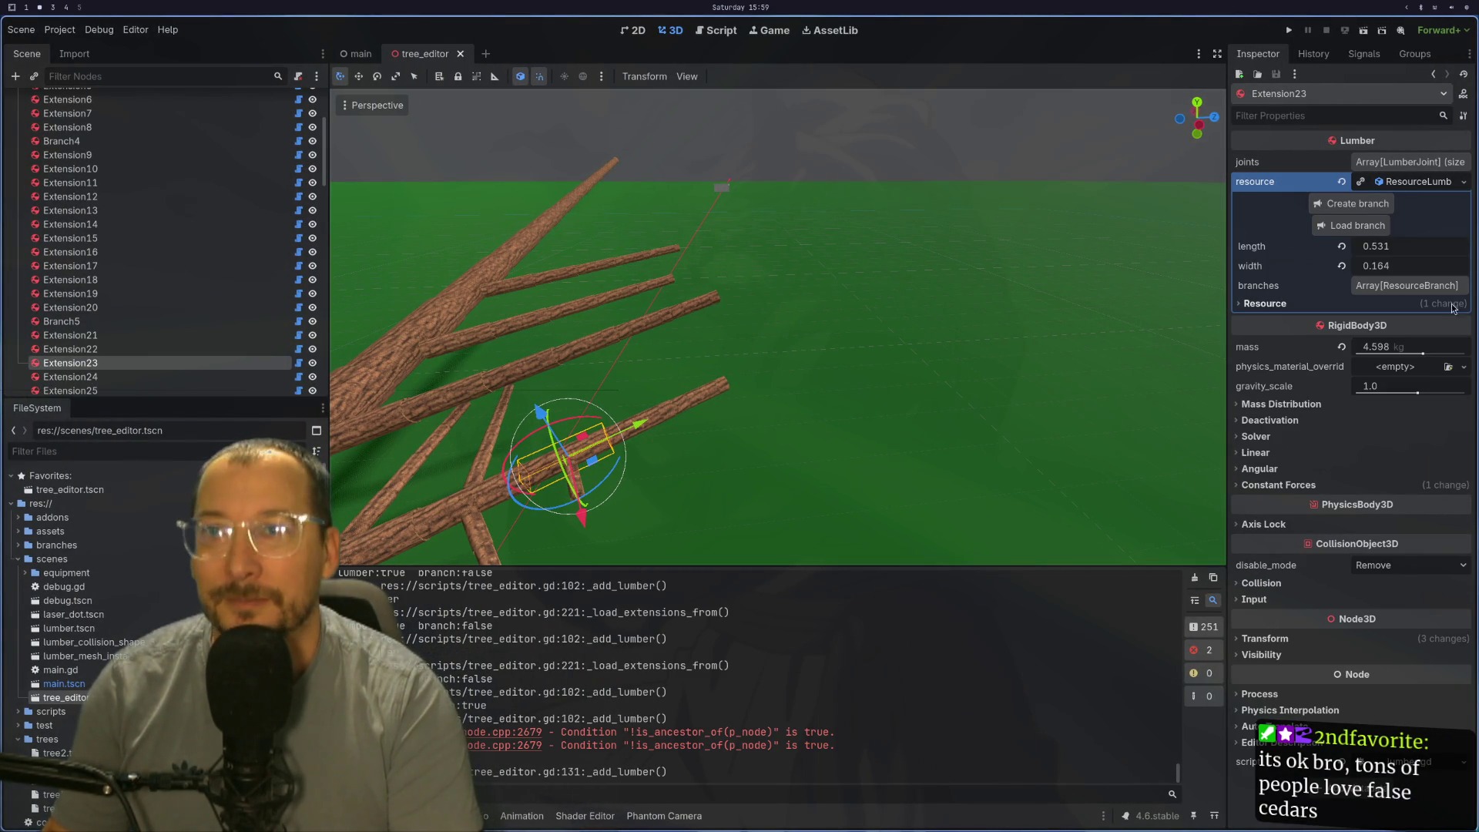
click(937, 448)
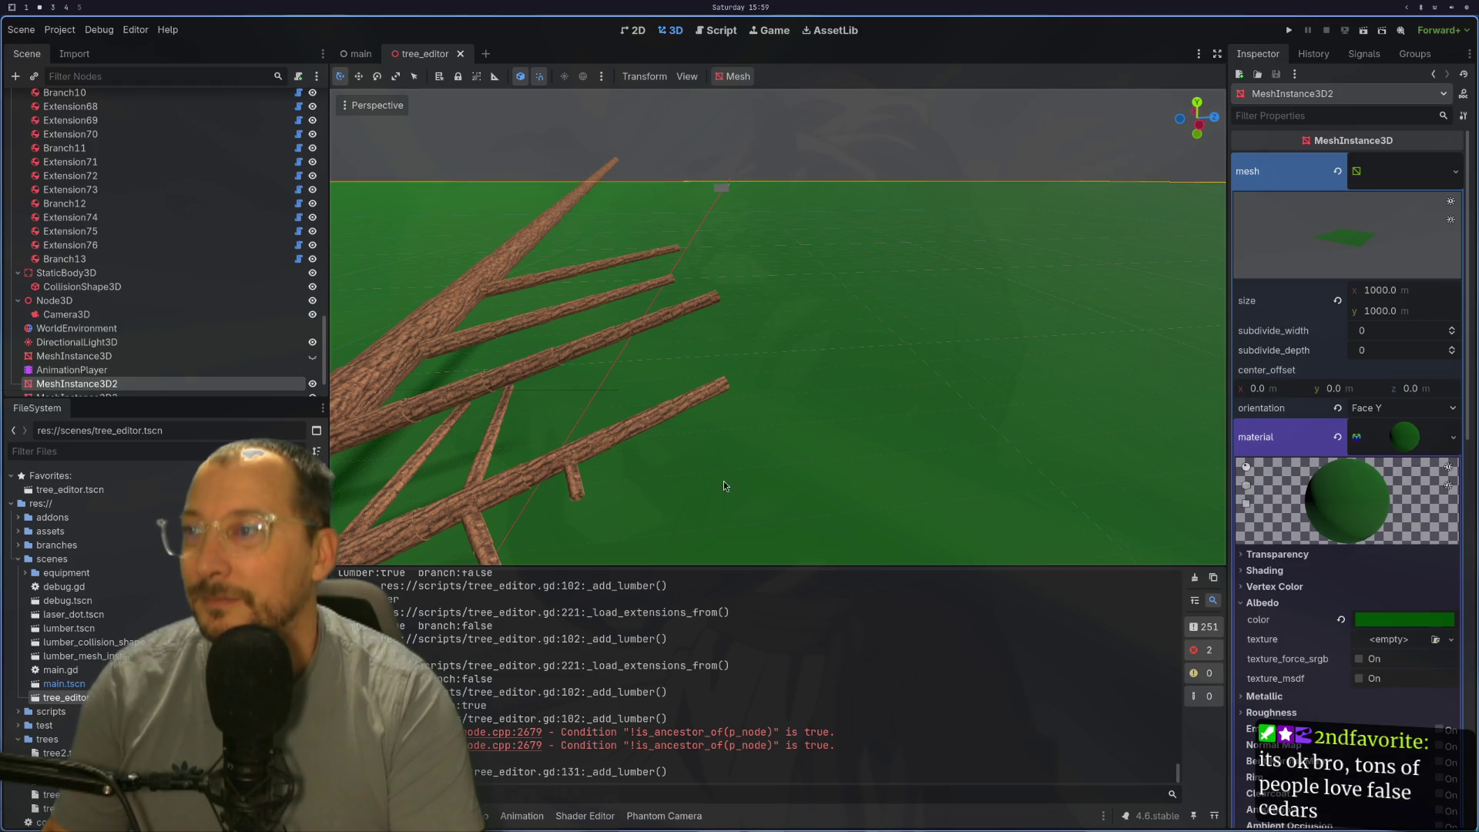
click(691, 446)
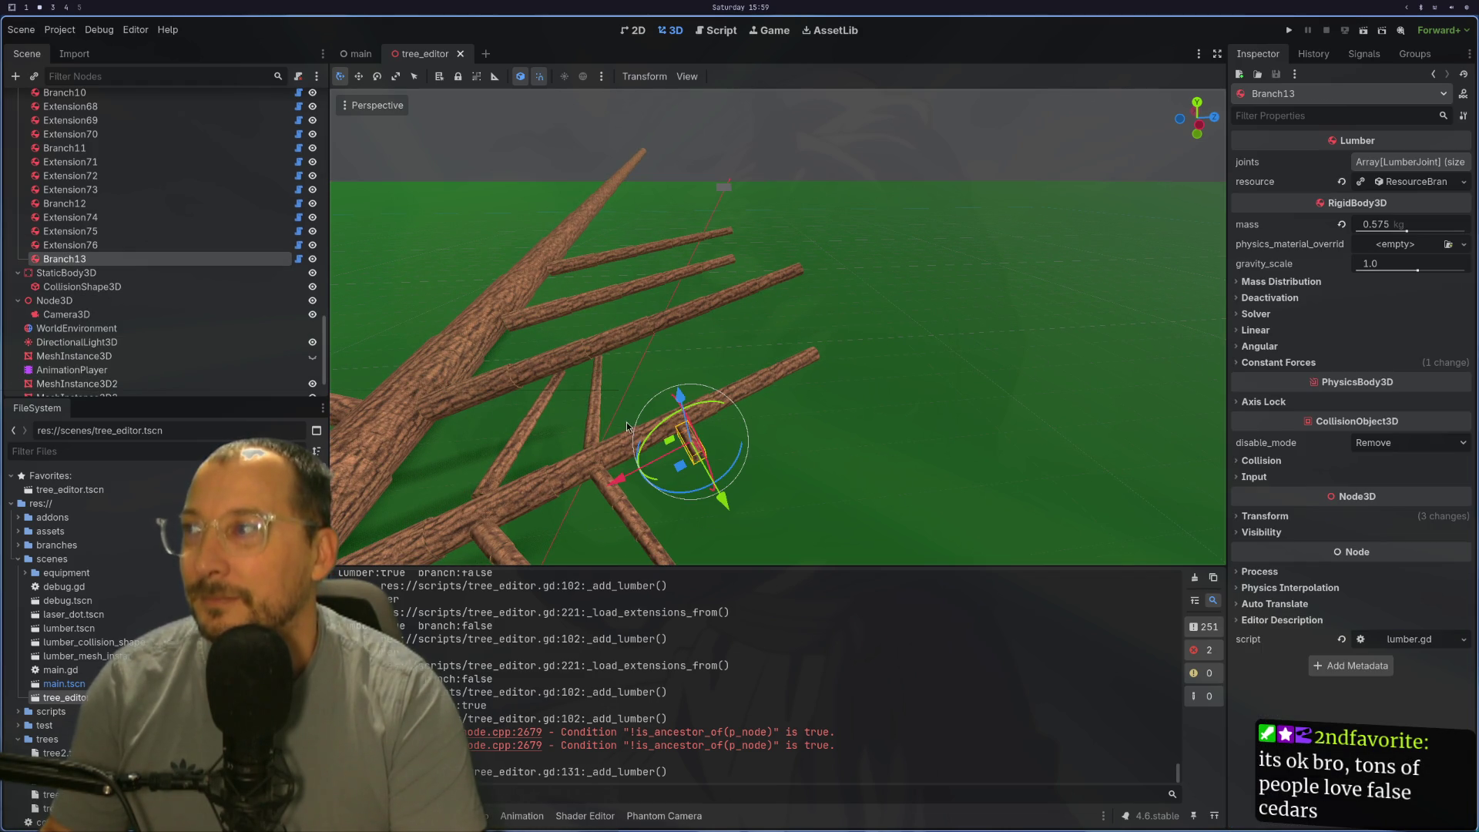
click(1444, 189)
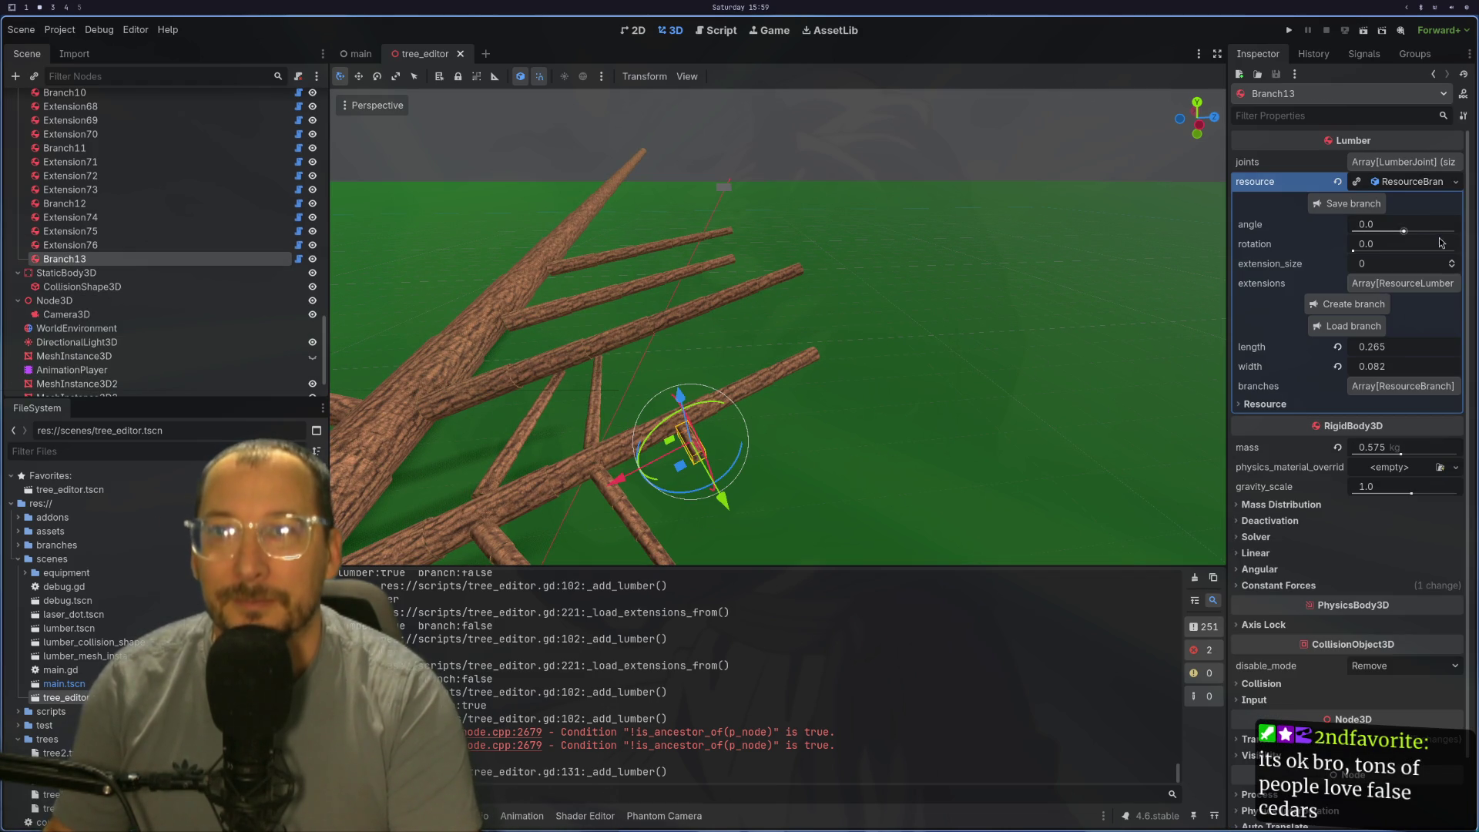
Step: Set Branch13's extension_size to 3 and tilt its angle to about -0.245
click(1451, 262)
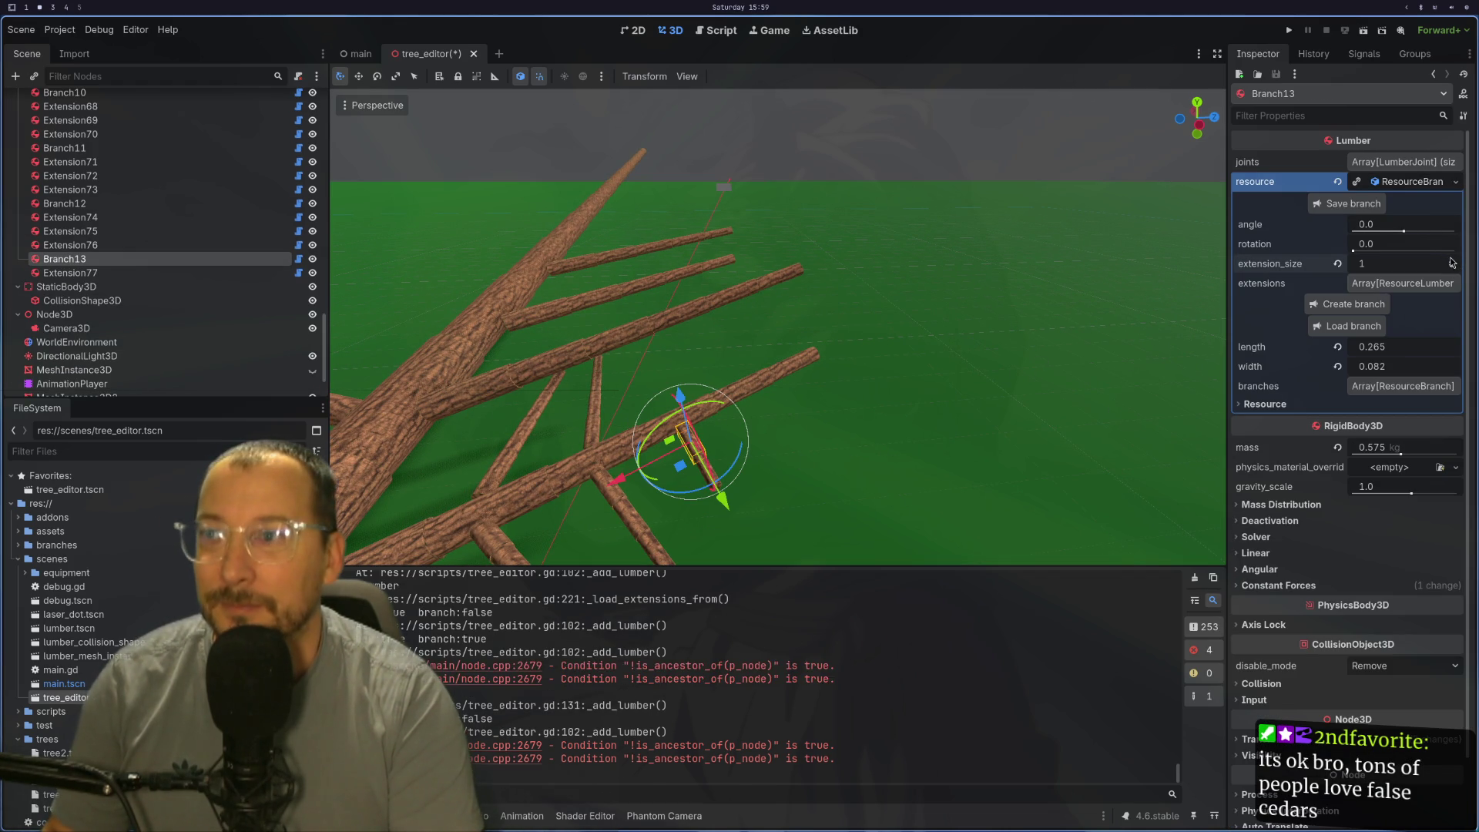
click(1452, 263)
mouse_move(904, 392)
mouse_down()
mouse_move(889, 369)
mouse_move(794, 402)
mouse_up()
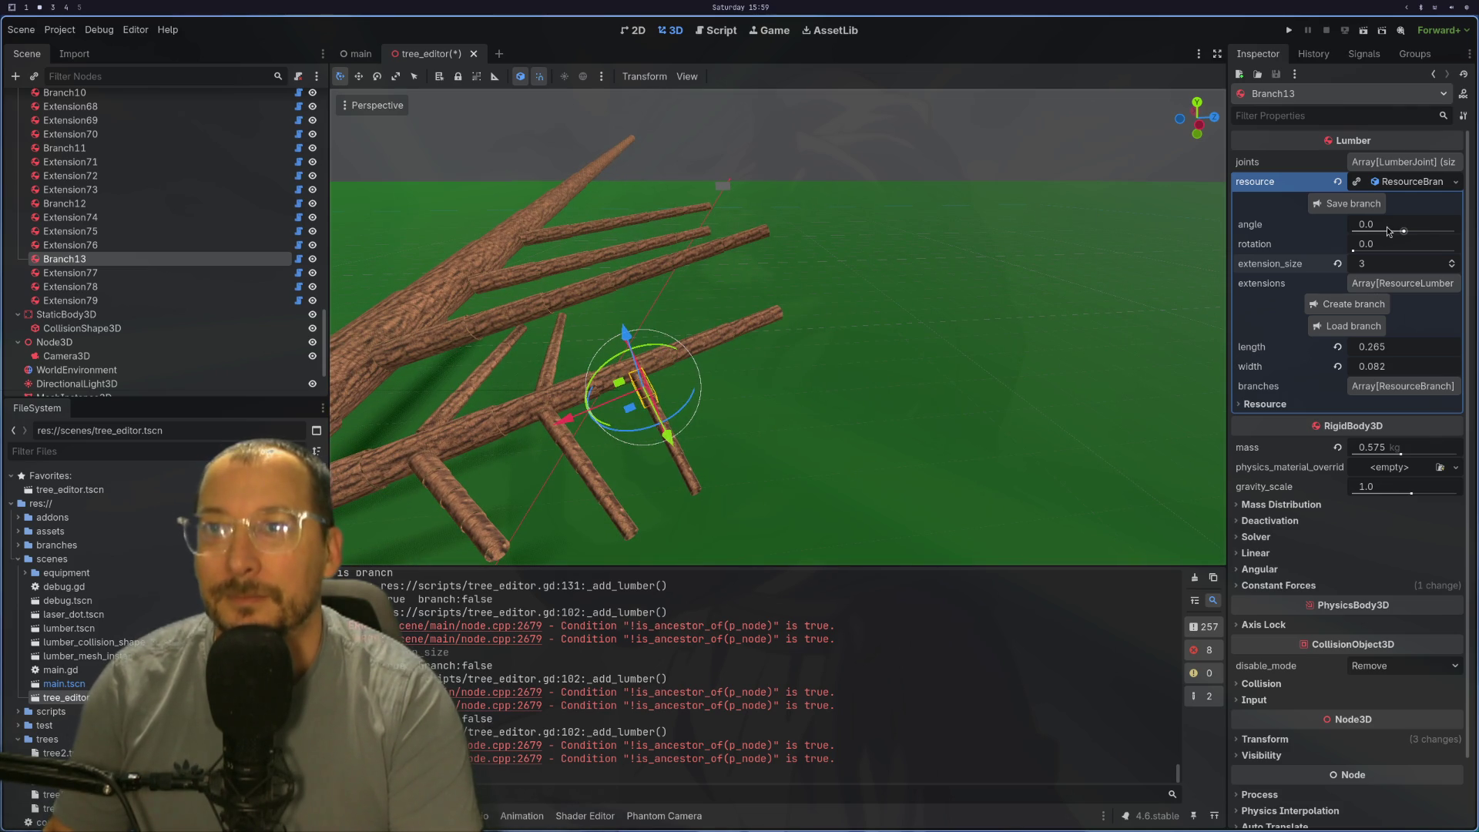
drag(1403, 224, 1393, 224)
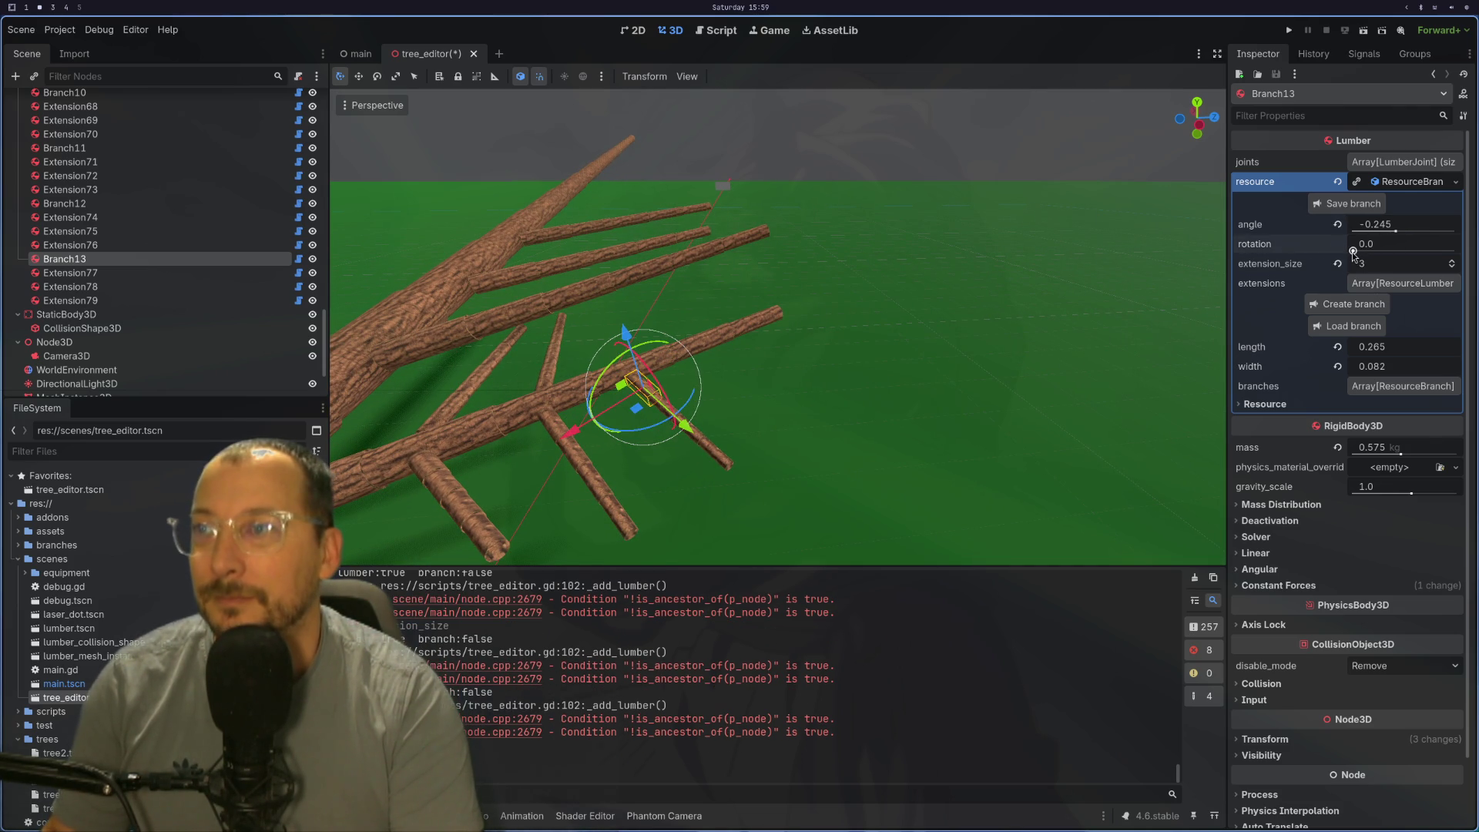
mouse_move(896, 393)
mouse_down()
mouse_move(998, 385)
mouse_move(952, 364)
mouse_move(887, 387)
mouse_move(971, 407)
mouse_move(925, 446)
mouse_up()
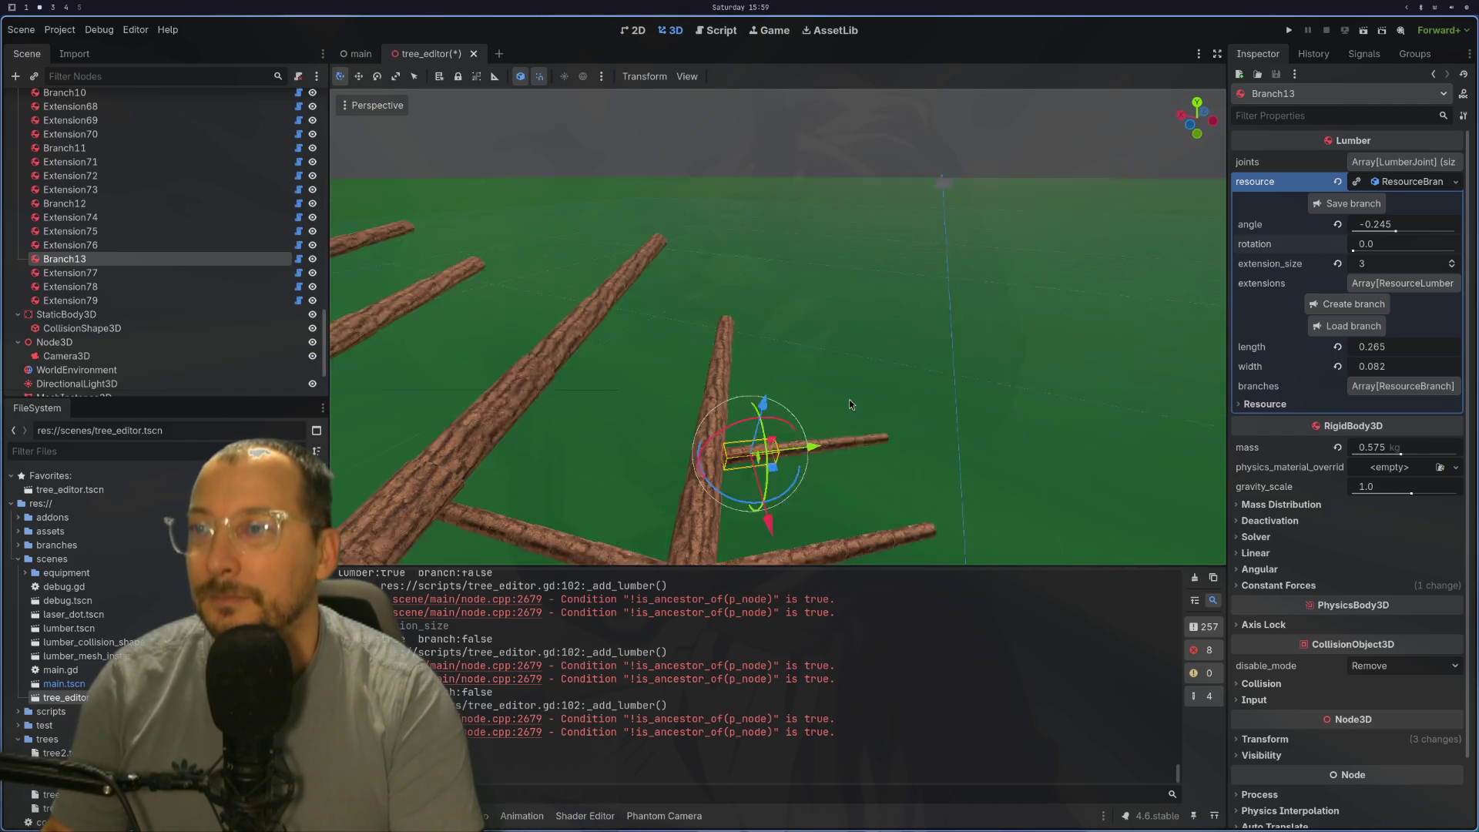
Step: Reselect Branch13 and tilt it further, to about -0.369
drag(812, 472, 700, 432)
click(700, 433)
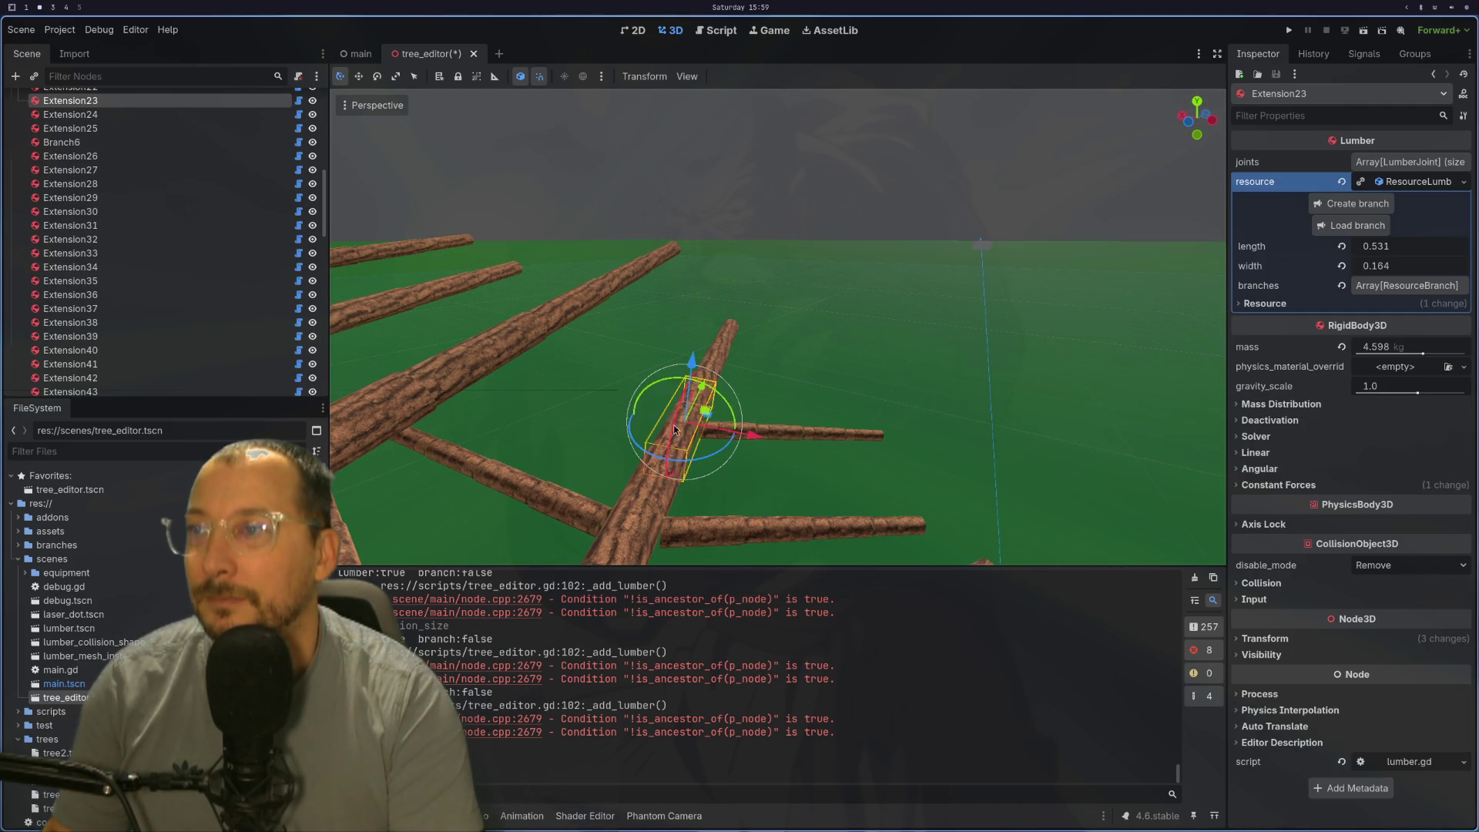
click(808, 436)
click(737, 438)
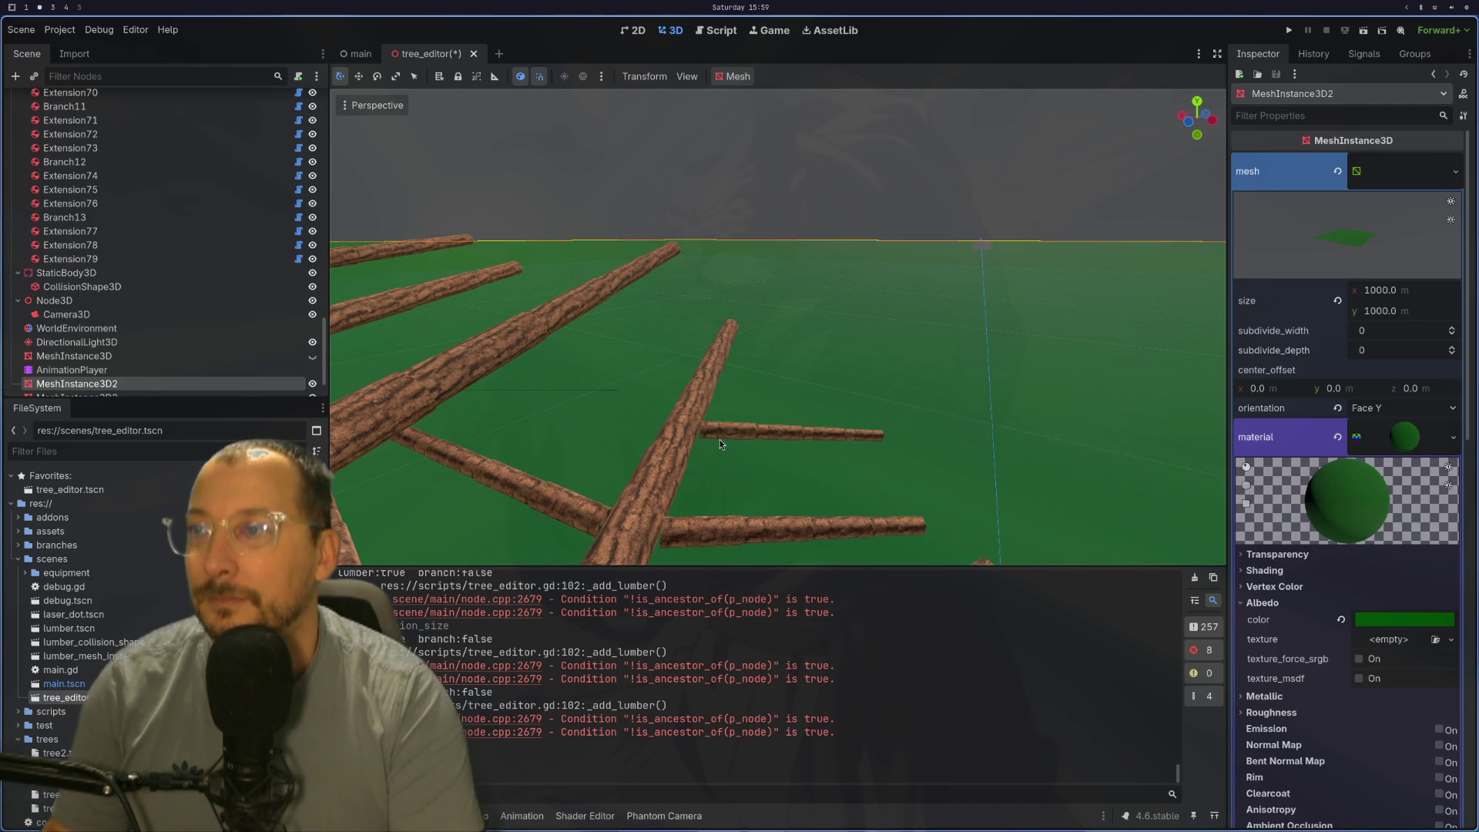
click(718, 443)
mouse_move(1395, 232)
mouse_down()
mouse_move(1390, 243)
mouse_move(1455, 261)
mouse_up()
Step: Create another sub-branch, Branch14, on Extension23 and select it
click(654, 432)
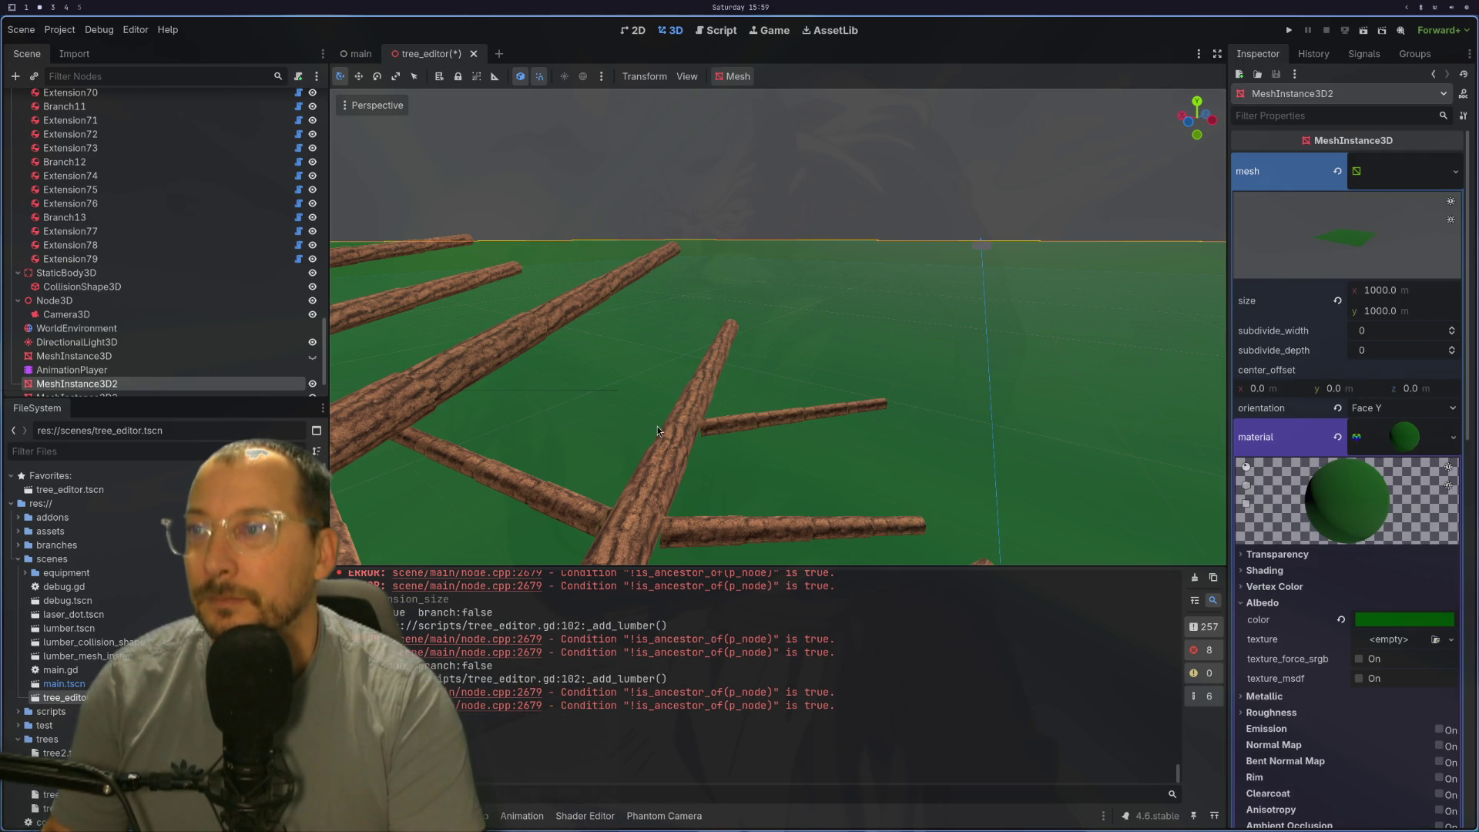
click(691, 420)
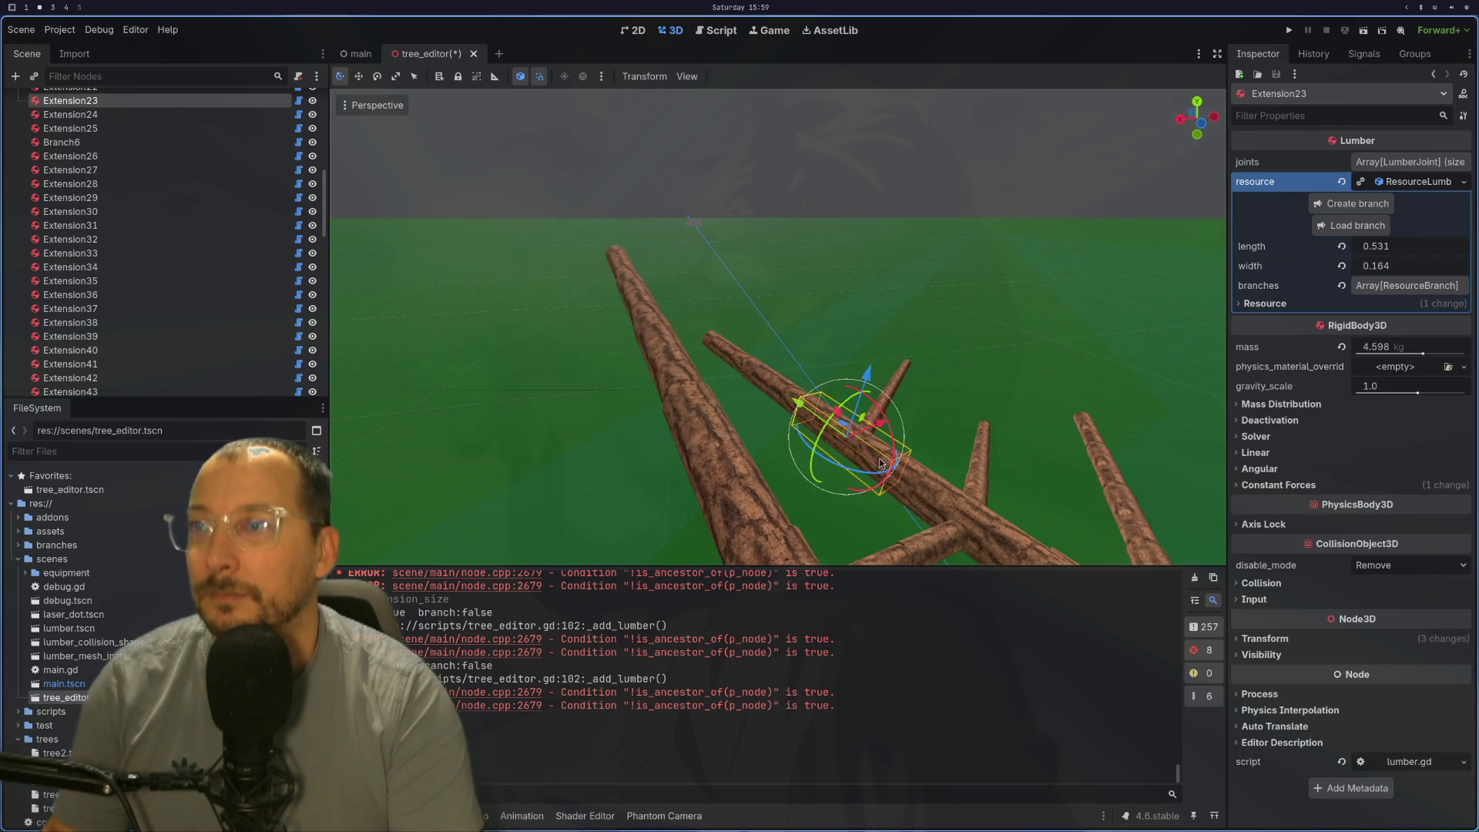
scroll(783, 513, up, 5)
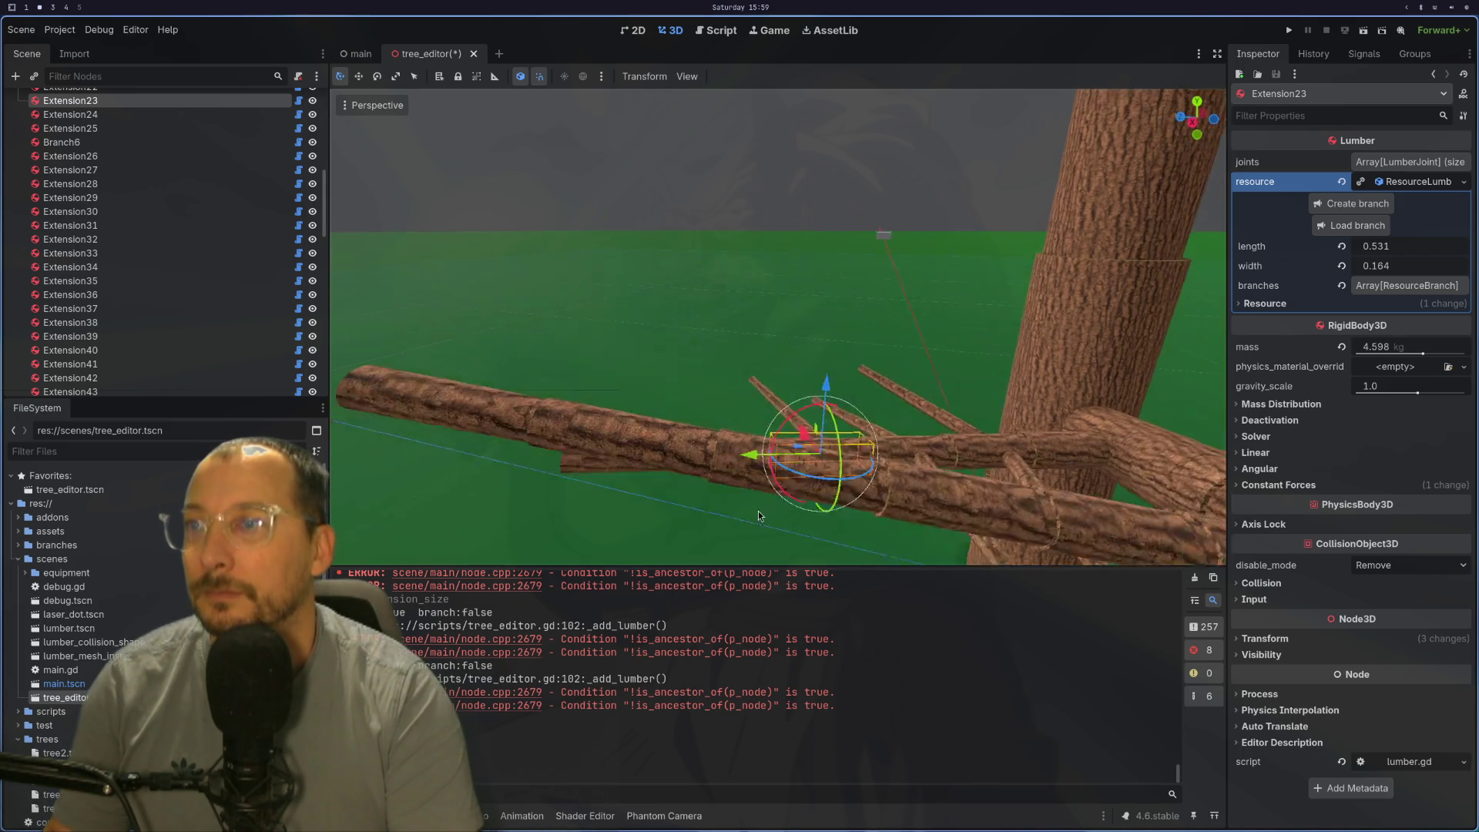
mouse_move(783, 514)
mouse_down()
mouse_move(1034, 505)
mouse_move(951, 443)
mouse_move(833, 517)
mouse_up()
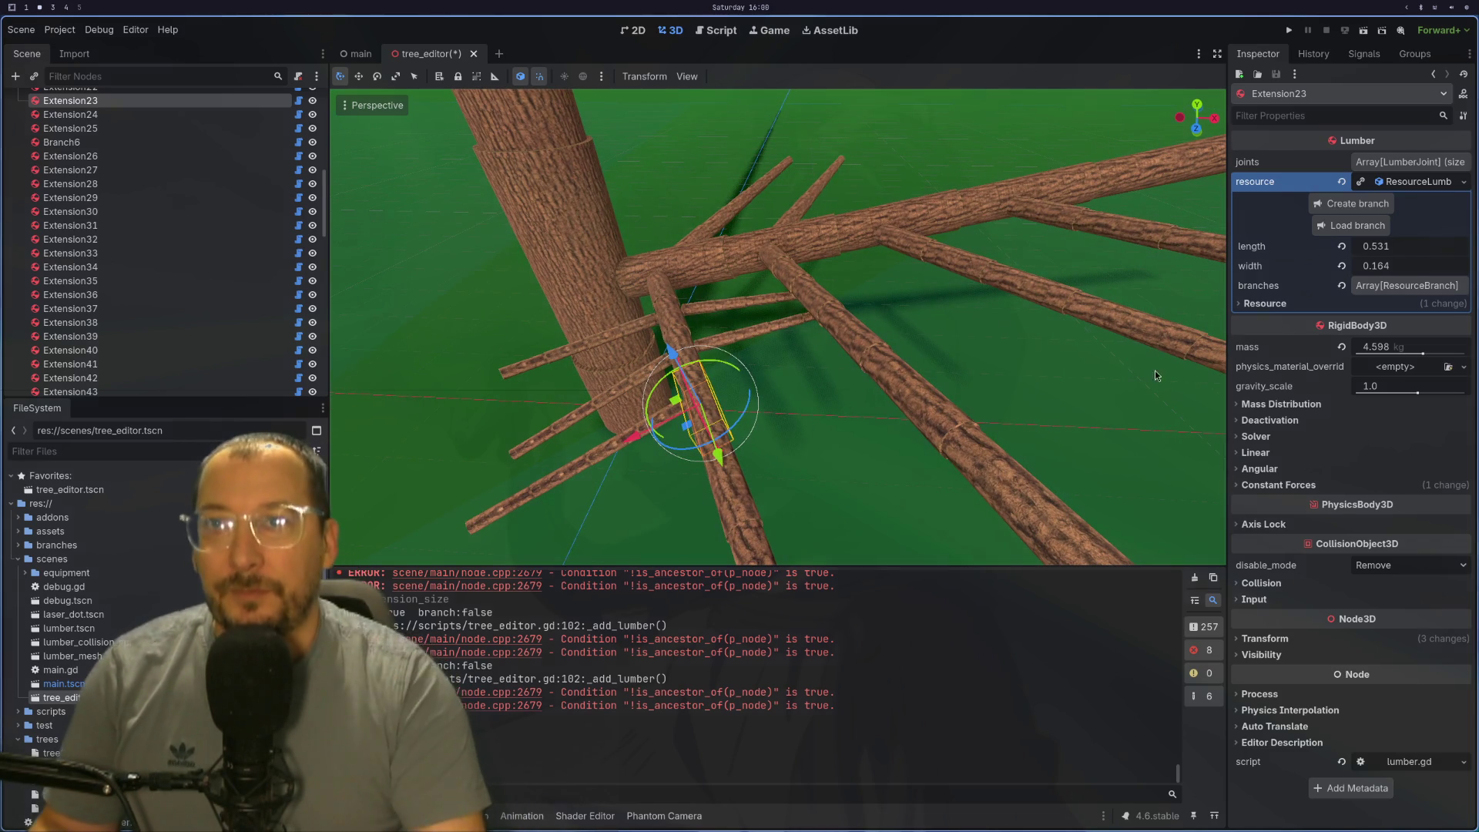
click(1370, 204)
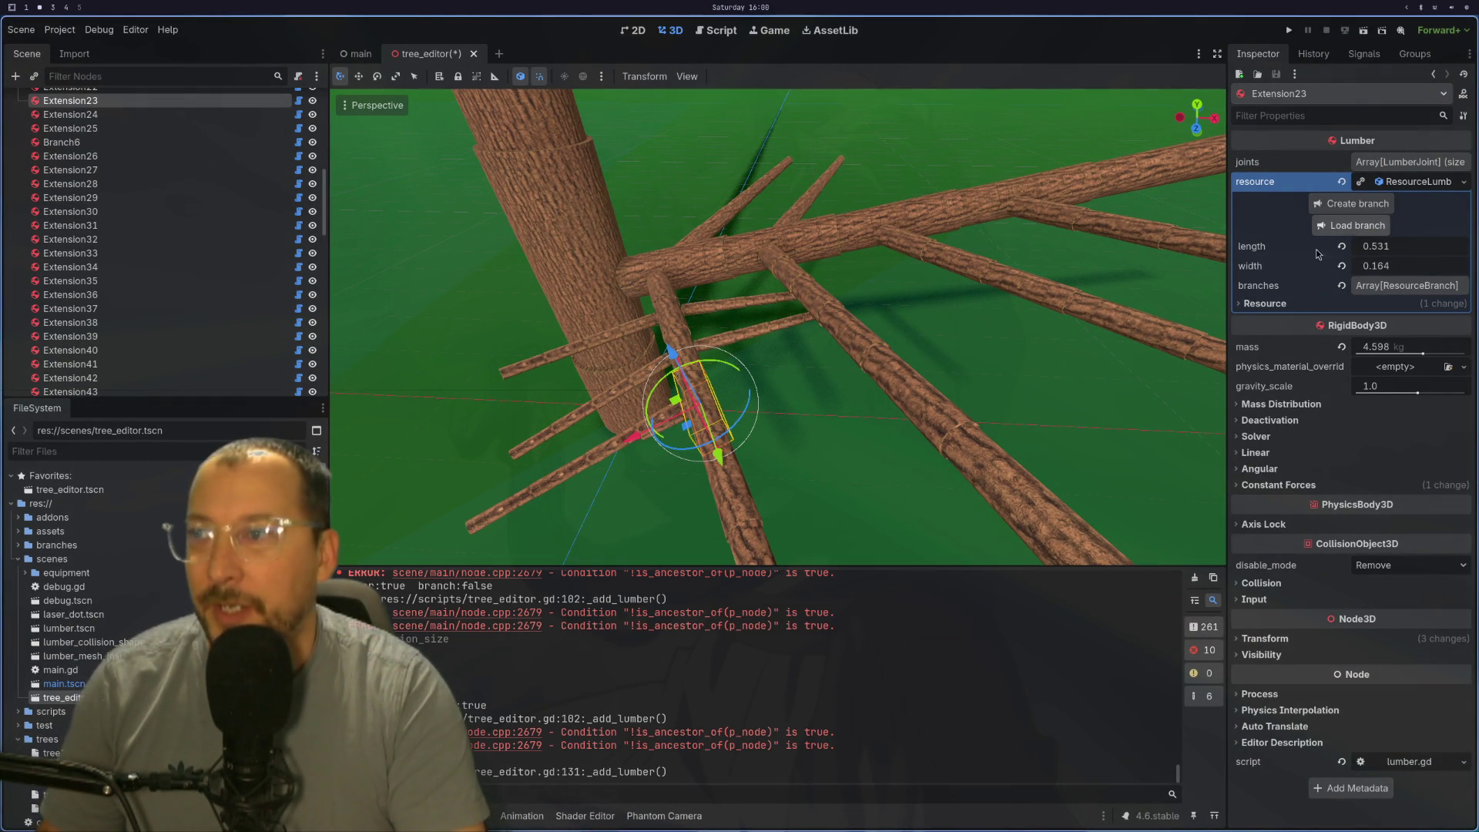
mouse_move(877, 522)
mouse_down()
mouse_move(841, 458)
mouse_move(784, 433)
mouse_up()
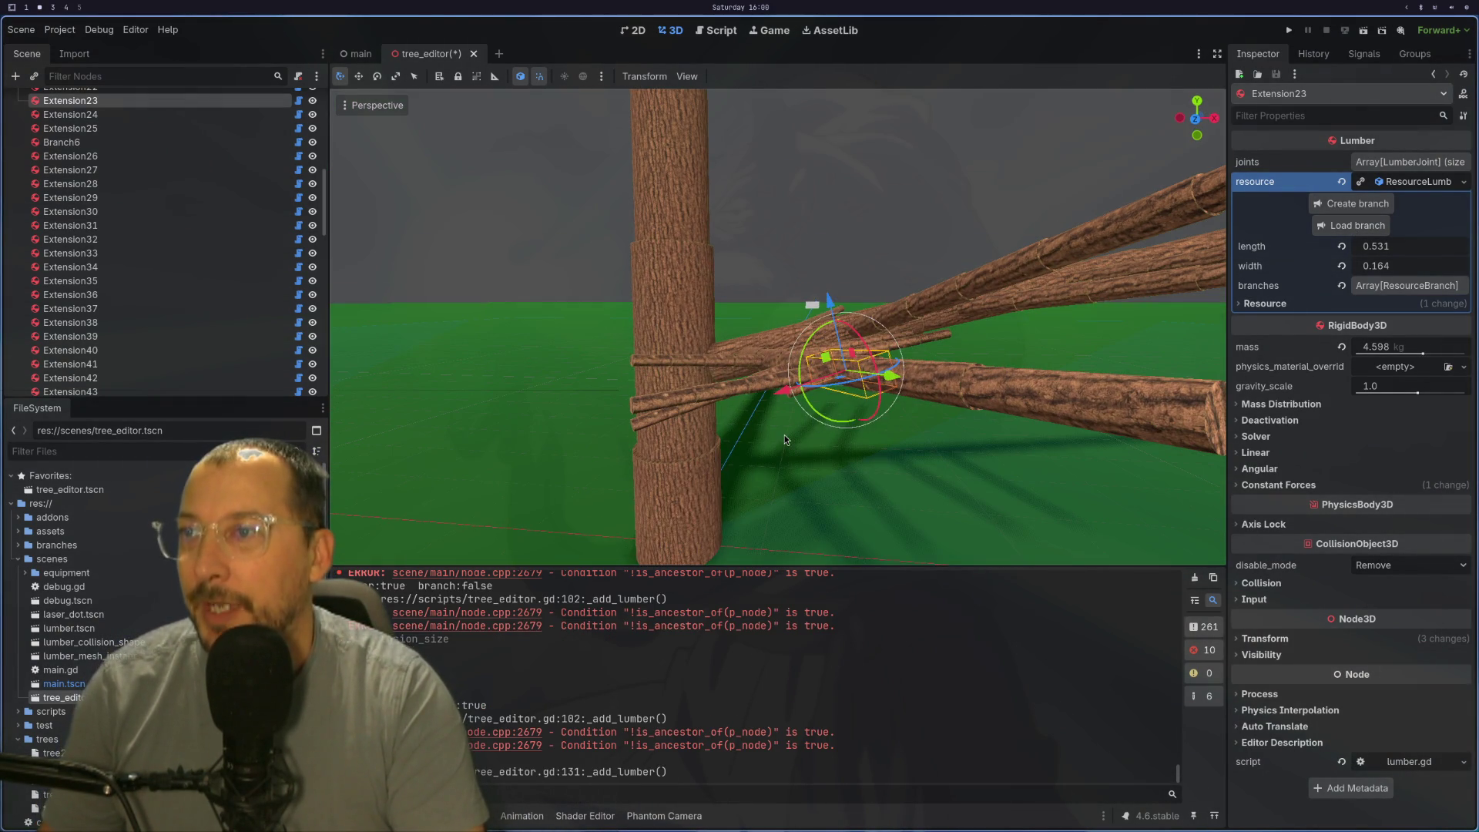
click(784, 434)
click(815, 389)
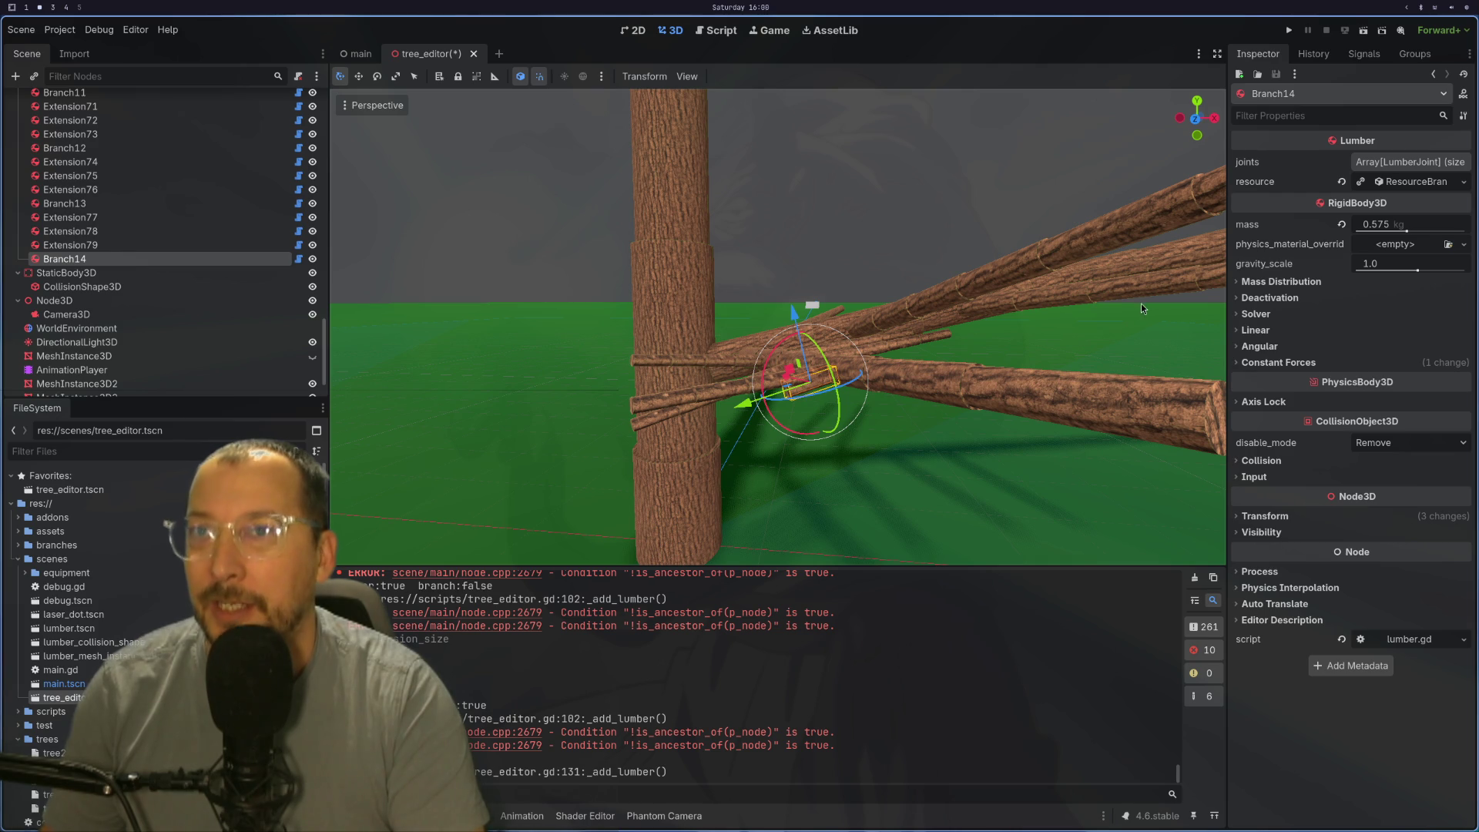
Step: Set Branch14's angle to -0.43 and rotation to 3.15
click(1411, 183)
mouse_move(1403, 229)
mouse_down()
mouse_move(1388, 230)
mouse_move(1401, 245)
mouse_up()
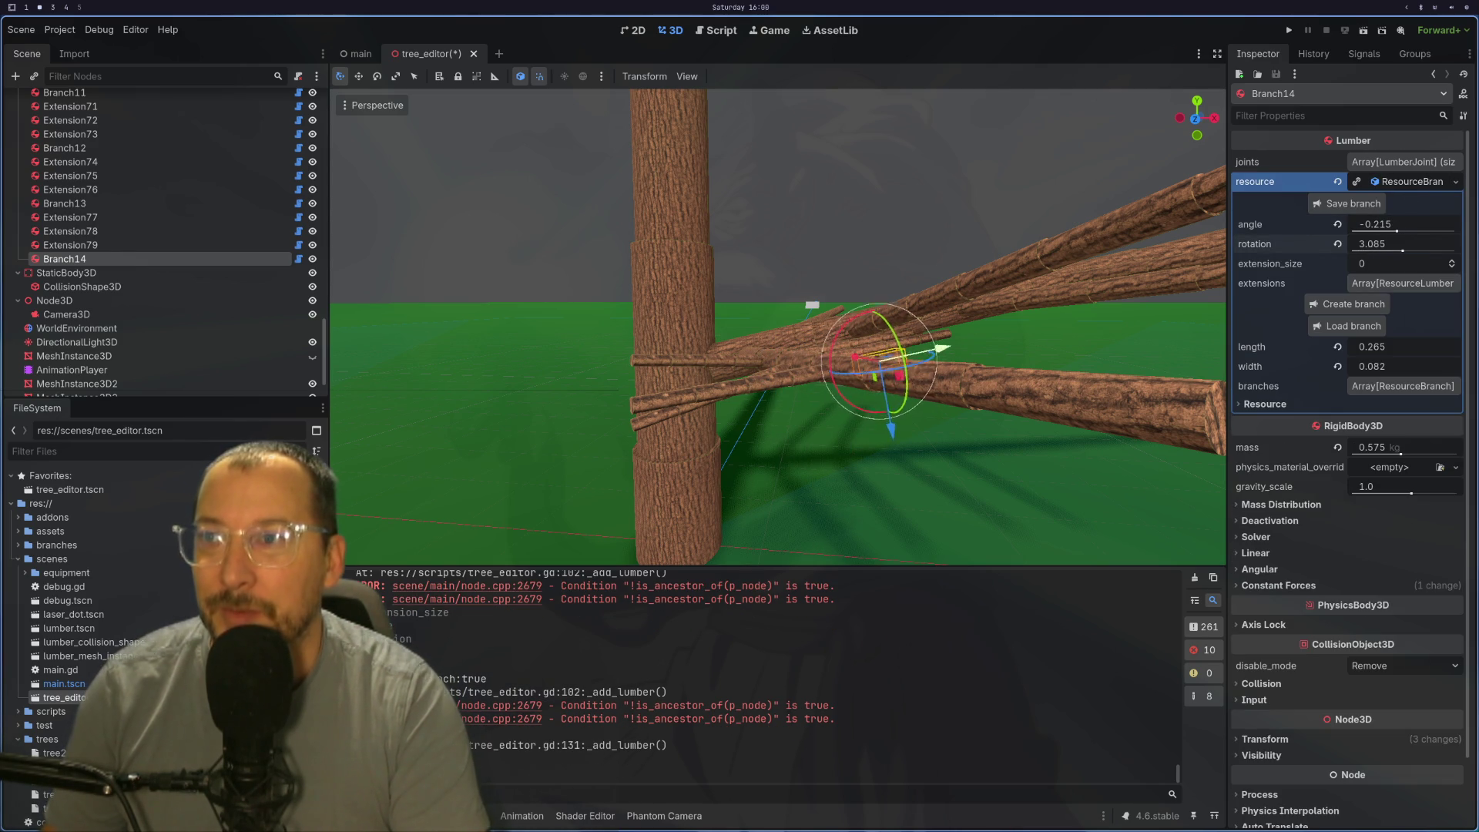
drag(1087, 339, 1124, 511)
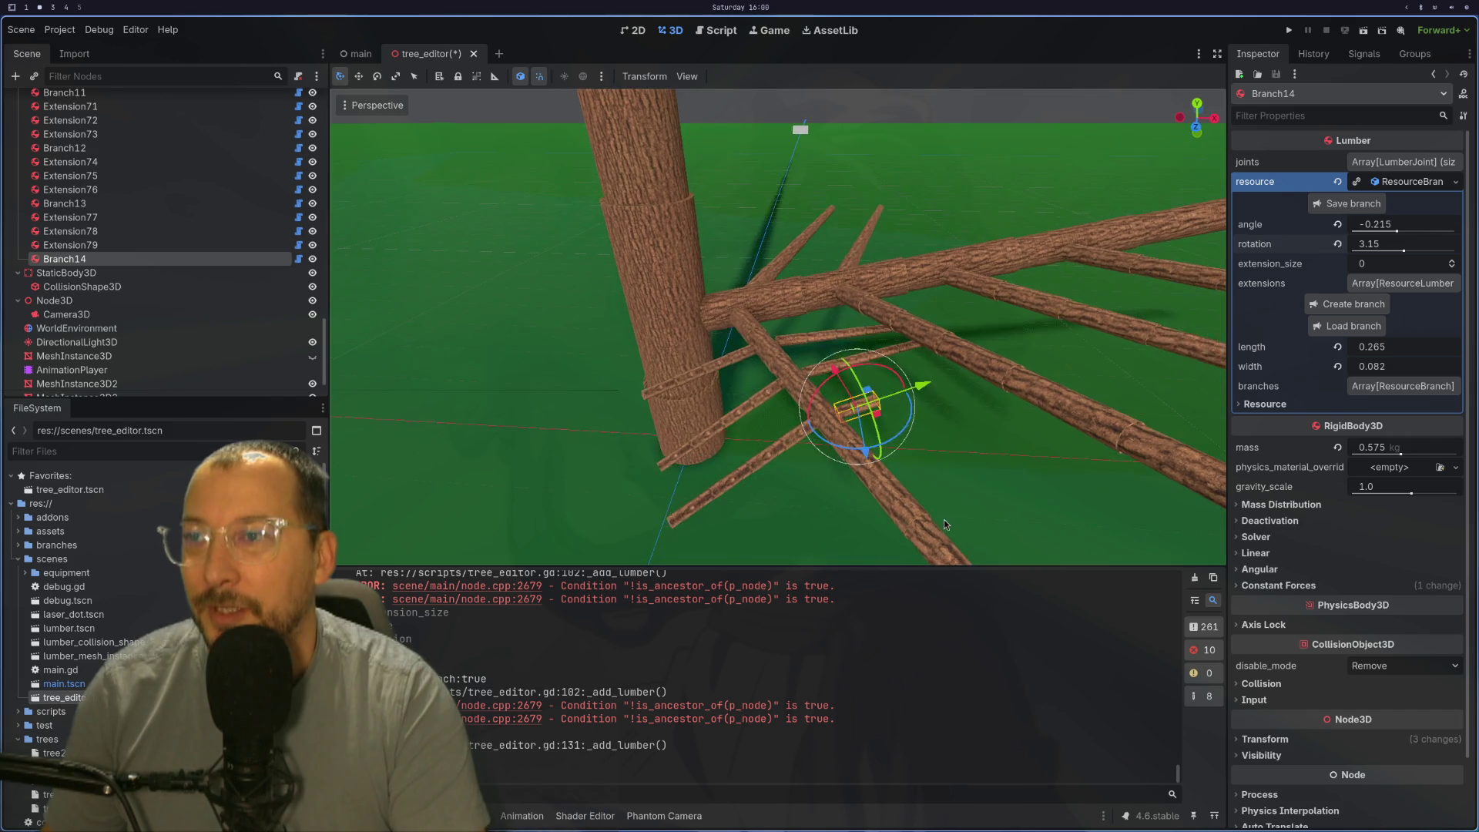
scroll(1125, 513, up, 2)
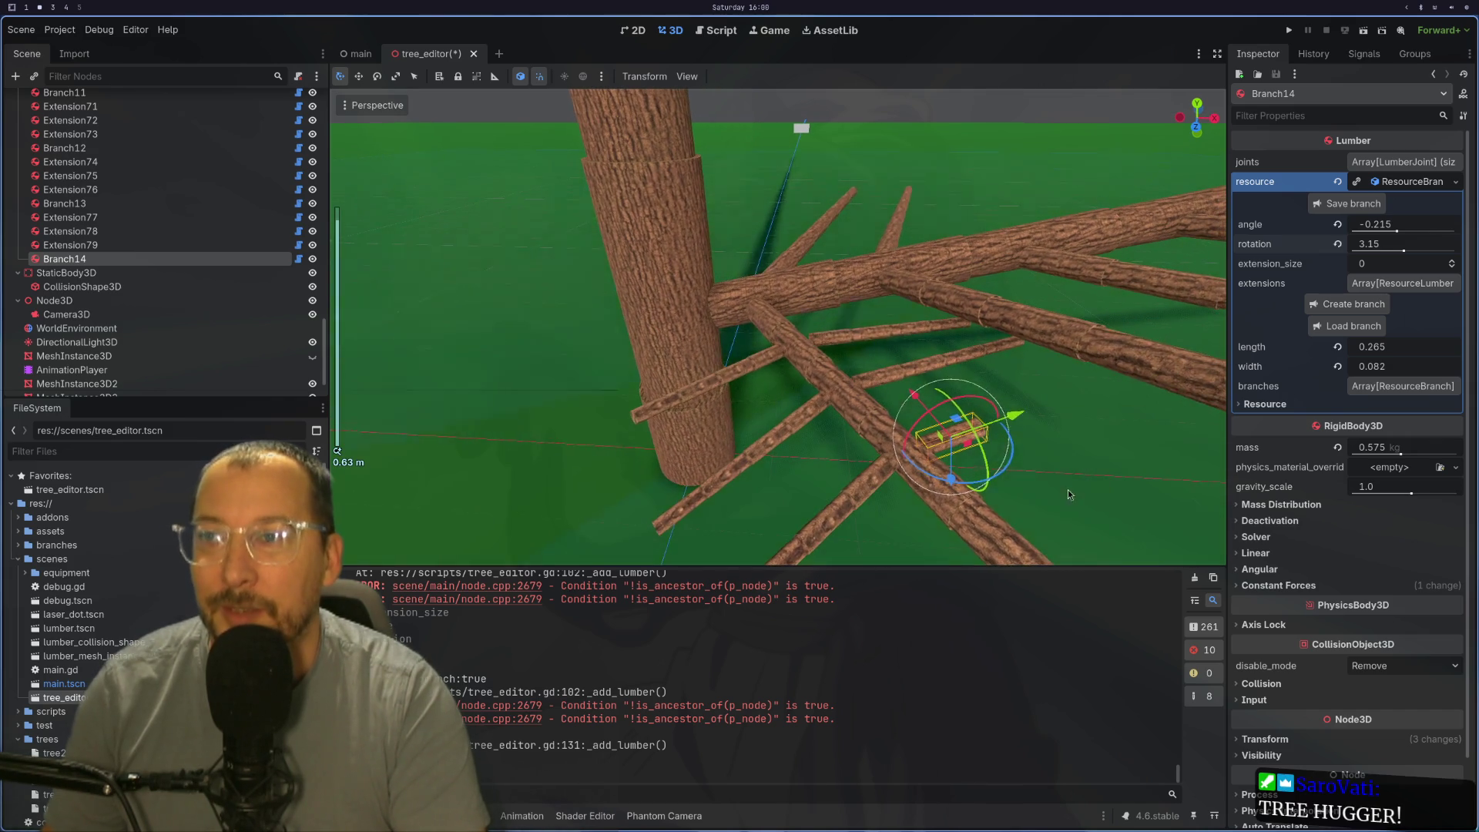
scroll(1099, 495, up, 2)
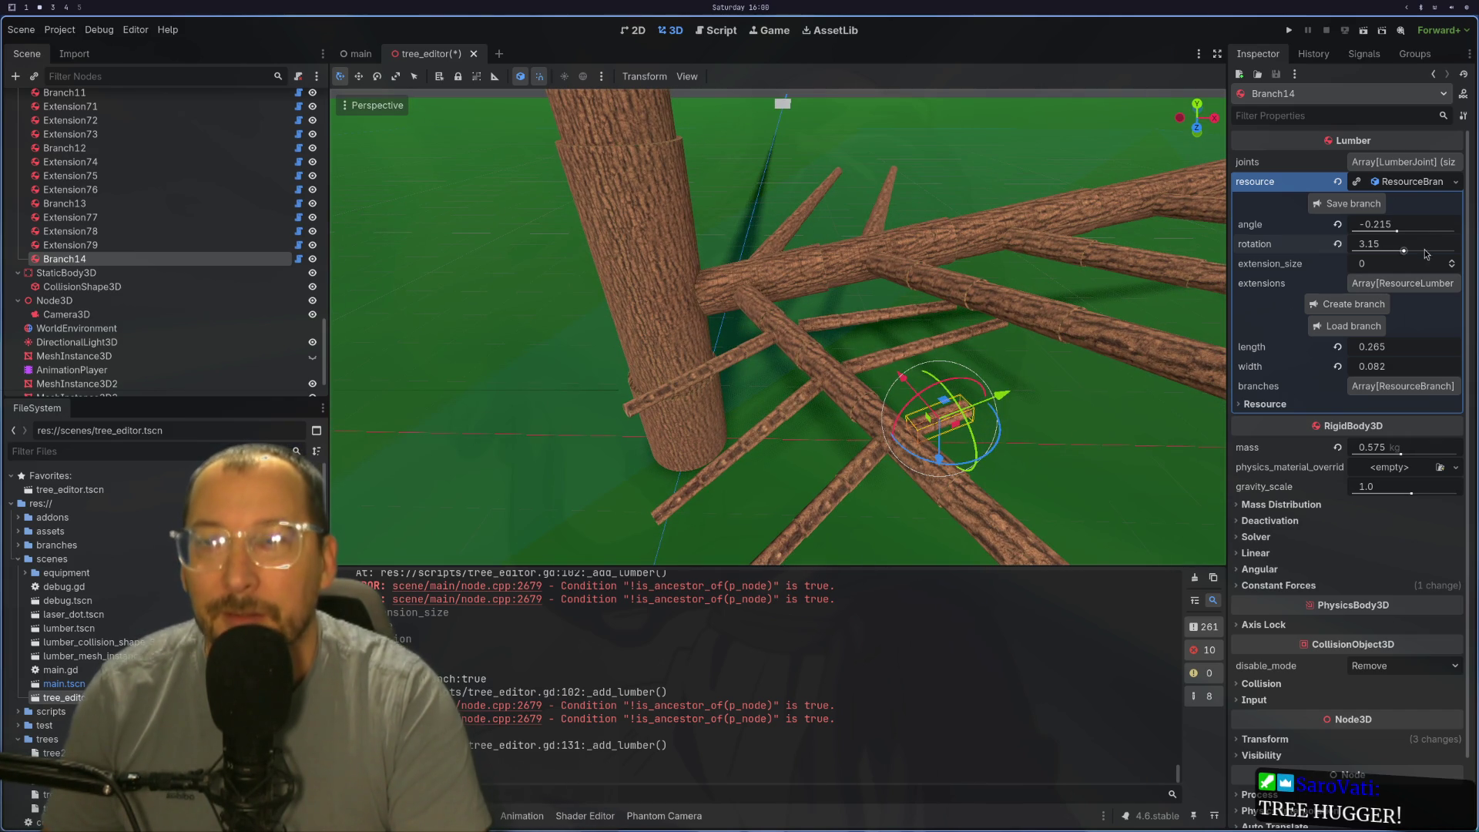
drag(1399, 232, 1409, 232)
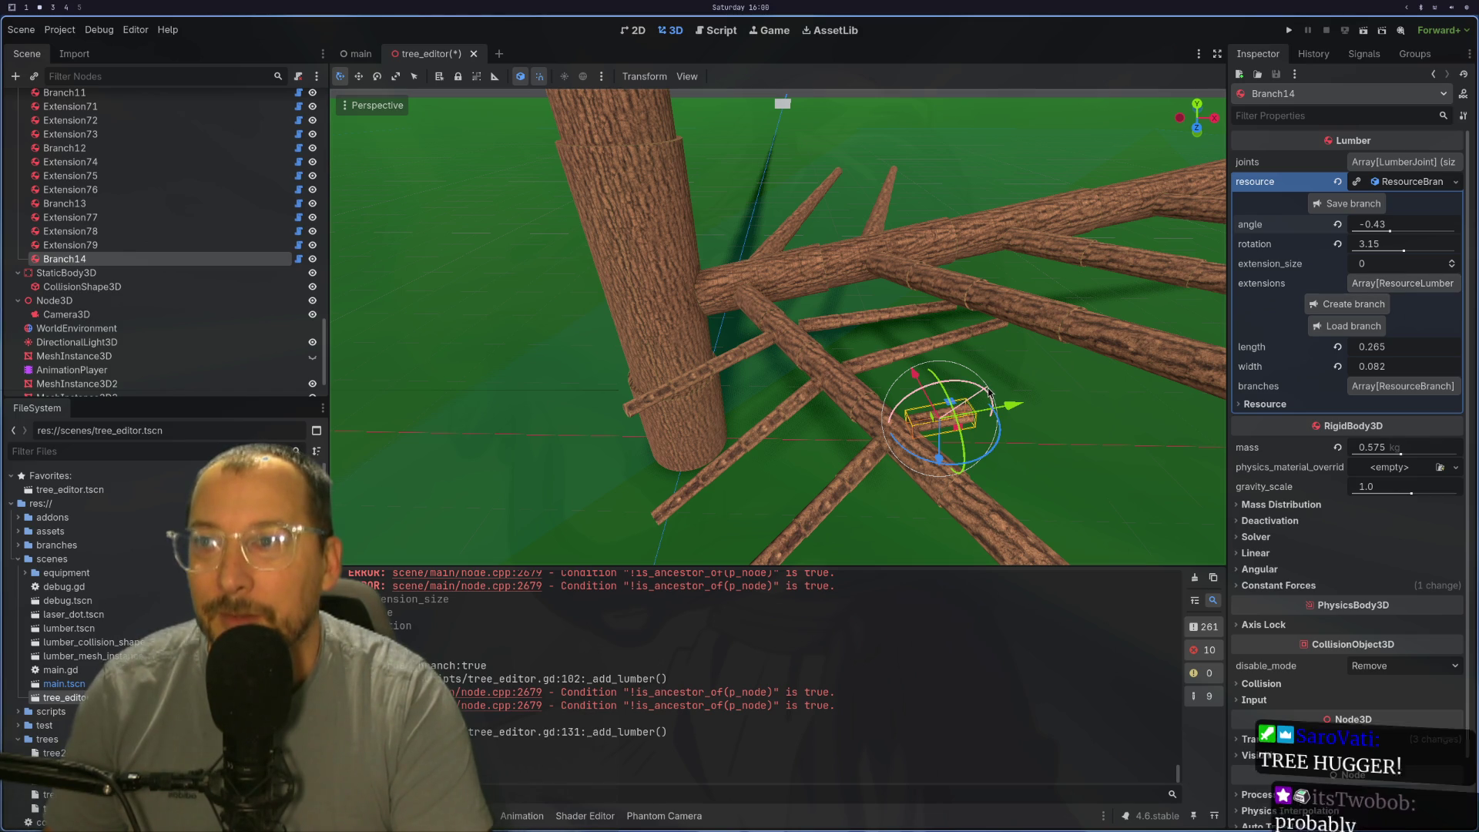
Step: Raise Branch14's extension_size to 3
click(1132, 366)
click(976, 417)
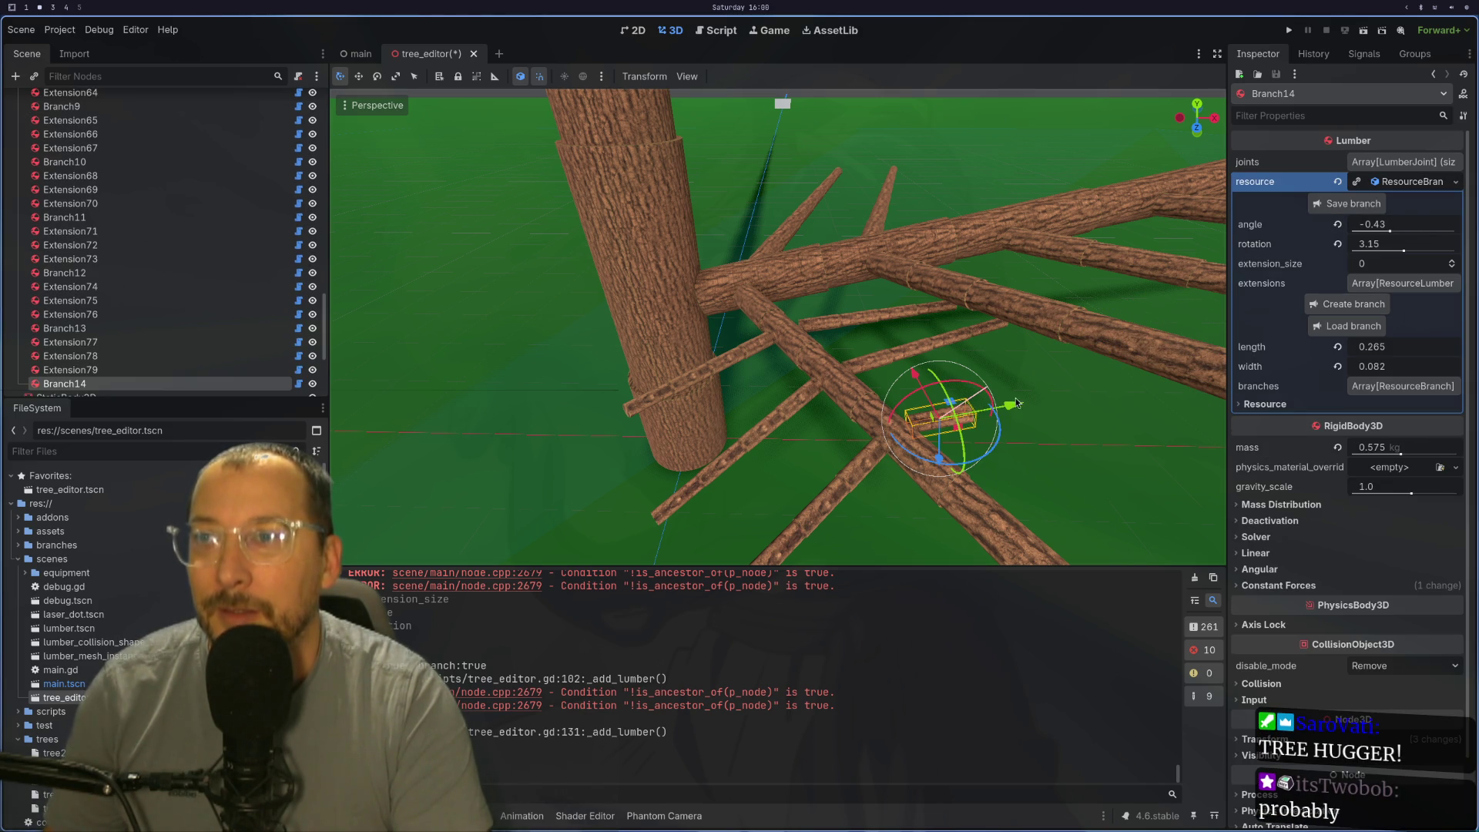
click(1452, 265)
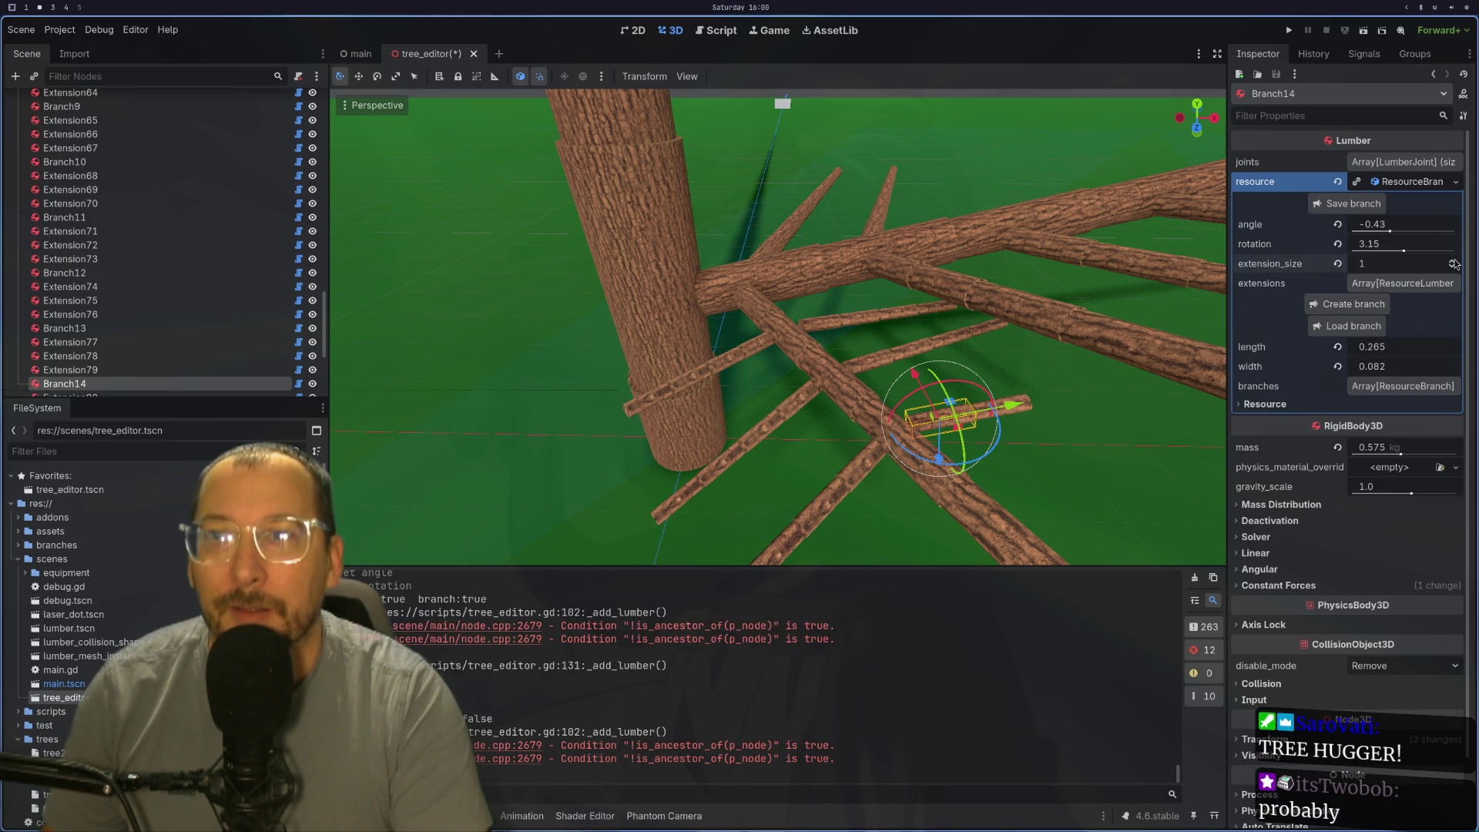
click(1451, 263)
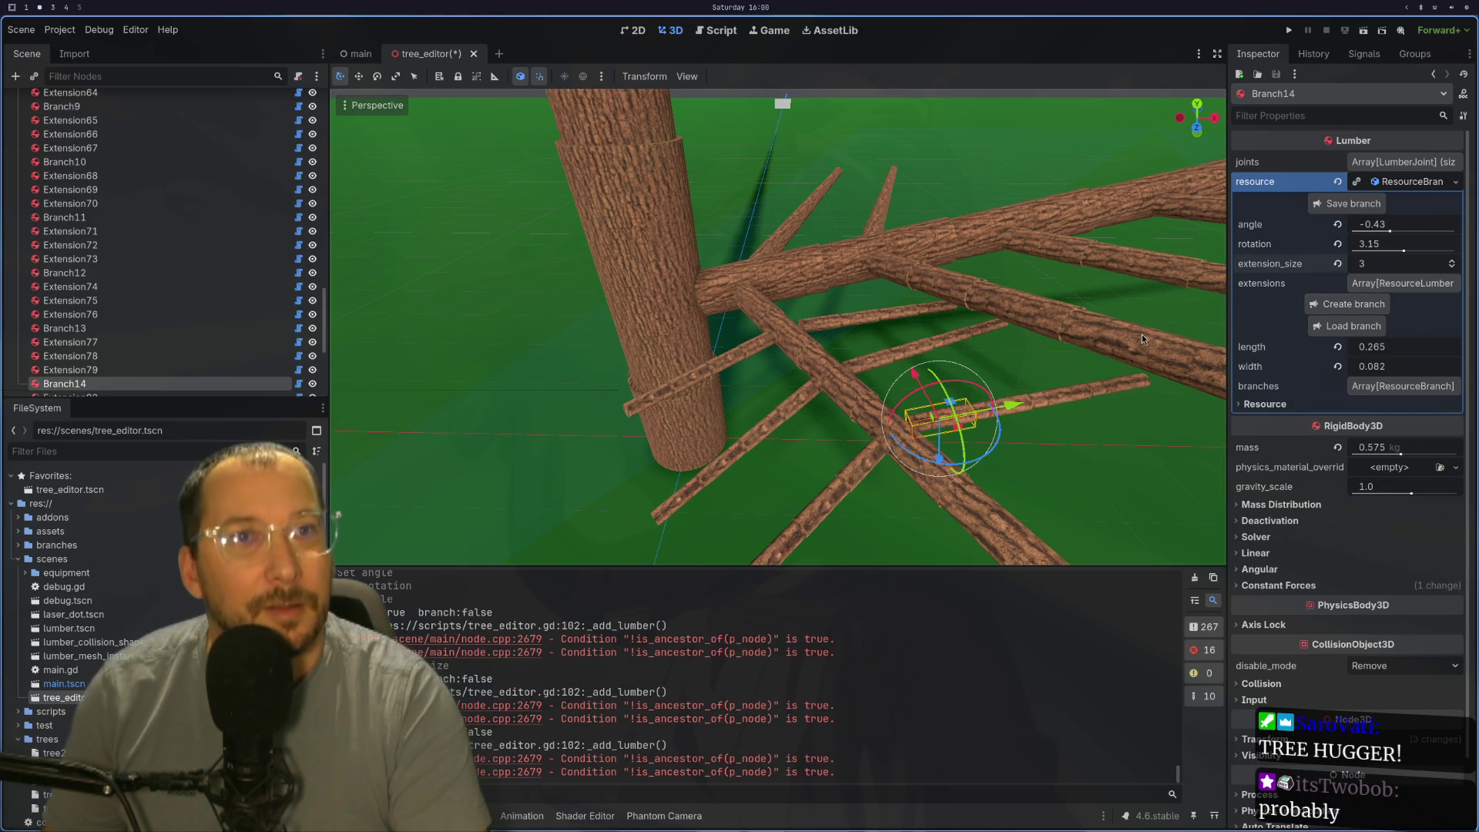
Step: Fly around the branches and frame the Extension79 log in view
drag(1103, 327, 816, 567)
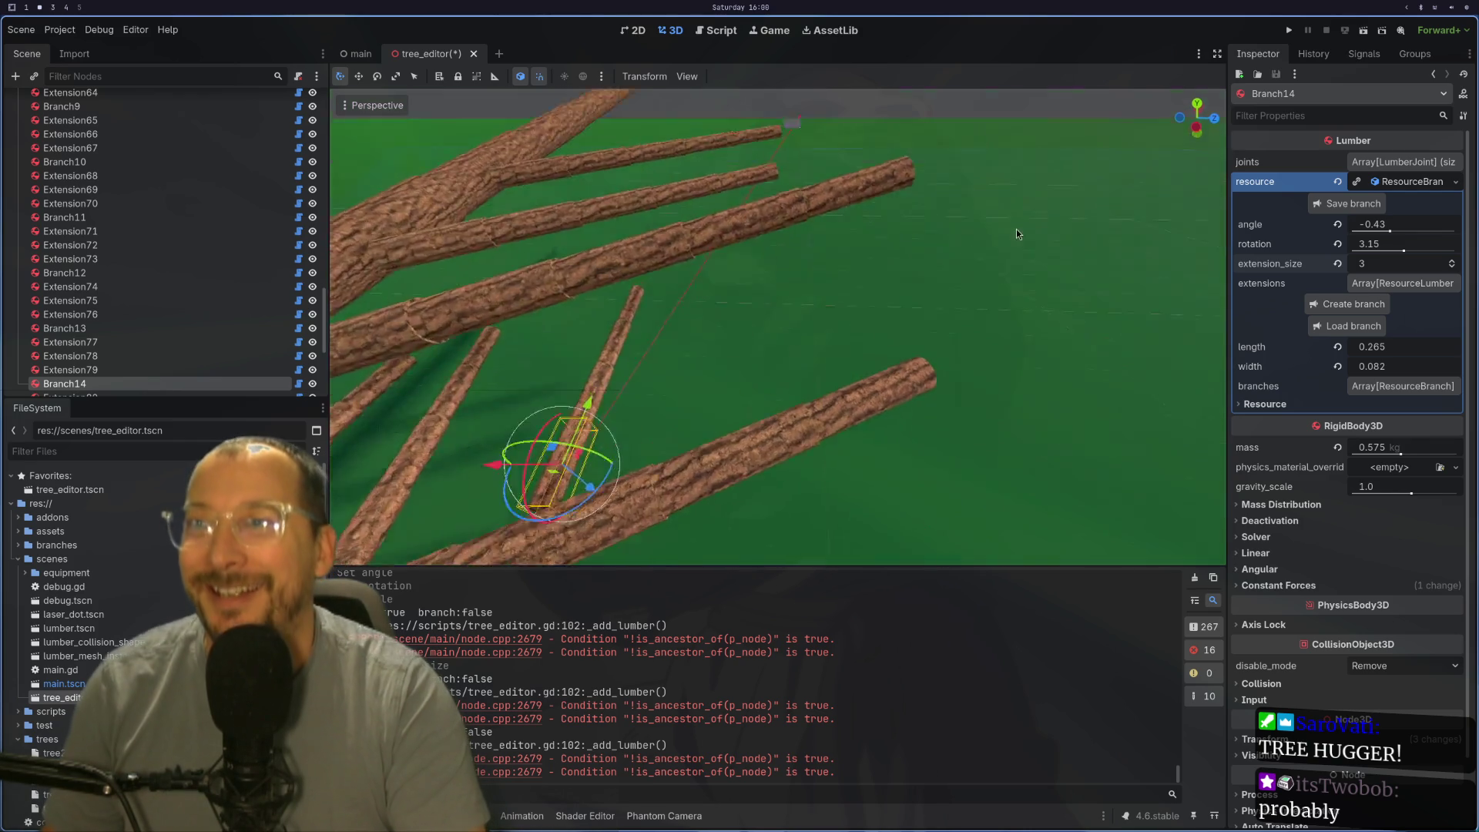
mouse_move(818, 567)
mouse_down()
mouse_move(670, 549)
mouse_move(874, 390)
mouse_move(1008, 355)
mouse_move(965, 393)
mouse_move(1055, 367)
mouse_move(875, 407)
mouse_move(754, 334)
mouse_up()
click(873, 389)
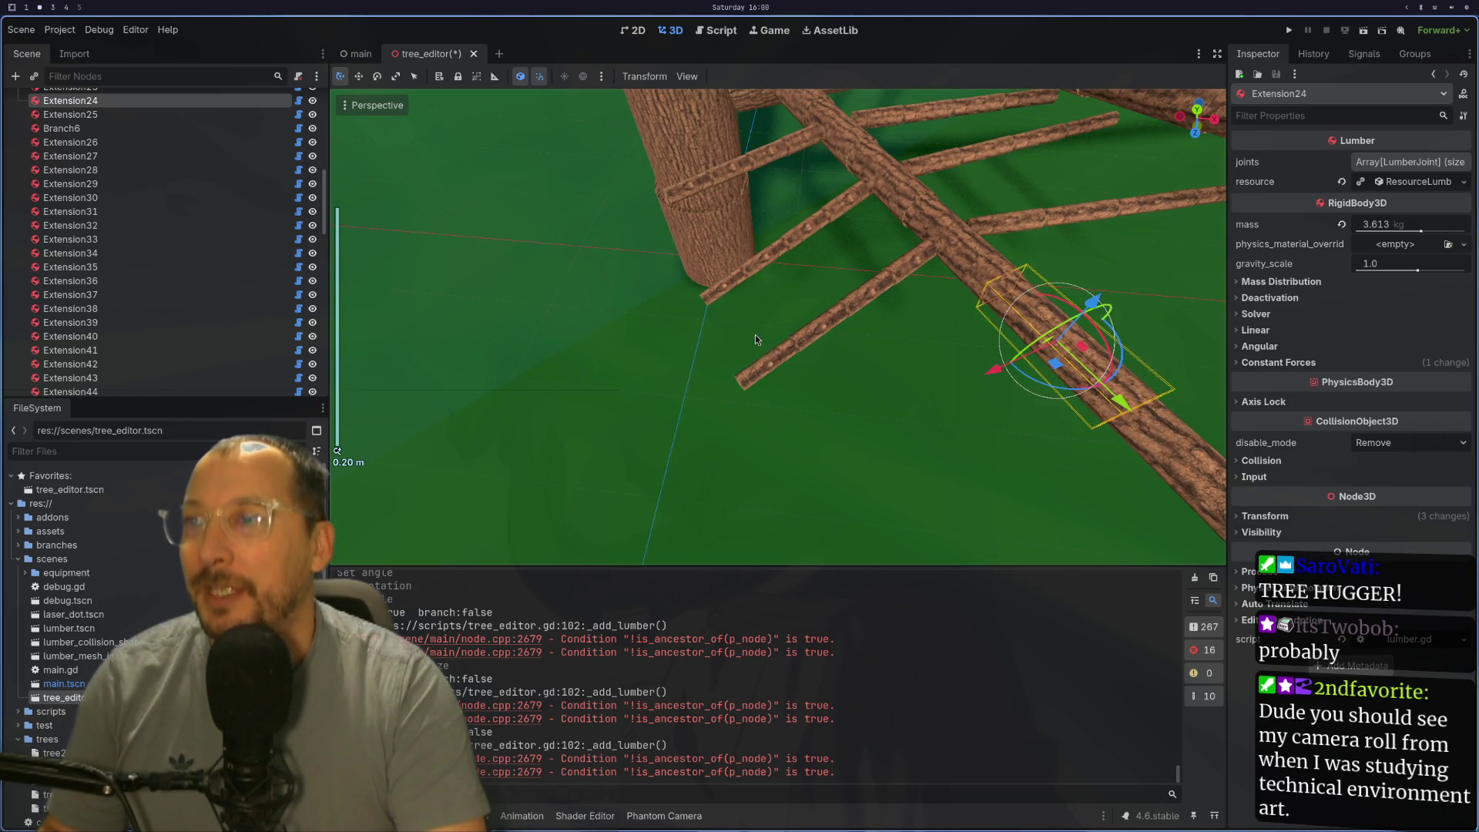
click(776, 360)
scroll(776, 374, up, 2)
key(r)
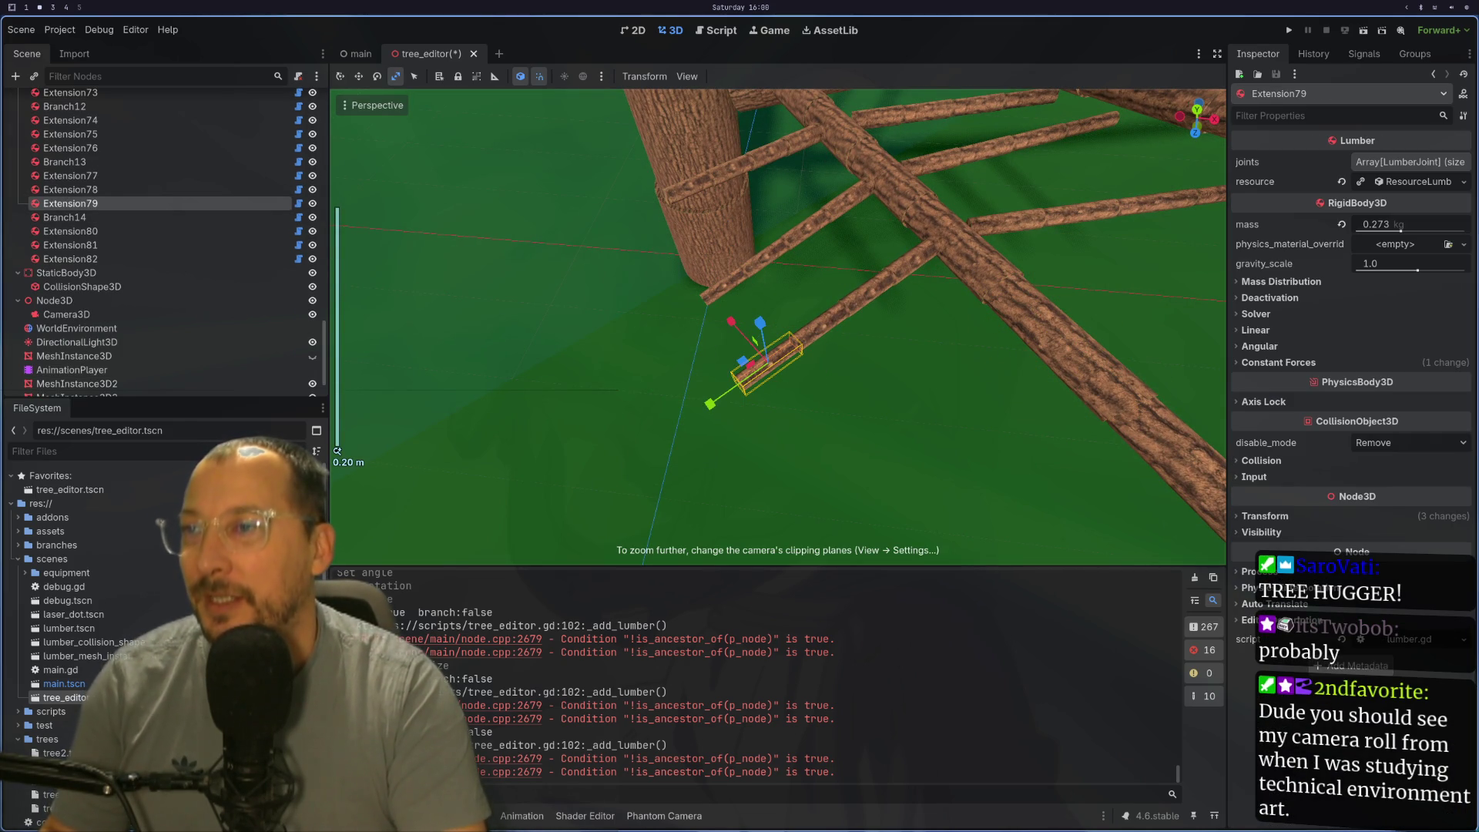
click(792, 375)
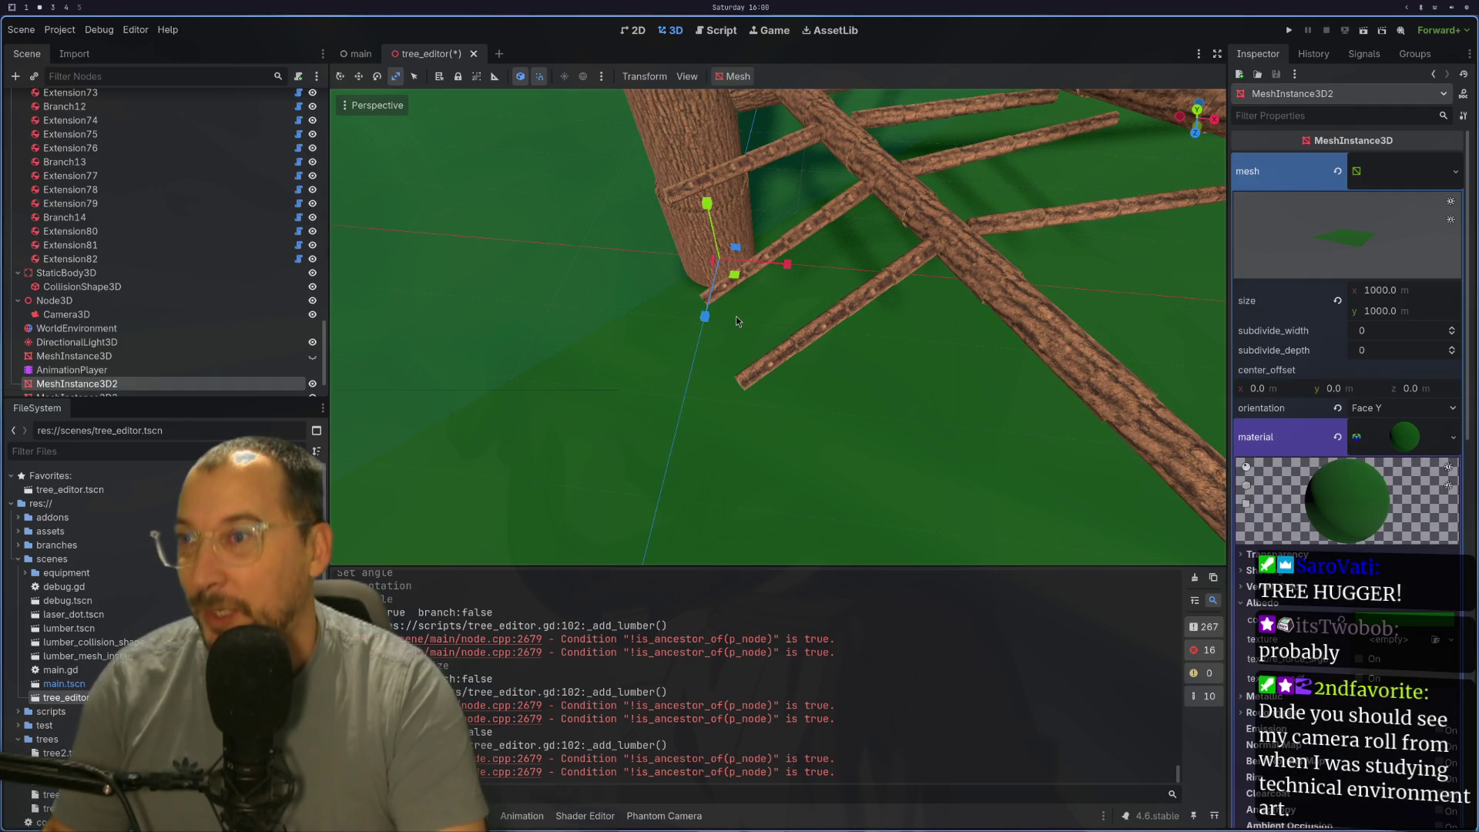
click(774, 369)
key(f)
mouse_move(772, 368)
mouse_down()
mouse_move(842, 344)
mouse_move(743, 347)
mouse_move(816, 321)
mouse_up()
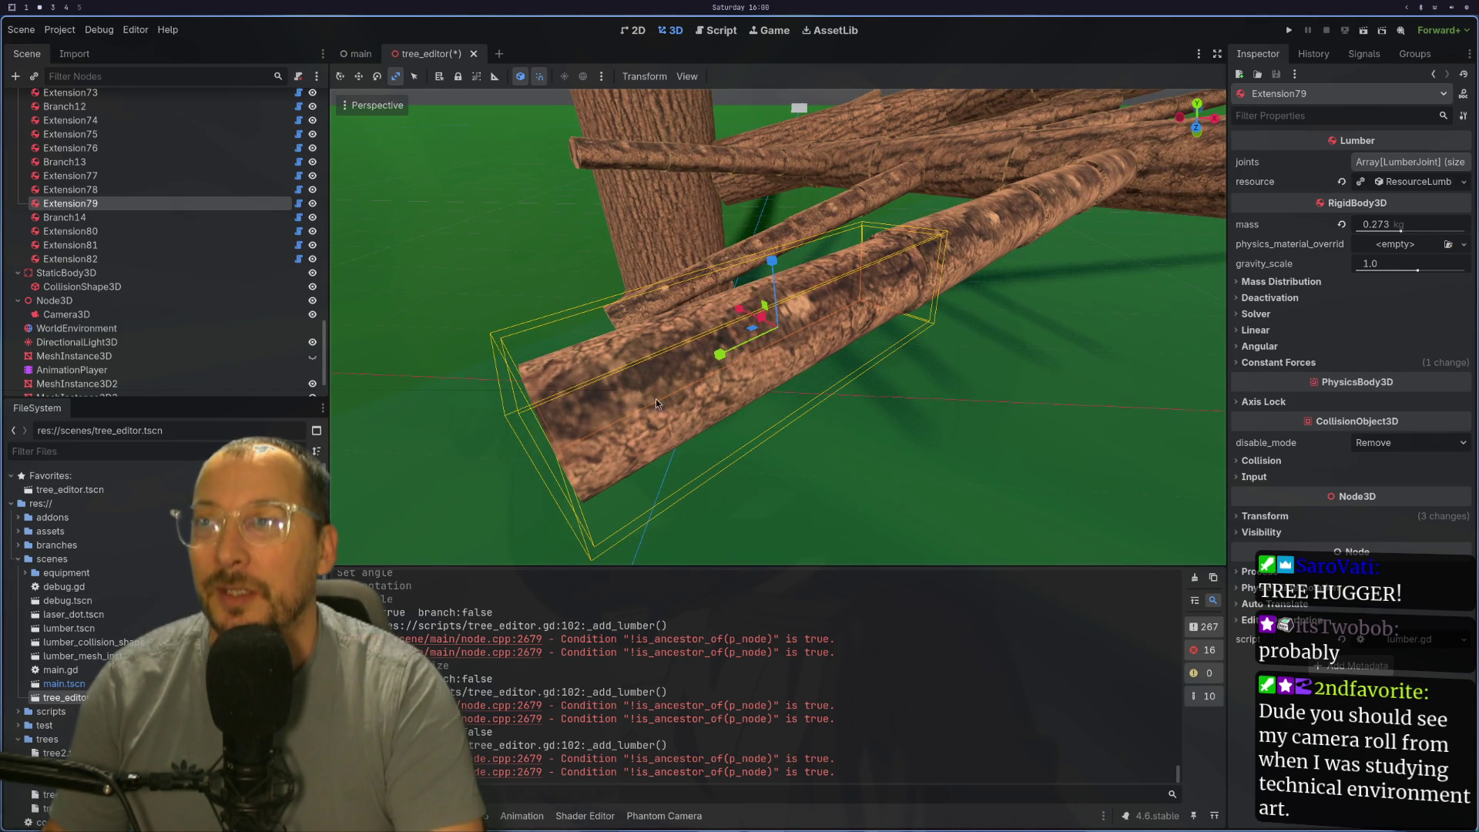
Step: Inspect Extension79 and Branch5 up close, then select the Extension24 log
drag(658, 402, 799, 284)
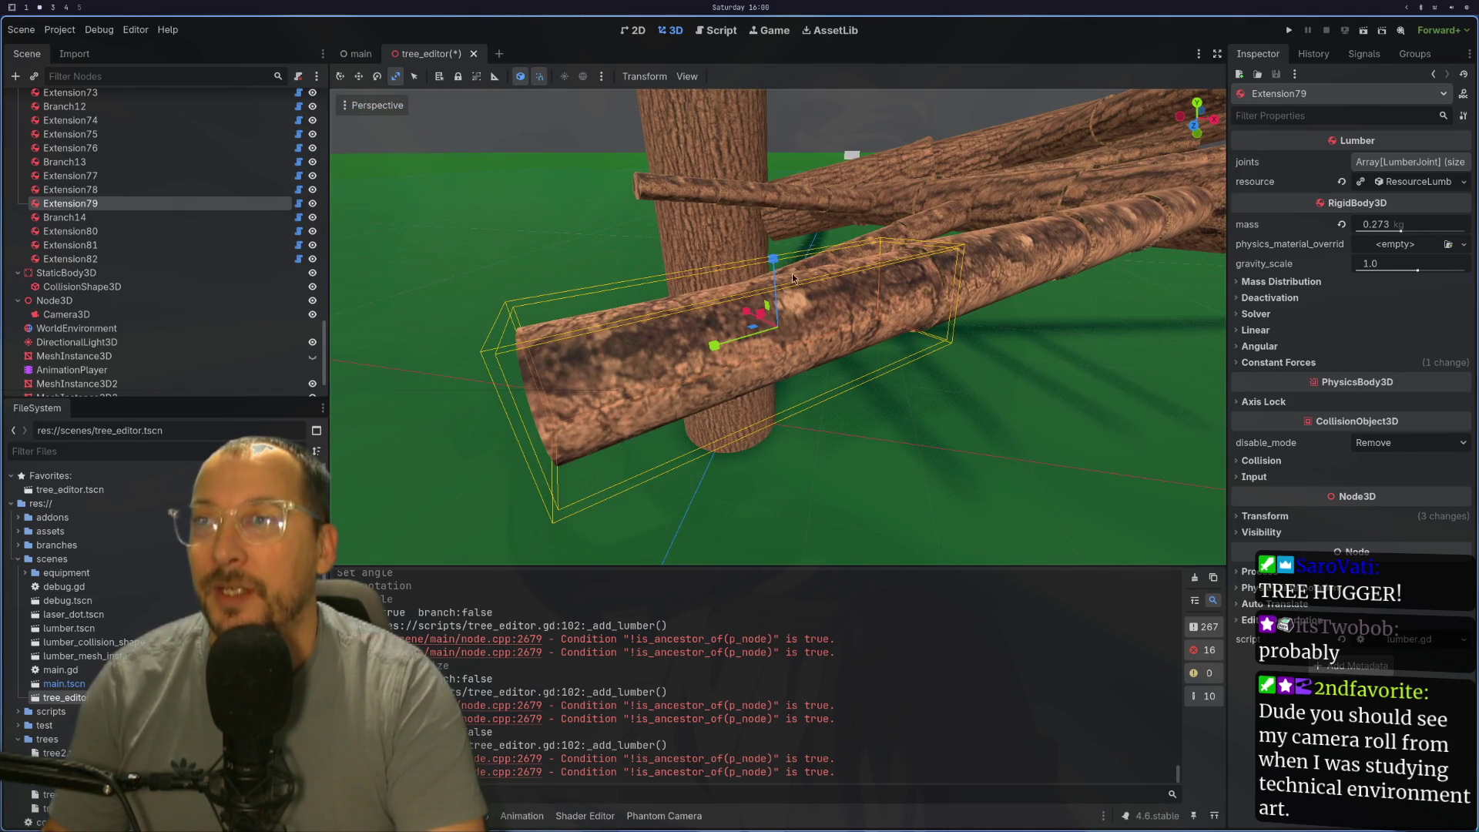
mouse_move(596, 341)
mouse_down()
mouse_move(701, 312)
mouse_move(1398, 269)
mouse_move(1173, 339)
mouse_up()
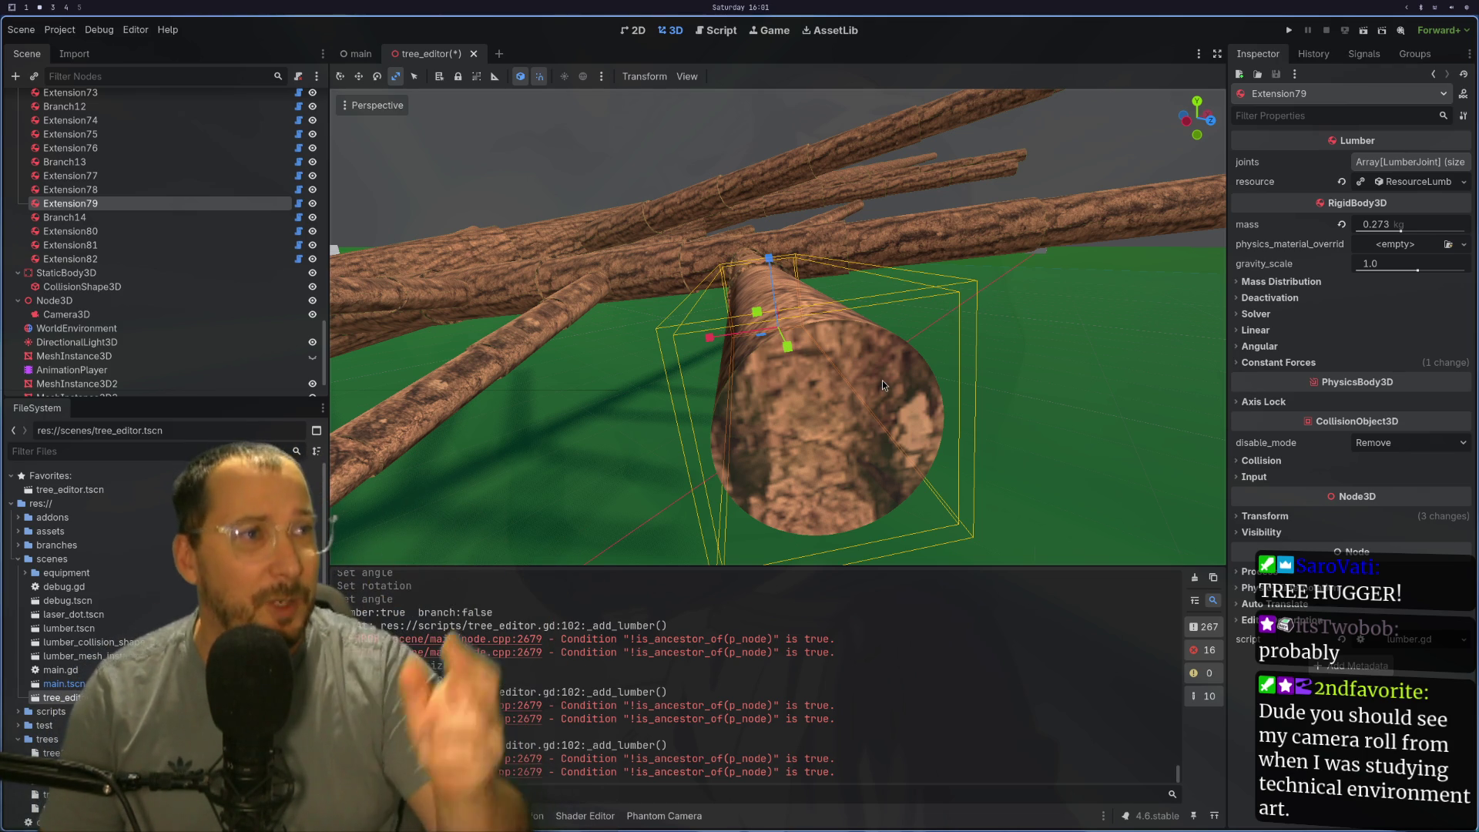
scroll(882, 380, down, 3)
scroll(872, 414, up, 5)
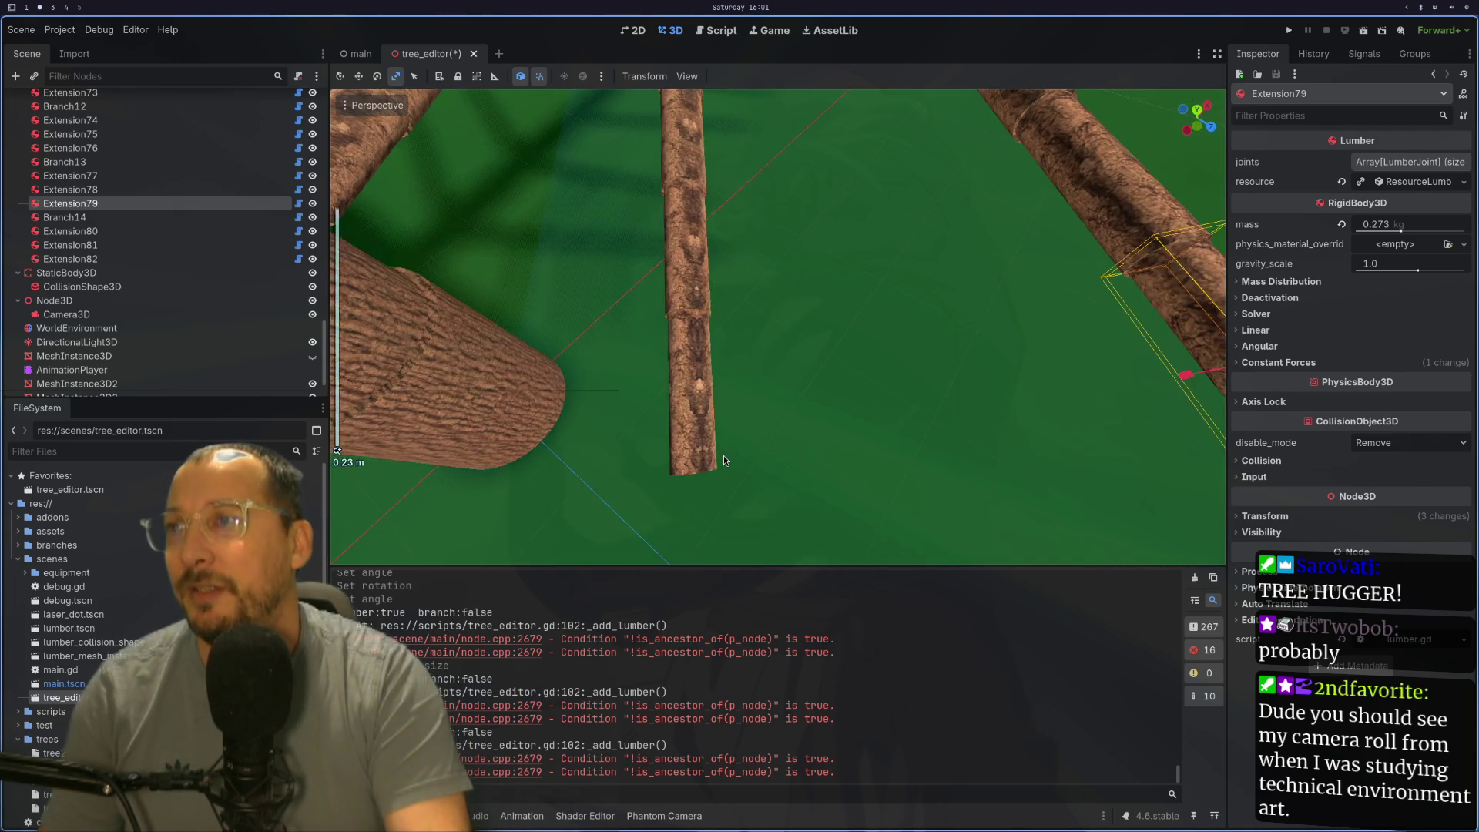
mouse_move(796, 393)
mouse_down()
mouse_move(712, 563)
mouse_move(600, 213)
mouse_up()
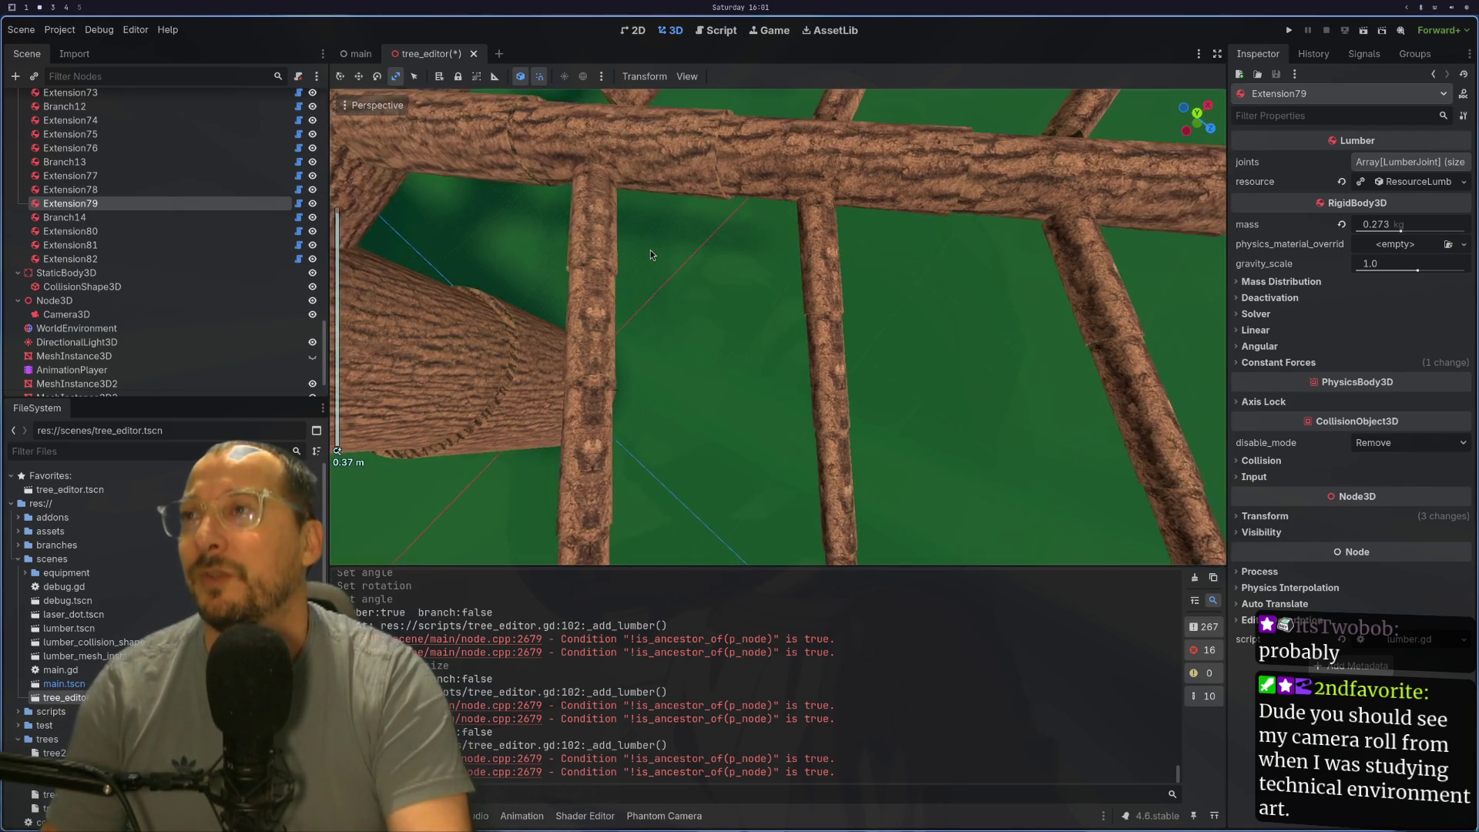
scroll(647, 236, down, 3)
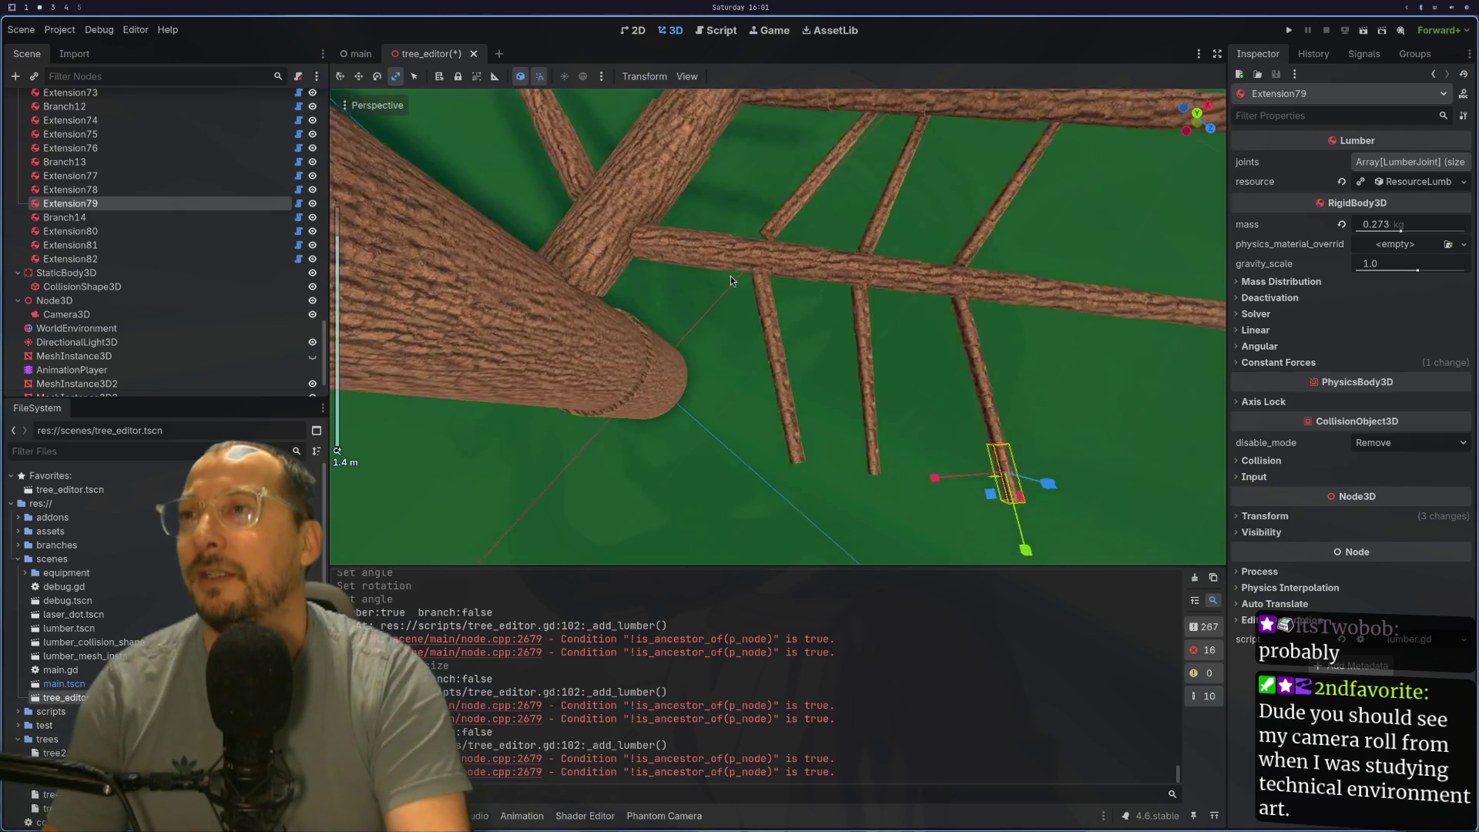
scroll(683, 256, down, 3)
click(697, 266)
scroll(835, 278, up, 5)
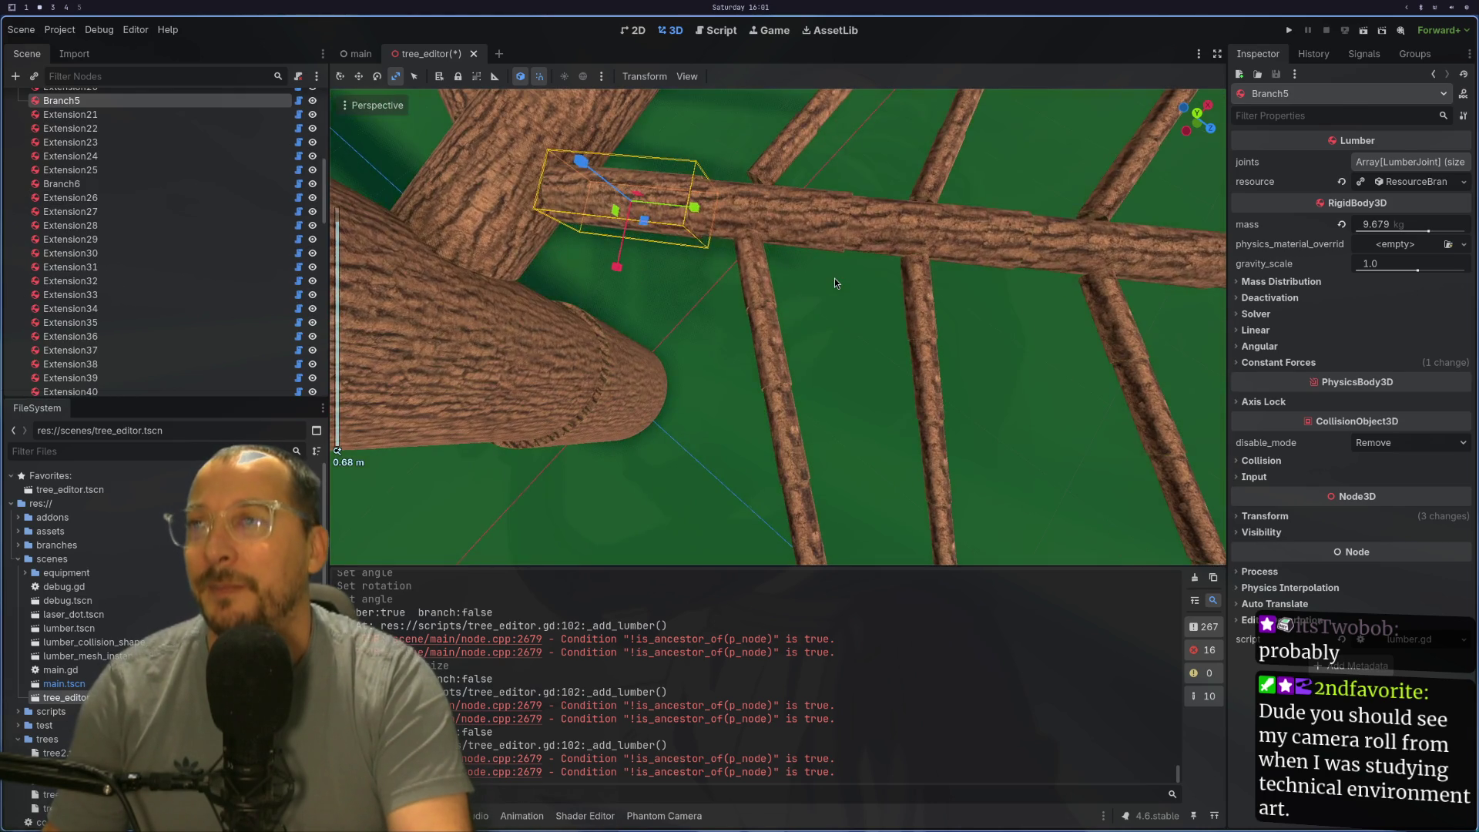
scroll(826, 209, up, 2)
mouse_move(875, 394)
mouse_down()
mouse_move(953, 306)
mouse_move(915, 304)
mouse_move(835, 372)
mouse_move(971, 205)
mouse_up()
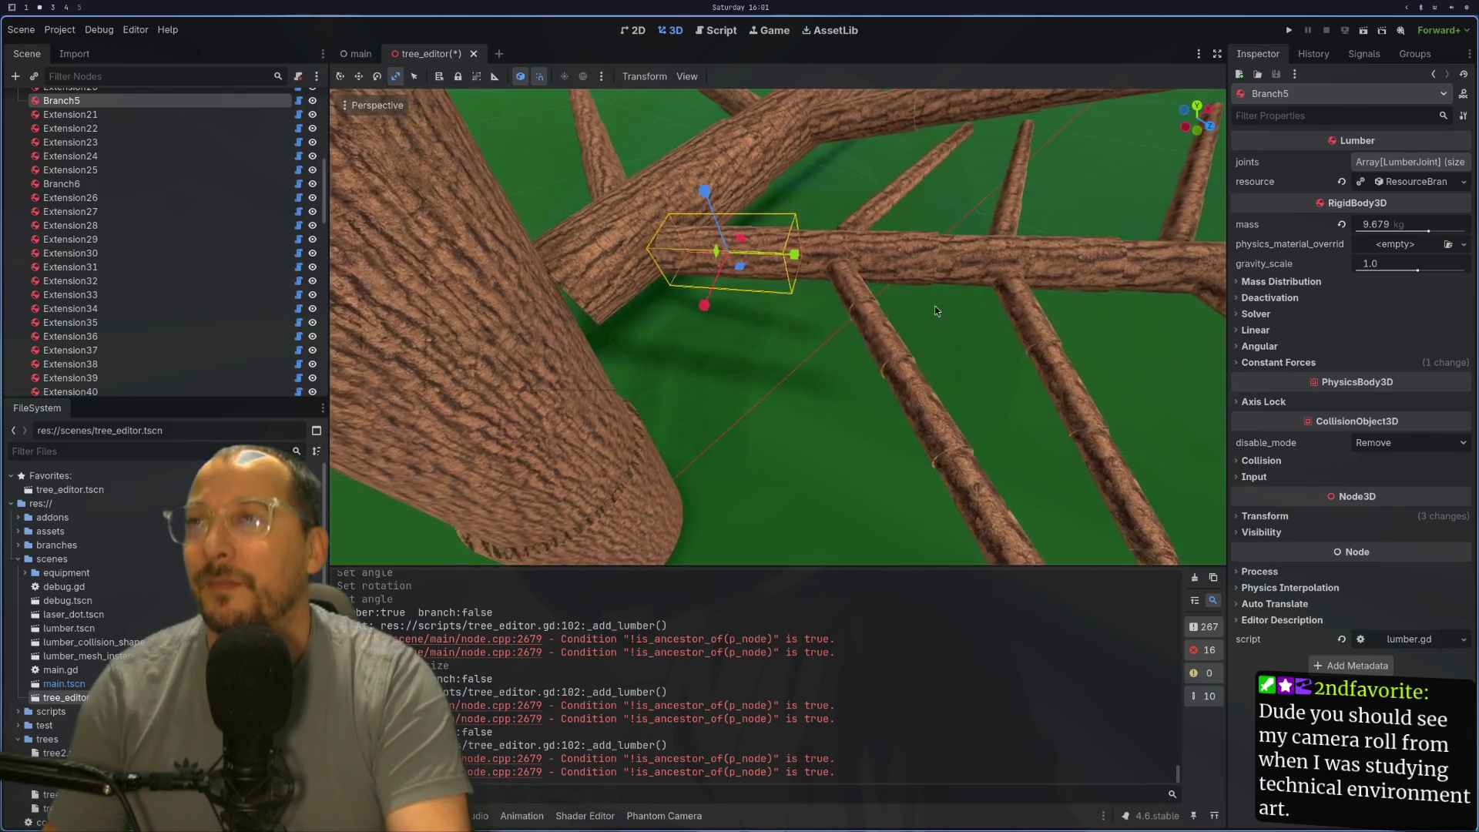
mouse_move(979, 129)
mouse_down()
mouse_move(769, 223)
mouse_move(1007, 210)
mouse_up()
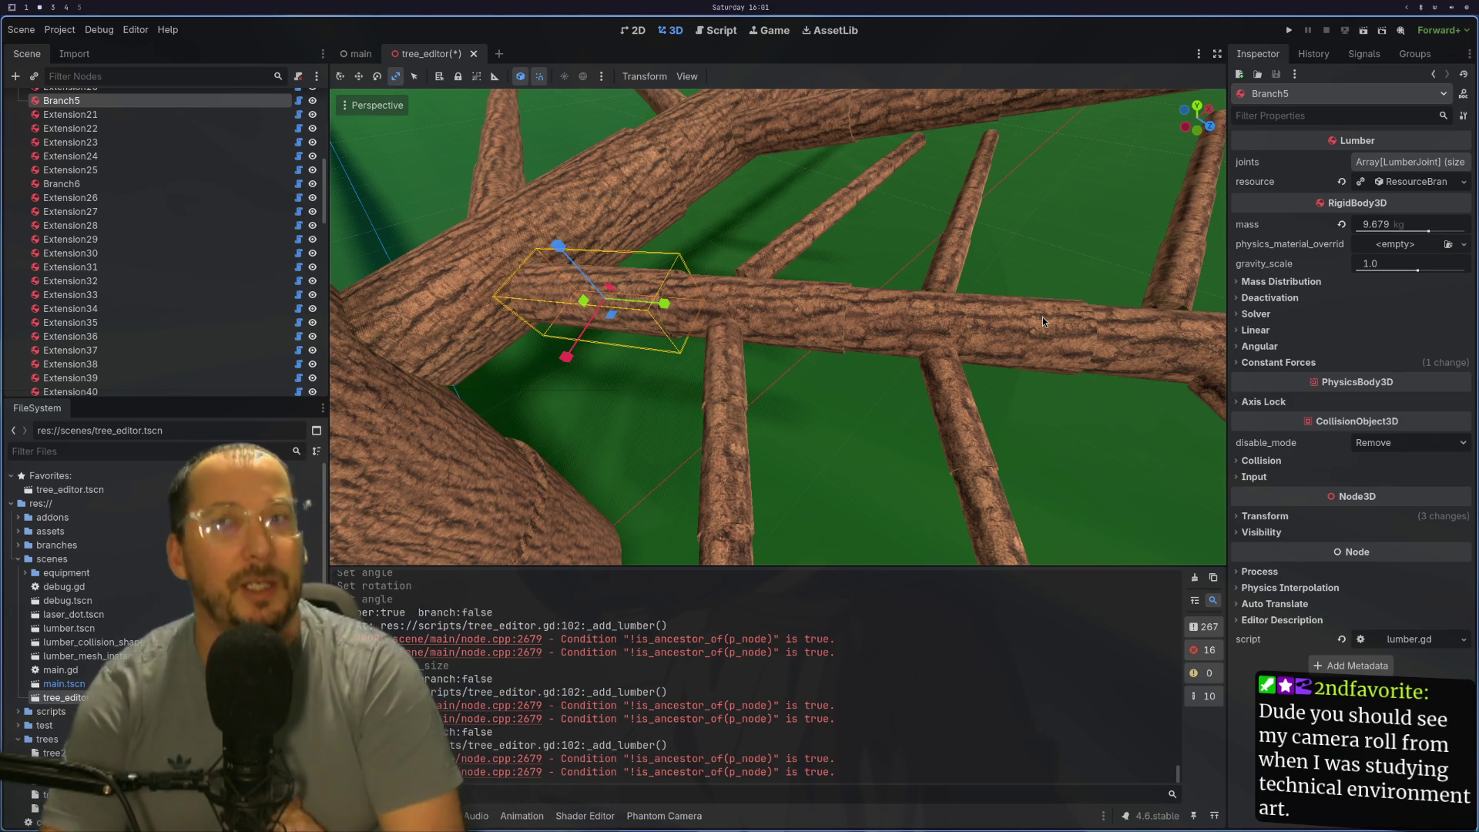
mouse_move(1044, 321)
mouse_down()
mouse_move(591, 437)
mouse_move(777, 312)
mouse_move(853, 174)
mouse_move(686, 210)
mouse_move(848, 254)
mouse_move(708, 154)
mouse_move(745, 292)
mouse_move(827, 385)
mouse_move(1281, 257)
mouse_move(1184, 288)
mouse_up()
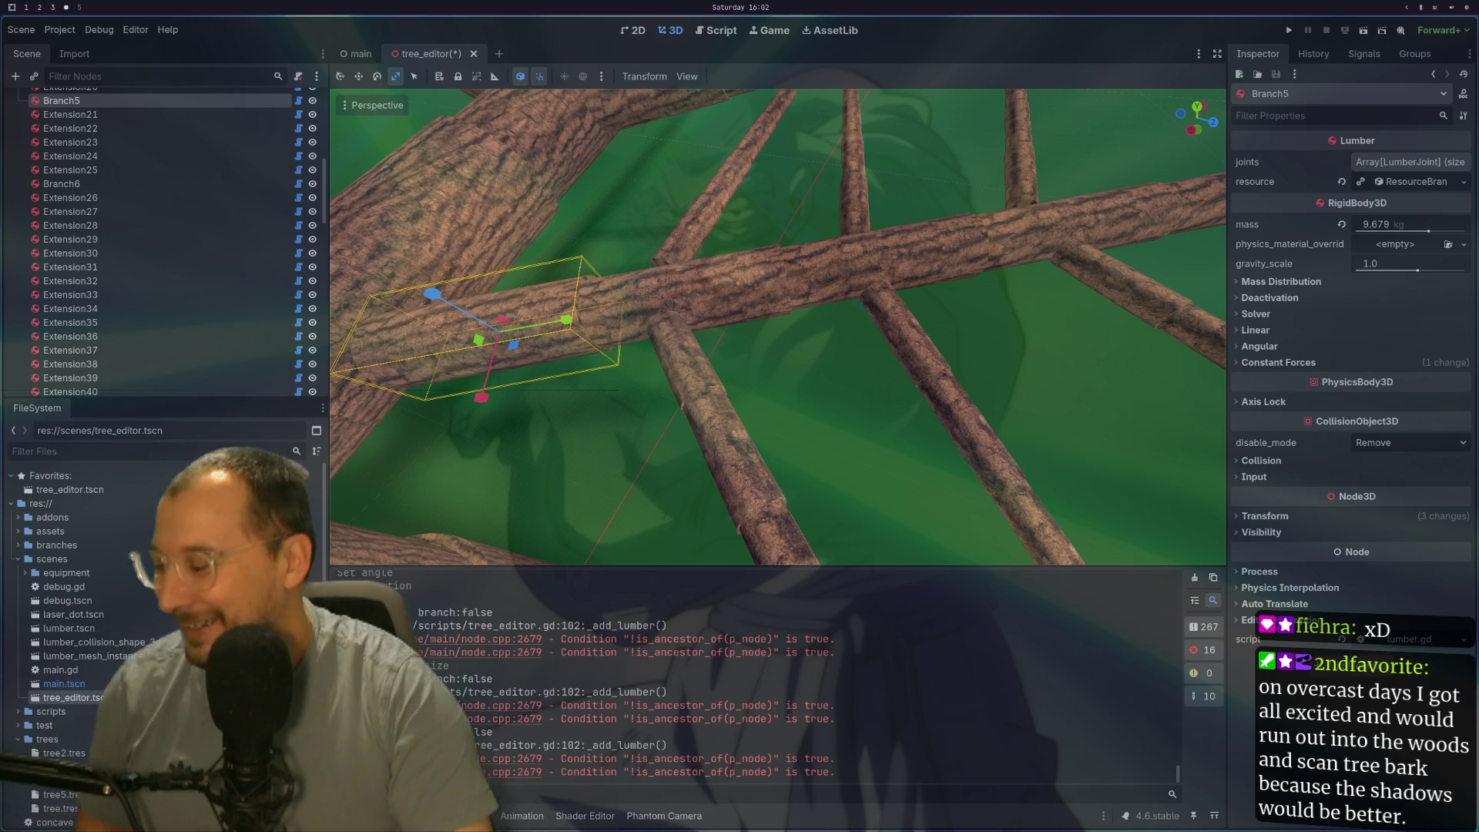
scroll(838, 288, down, 3)
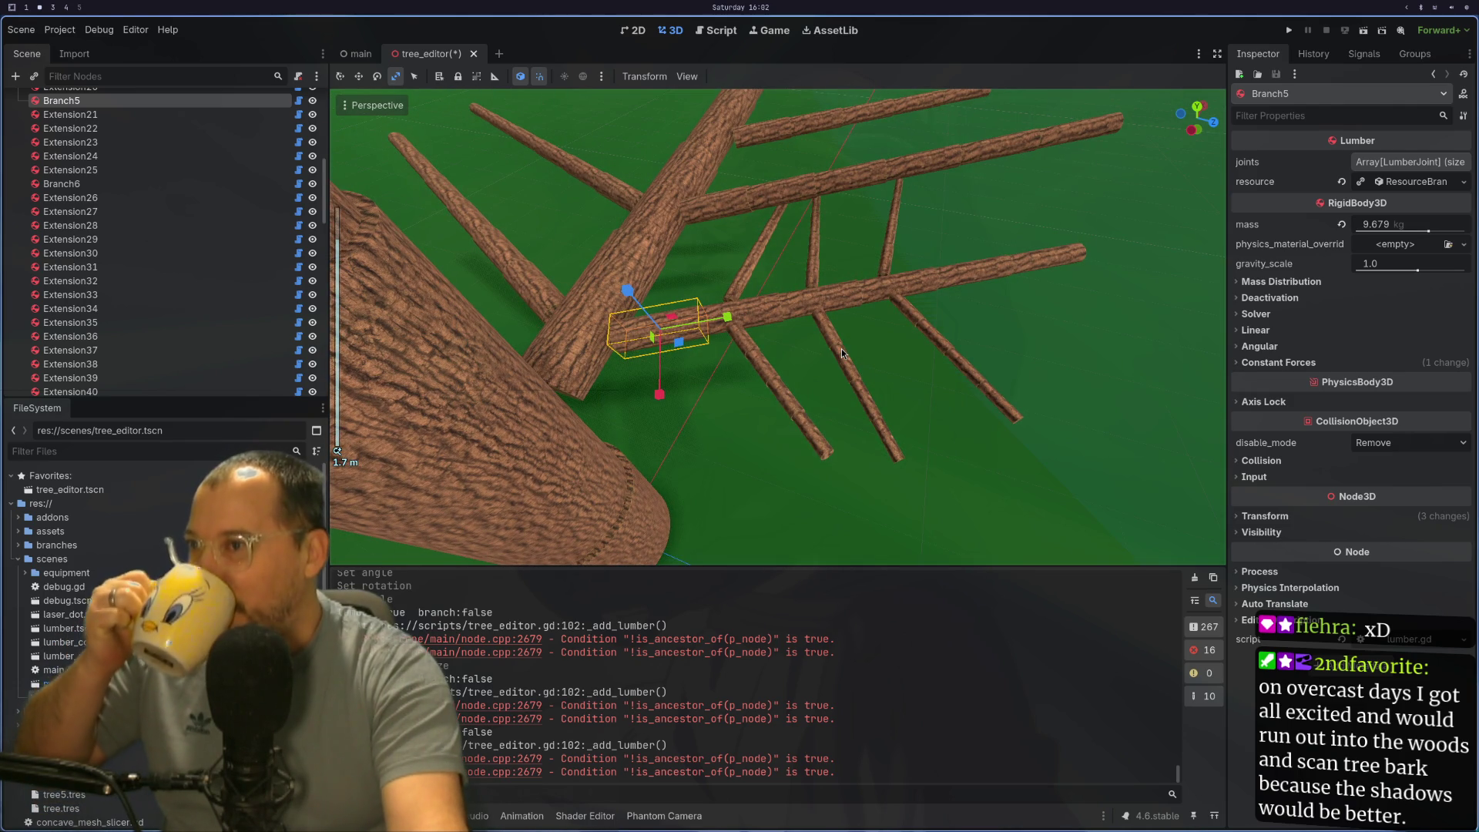
mouse_move(963, 317)
mouse_down()
mouse_move(776, 290)
mouse_move(855, 346)
mouse_move(1032, 222)
mouse_move(867, 305)
mouse_up()
click(856, 347)
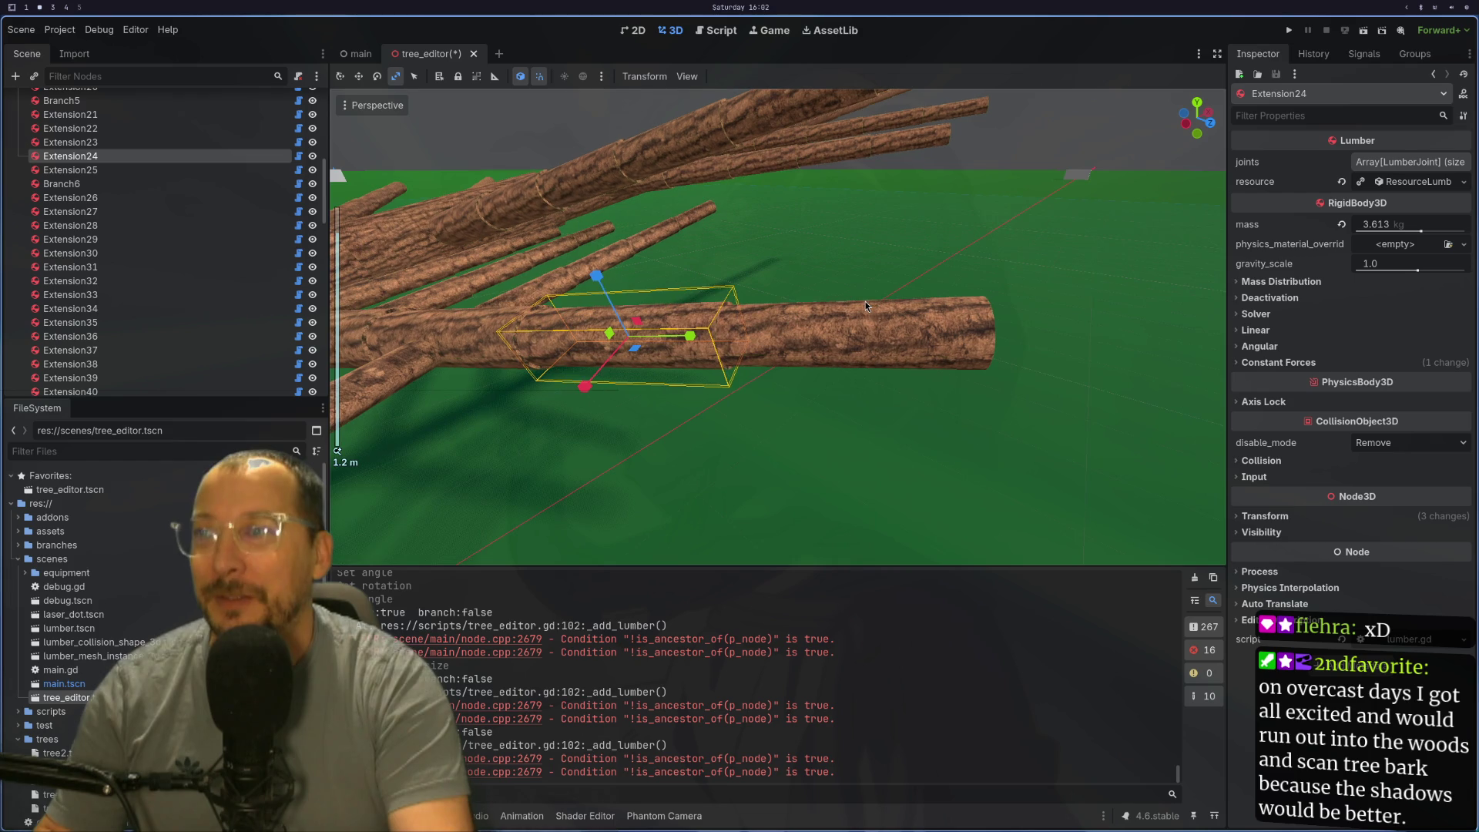
Step: Create Branch15 on Extension24 and set its angle to -0.31, rotation 6.015
click(1416, 181)
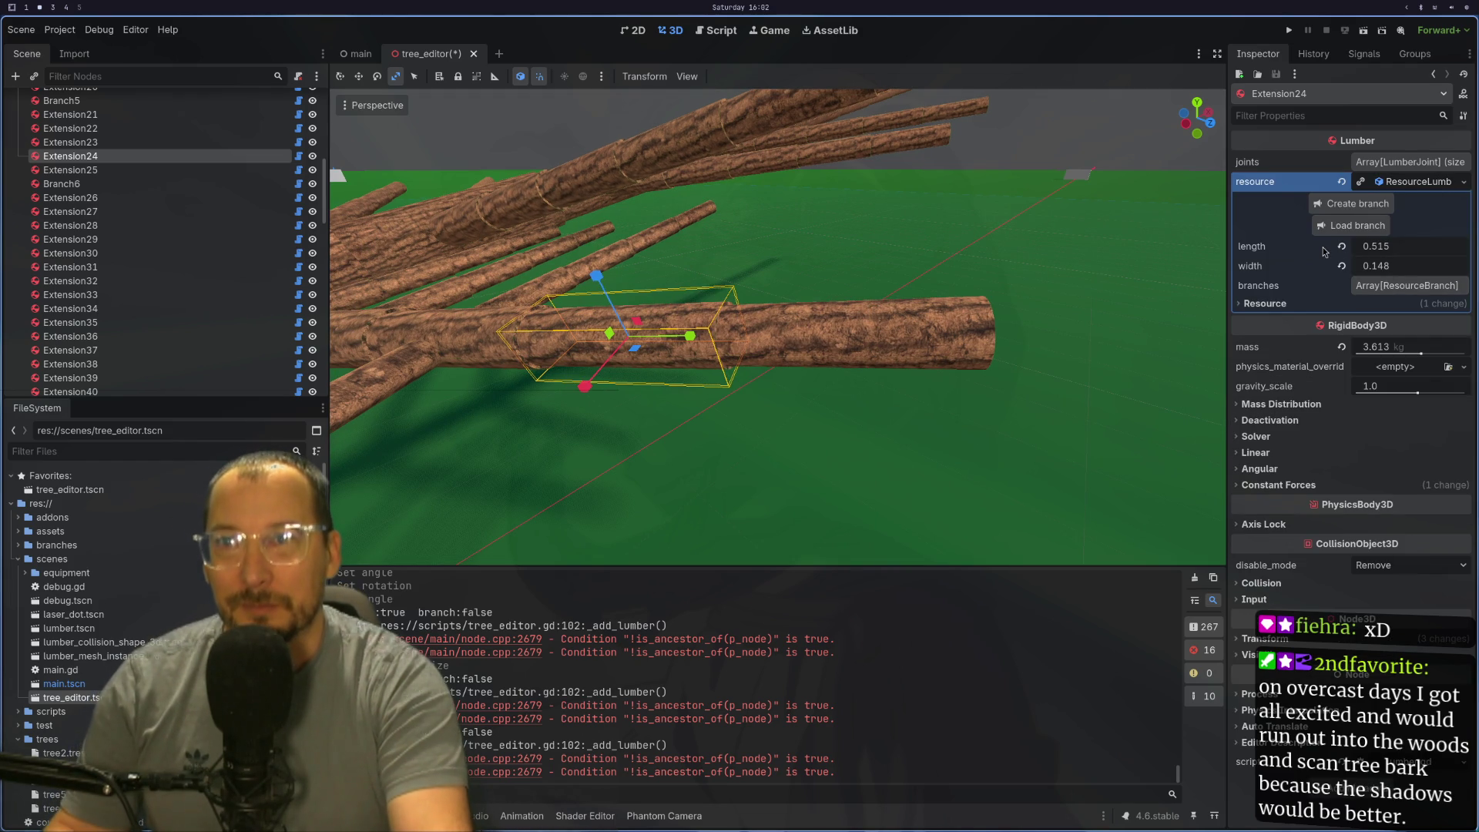
click(1358, 204)
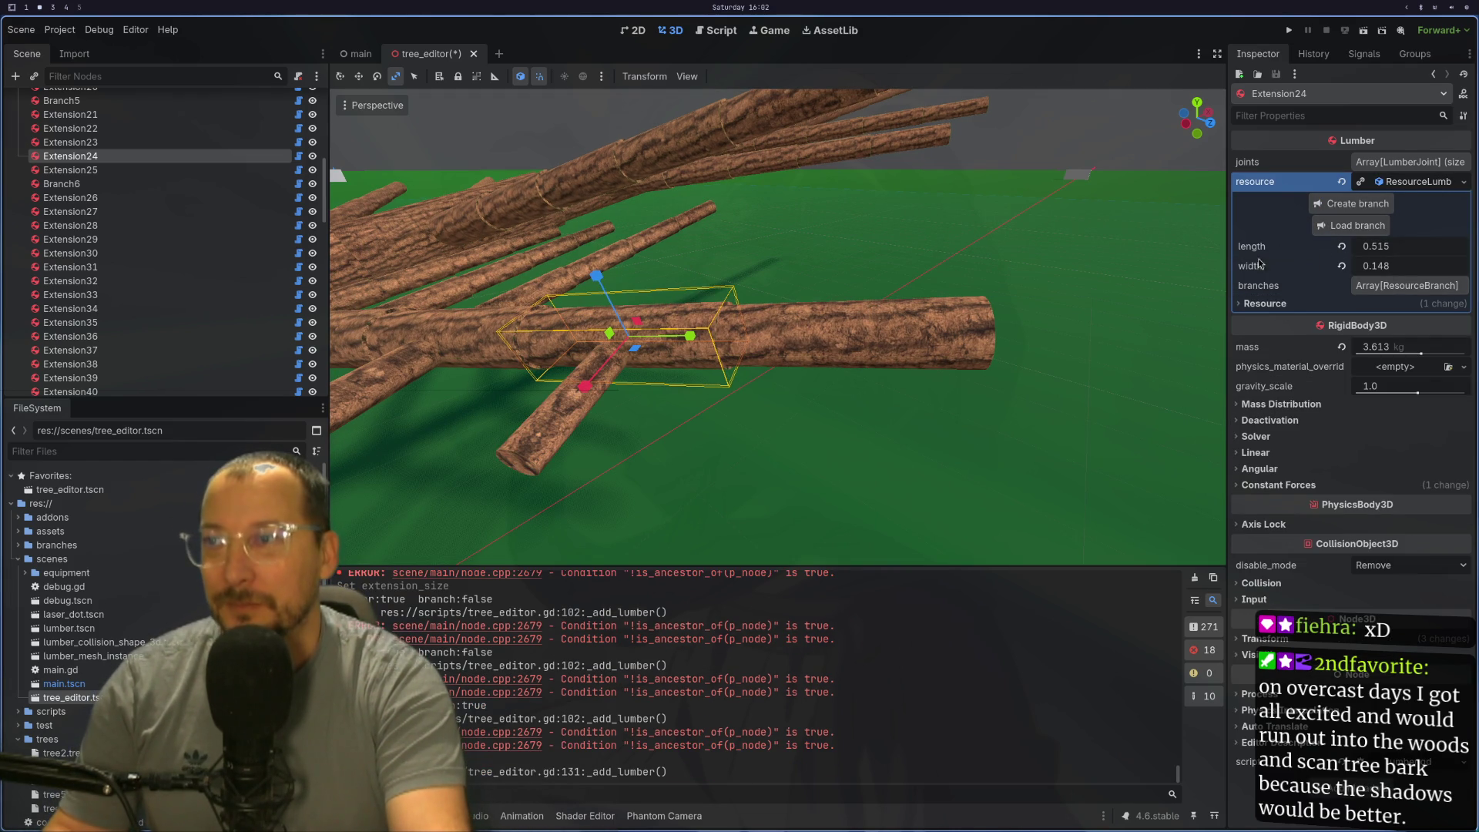
click(540, 430)
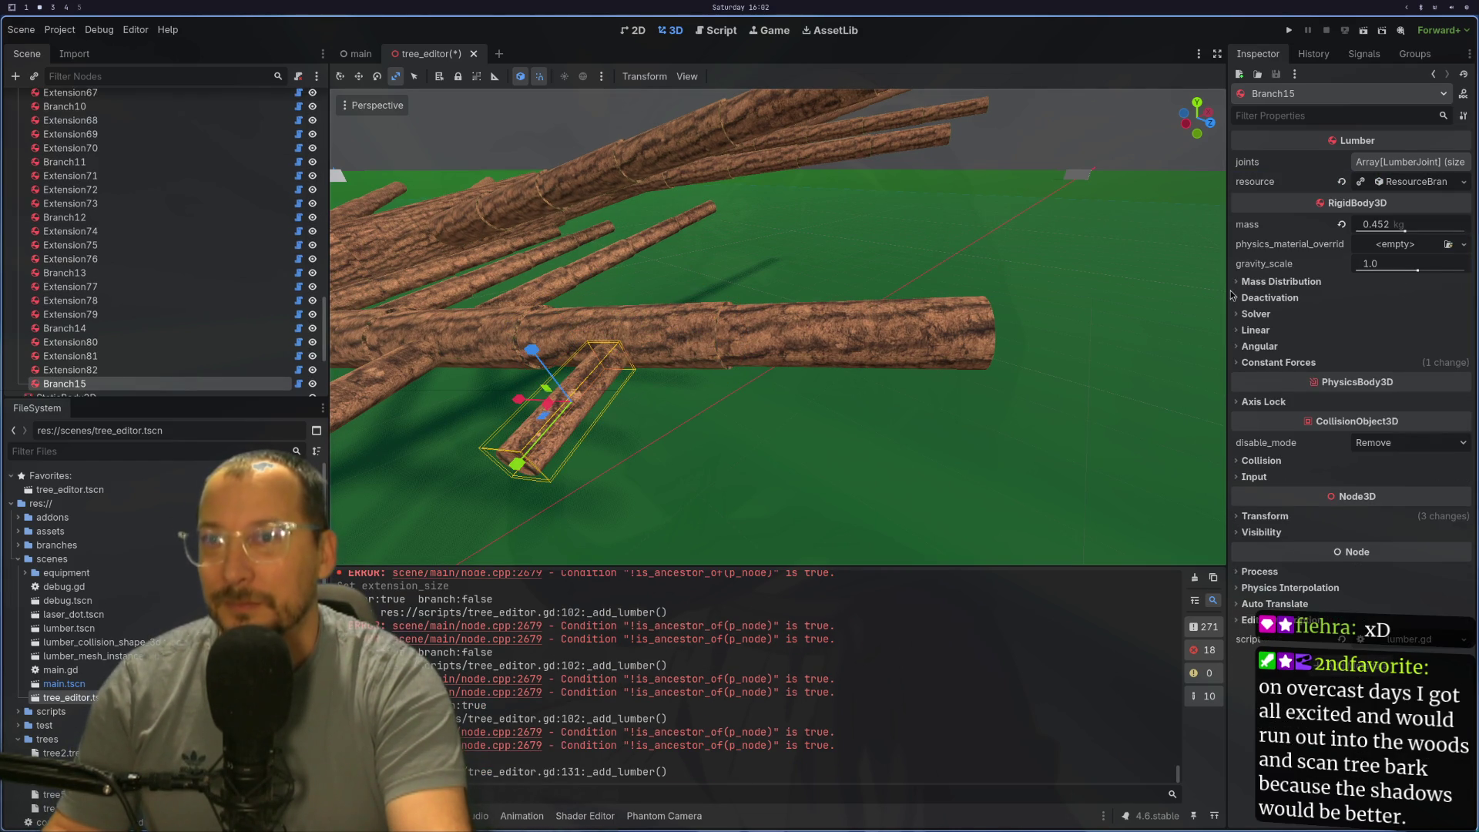
click(1411, 187)
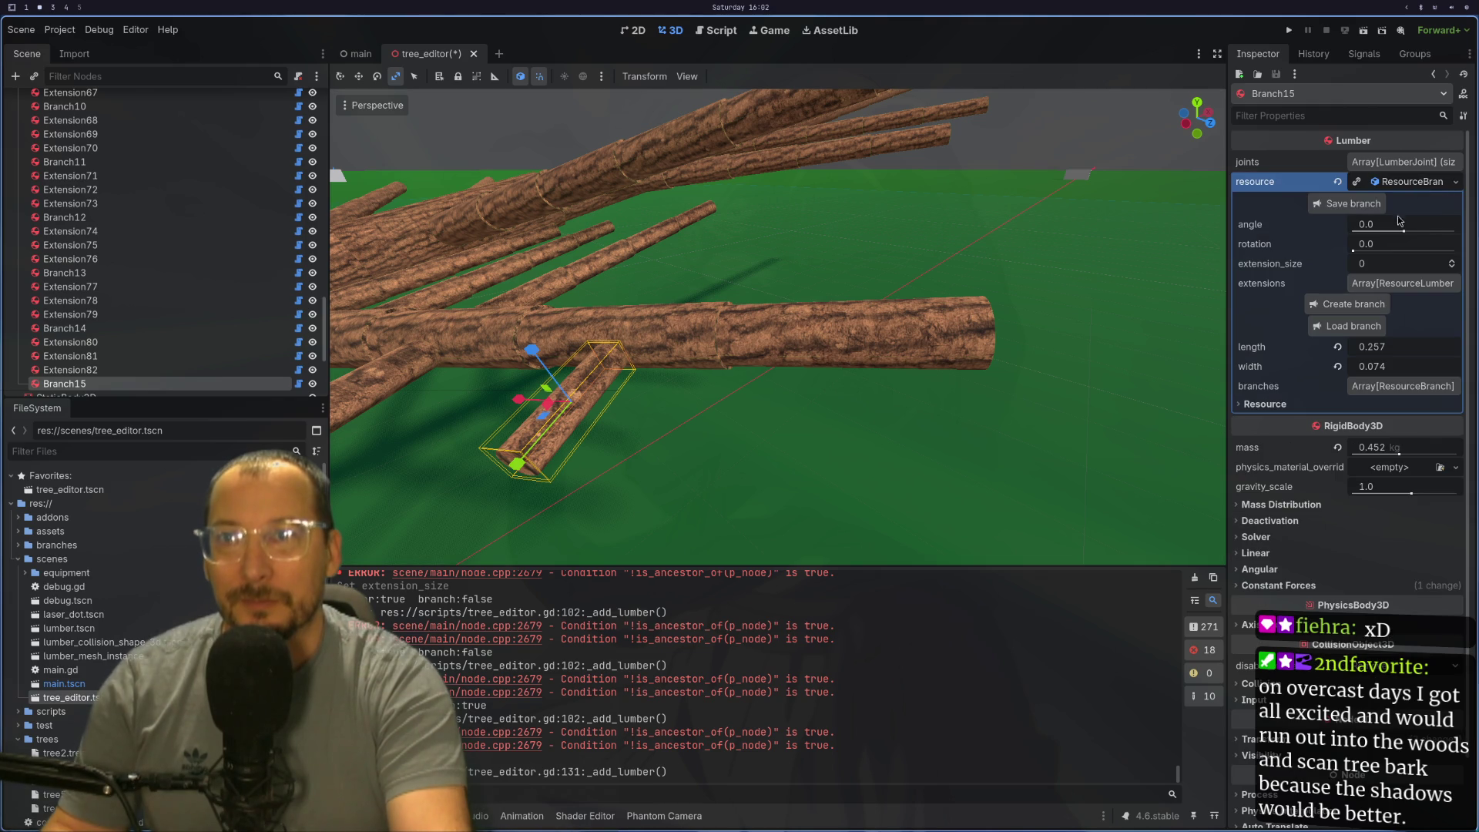
mouse_move(1395, 234)
mouse_down()
mouse_move(1369, 234)
mouse_move(1450, 245)
mouse_up()
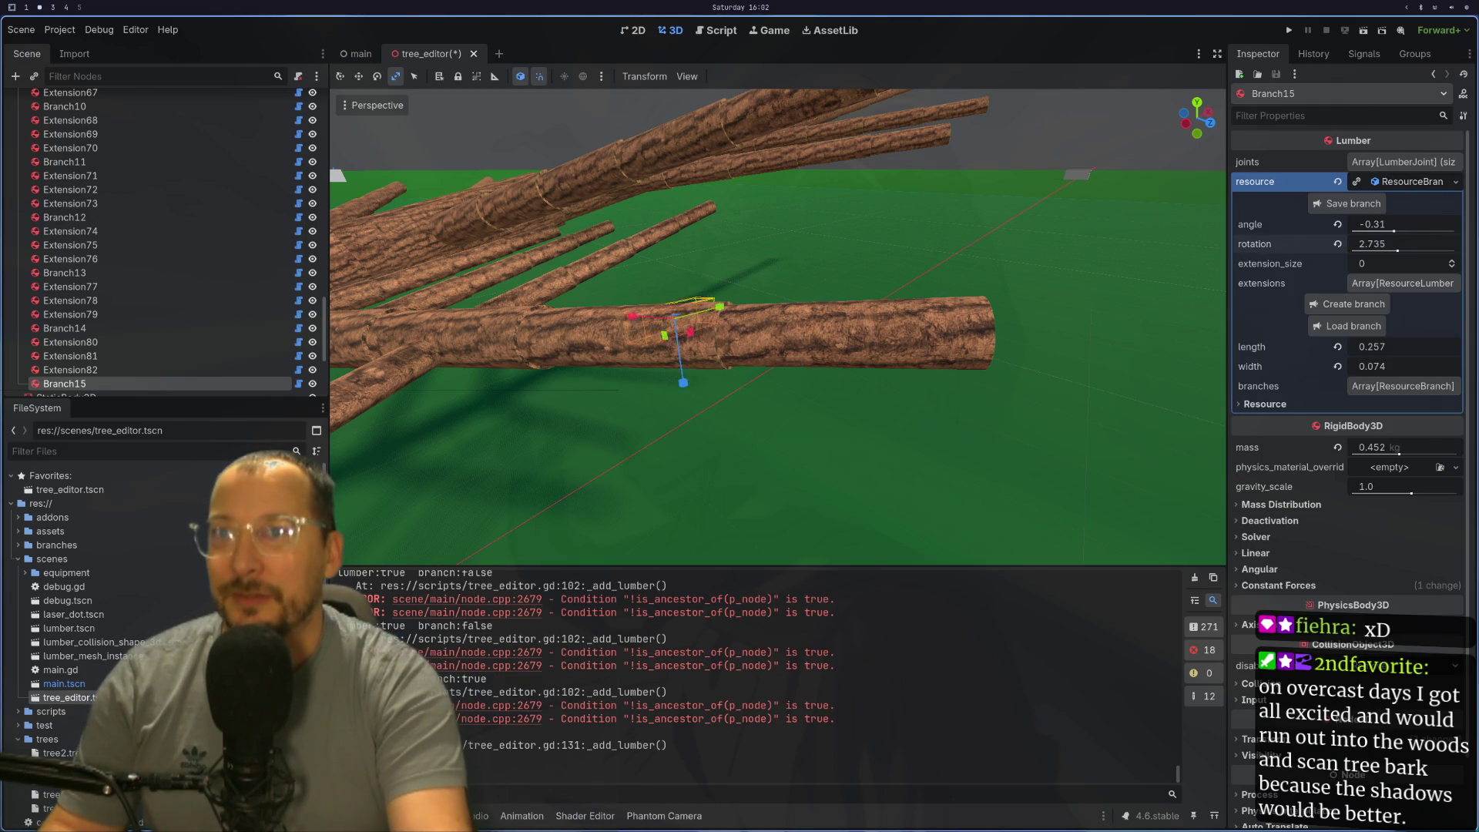
Step: Extend Branch15 to three logs and pick the next log to branch from
mouse_move(966, 410)
mouse_down()
mouse_move(1145, 410)
mouse_move(911, 460)
mouse_move(977, 453)
mouse_move(965, 482)
mouse_move(971, 427)
mouse_move(1149, 376)
mouse_move(718, 415)
mouse_move(708, 434)
mouse_move(867, 426)
mouse_move(798, 425)
mouse_move(954, 387)
mouse_move(843, 422)
mouse_move(895, 367)
mouse_move(839, 368)
mouse_move(848, 408)
mouse_up()
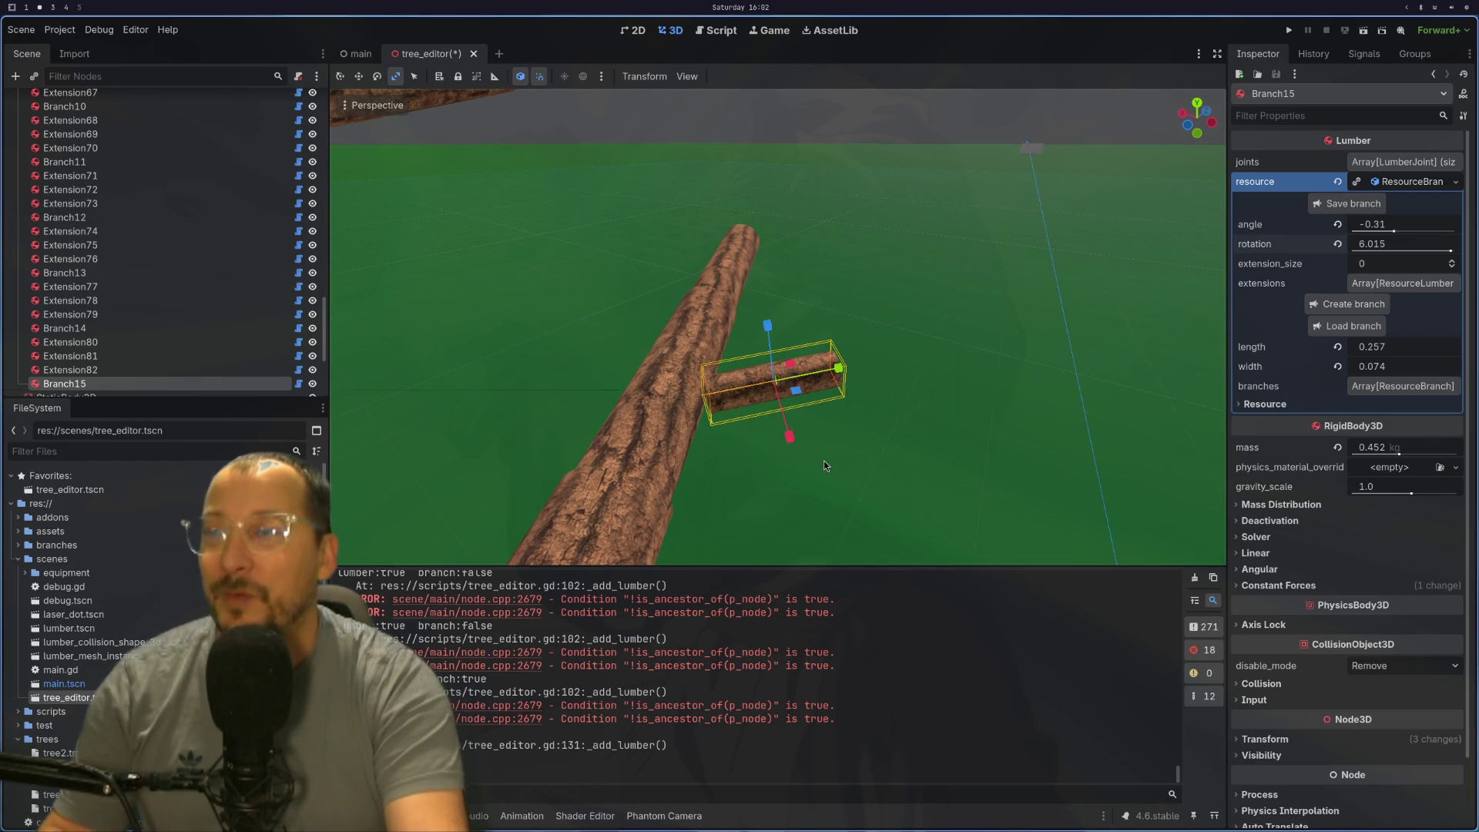
click(1453, 260)
mouse_move(978, 389)
mouse_down()
mouse_move(915, 398)
mouse_move(796, 298)
mouse_up()
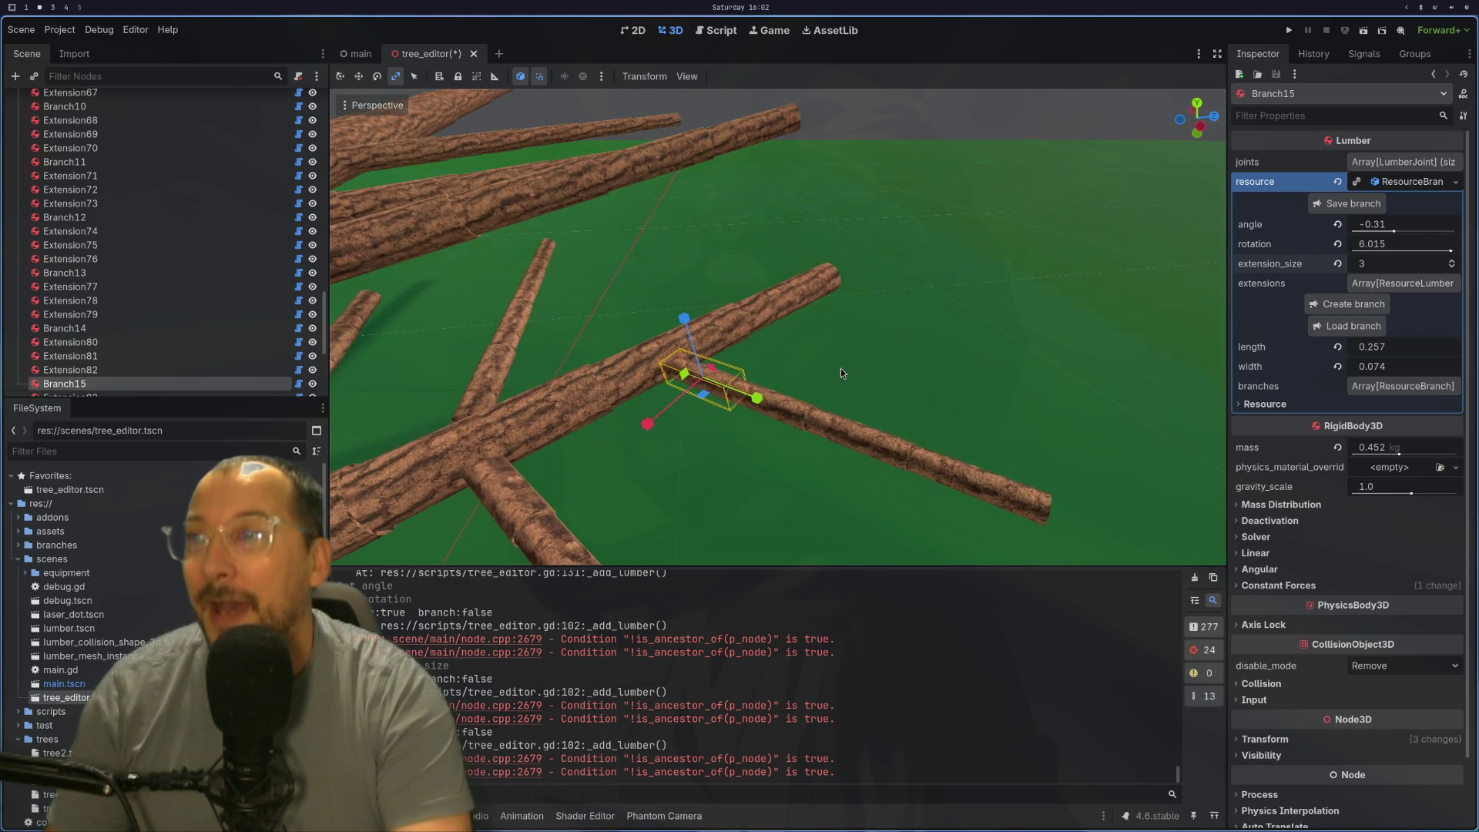
click(638, 346)
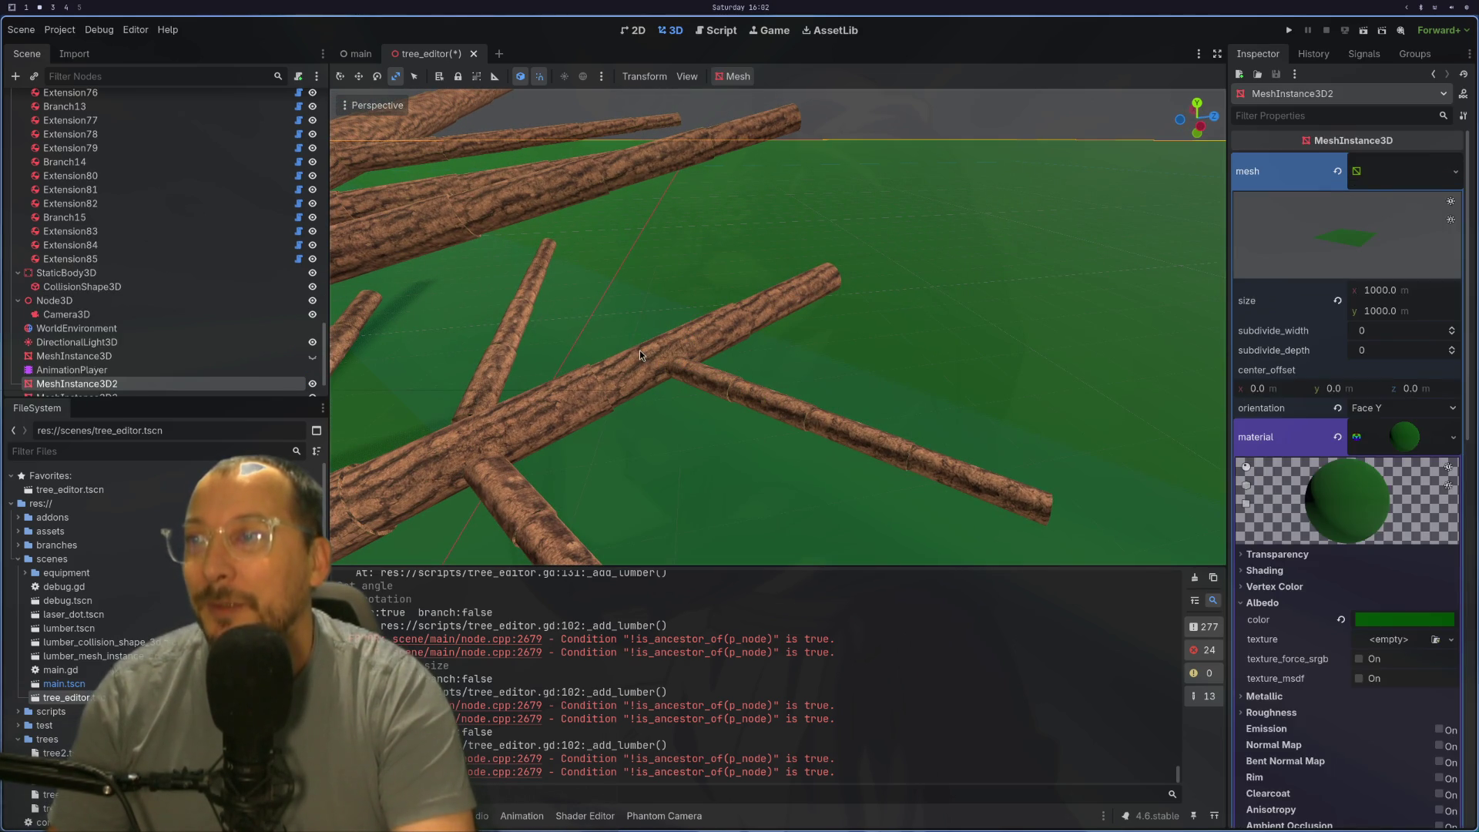
Step: Create Branch16 on the selected log and set its angle to -0.426 and rotation to about 3.23
click(1360, 204)
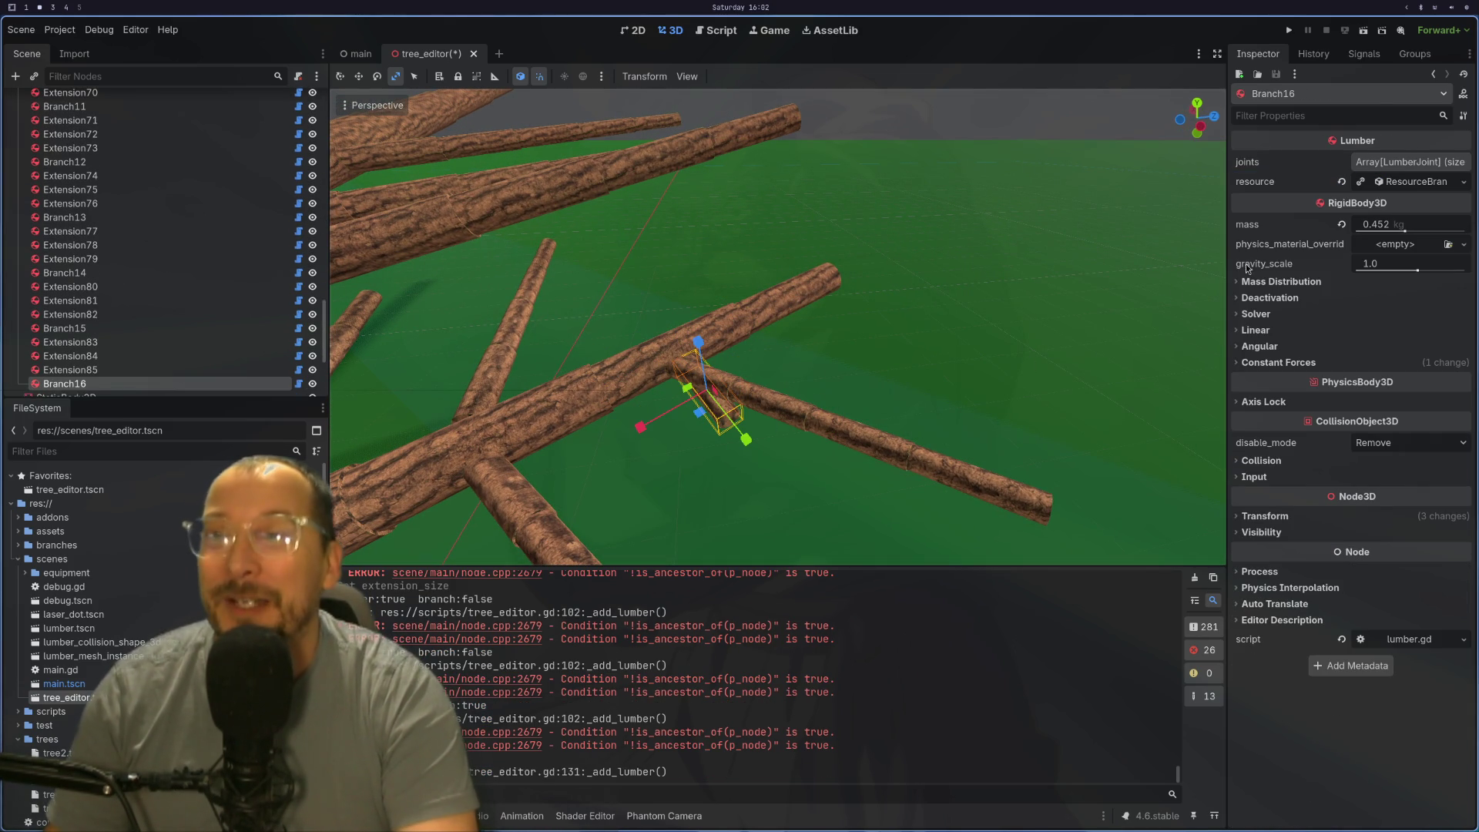
click(1429, 182)
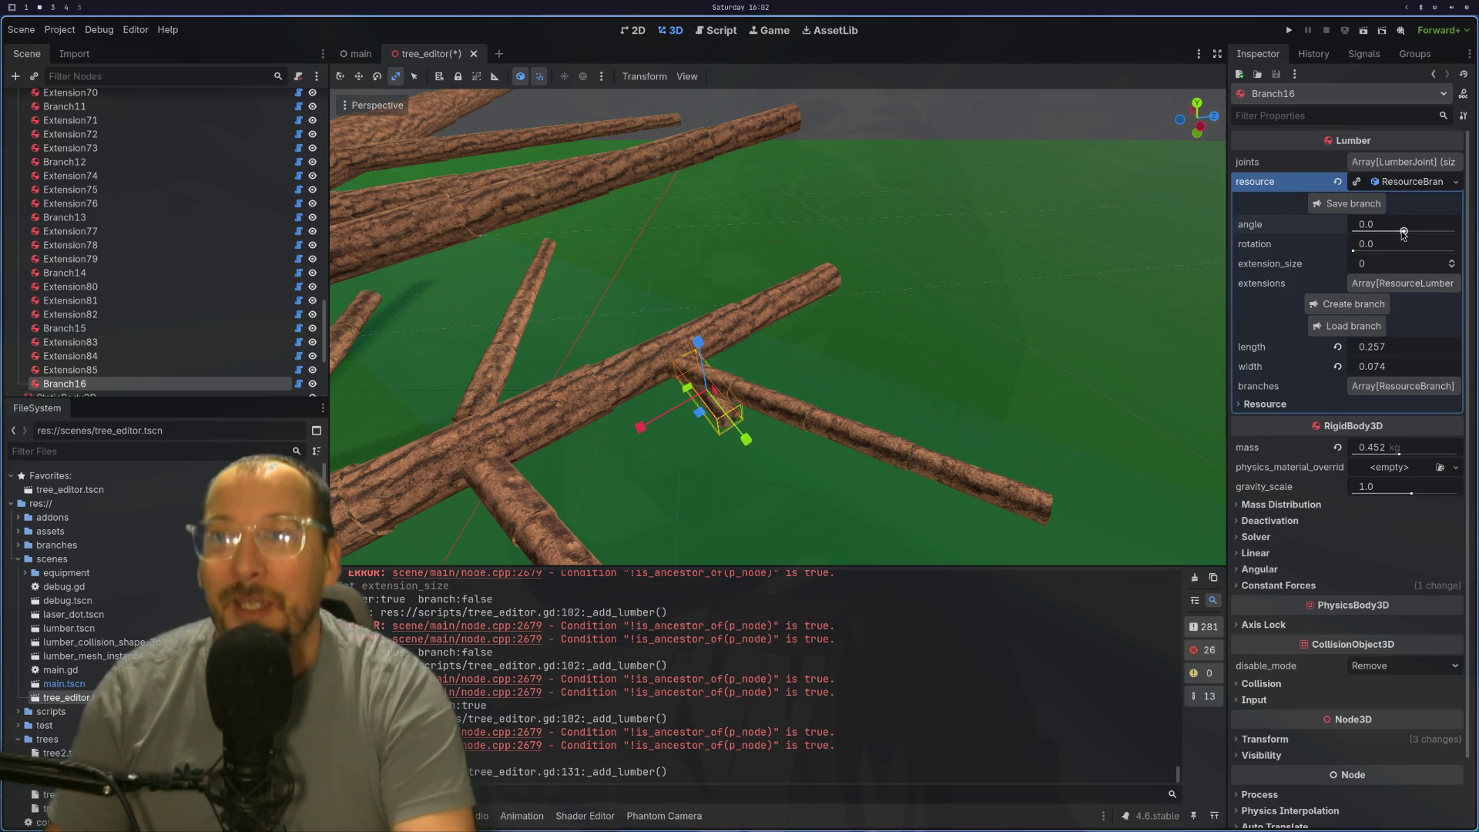
drag(1402, 233, 1391, 244)
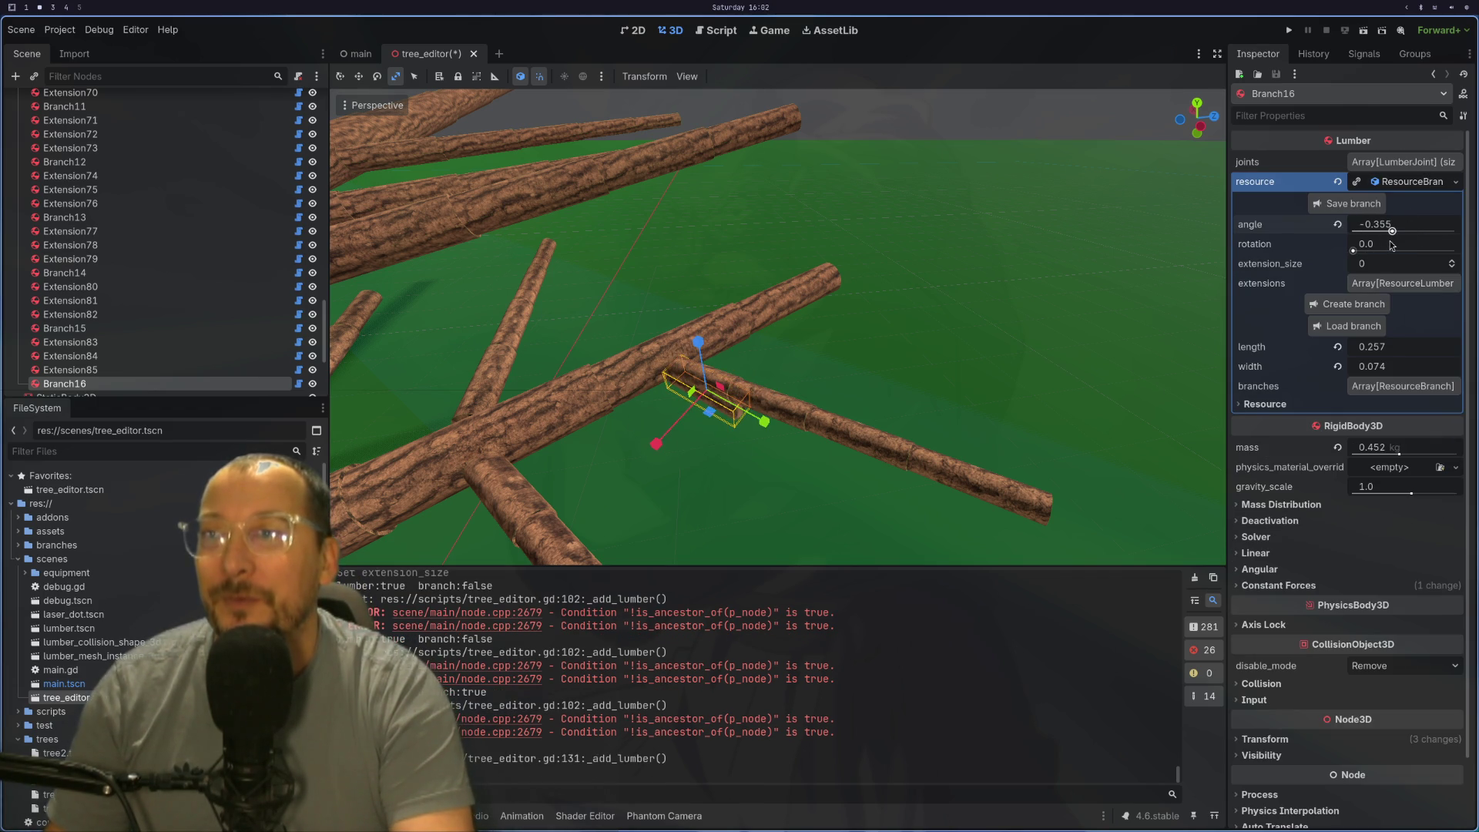
drag(1370, 248, 1406, 255)
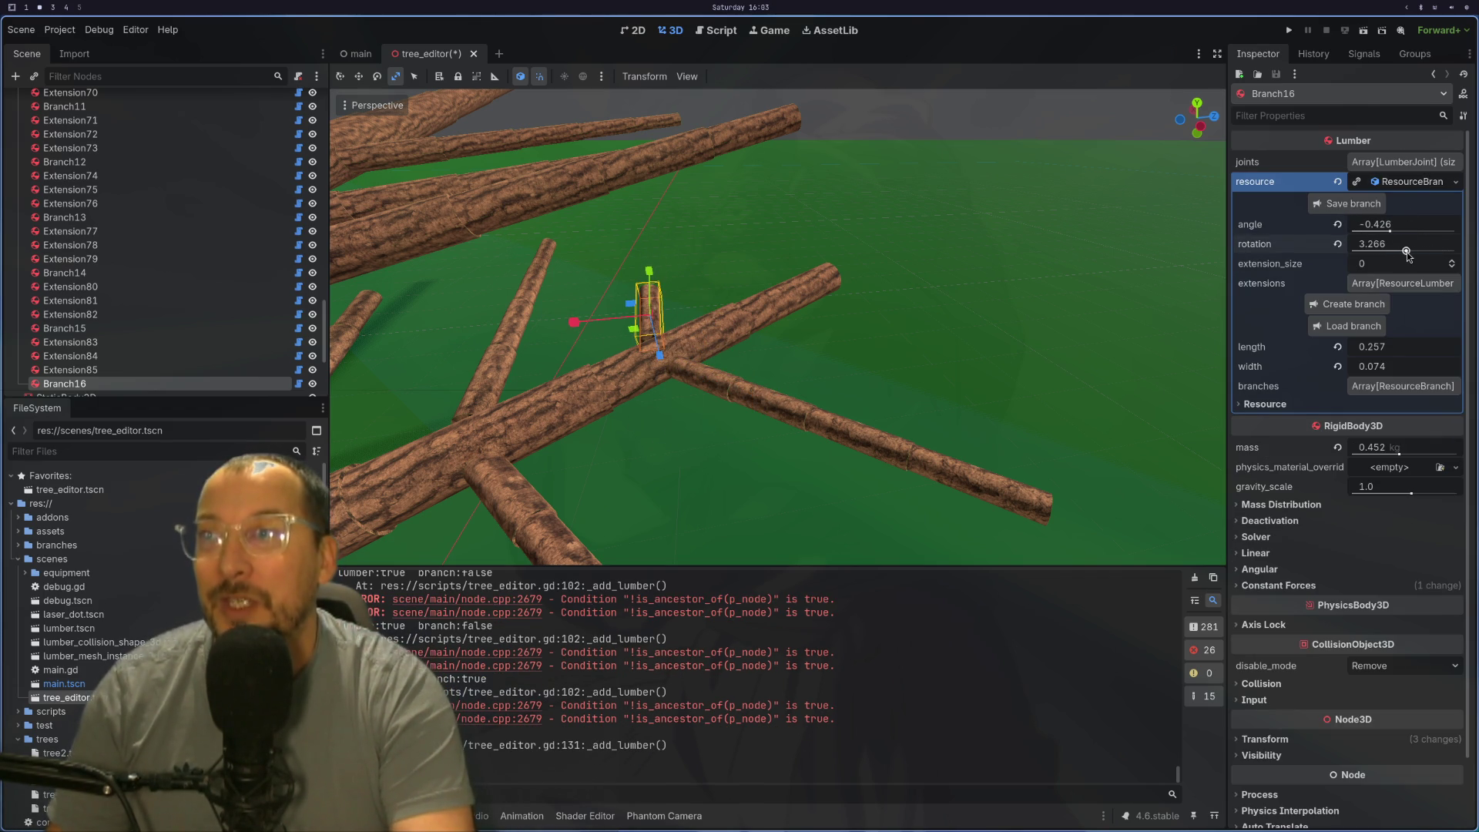
drag(1407, 255, 1408, 256)
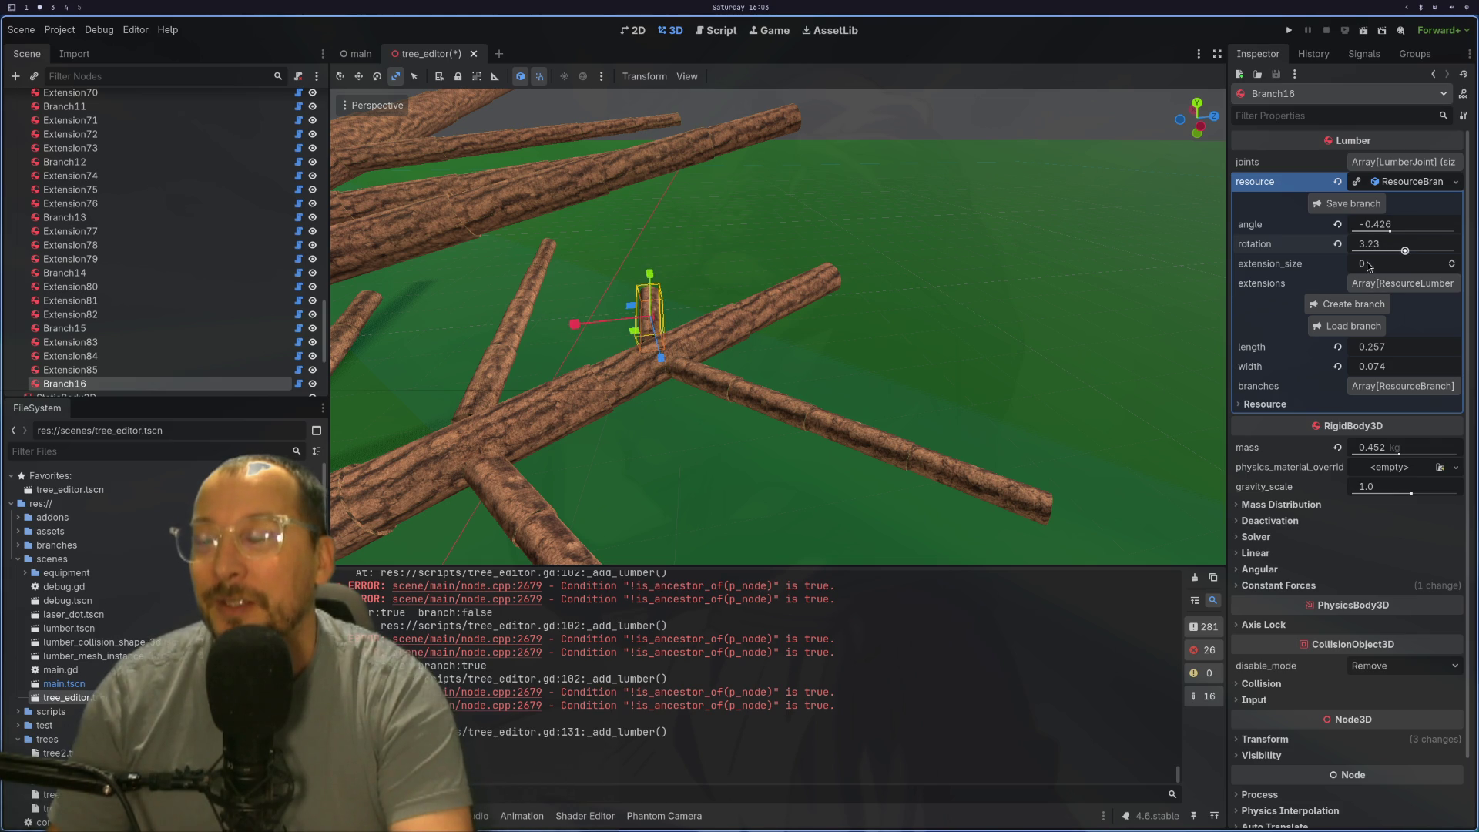
Step: Give Branch16 two extension logs and reselect it
mouse_move(1187, 374)
mouse_down()
mouse_move(995, 355)
mouse_move(631, 367)
mouse_move(766, 349)
mouse_move(924, 368)
mouse_up()
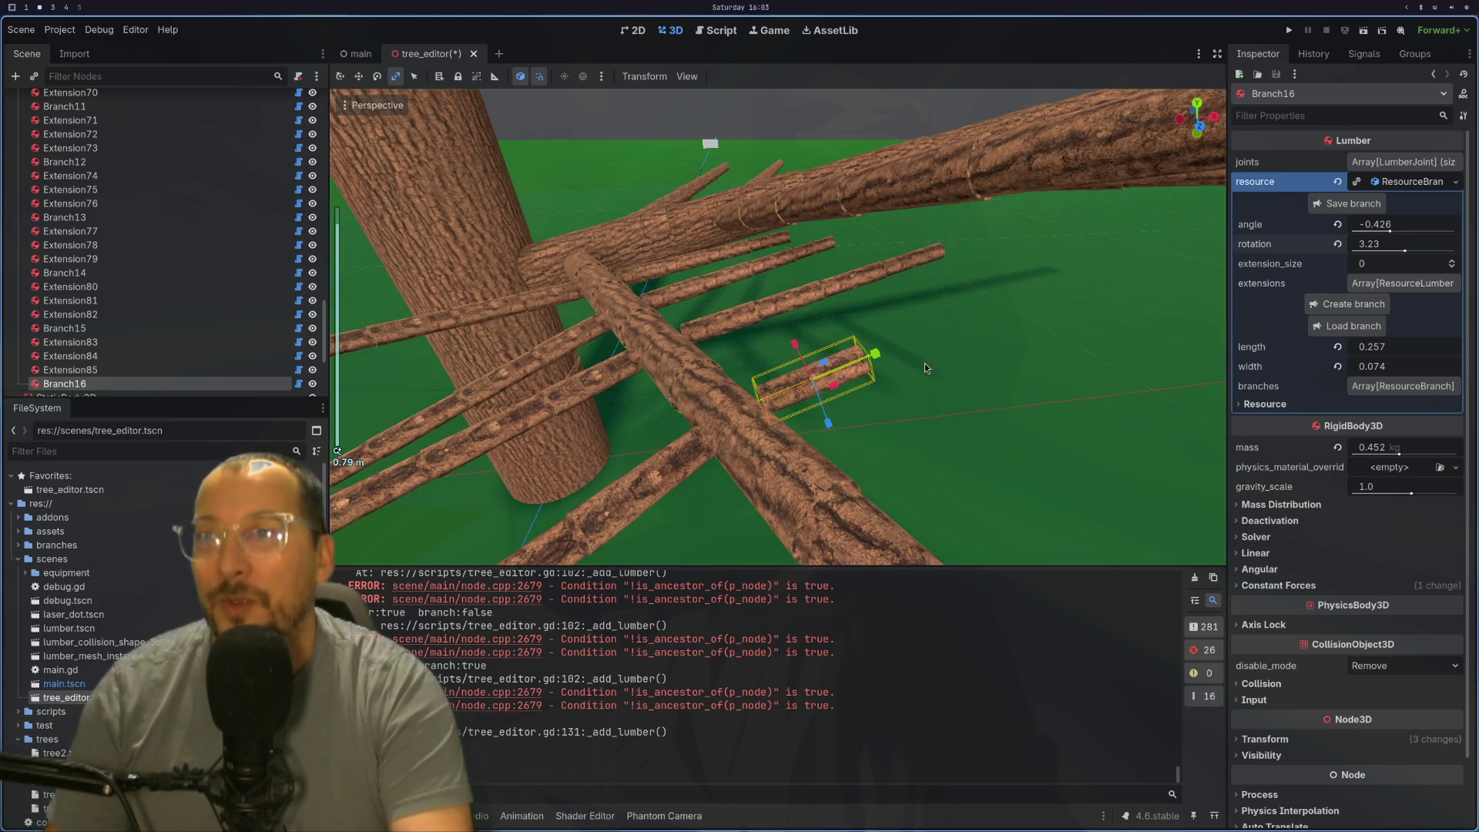
click(1451, 263)
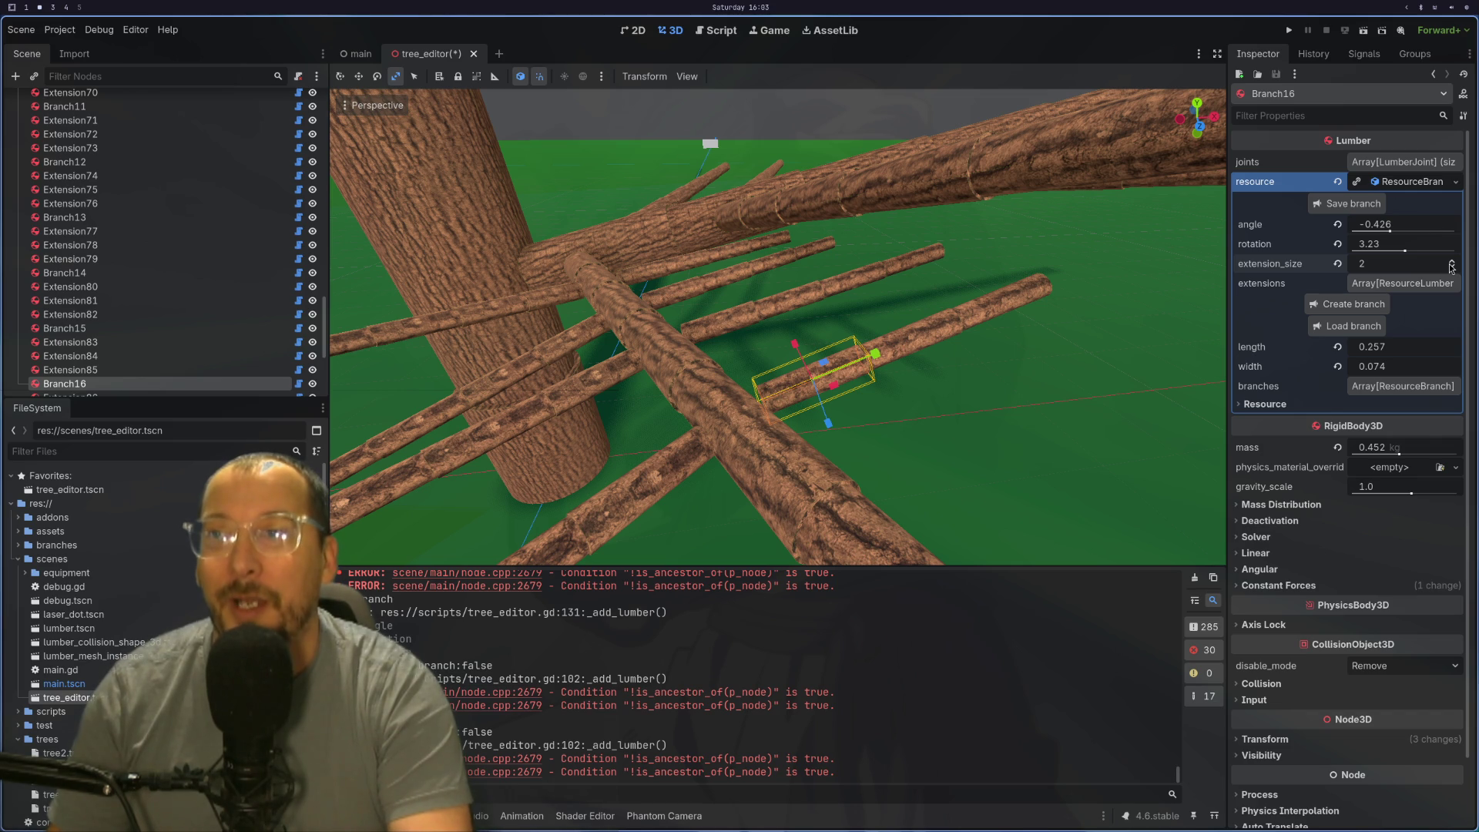
click(805, 395)
click(864, 362)
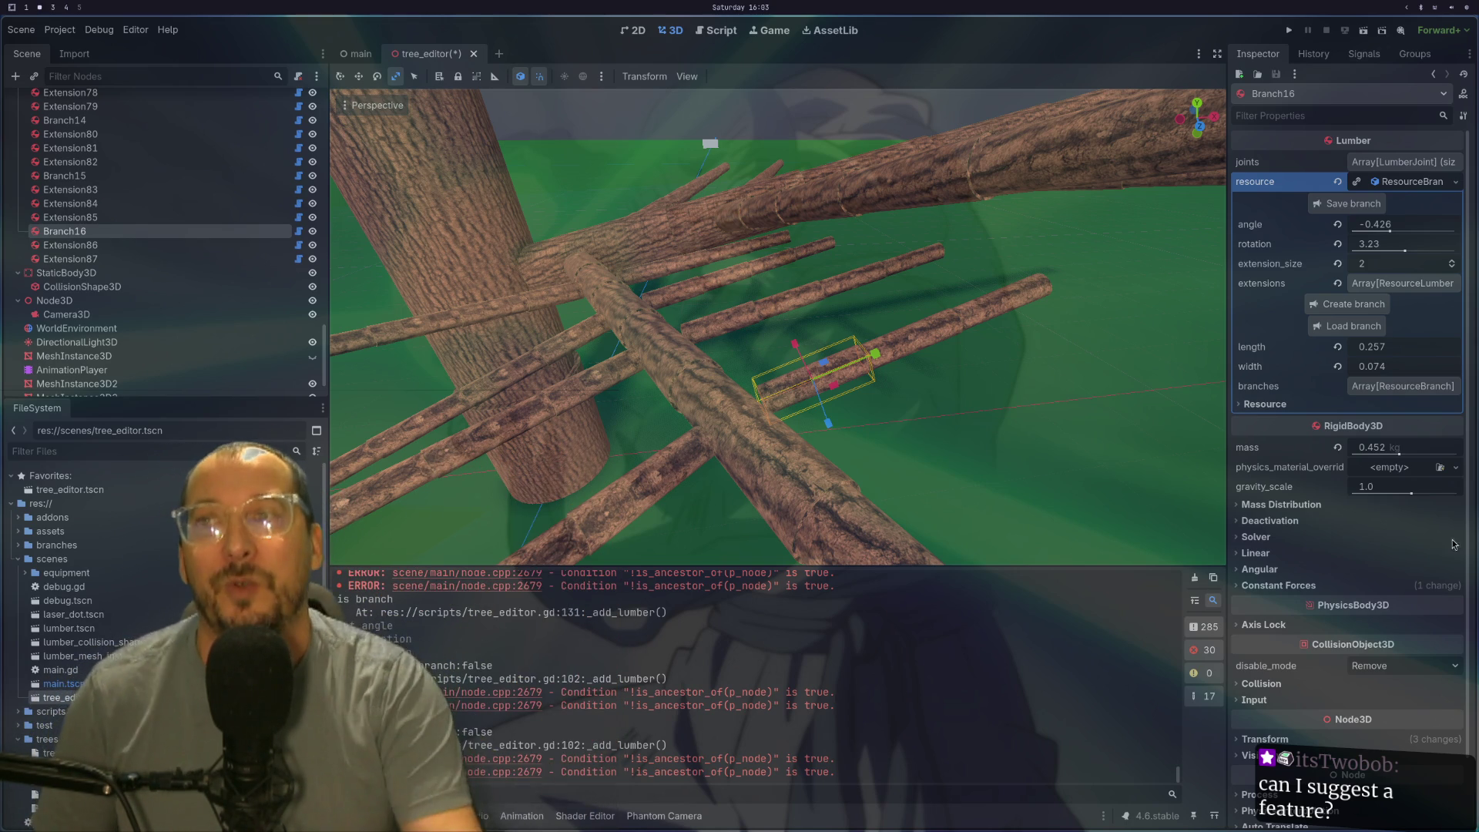
Step: Confirm Branch16's rotation and raise its extension_size to 3
key(Return)
click(979, 378)
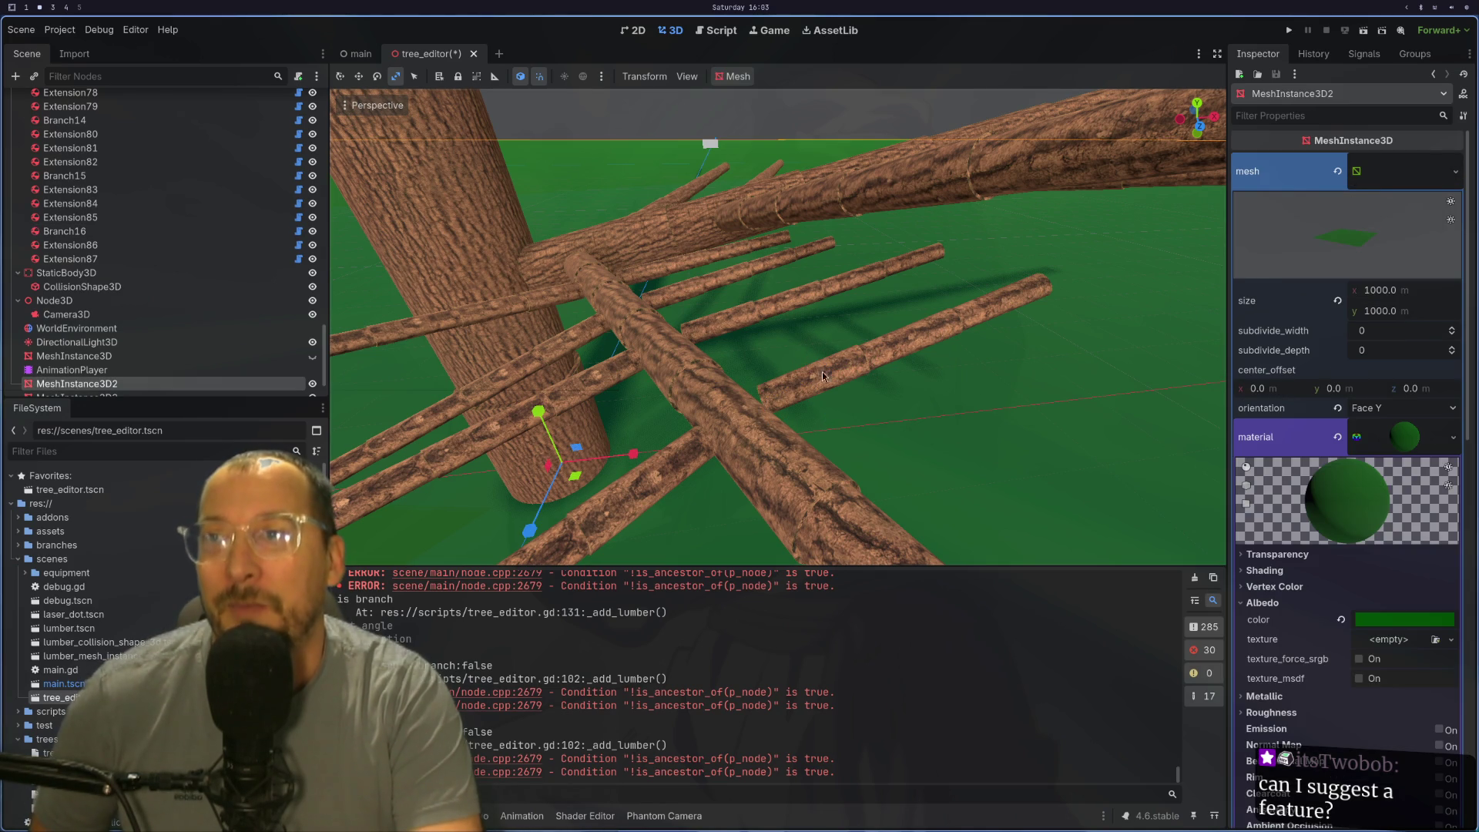
click(775, 391)
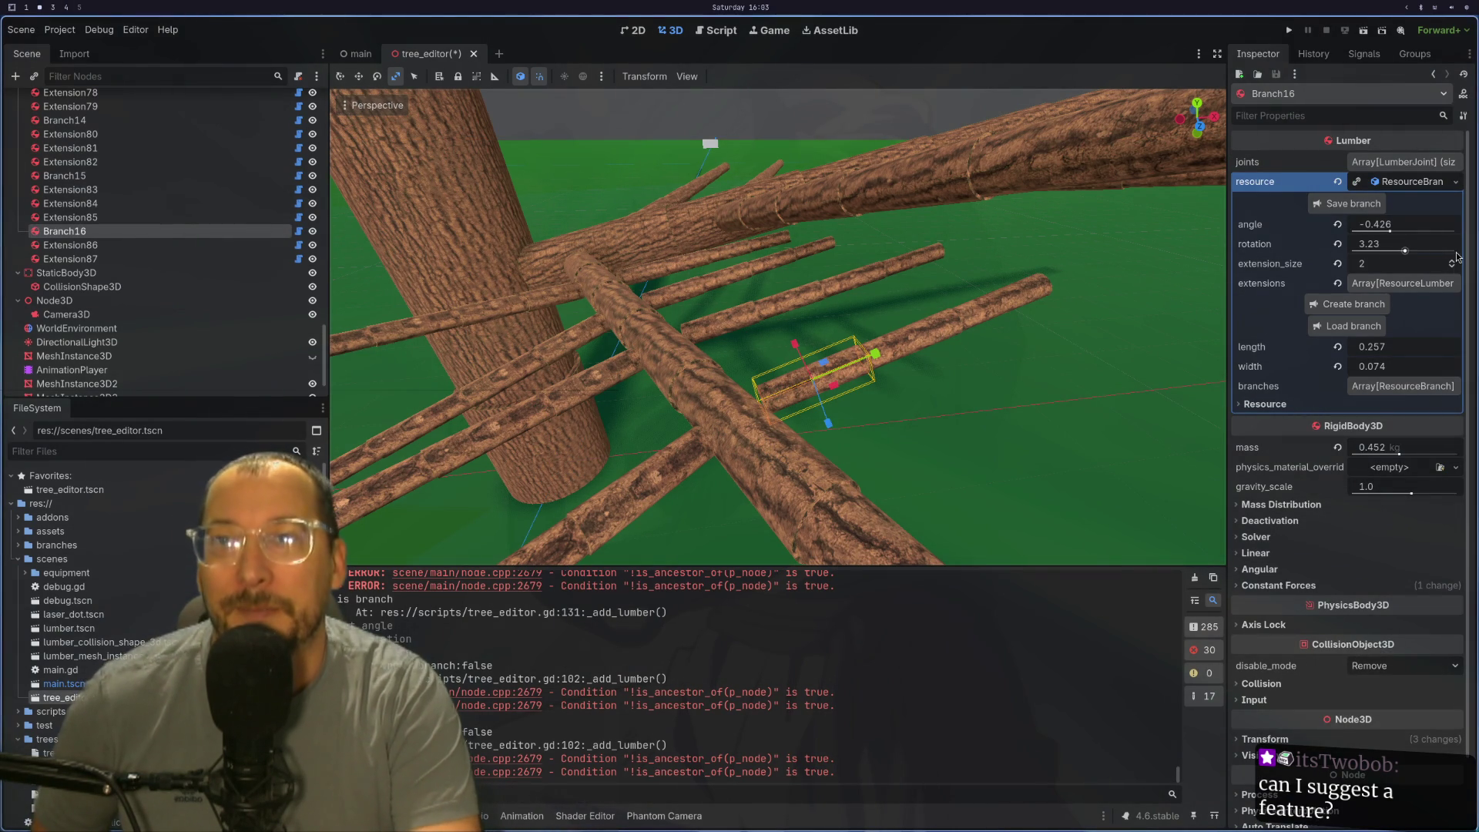
click(1452, 261)
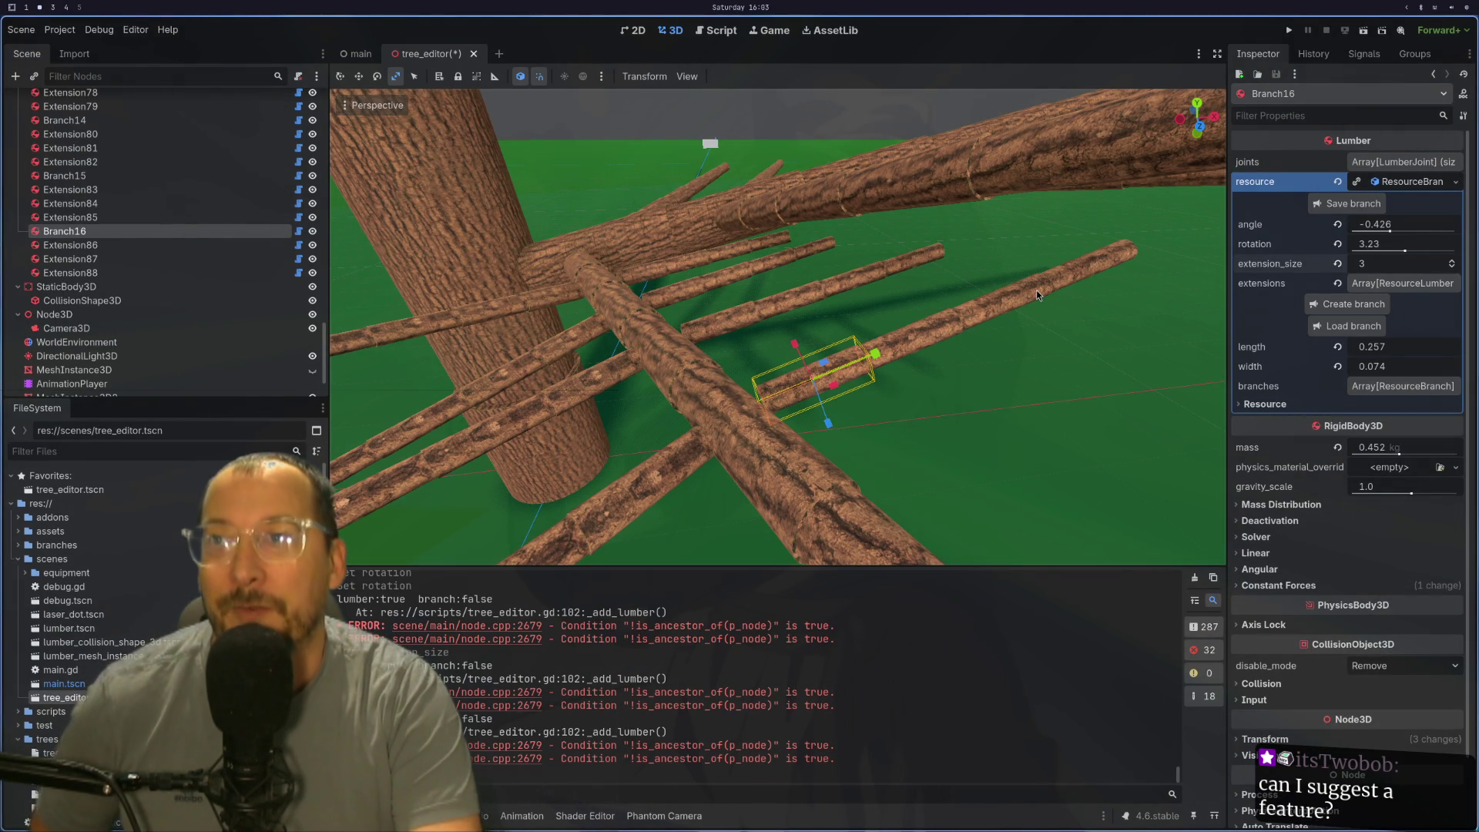
Step: Orbit around the branch and select the Extension25 log
mouse_move(1037, 294)
mouse_down()
mouse_move(1118, 336)
mouse_move(337, 451)
mouse_move(1070, 491)
mouse_up()
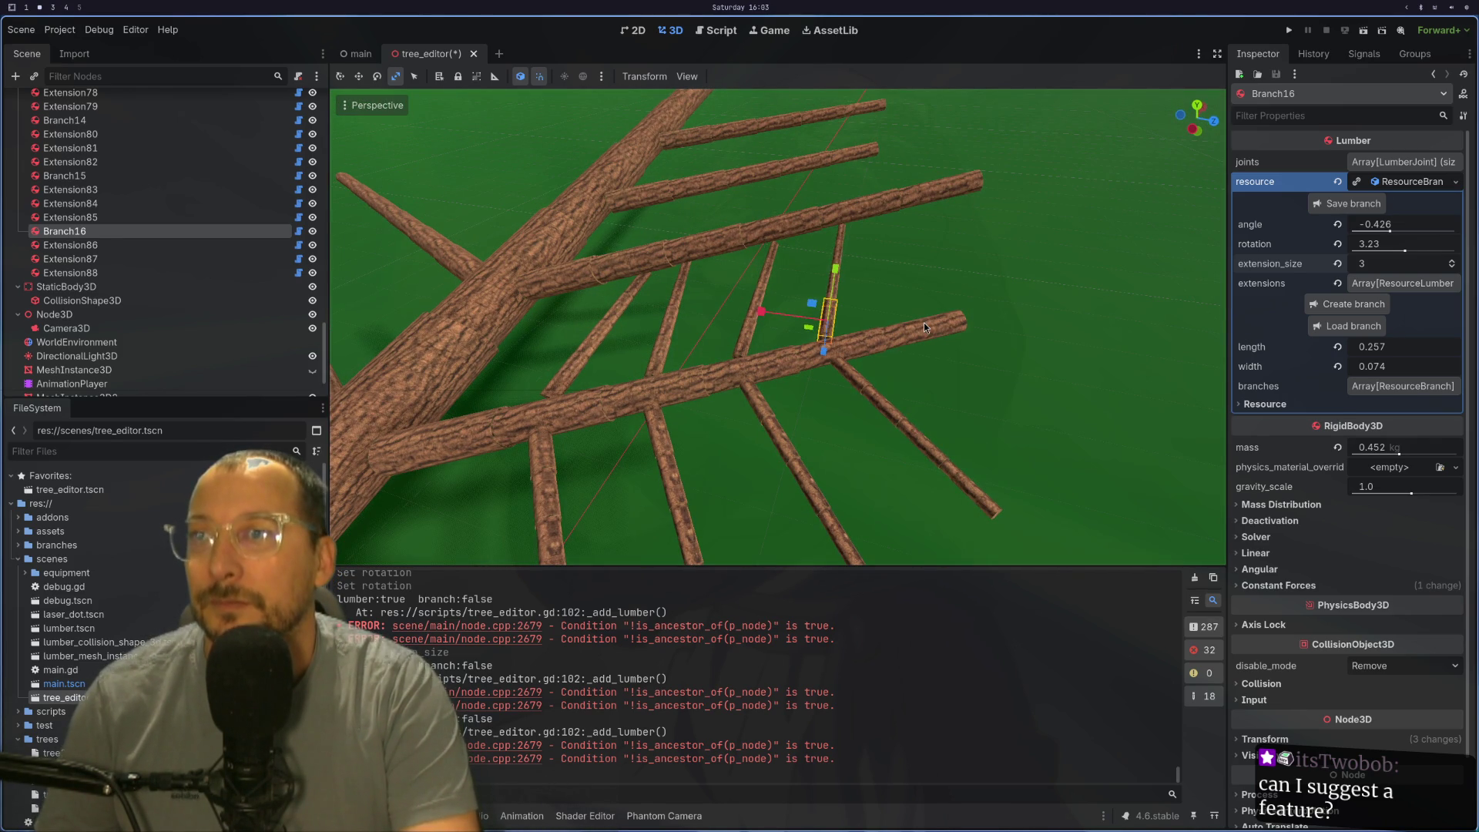
click(924, 322)
mouse_move(1020, 357)
mouse_down()
mouse_move(921, 409)
mouse_move(903, 352)
mouse_move(806, 361)
mouse_move(1117, 330)
mouse_up()
scroll(1129, 335, up, 2)
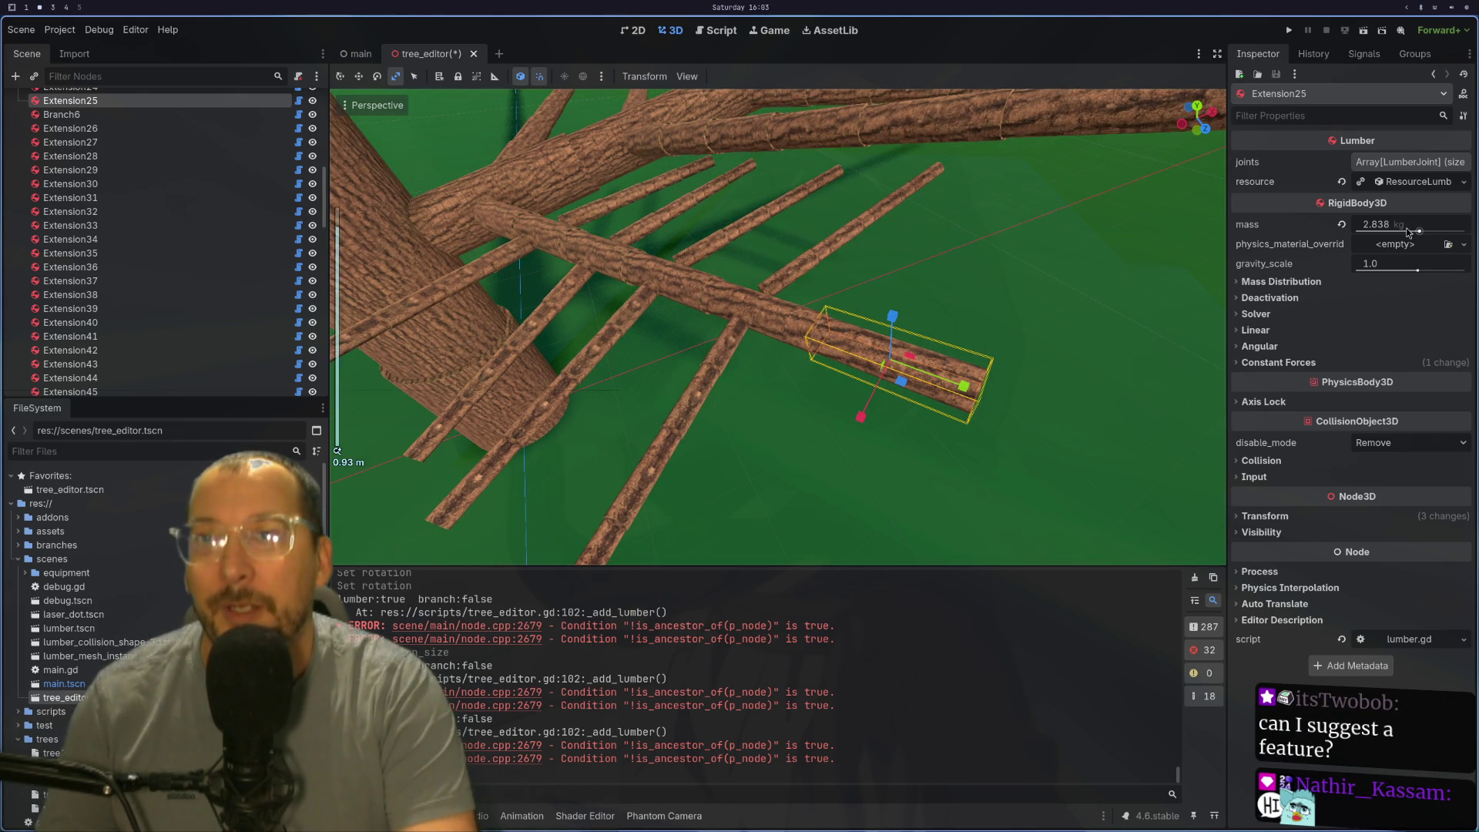
Step: Create Branch17 on Extension25 and tilt it to an angle of -0.32
click(1419, 182)
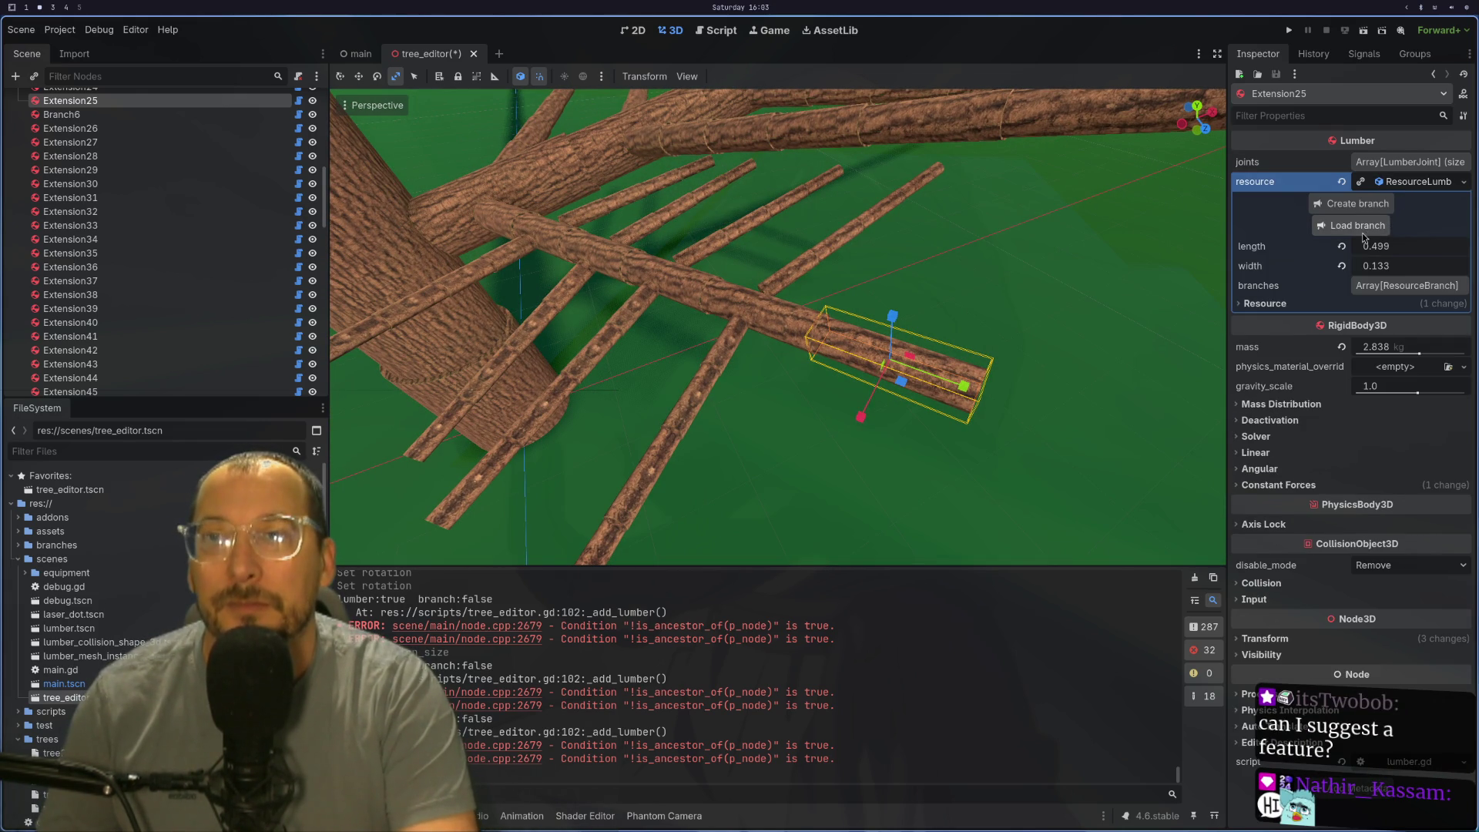
click(1363, 206)
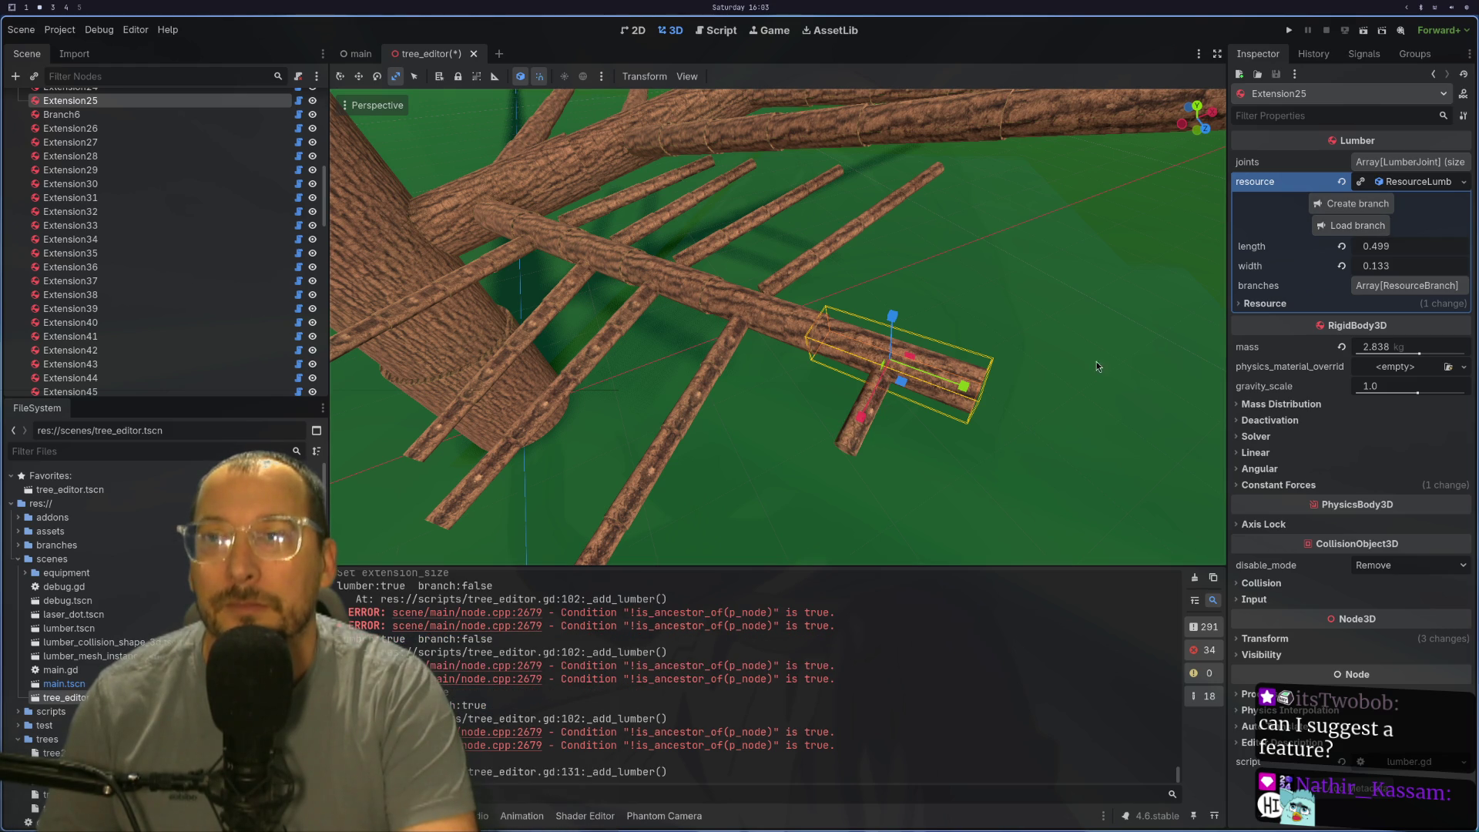
click(861, 418)
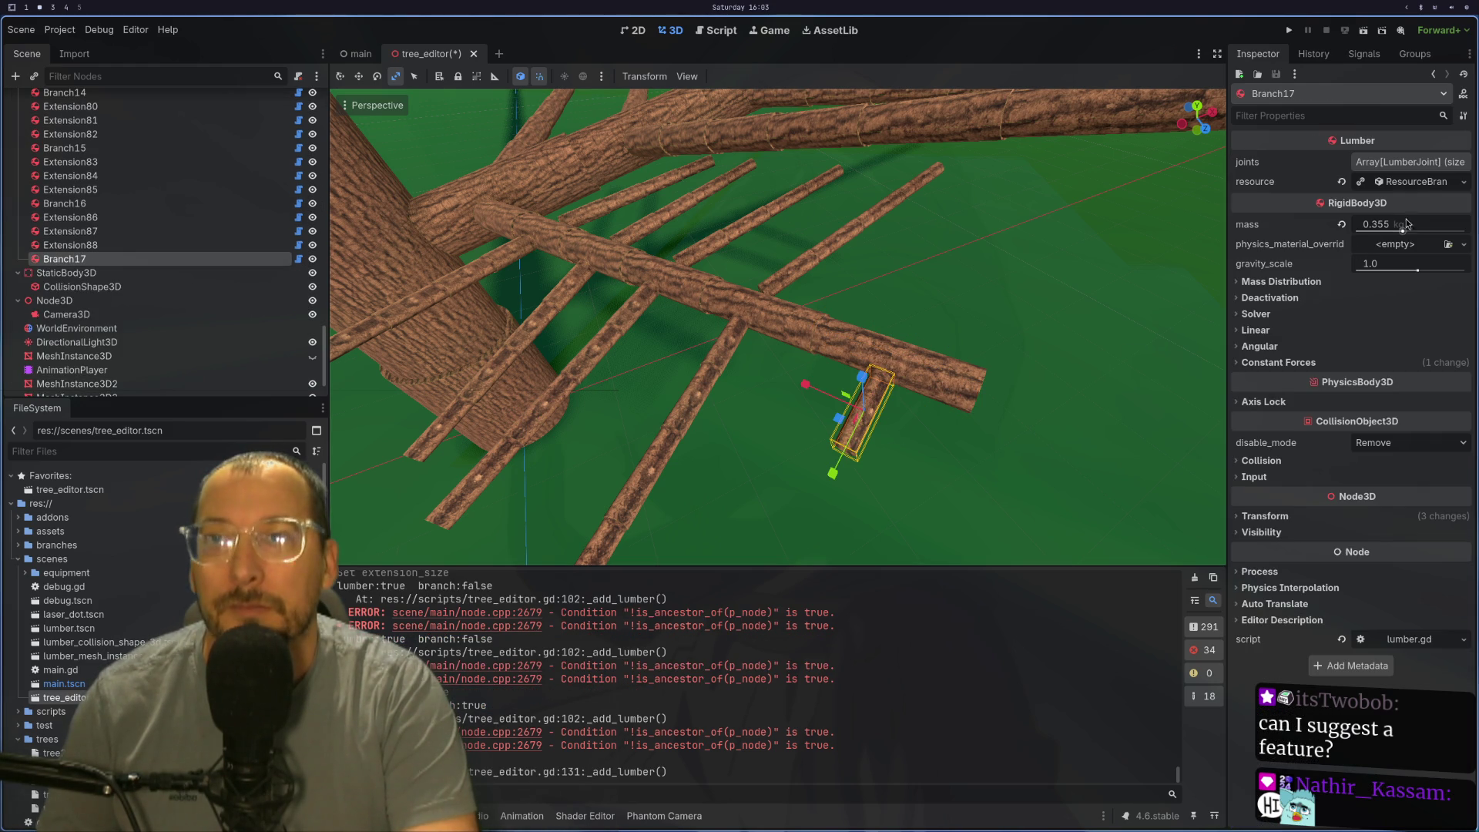
click(1426, 189)
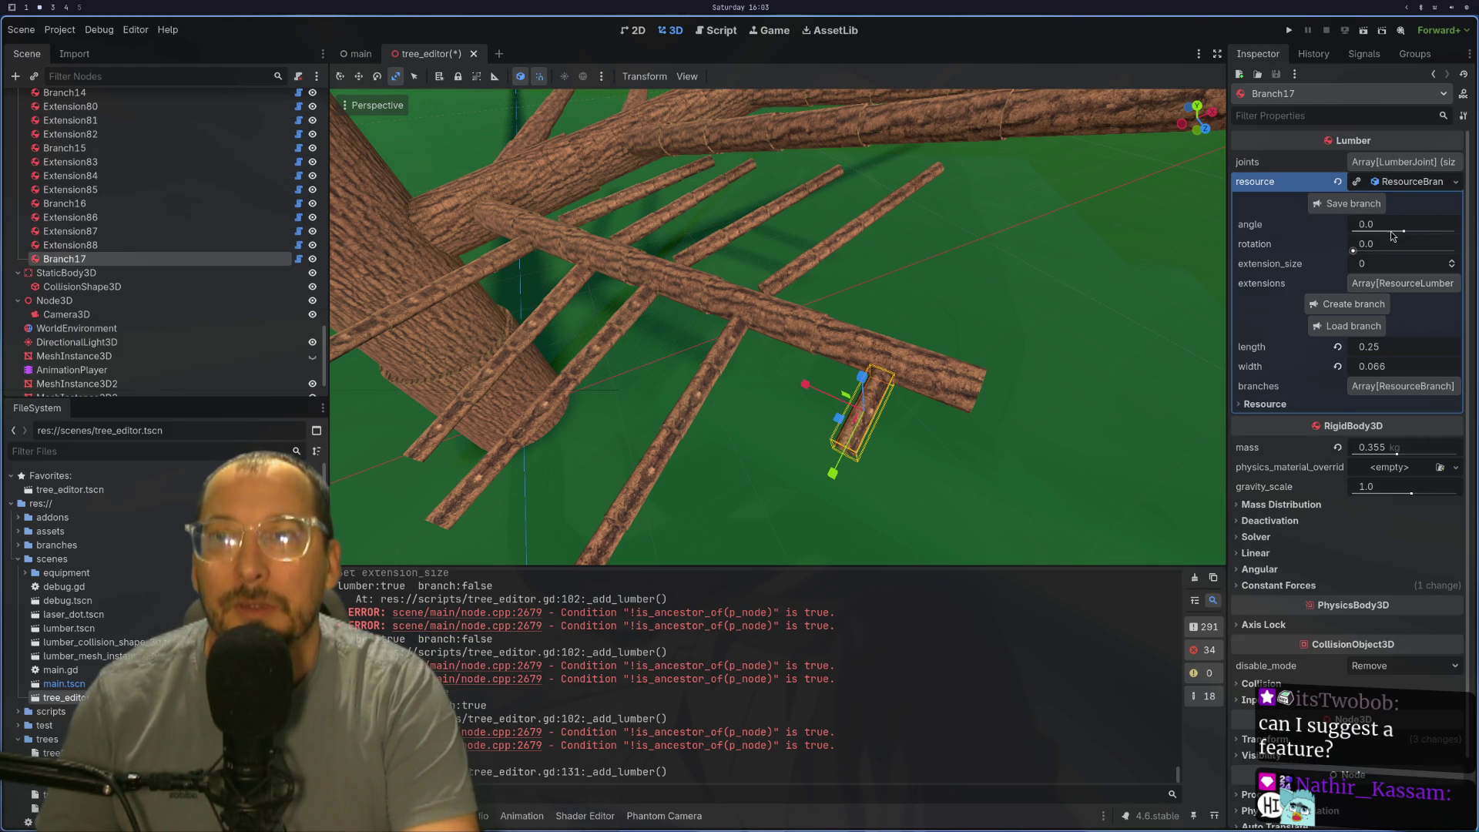
drag(1403, 231, 1392, 231)
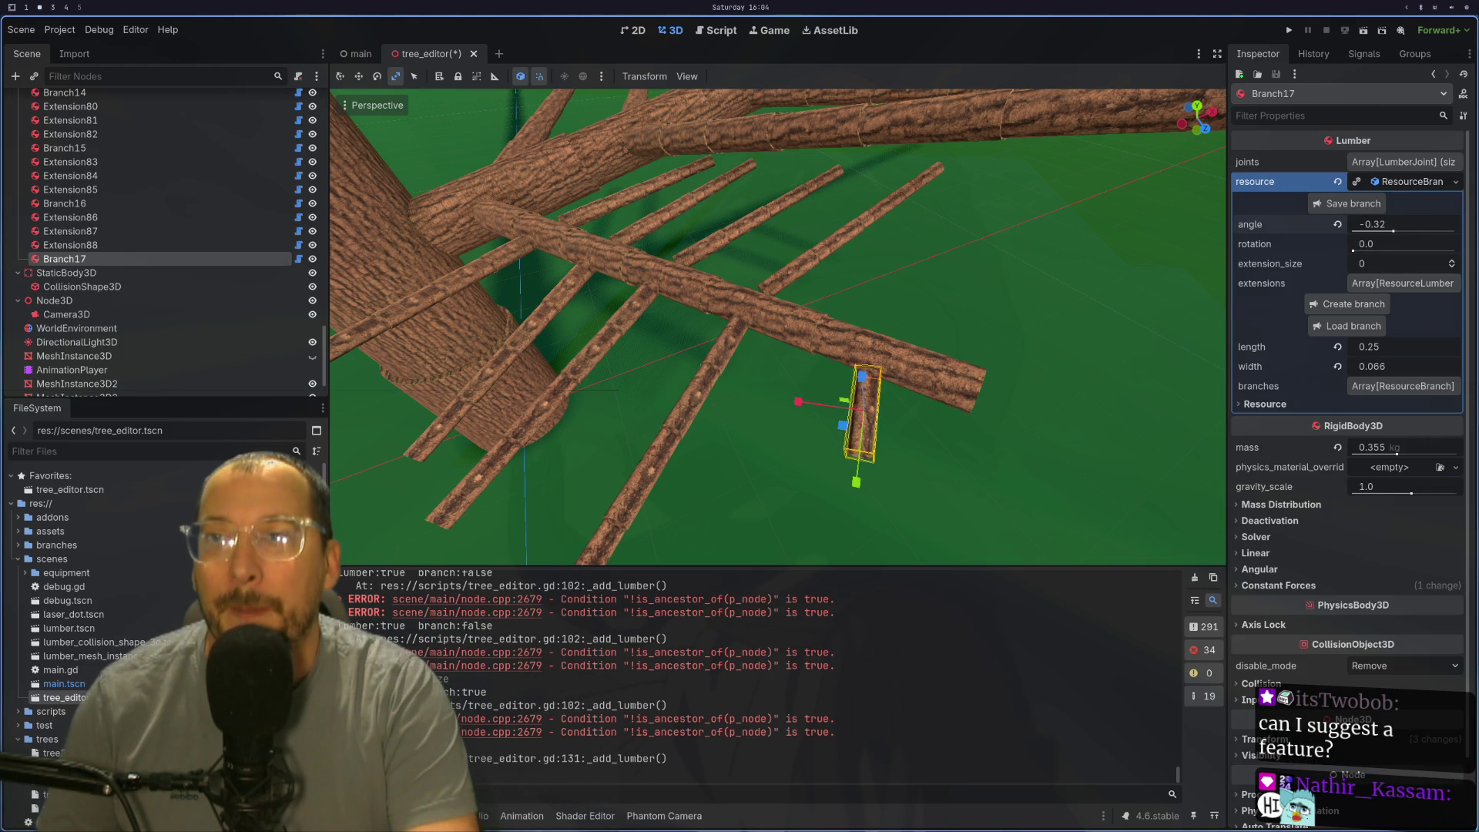